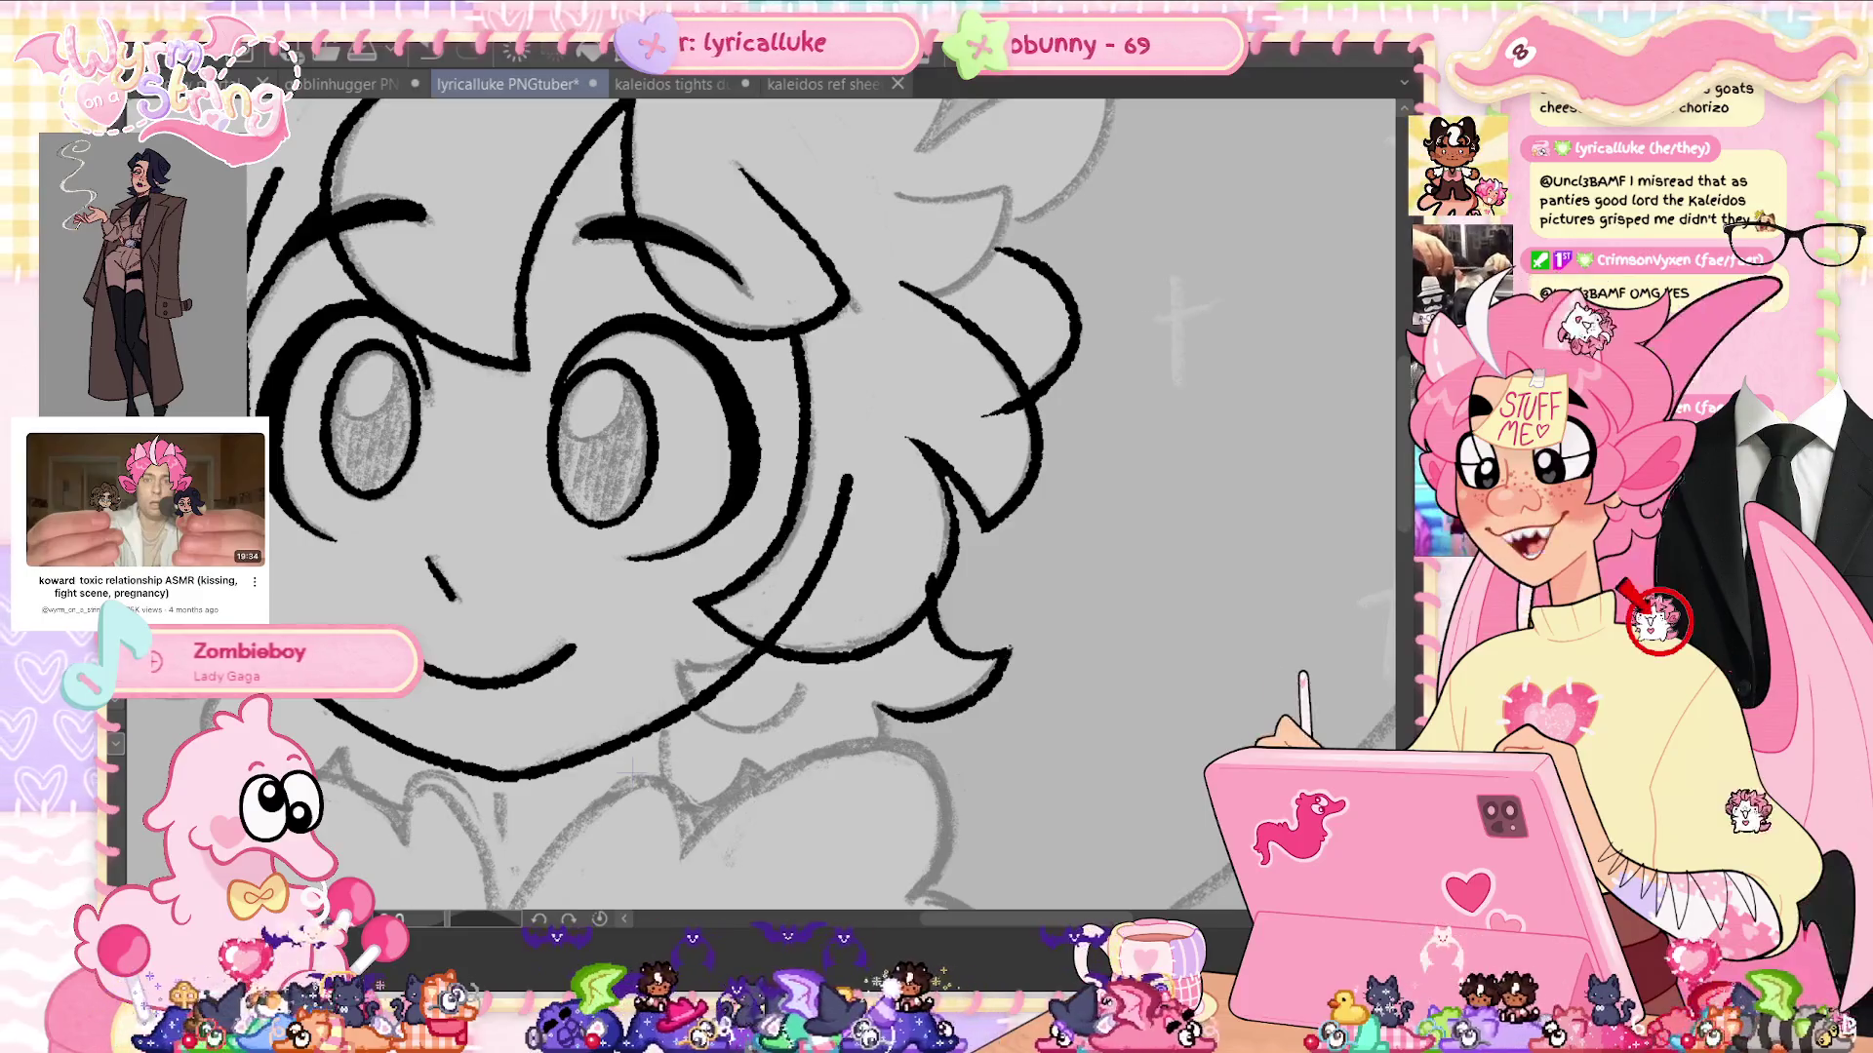
Ink the shirt collar curve and a redrawn curved line under the chin, then save
mouse_move(632, 770)
mouse_down()
mouse_move(761, 741)
mouse_move(820, 695)
mouse_up()
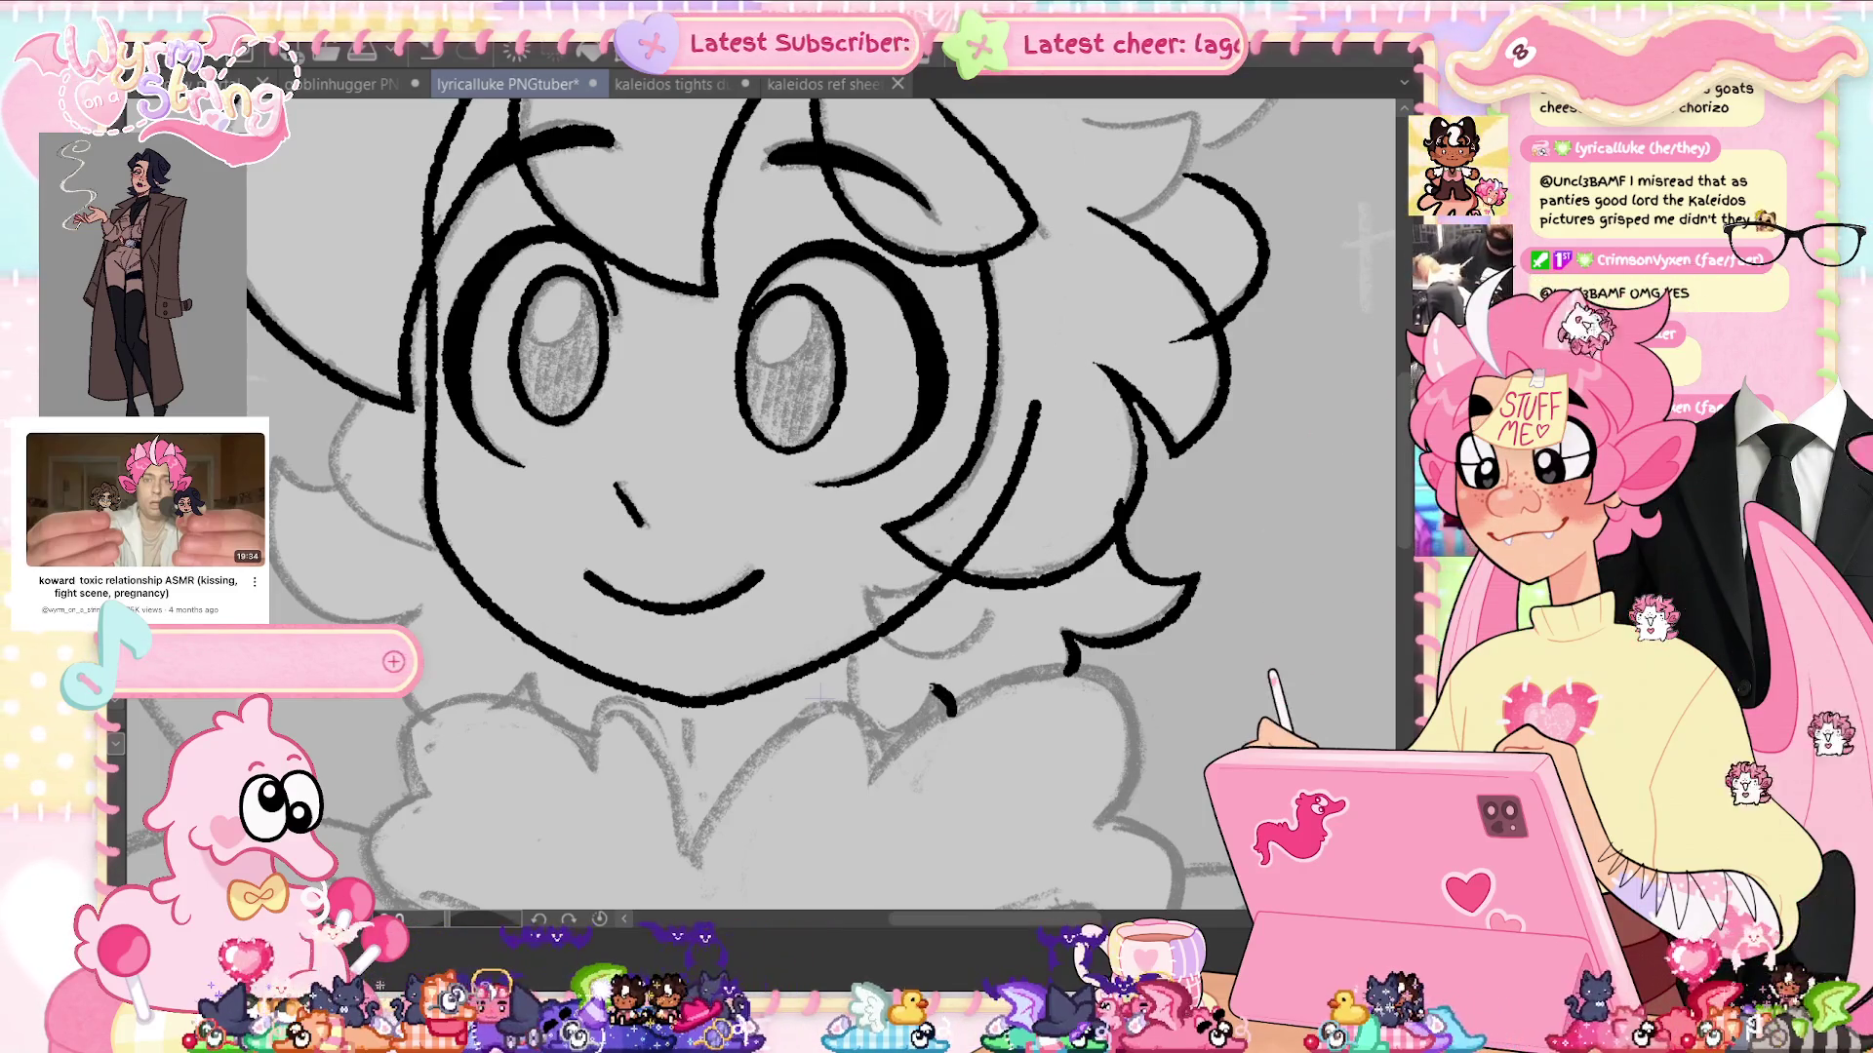
drag(936, 694, 860, 733)
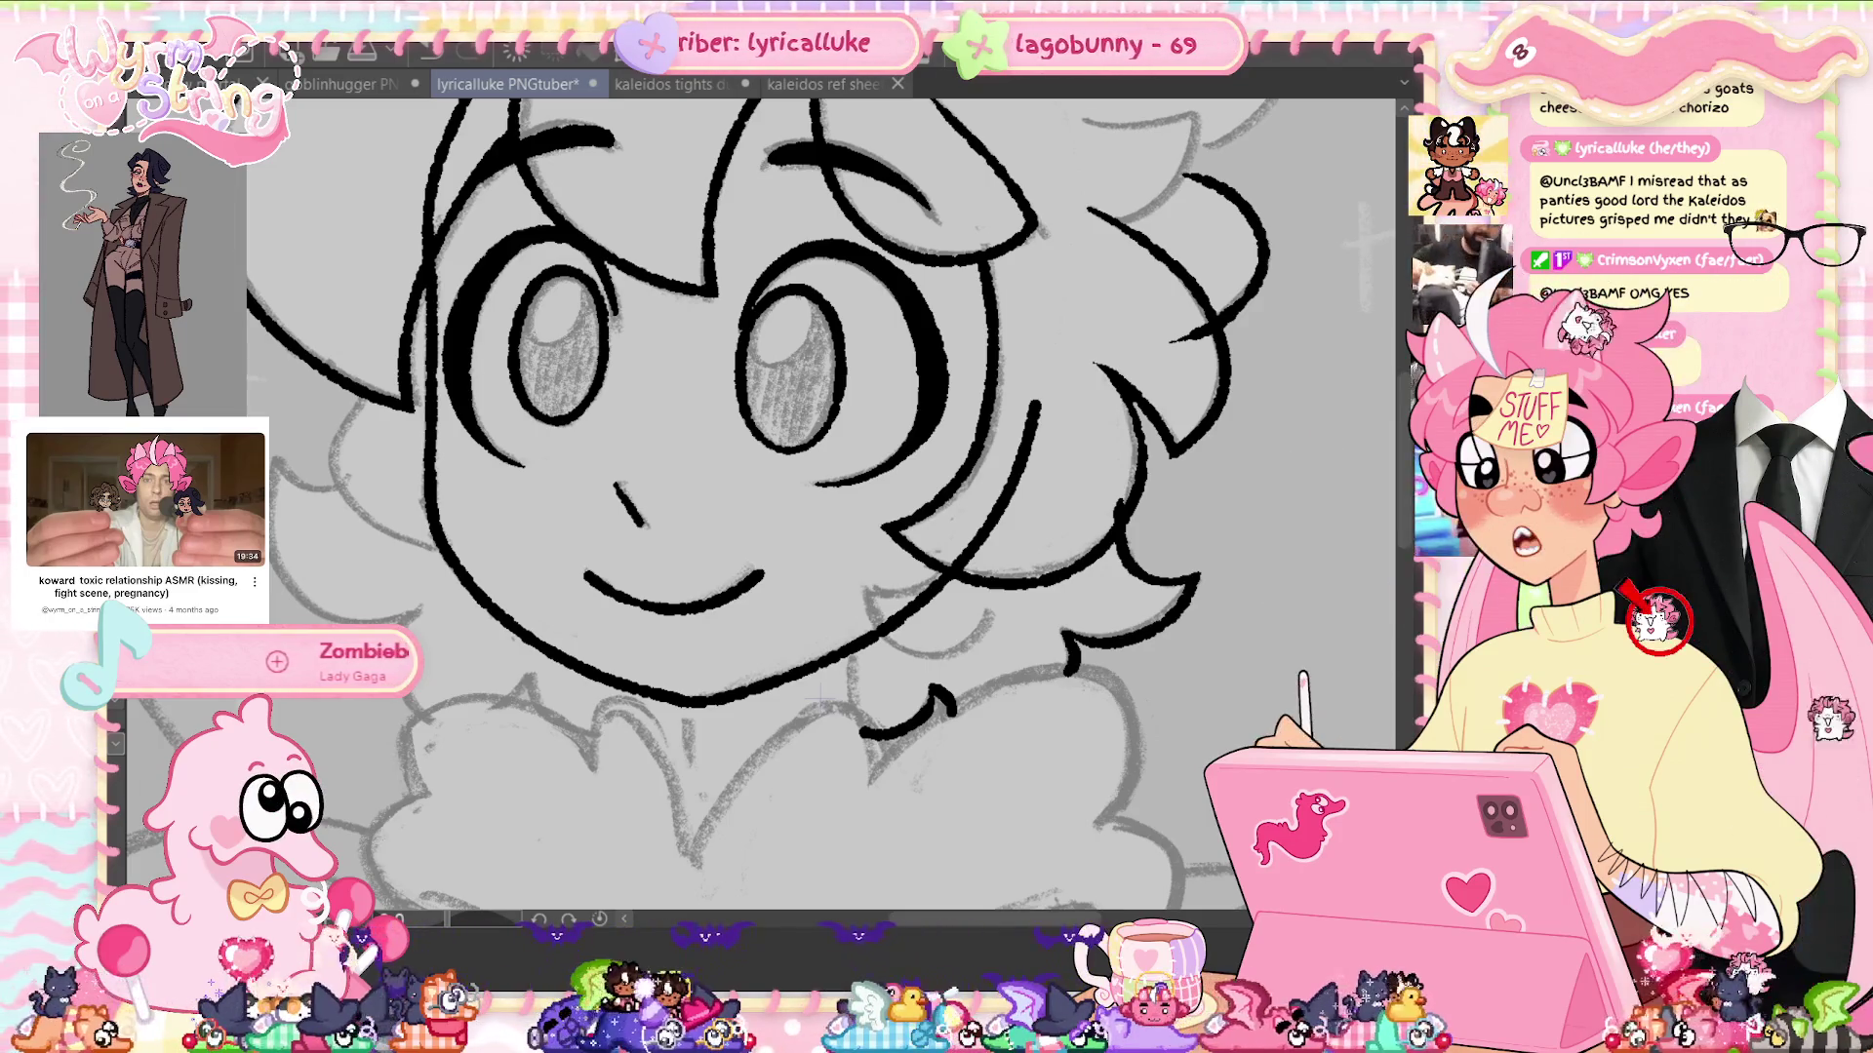
drag(862, 586, 951, 644)
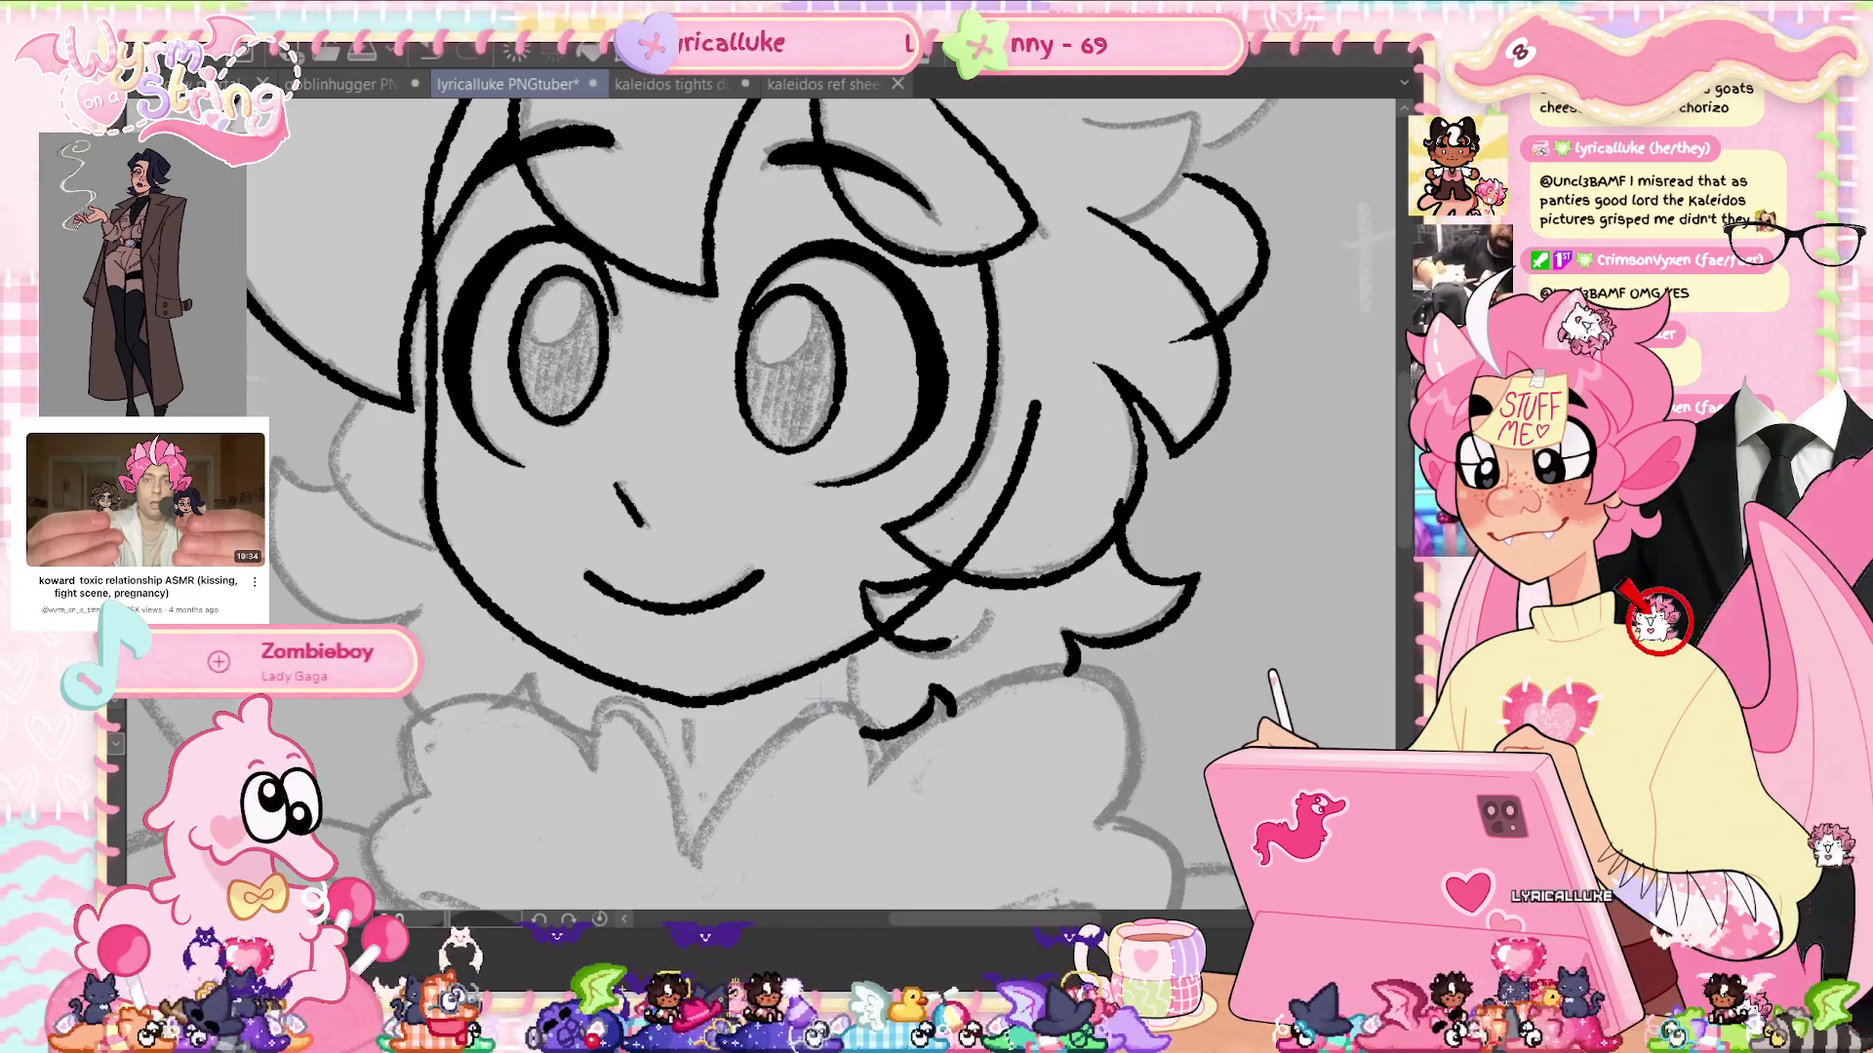
key(ctrl+z)
drag(862, 585, 933, 603)
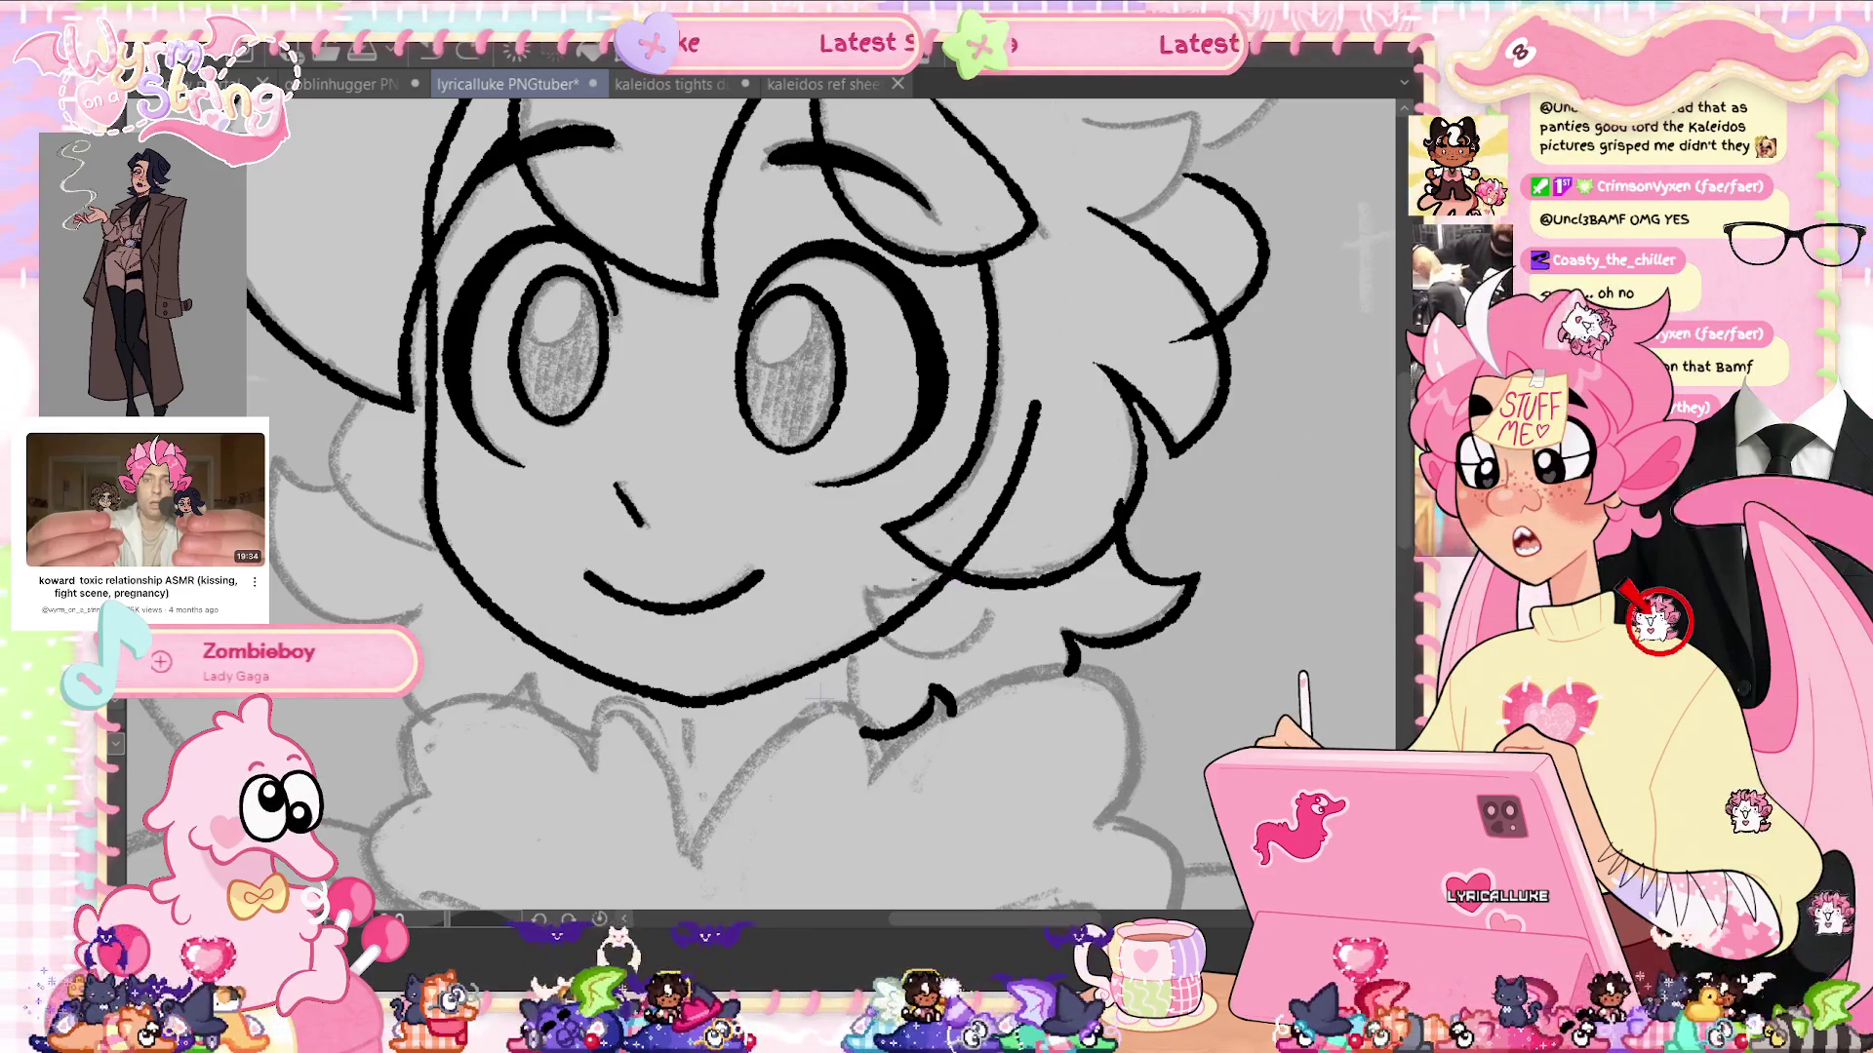
drag(866, 588, 987, 614)
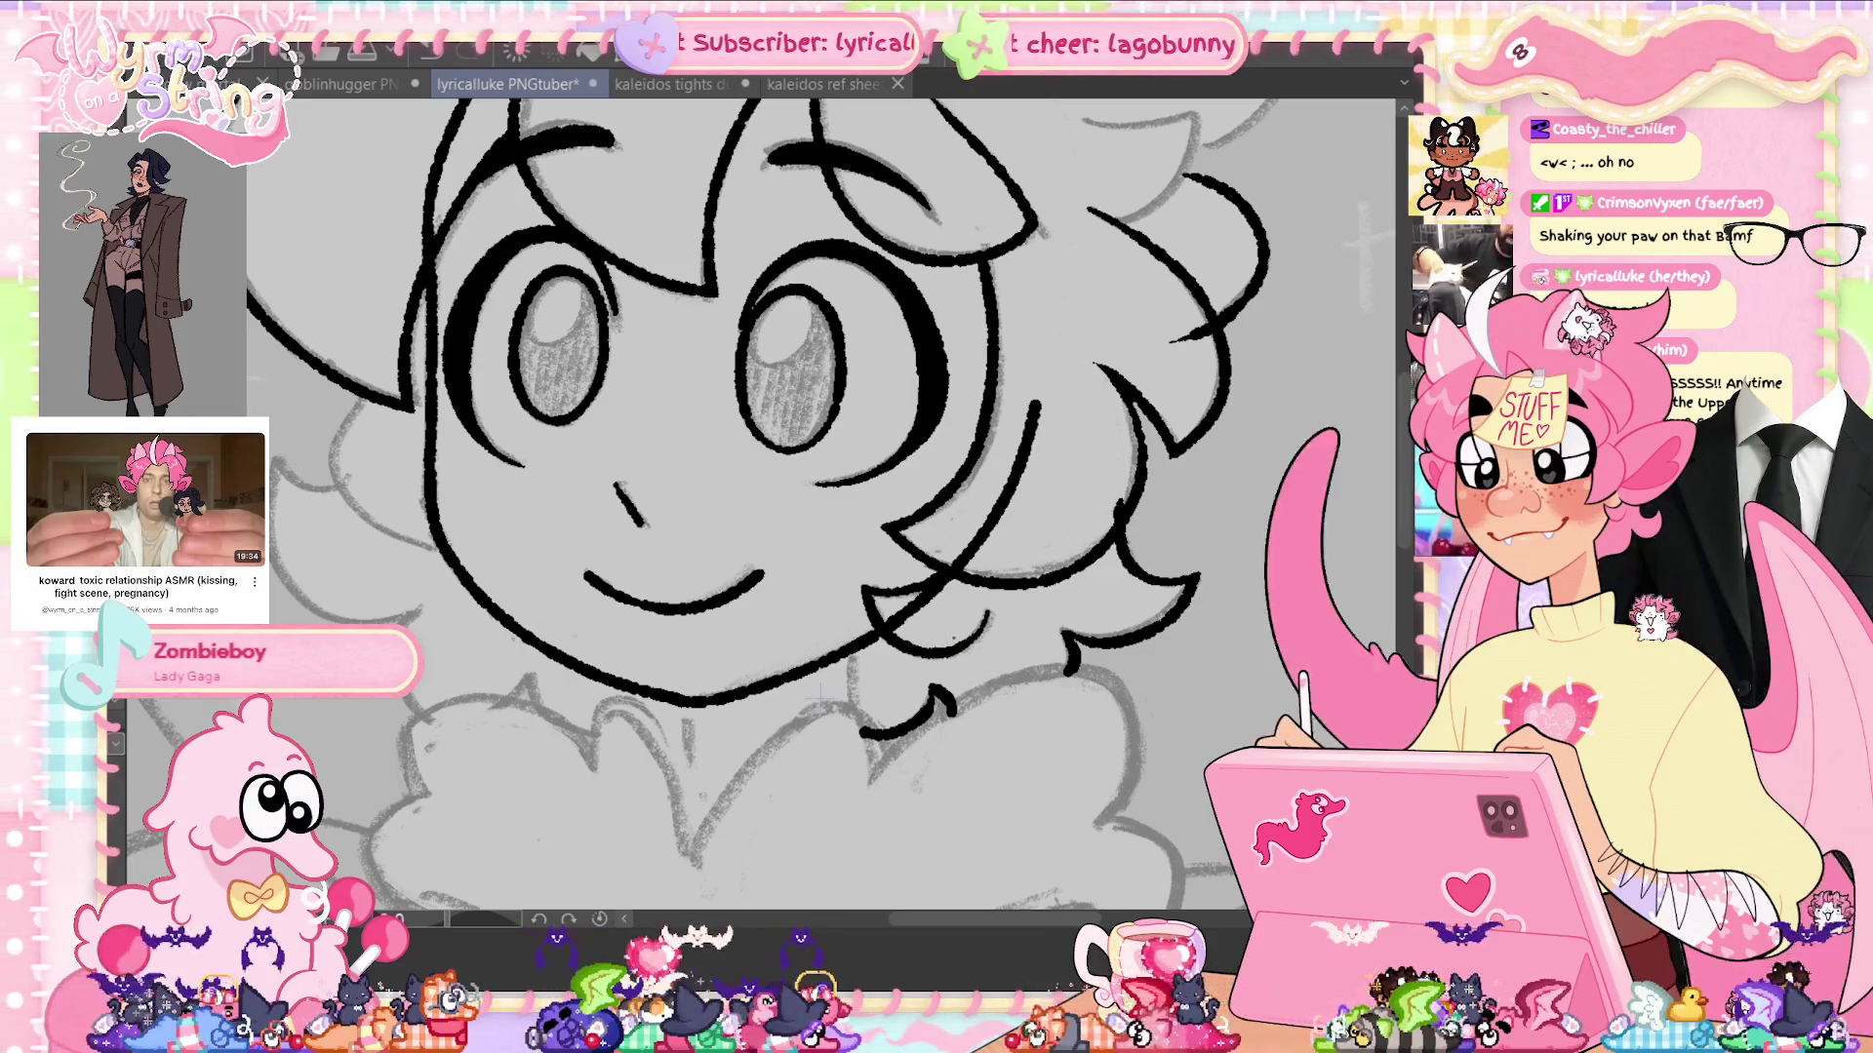
key(ctrl+s)
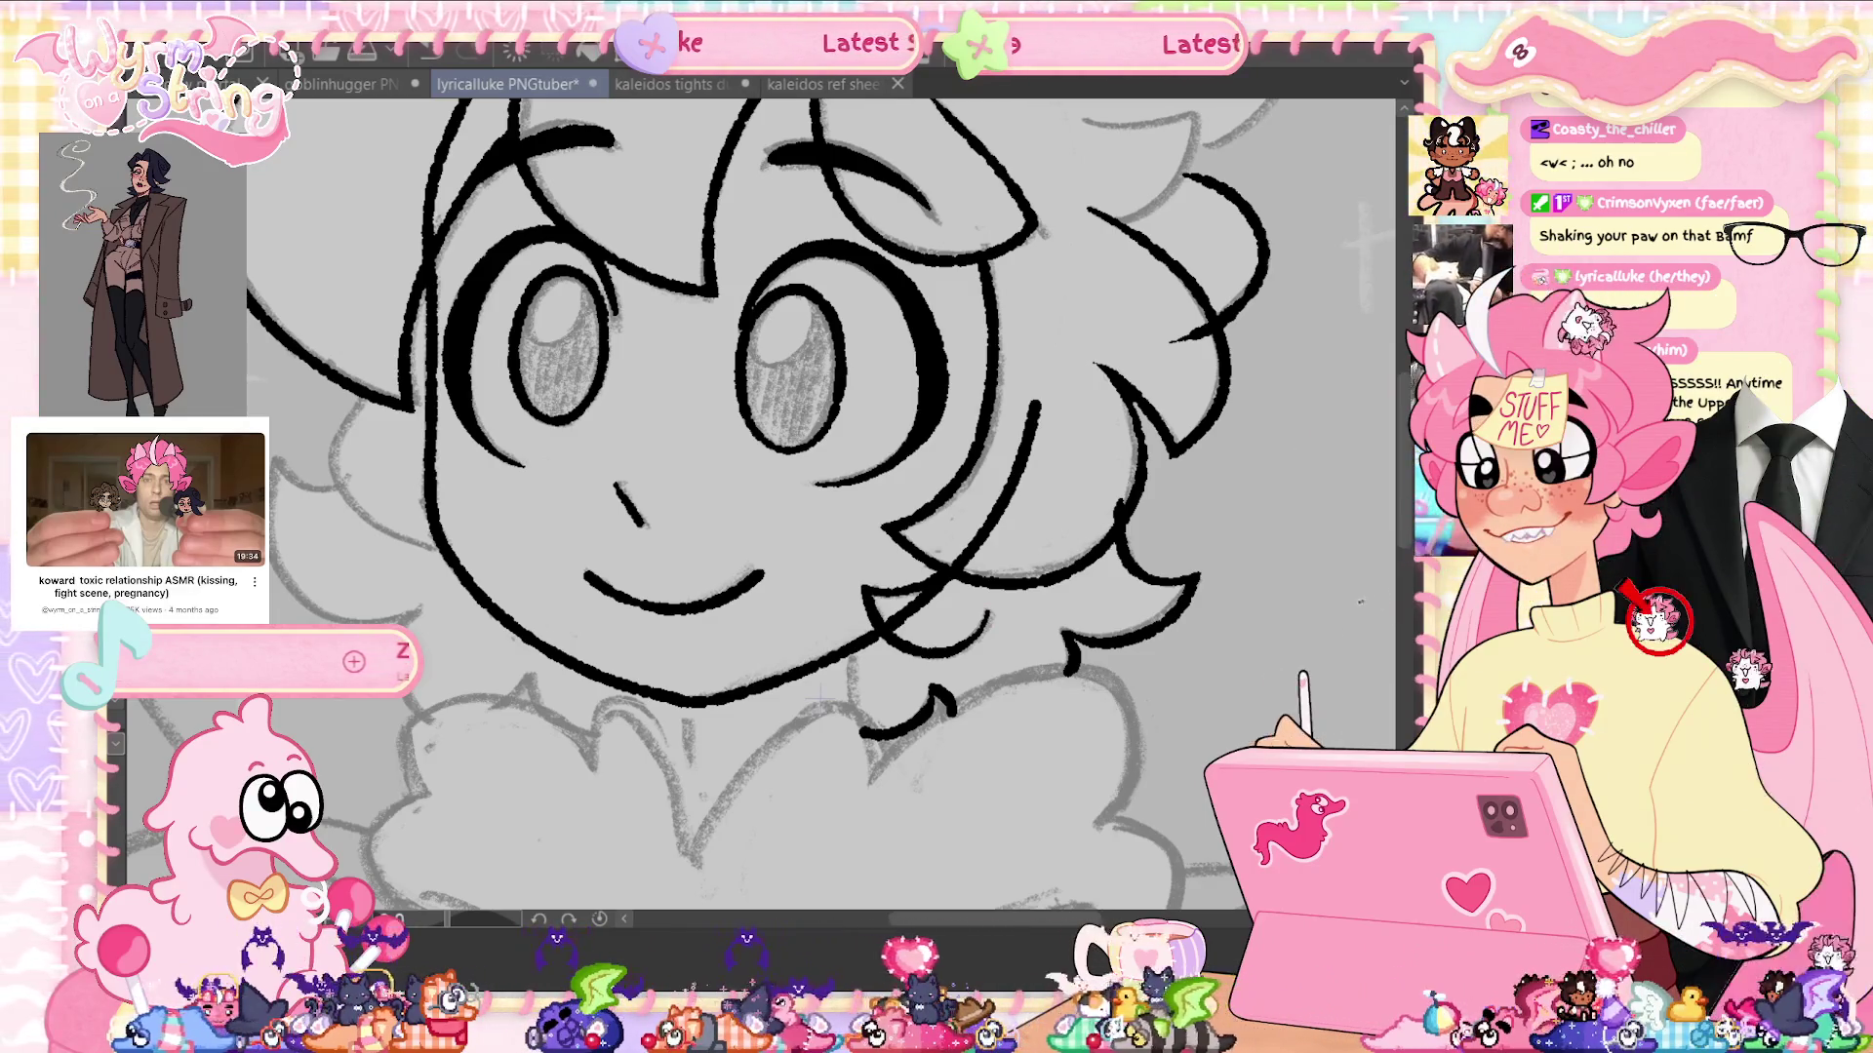
scroll(771, 488, up, 4)
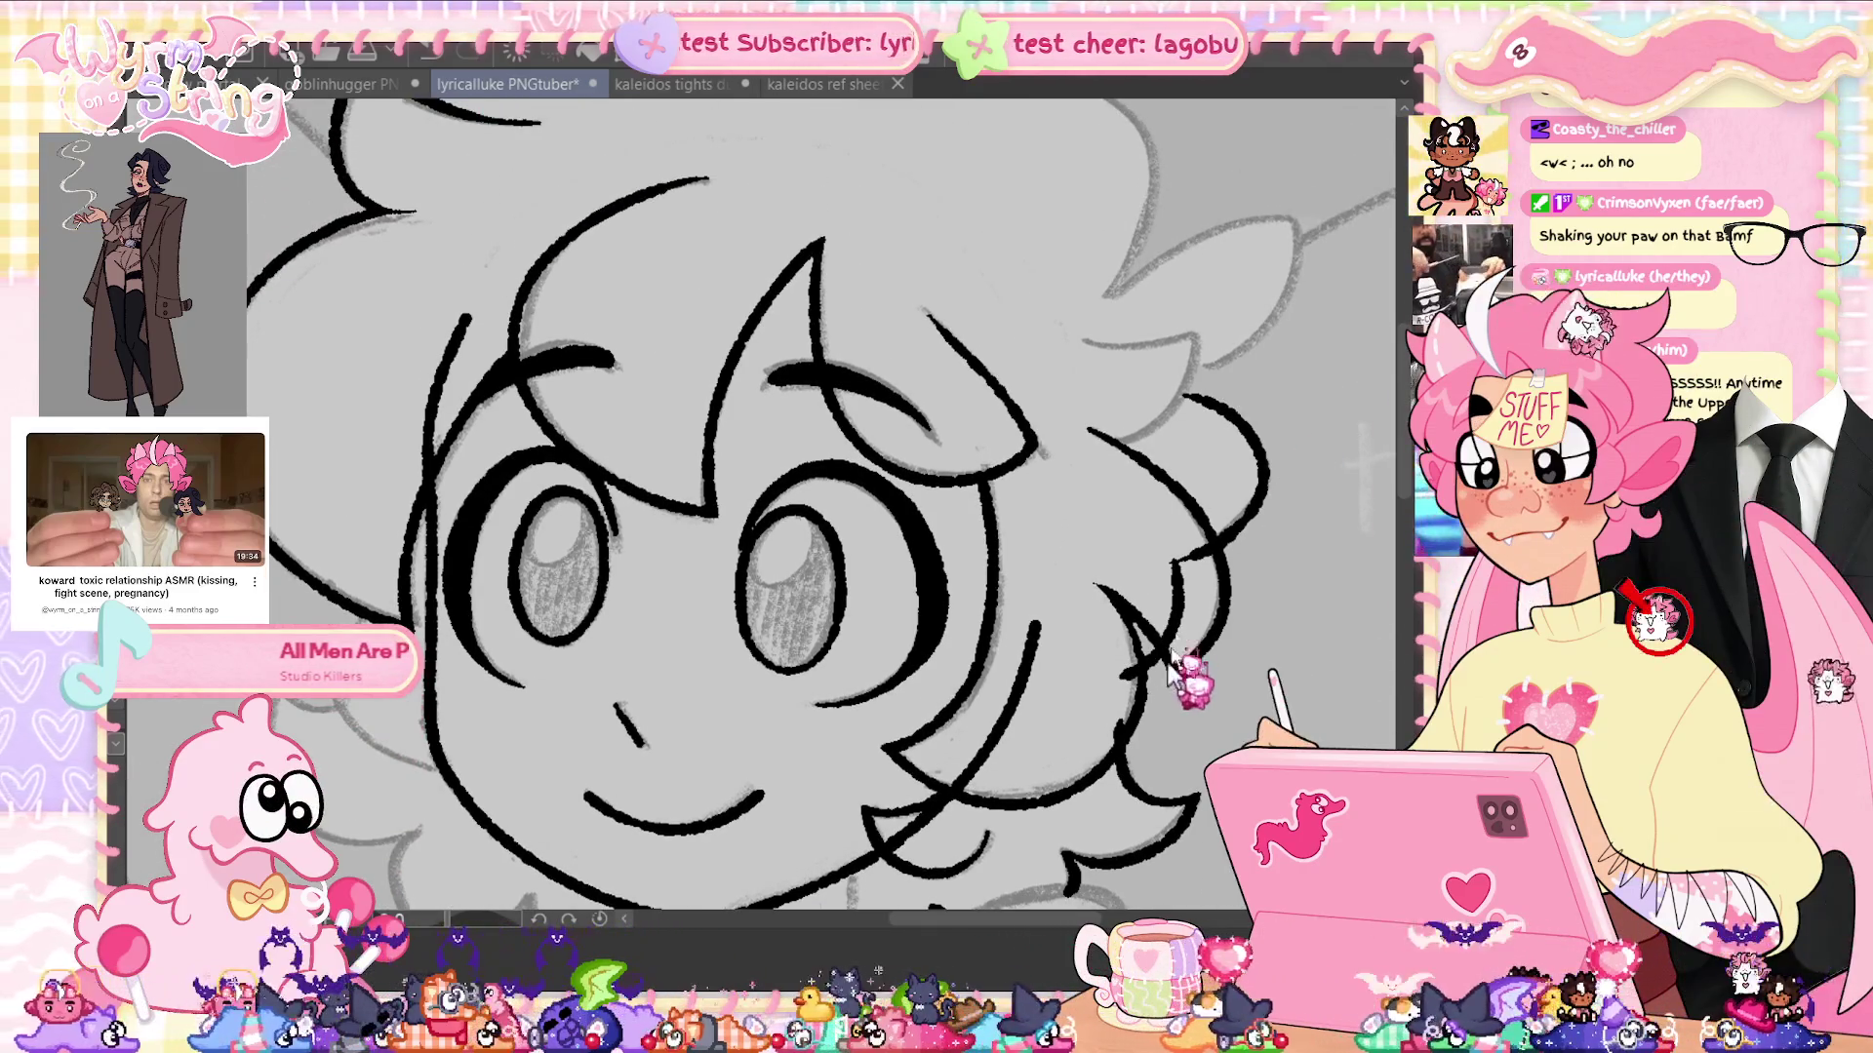
Ink the right-side hair strokes, the head outline and a thick right-ear outline, then save
mouse_move(1185, 561)
mouse_down()
mouse_move(1112, 694)
mouse_move(1114, 733)
mouse_up()
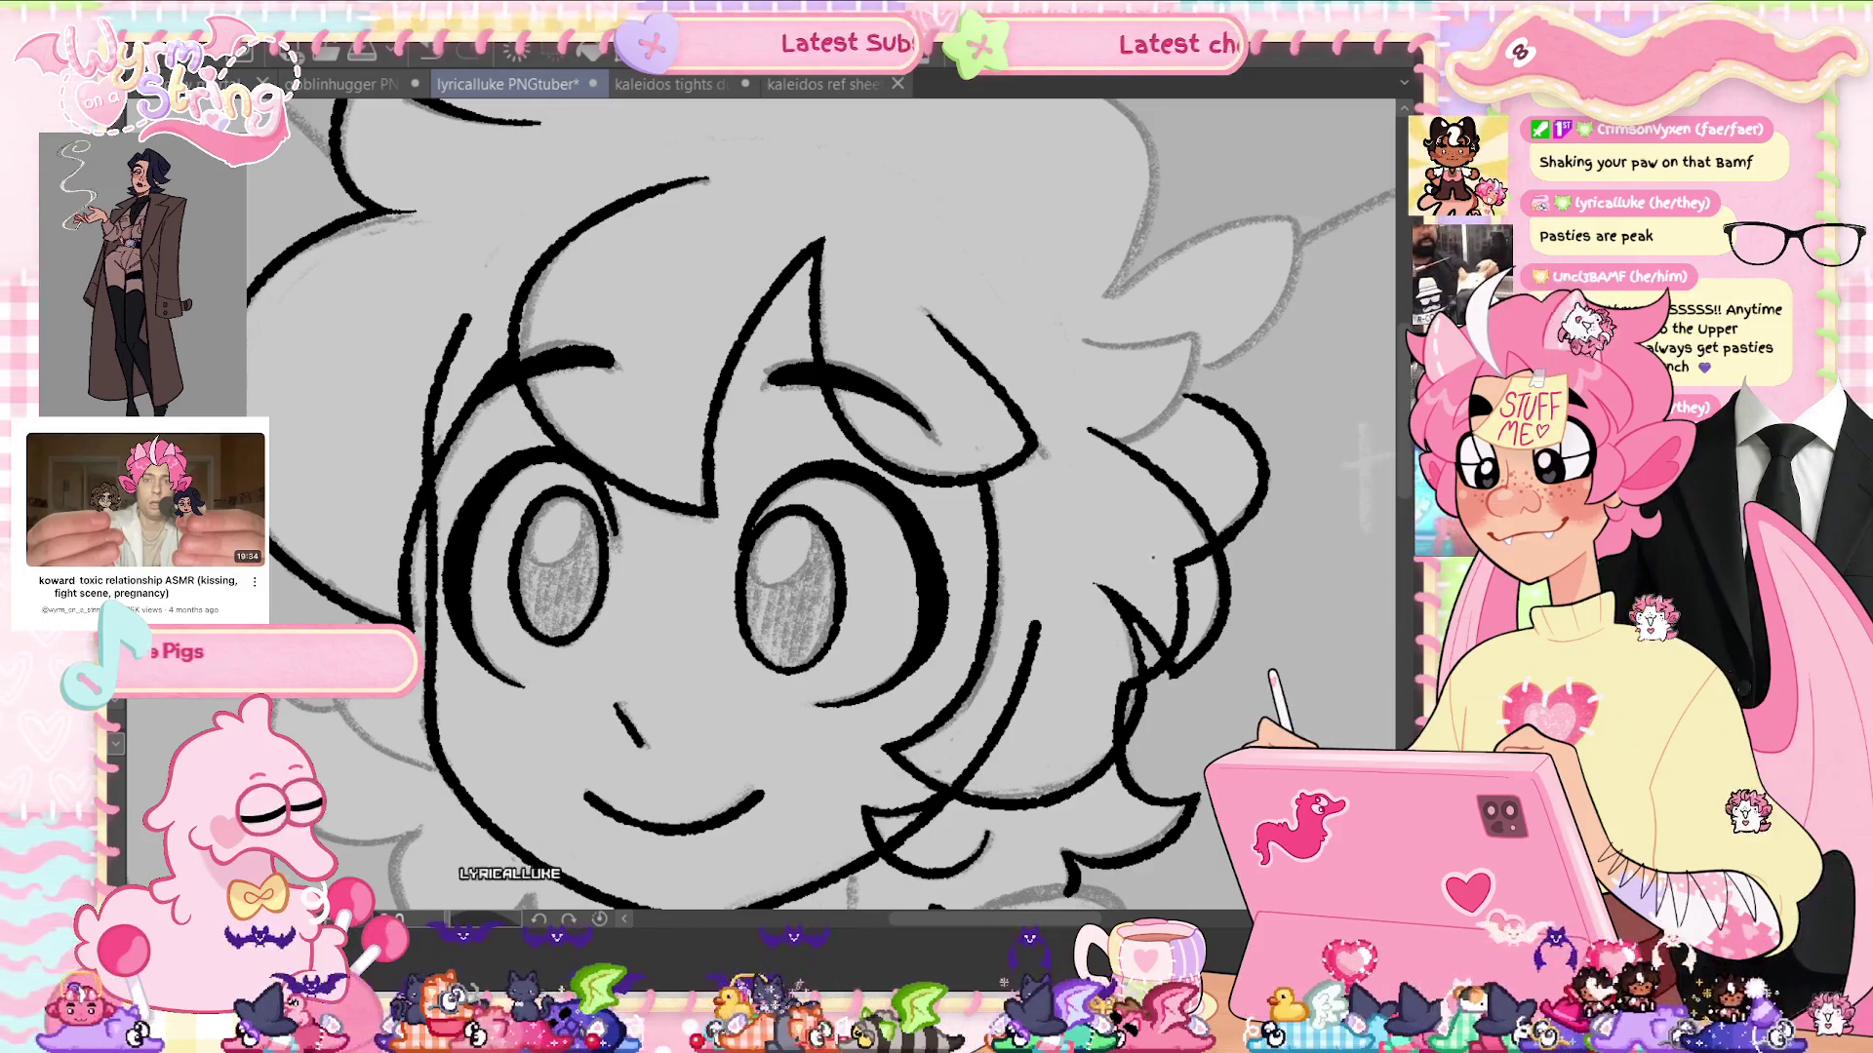
mouse_move(780, 487)
mouse_down()
mouse_move(770, 526)
mouse_move(649, 634)
mouse_up()
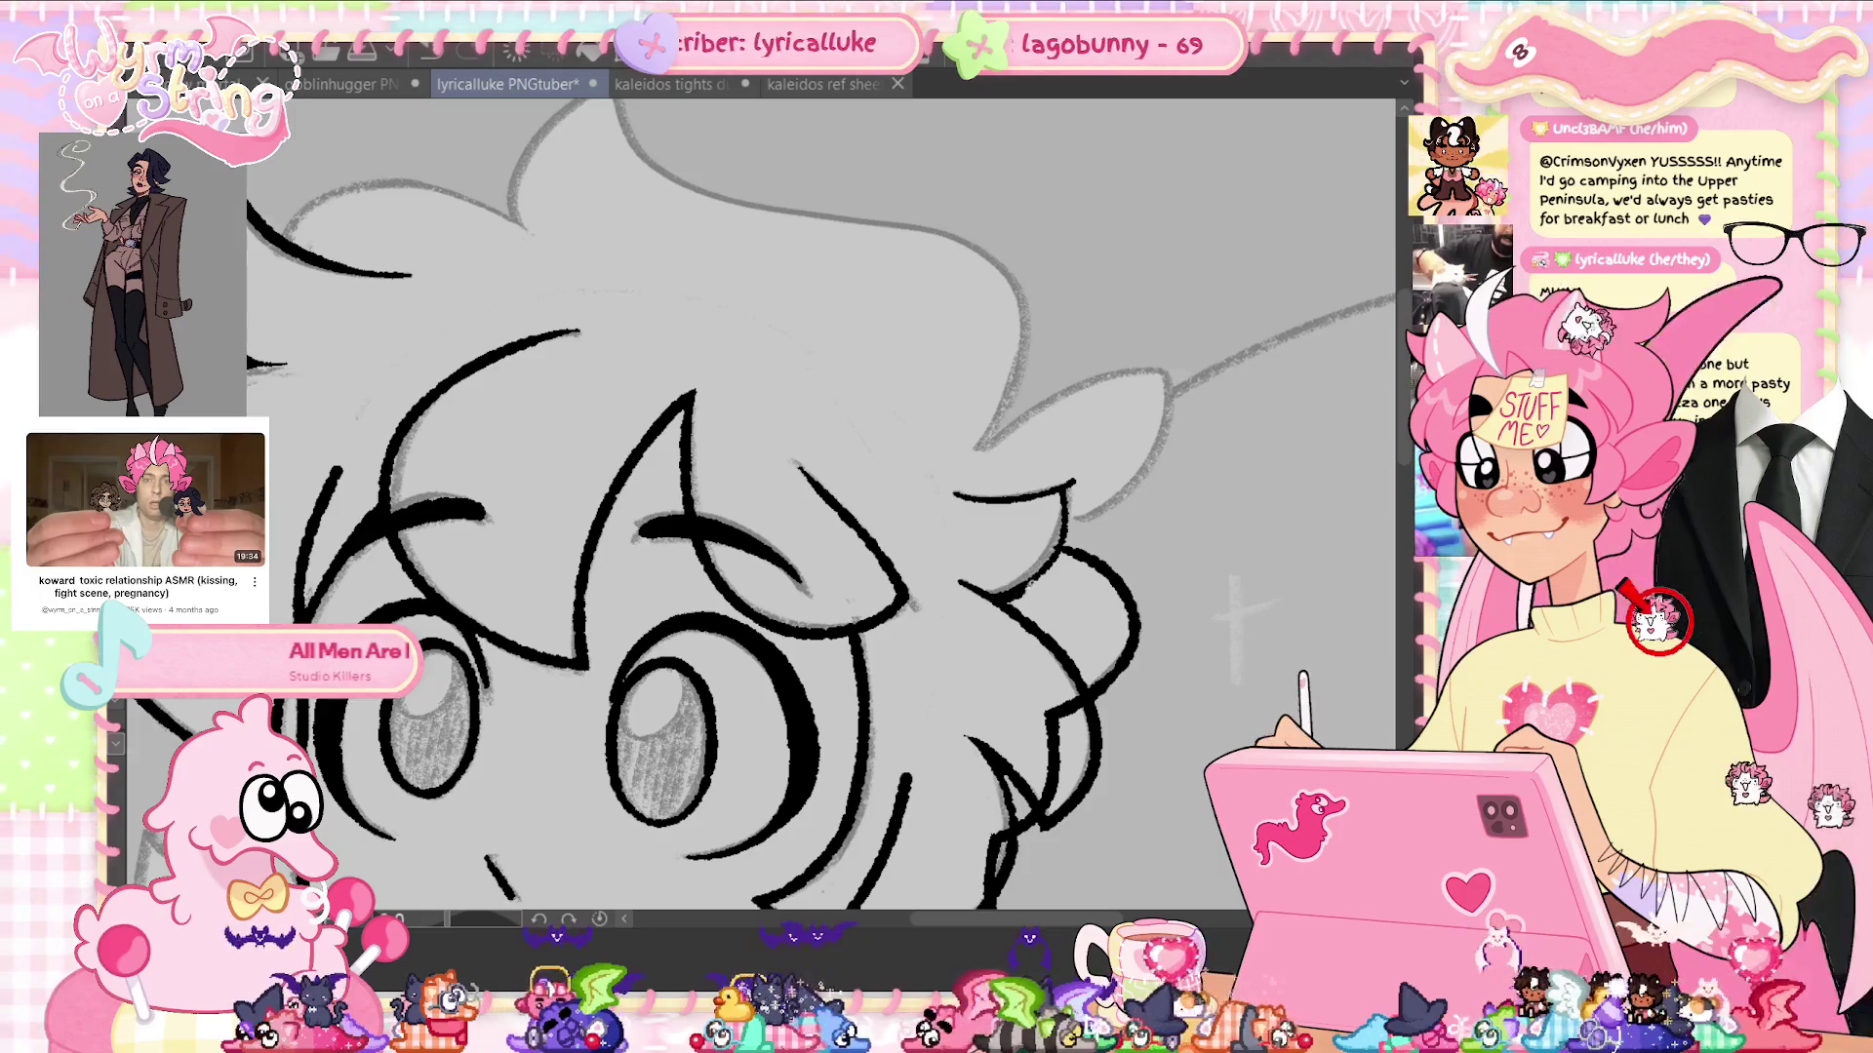
drag(1029, 591, 1063, 487)
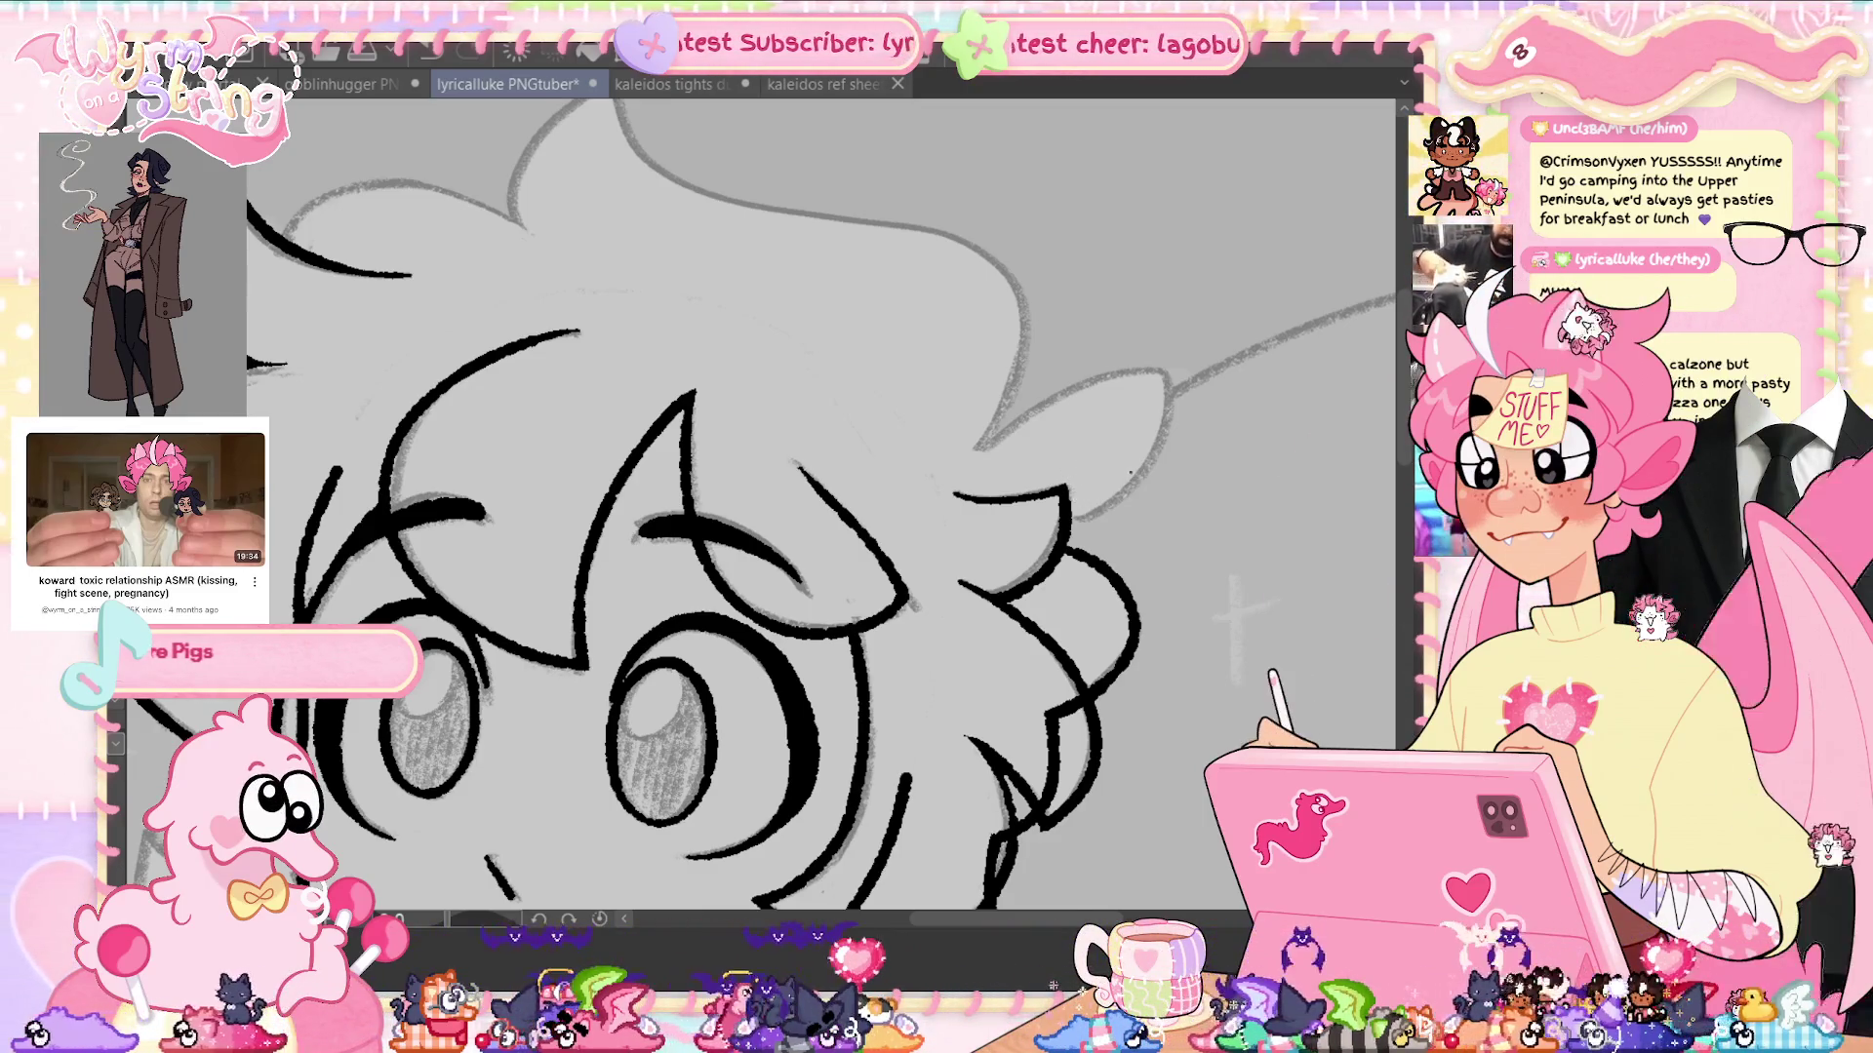
mouse_move(1072, 517)
mouse_down()
mouse_move(1156, 458)
mouse_move(1065, 380)
mouse_move(980, 451)
mouse_up()
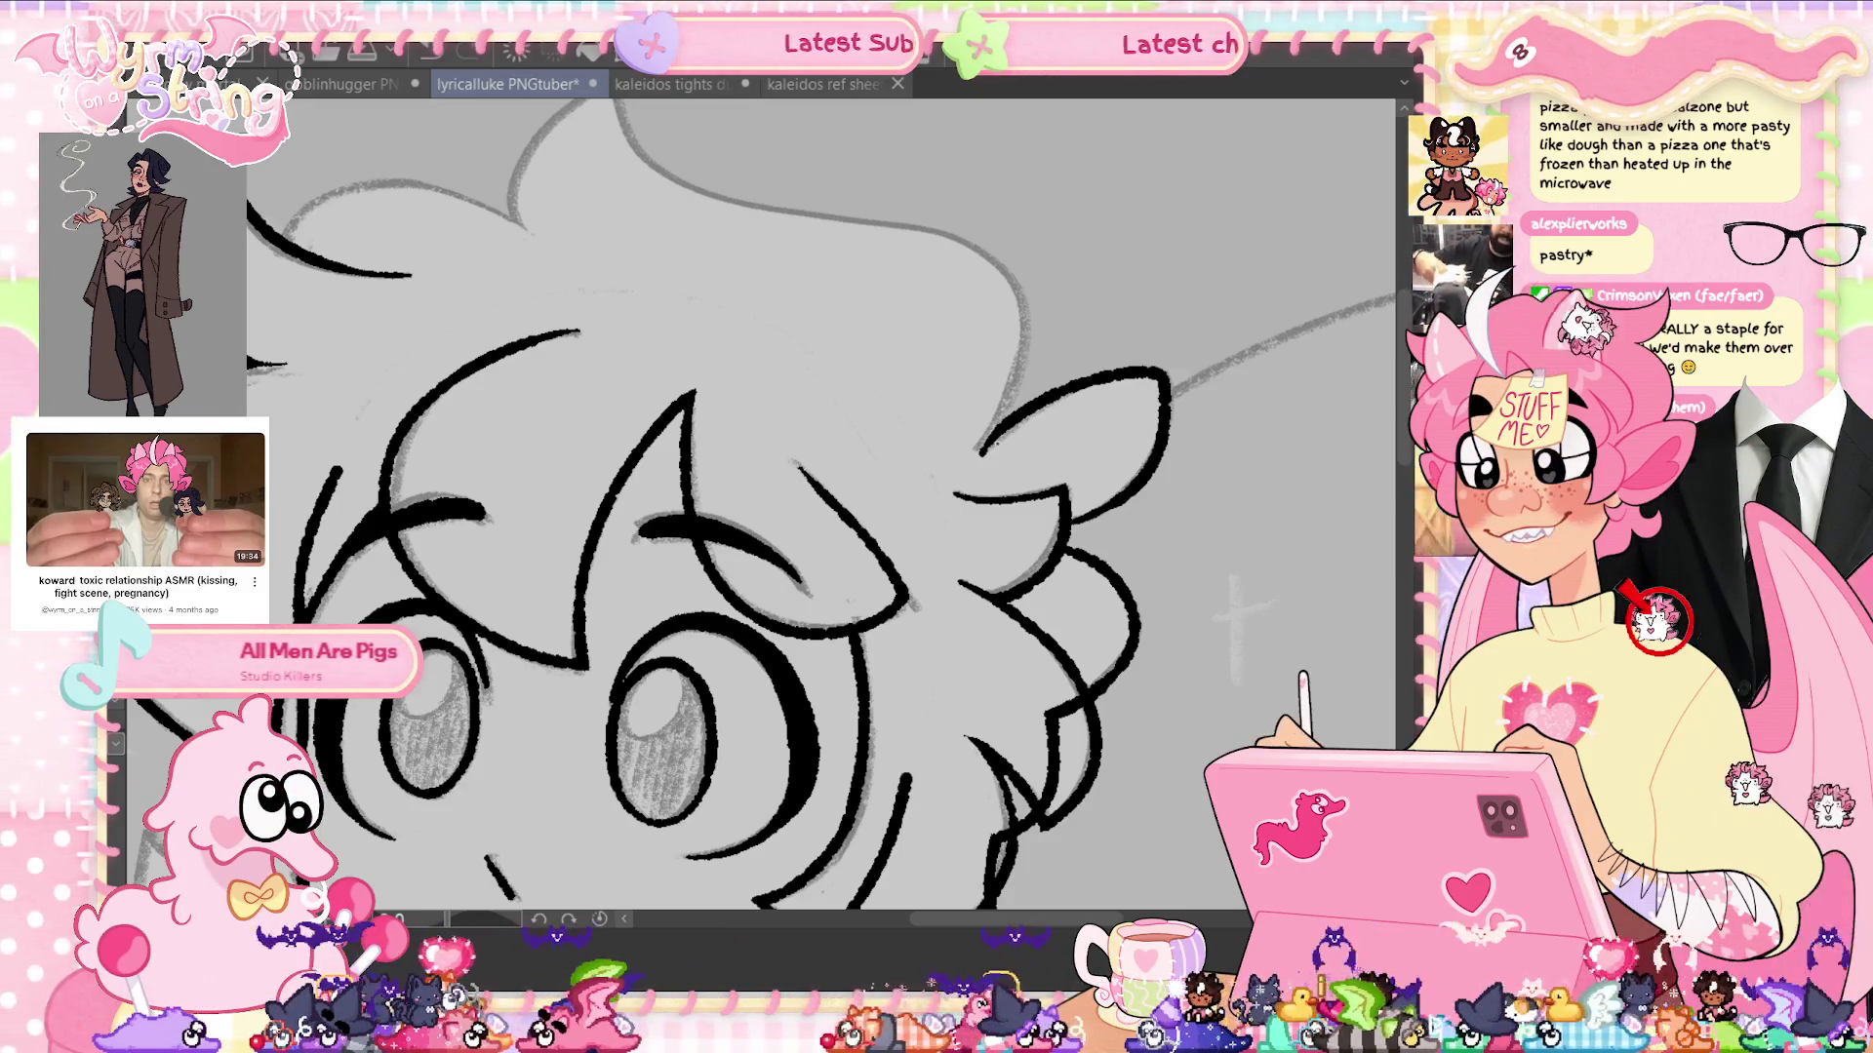
key(ctrl+s)
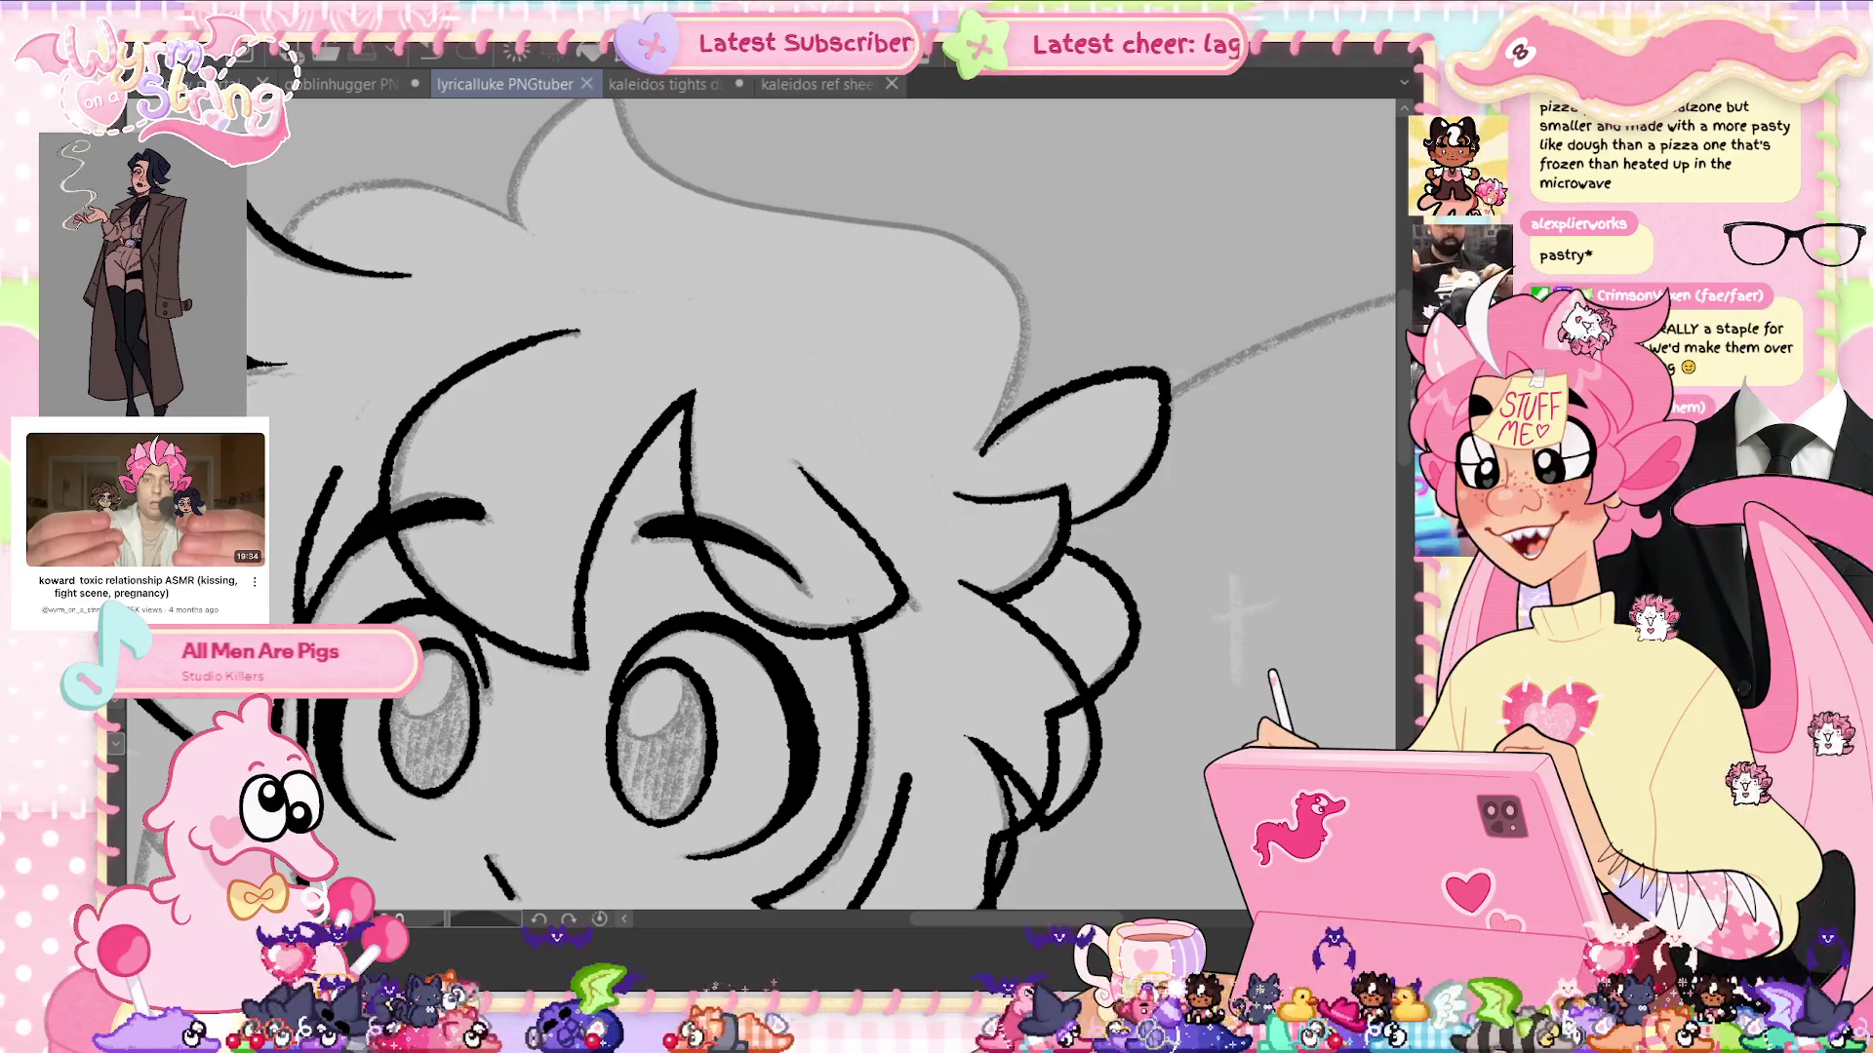
drag(780, 488, 883, 585)
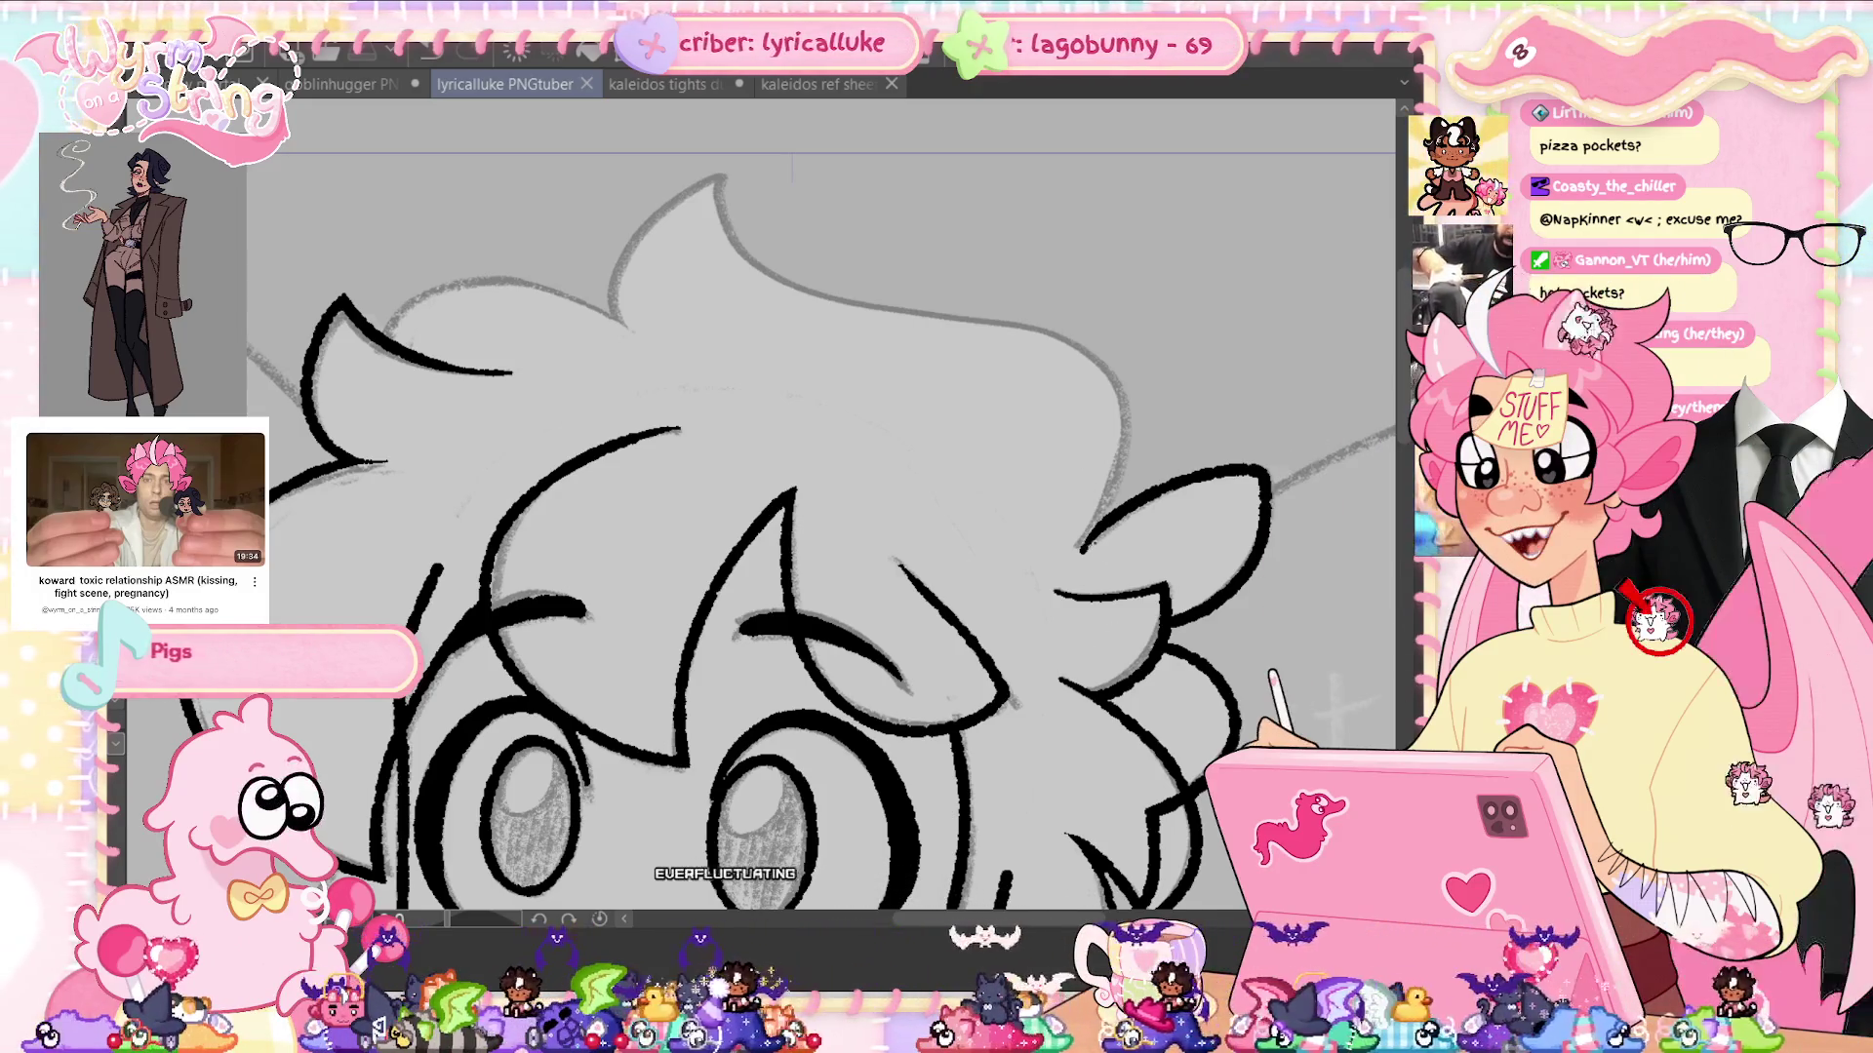
Ink the top hair line, the tuft's left side and the top-left hair outline, then save
mouse_move(1109, 493)
mouse_down()
mouse_move(1034, 333)
mouse_move(771, 278)
mouse_move(724, 180)
mouse_up()
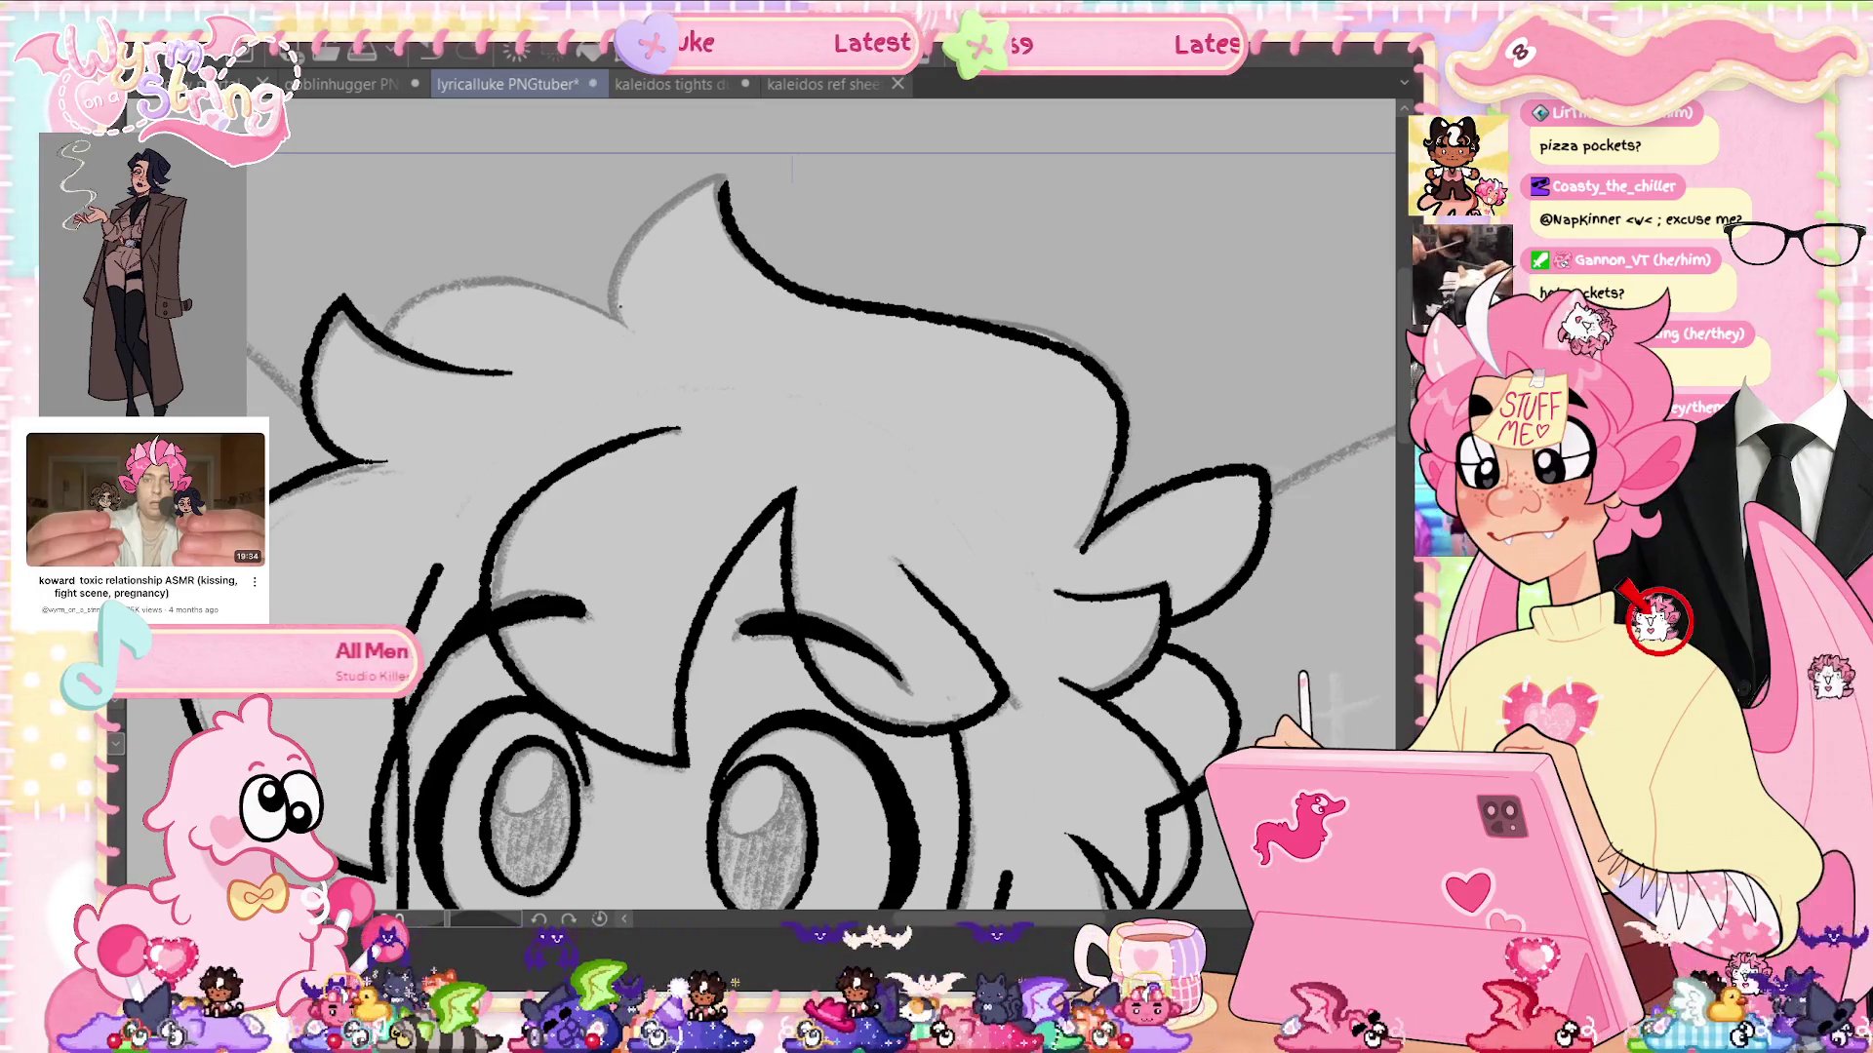
drag(621, 306, 748, 183)
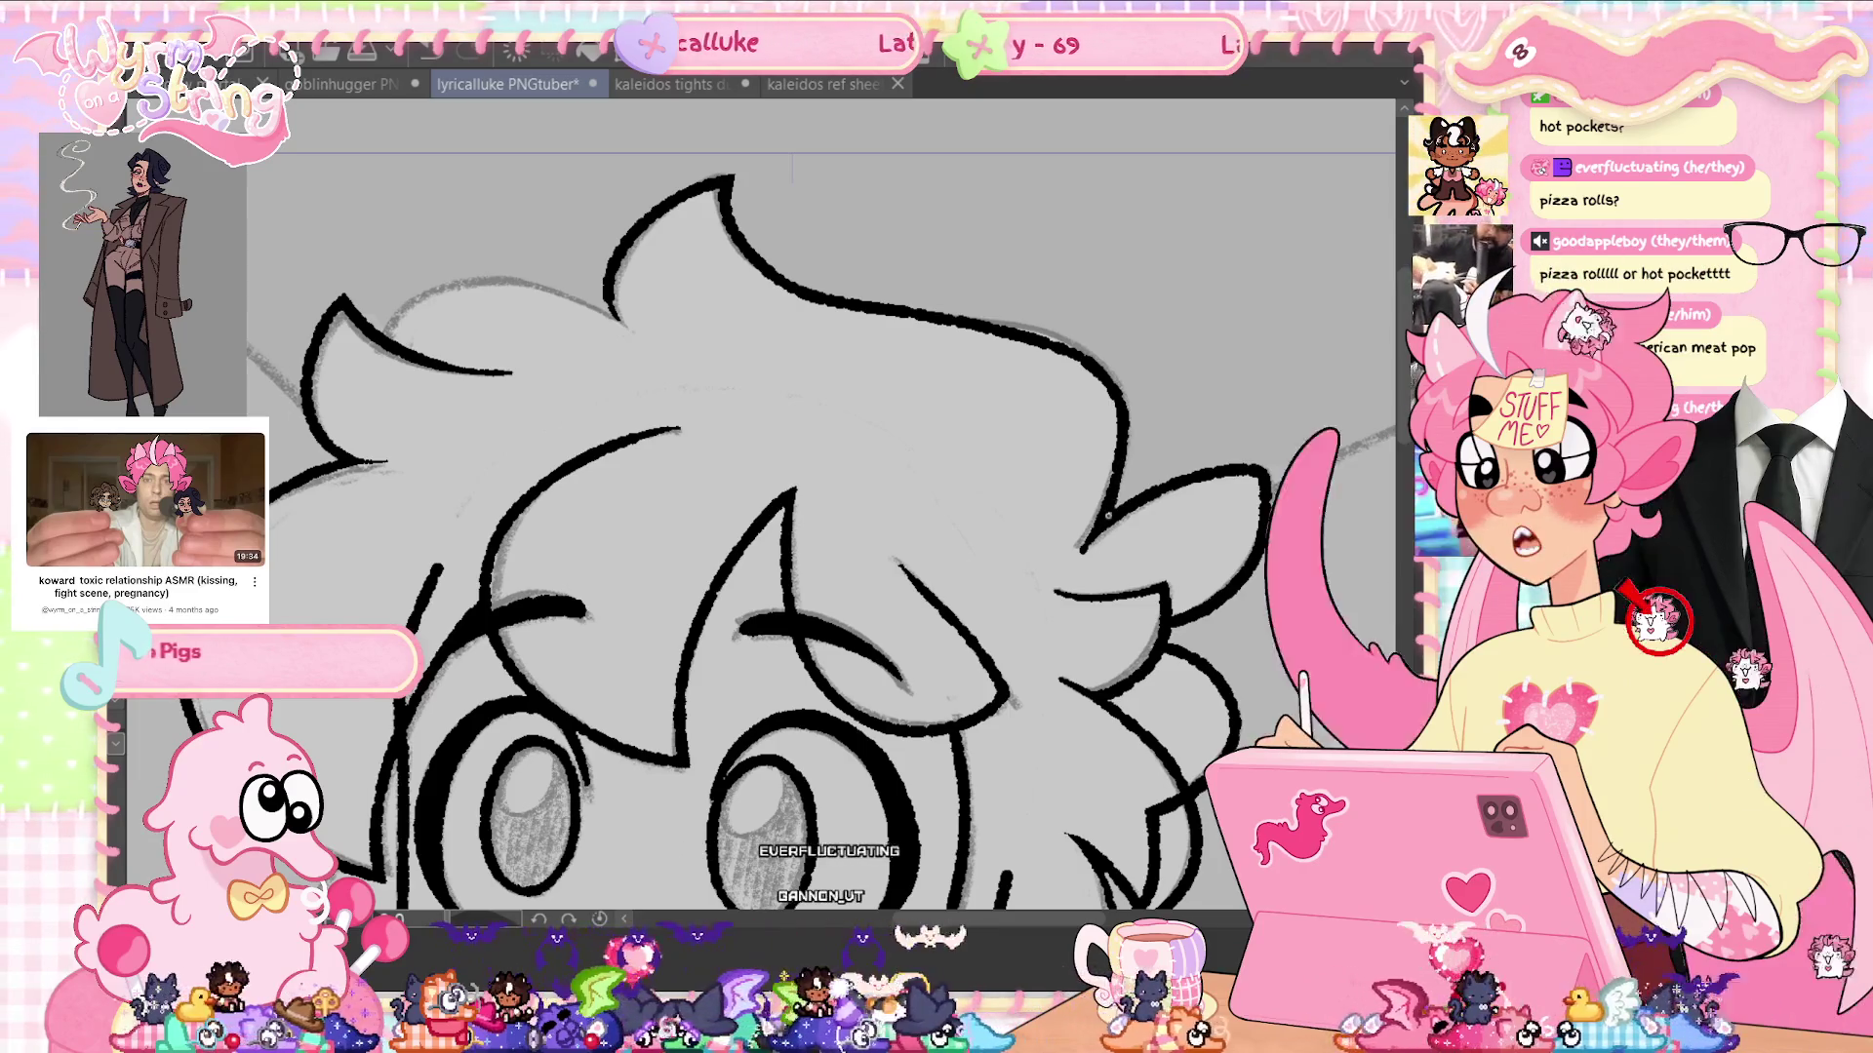
mouse_move(614, 316)
mouse_down()
mouse_move(444, 291)
mouse_move(395, 340)
mouse_up()
key(ctrl+z)
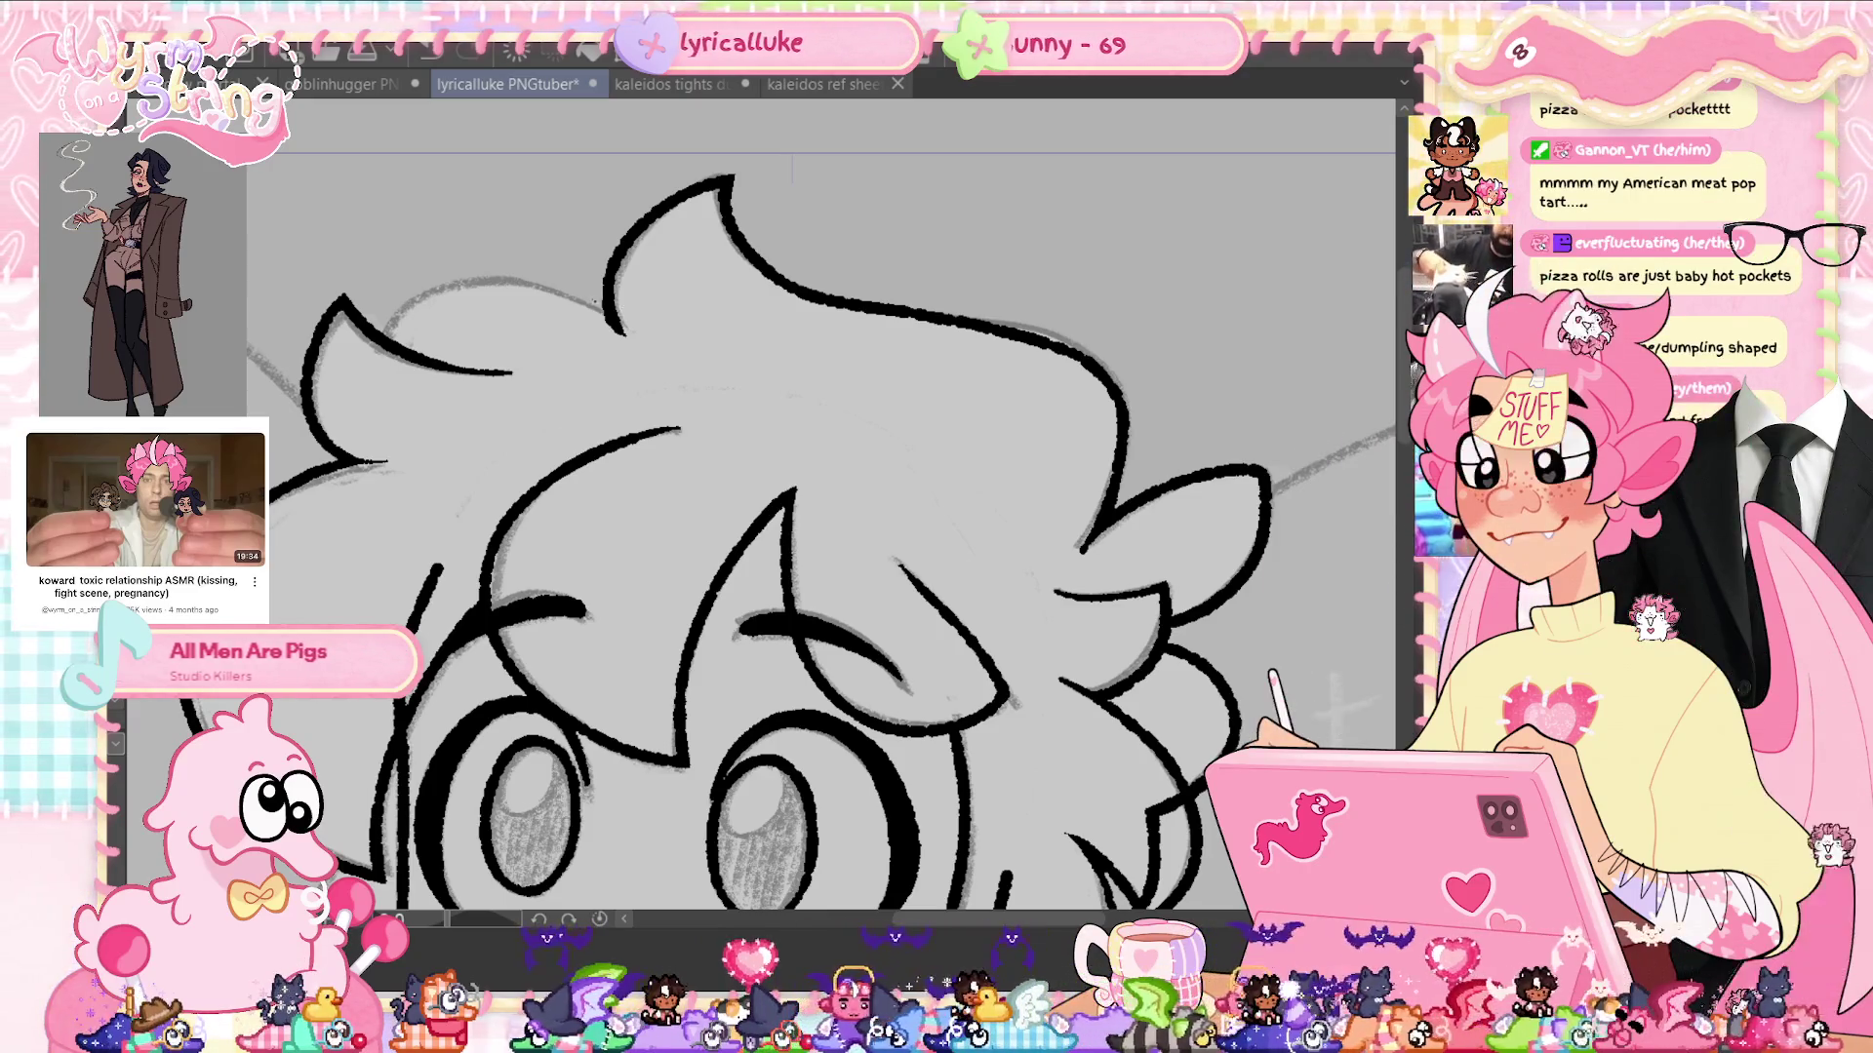
key(ctrl+y)
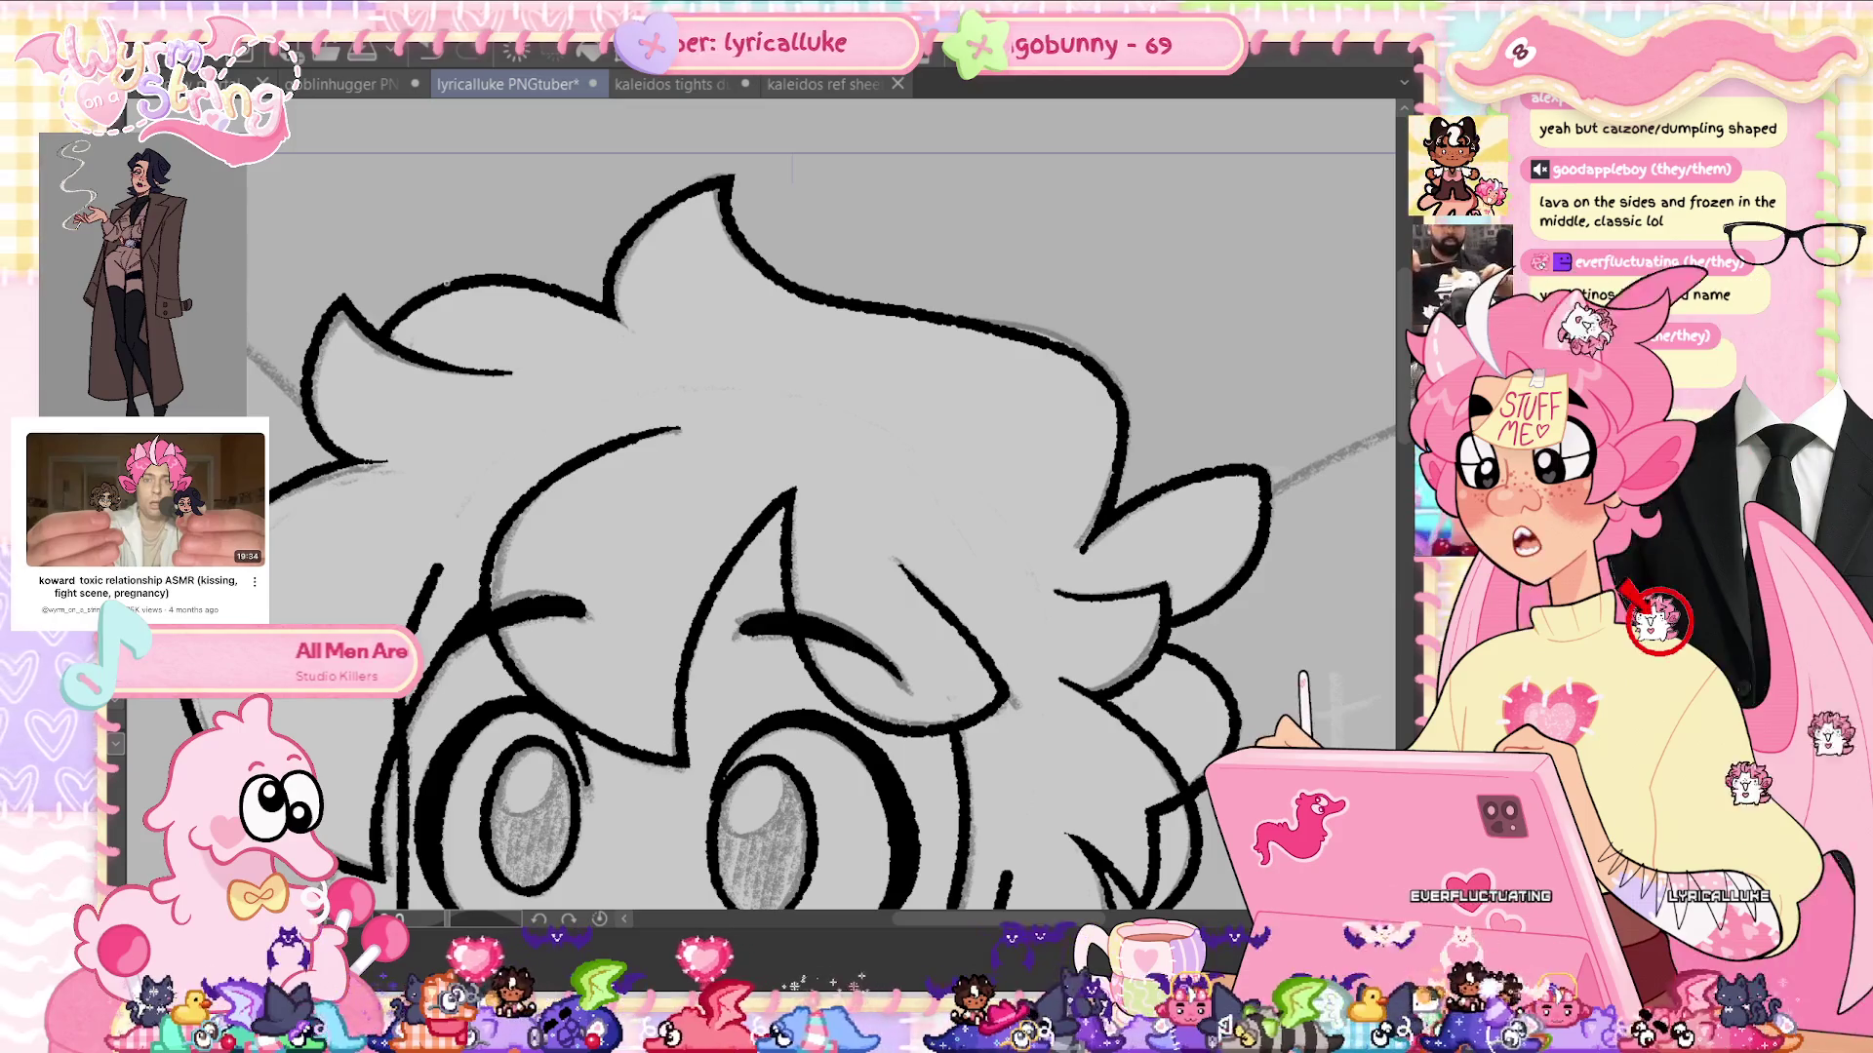
key(ctrl+s)
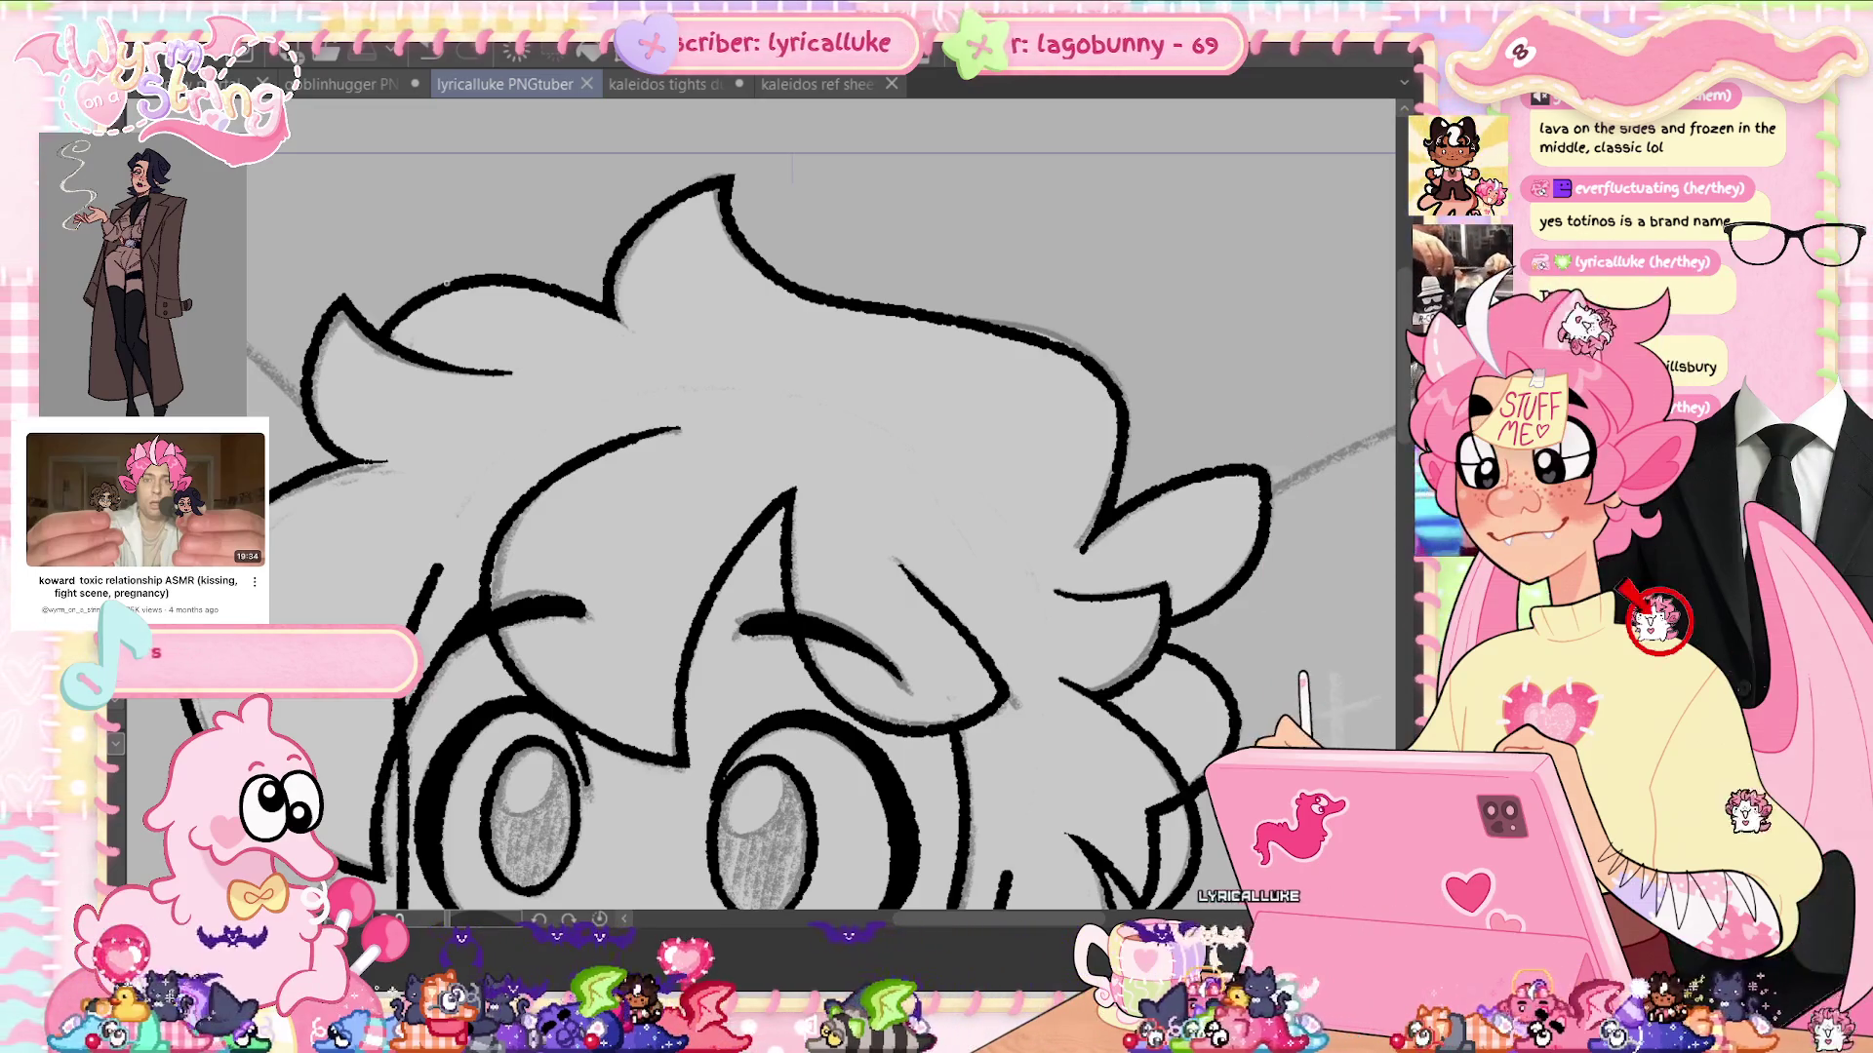
Touch up the ink line near the right ear and save again
scroll(766, 521, up, 1)
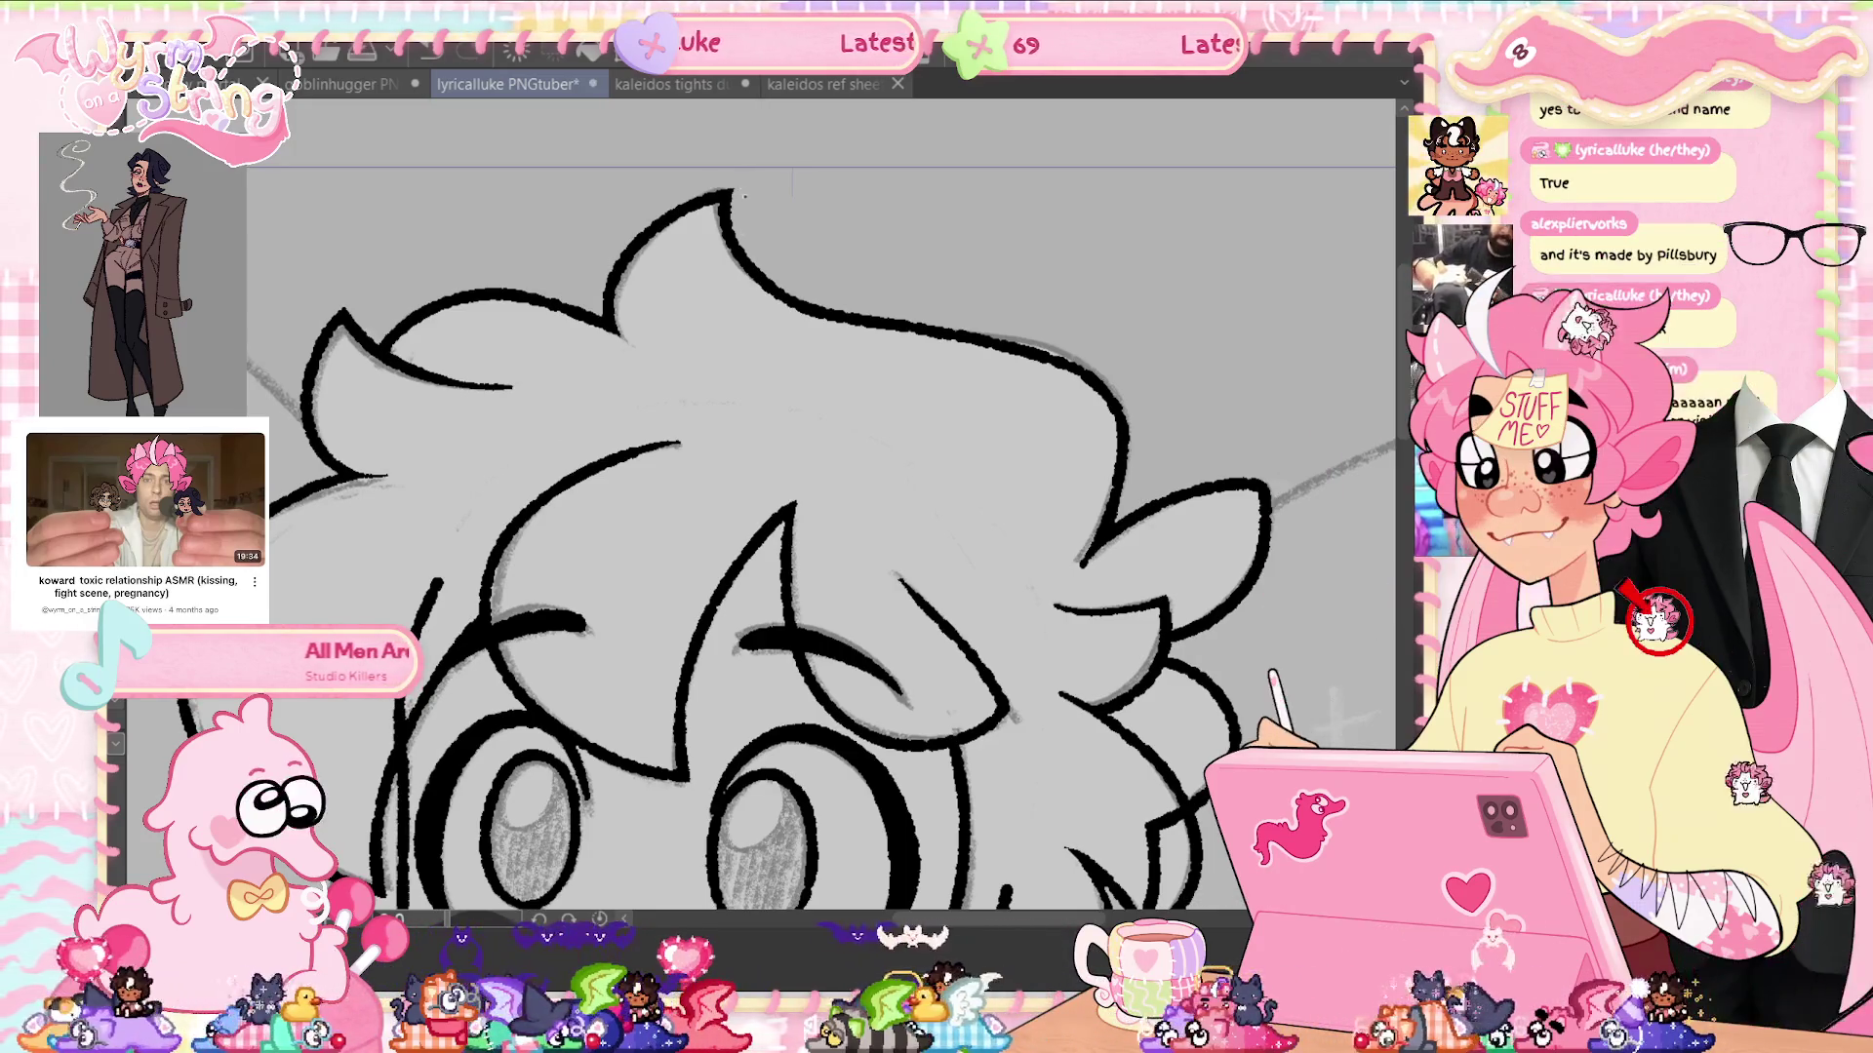
key(ctrl+s)
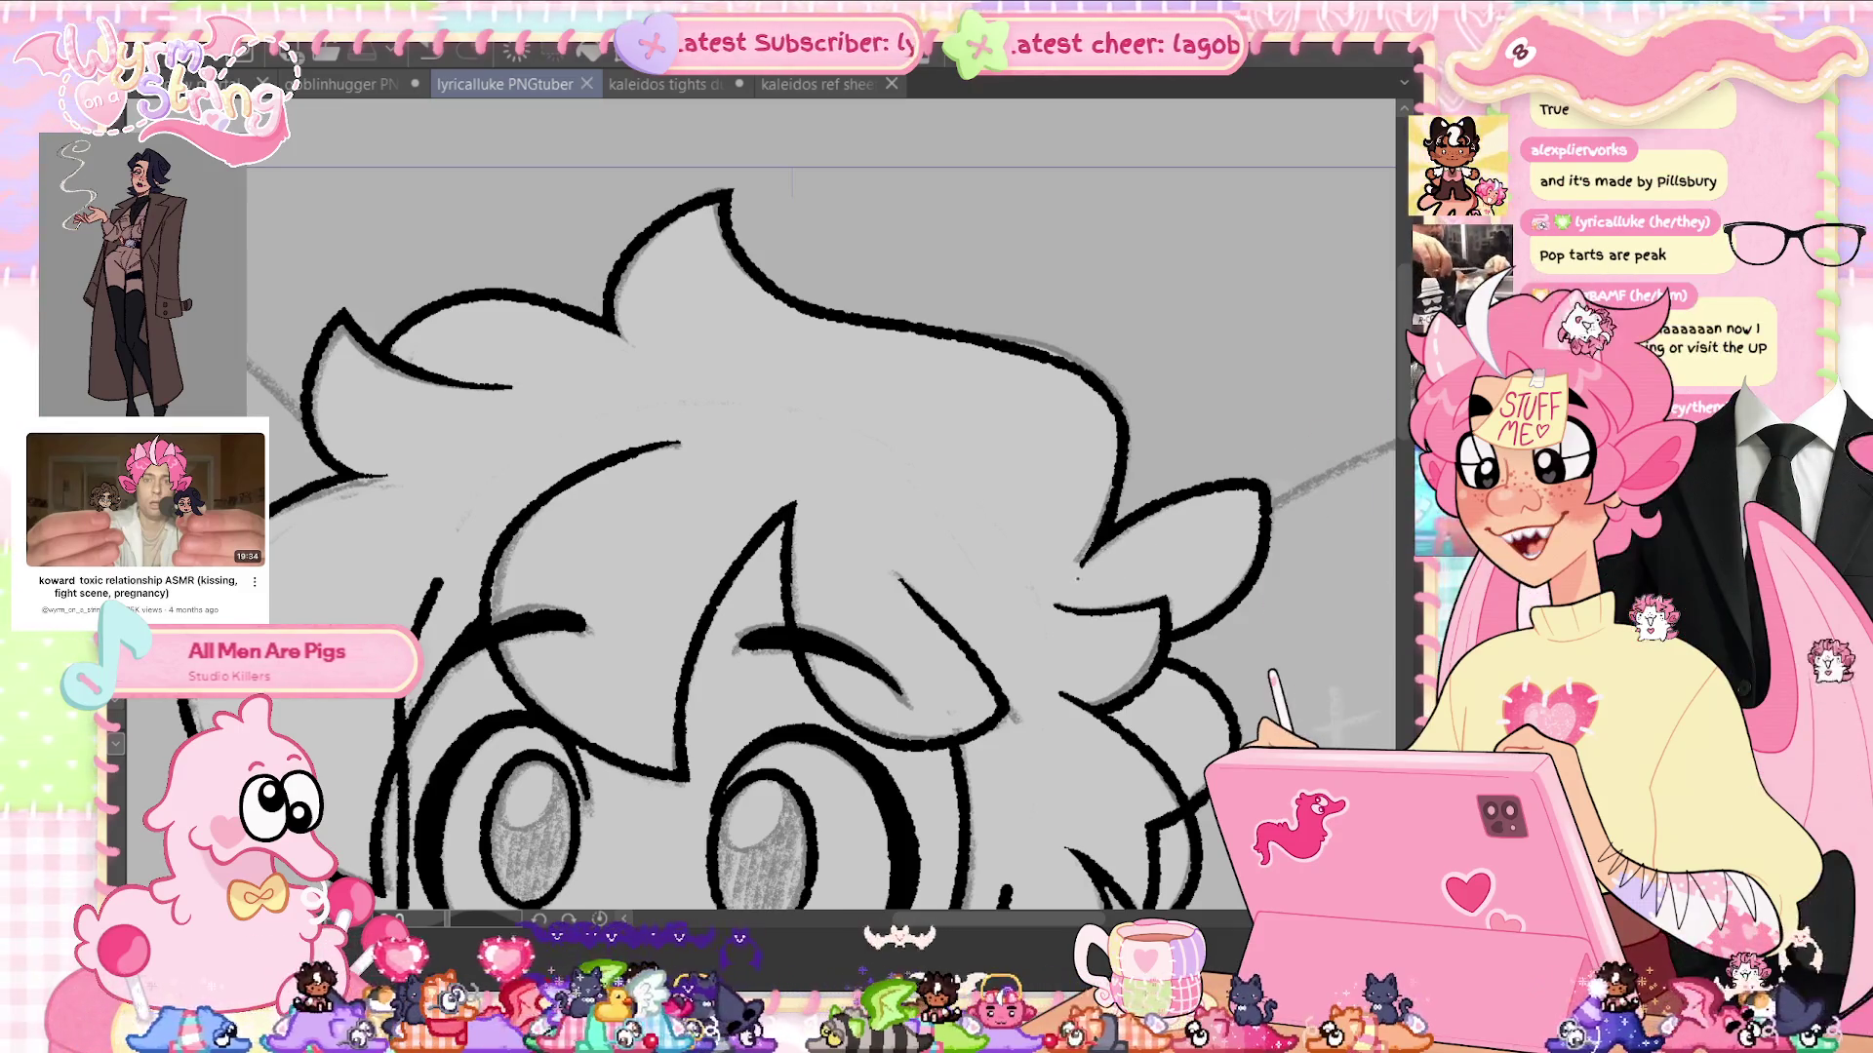
drag(1082, 566, 1131, 605)
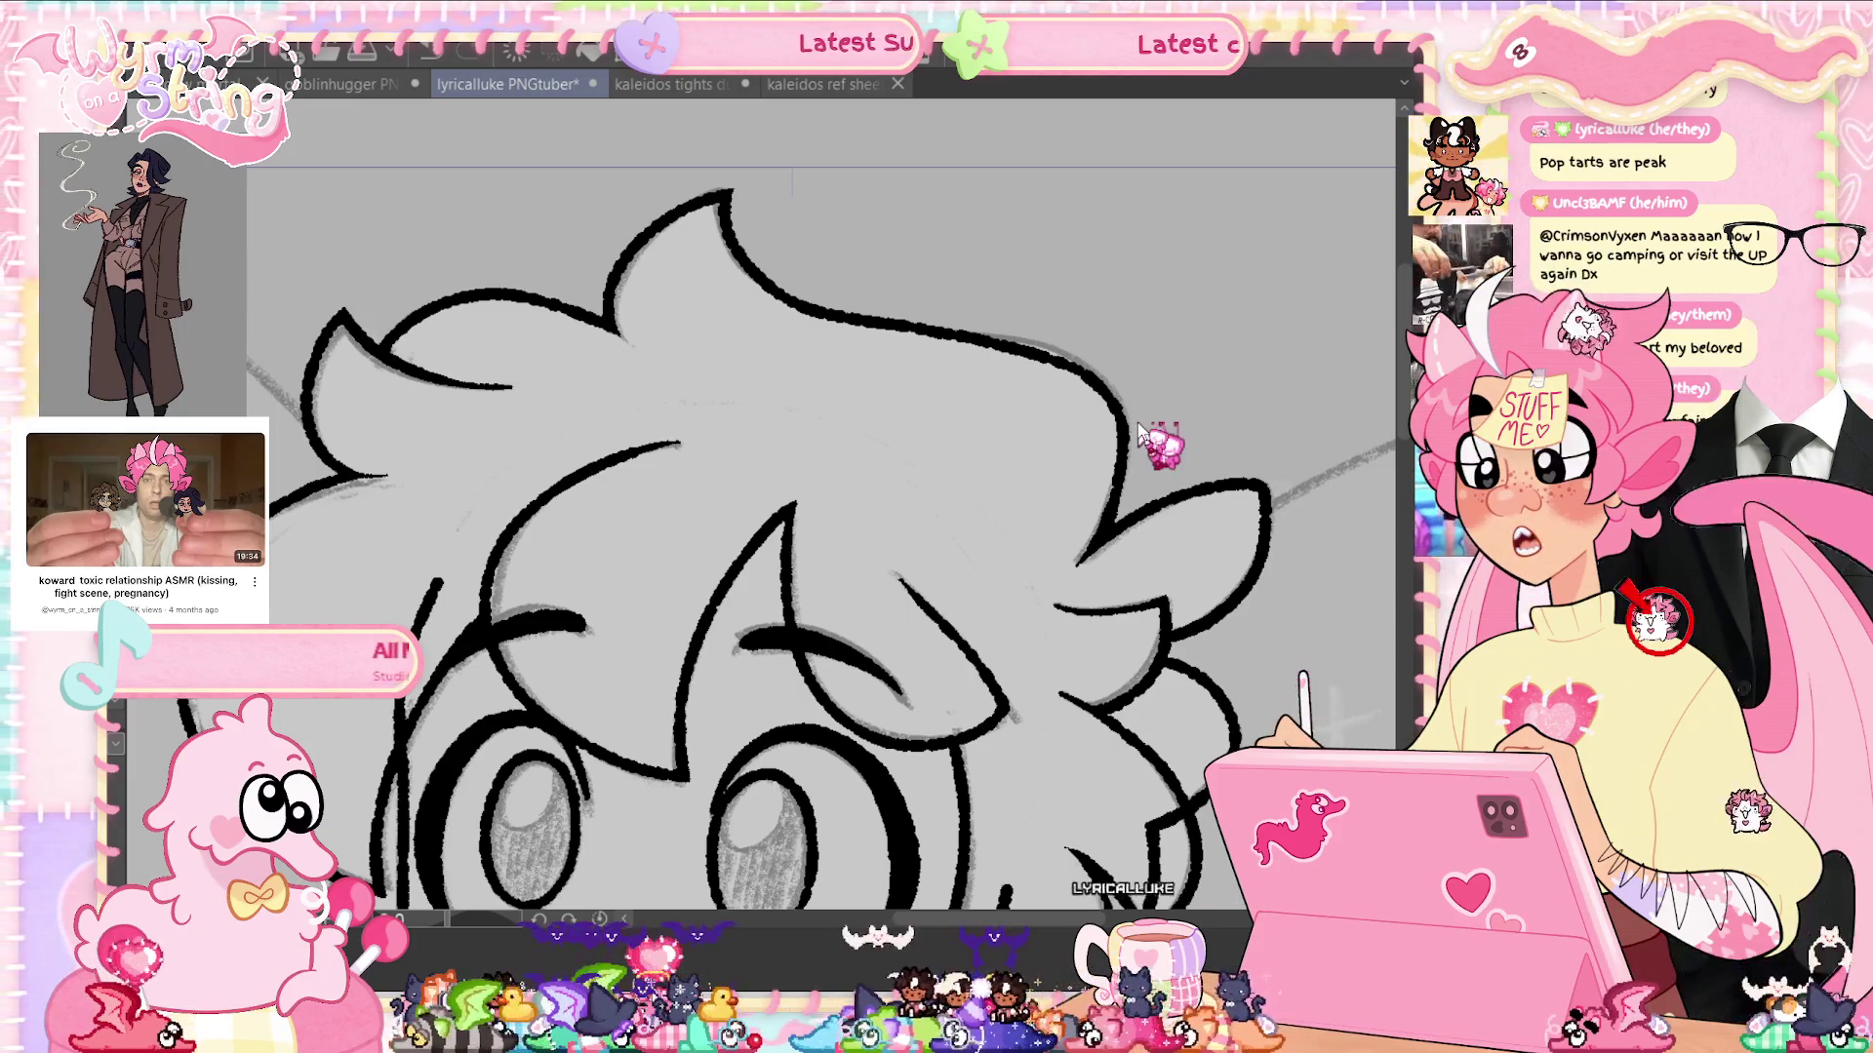
key(ctrl+s)
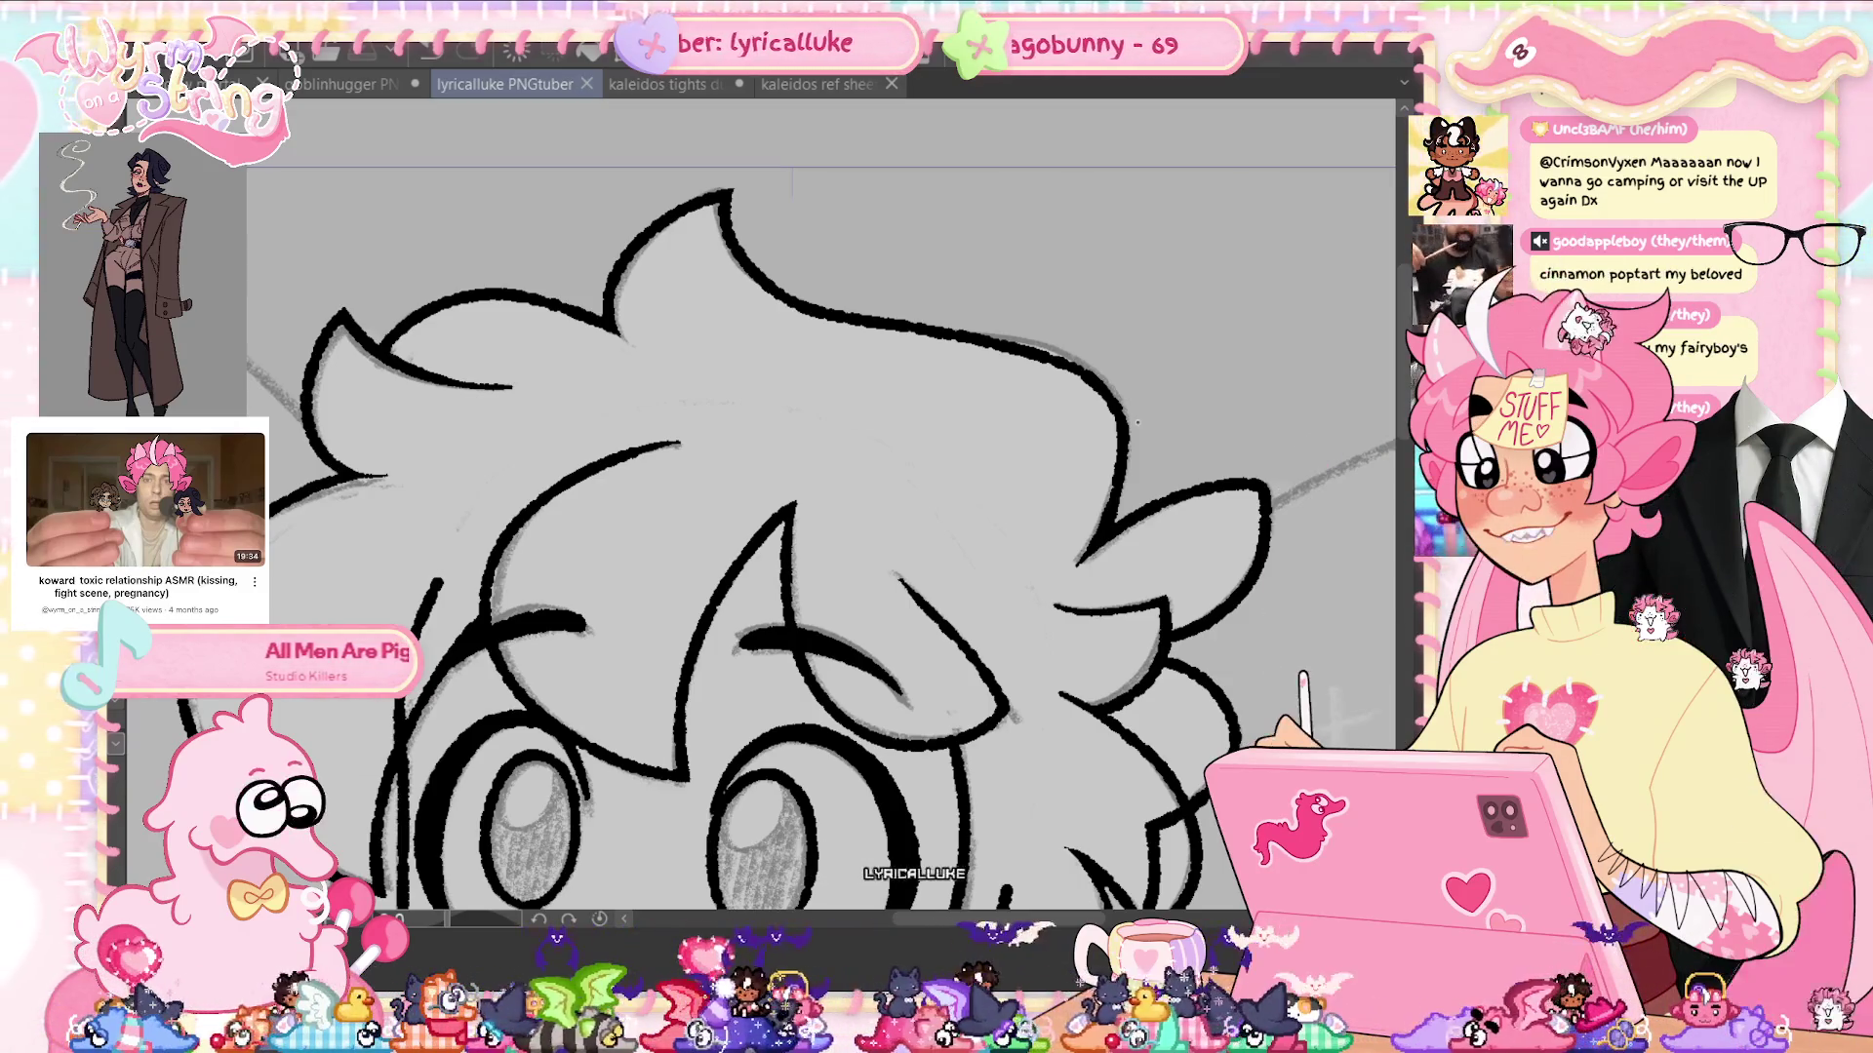
drag(977, 927, 948, 931)
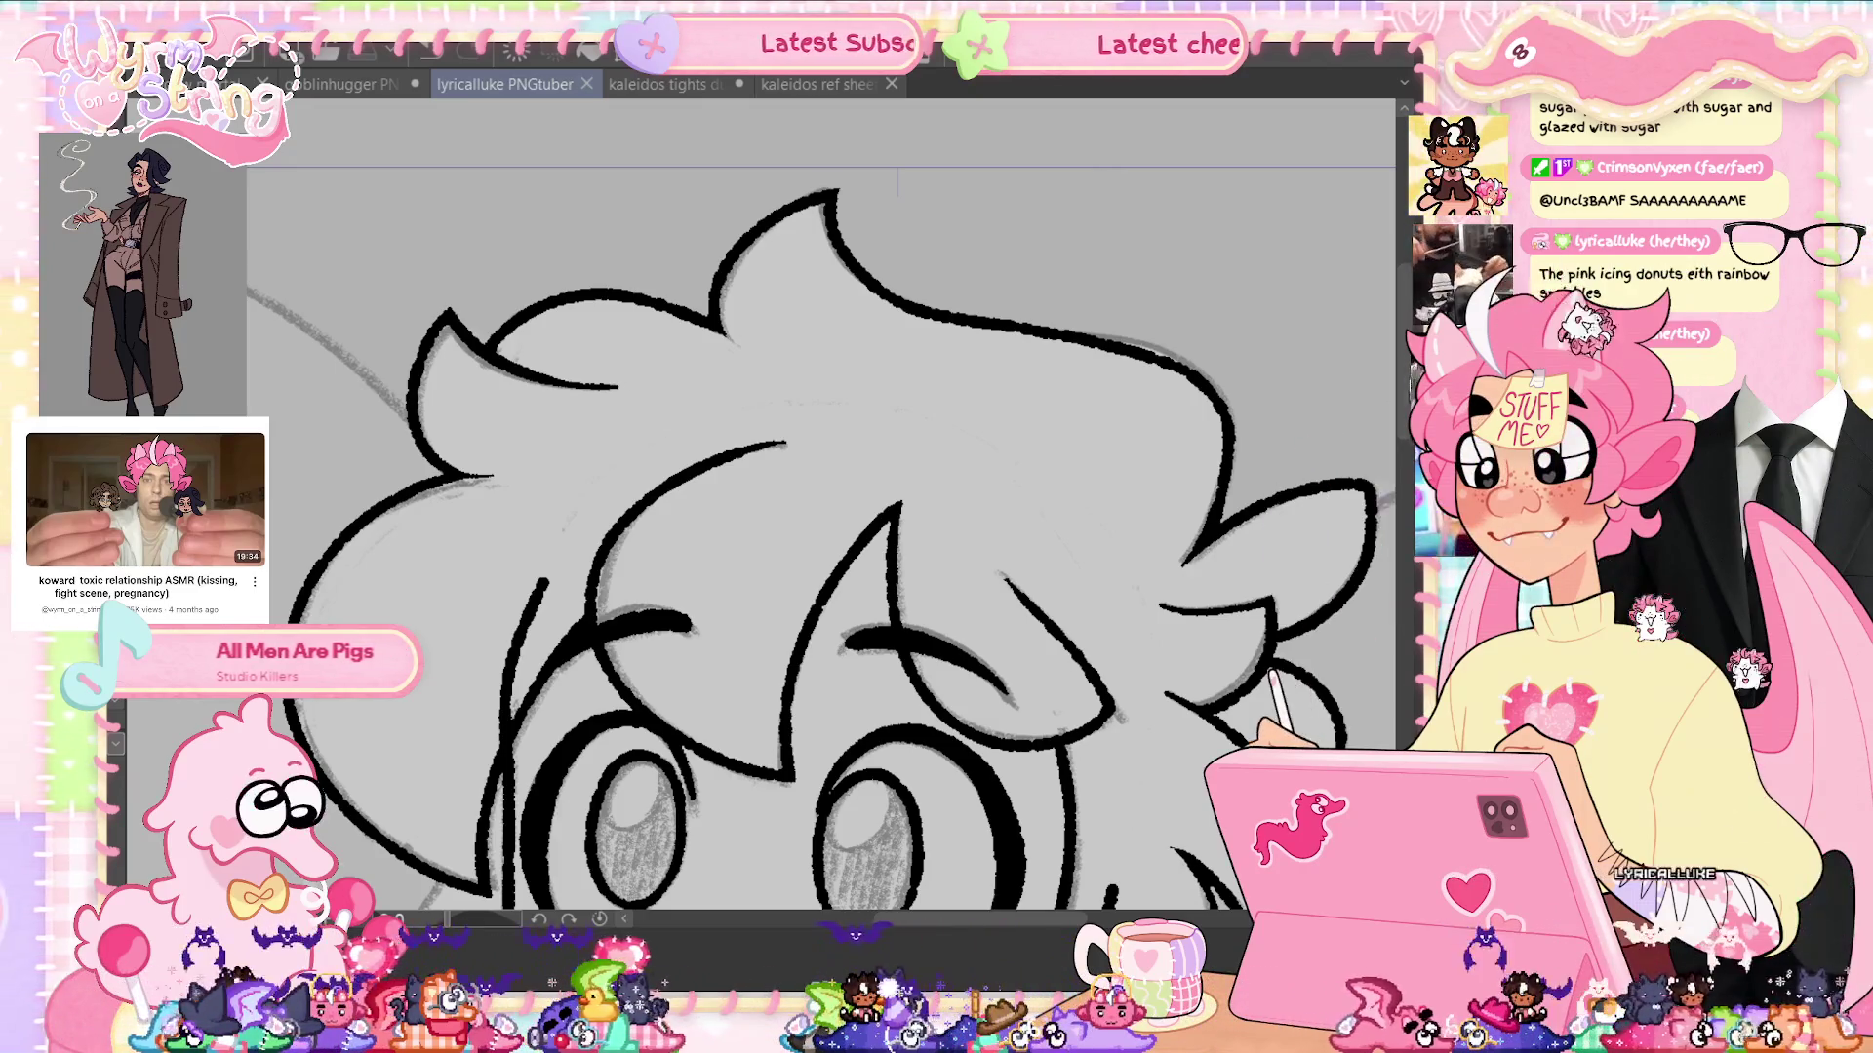
scroll(819, 507, down, 5)
Ink the curved left hair outline strokes and redraw the collar line extending further right, then save
scroll(1409, 521, down, 1)
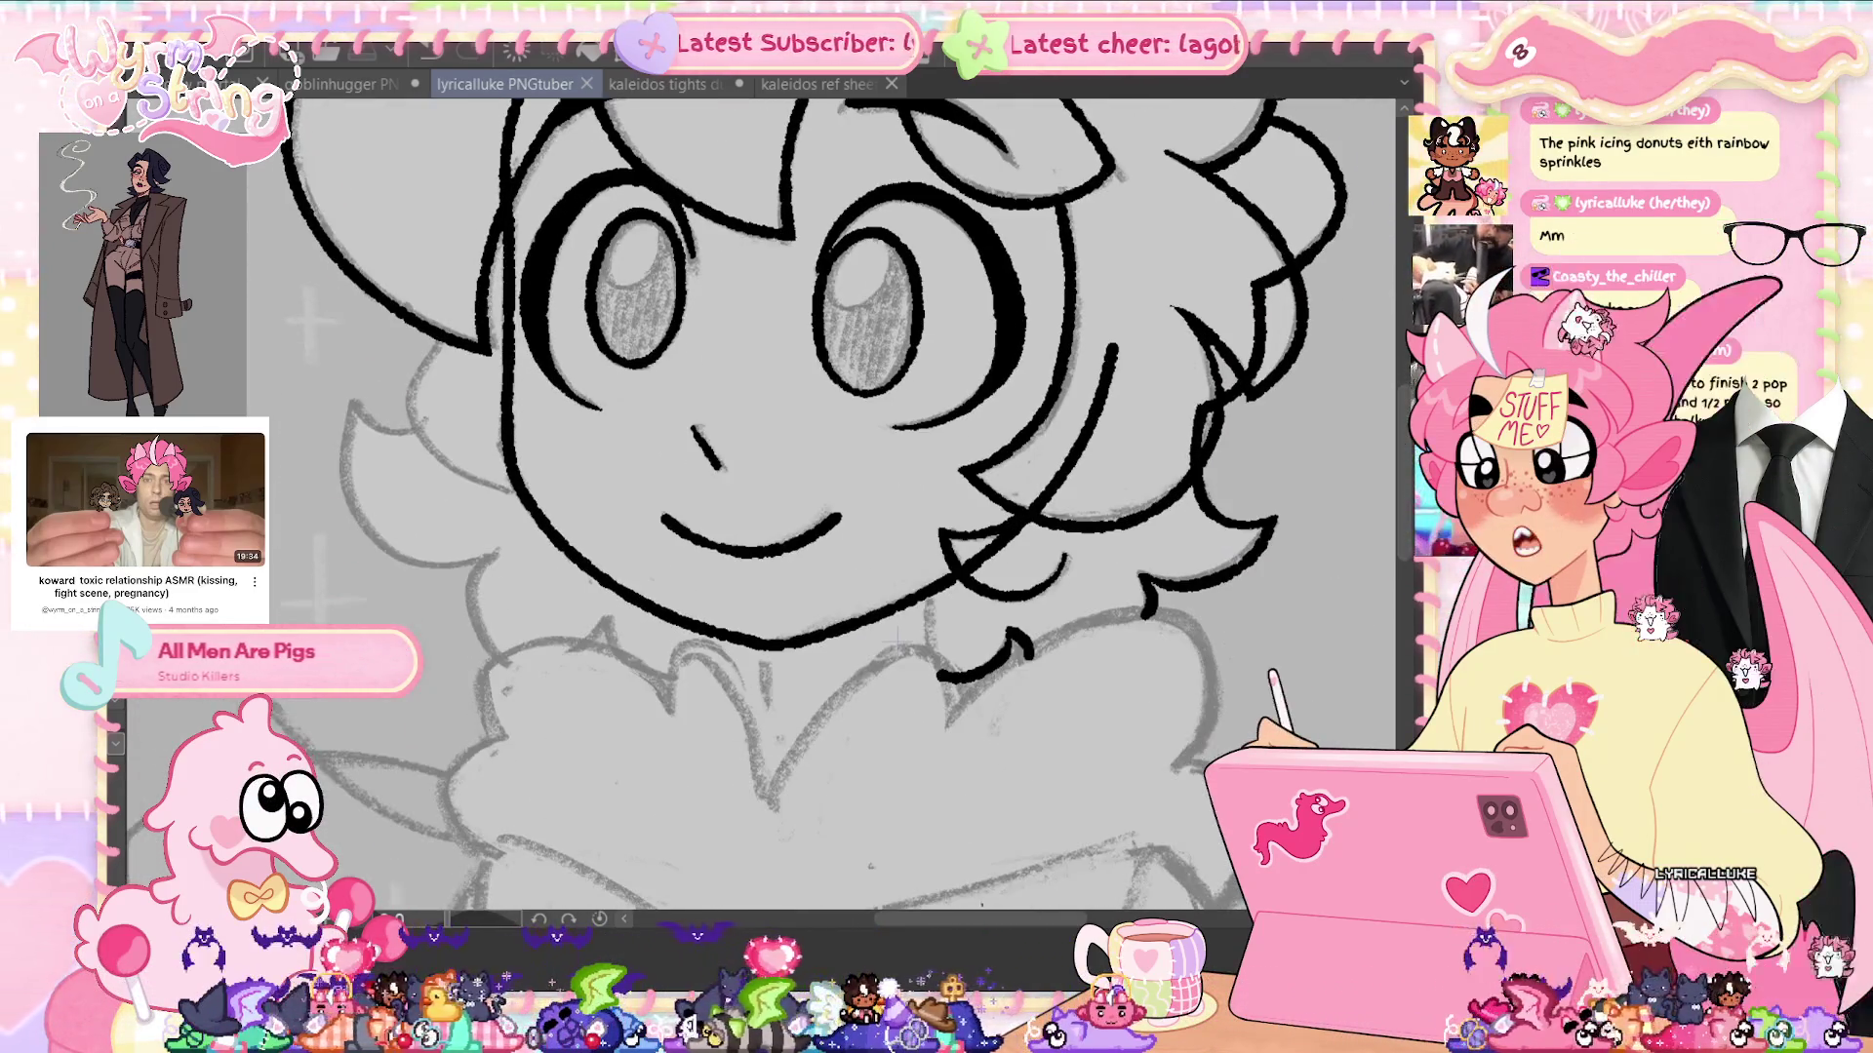
scroll(1410, 521, left, 2)
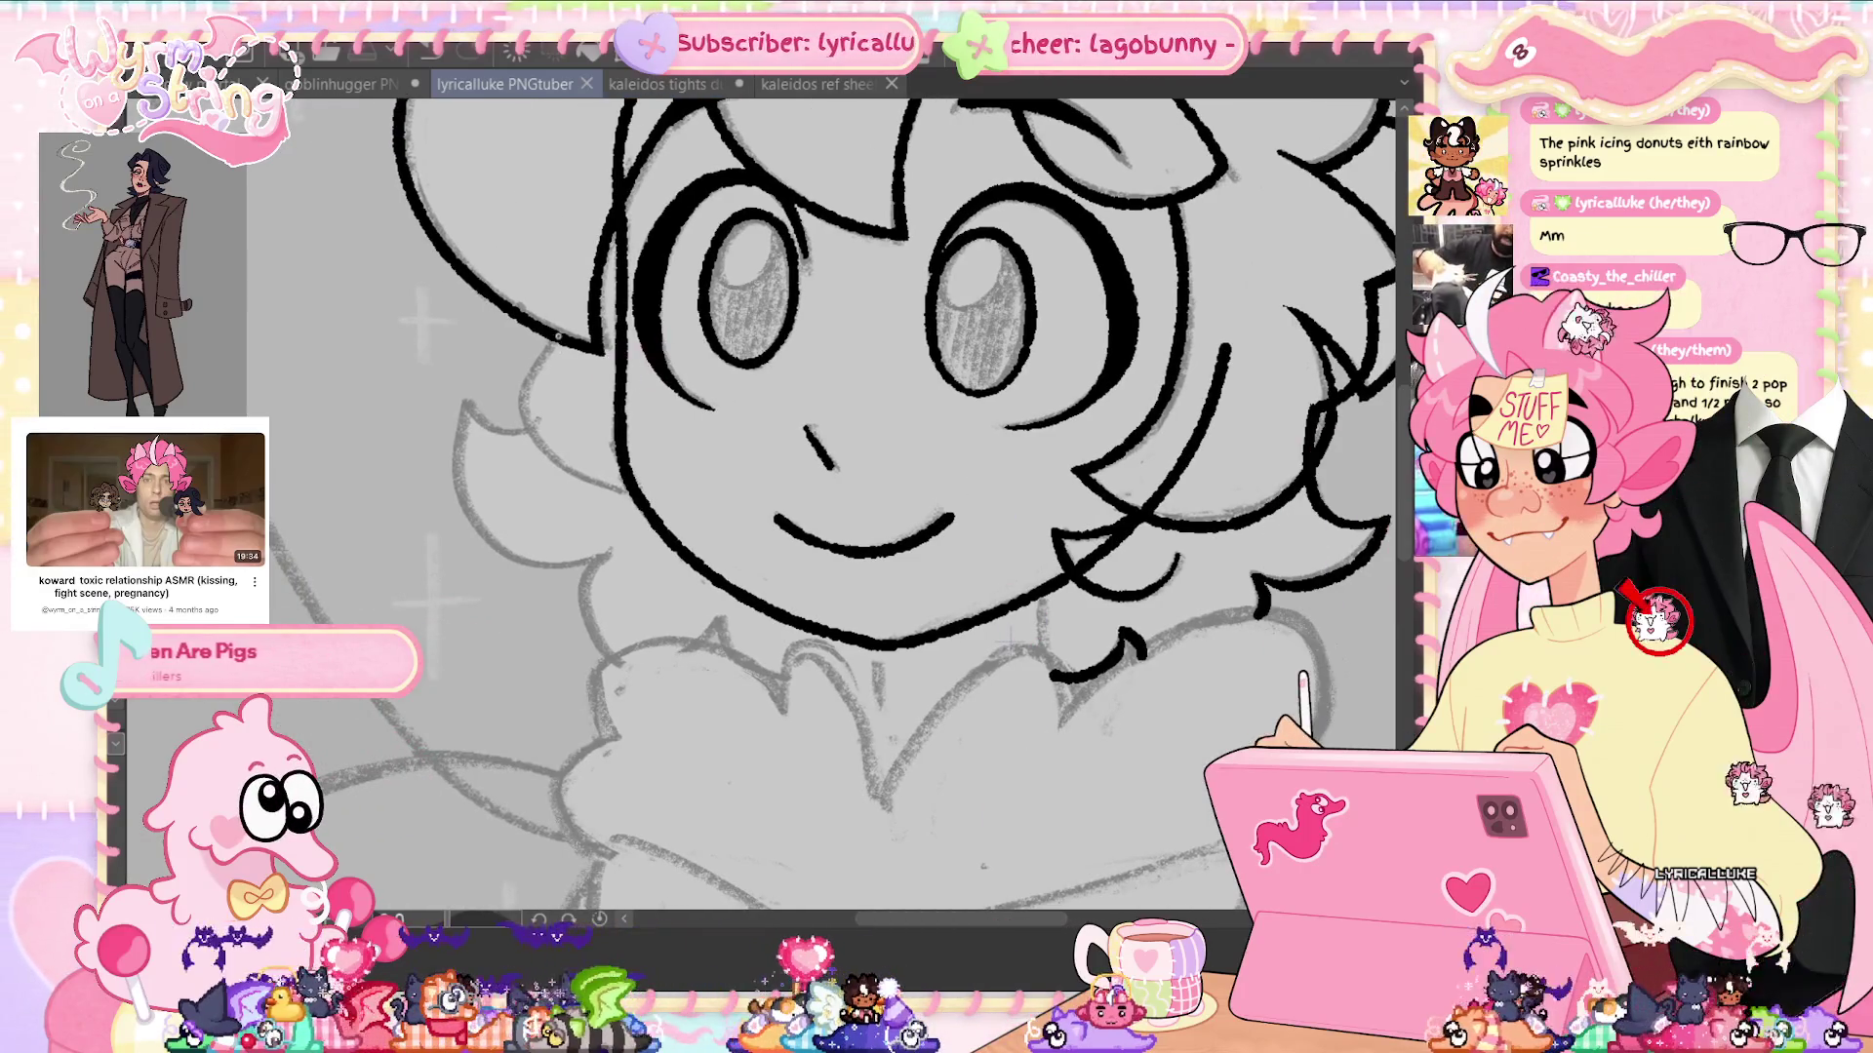
drag(562, 299, 629, 488)
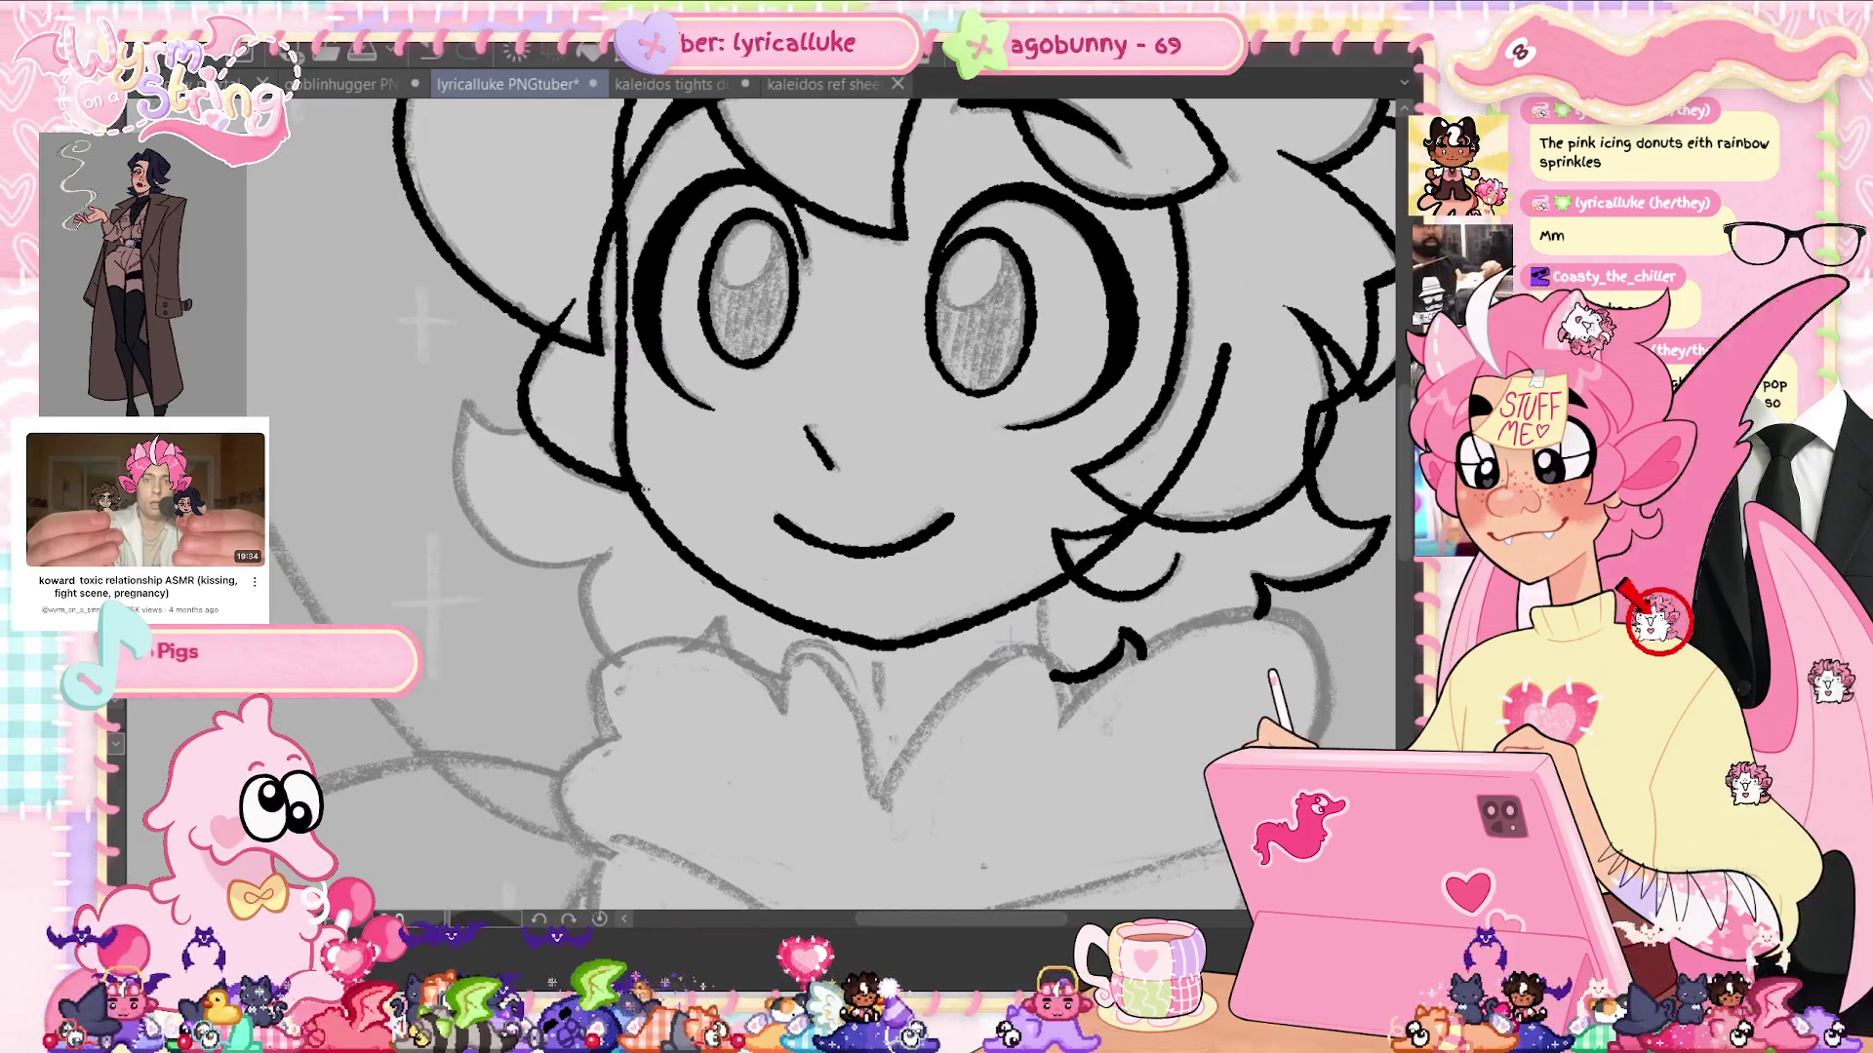
drag(466, 402, 609, 554)
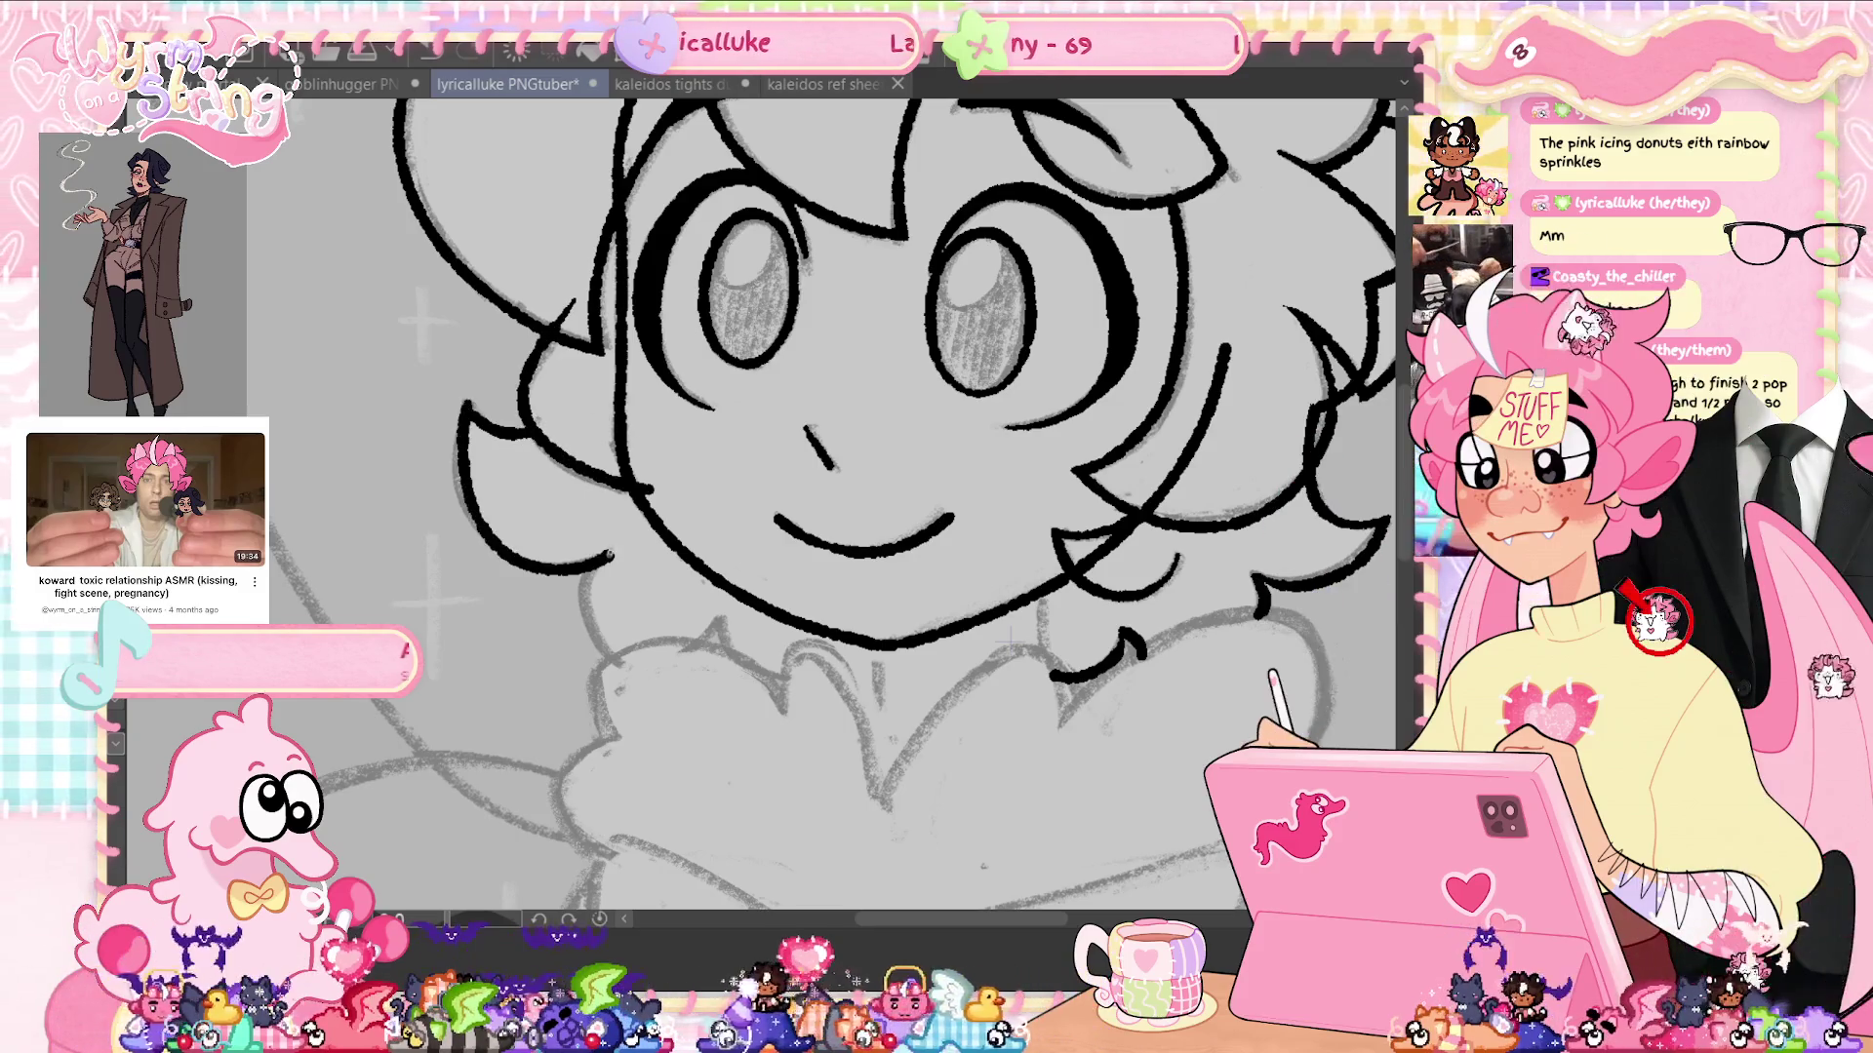
drag(589, 634, 664, 683)
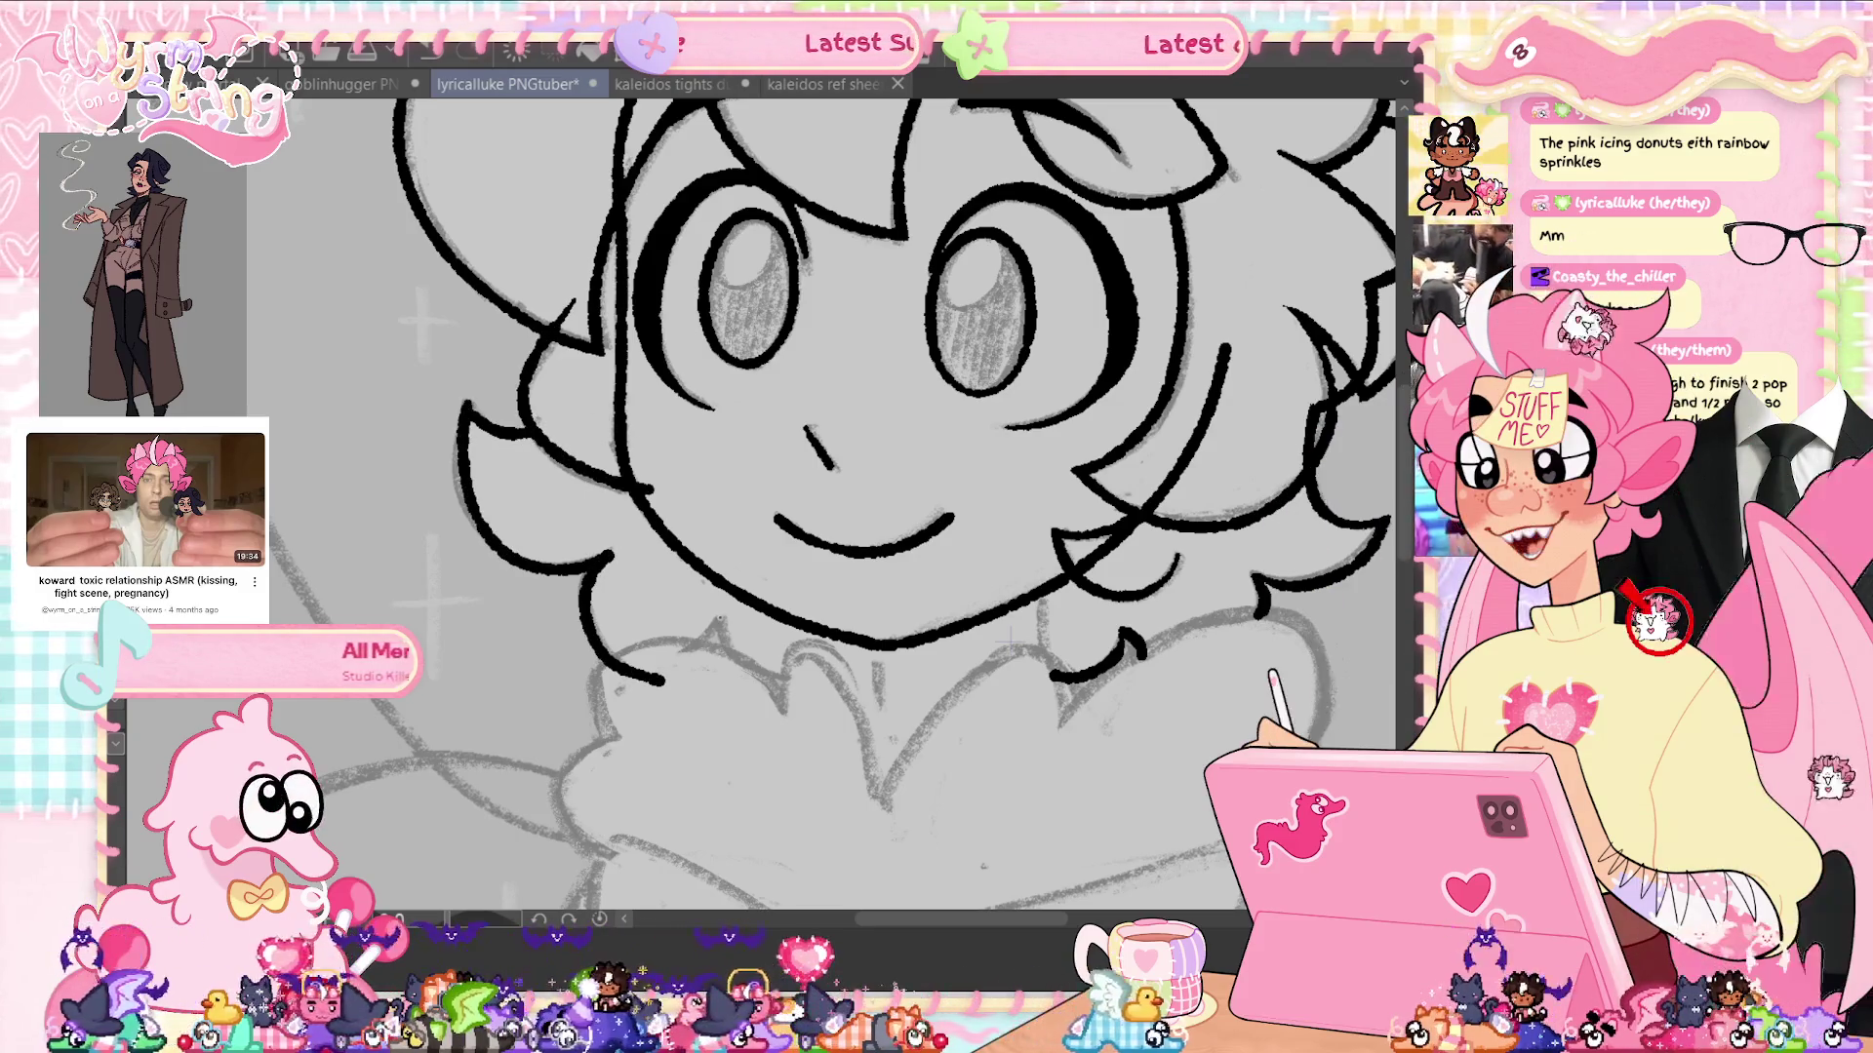
key(ctrl+z)
mouse_move(717, 624)
mouse_down()
mouse_move(659, 684)
mouse_move(820, 679)
mouse_up()
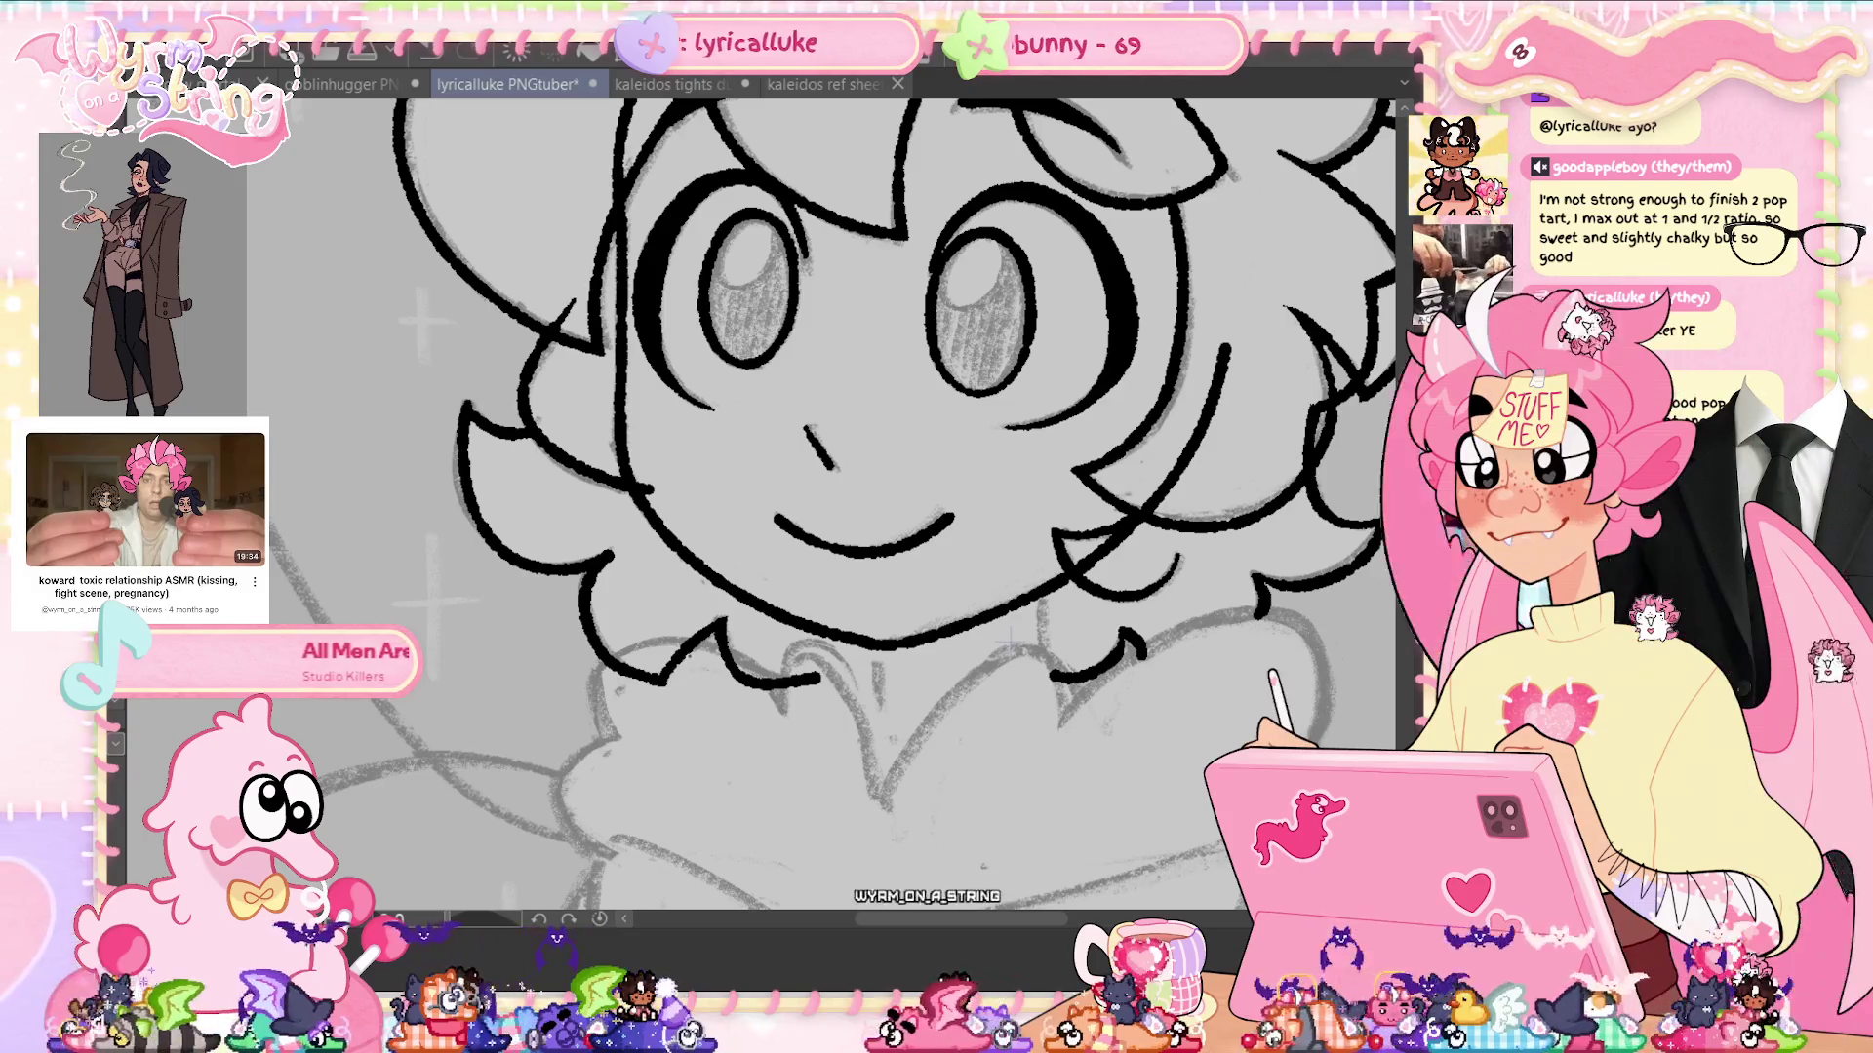
key(ctrl+s)
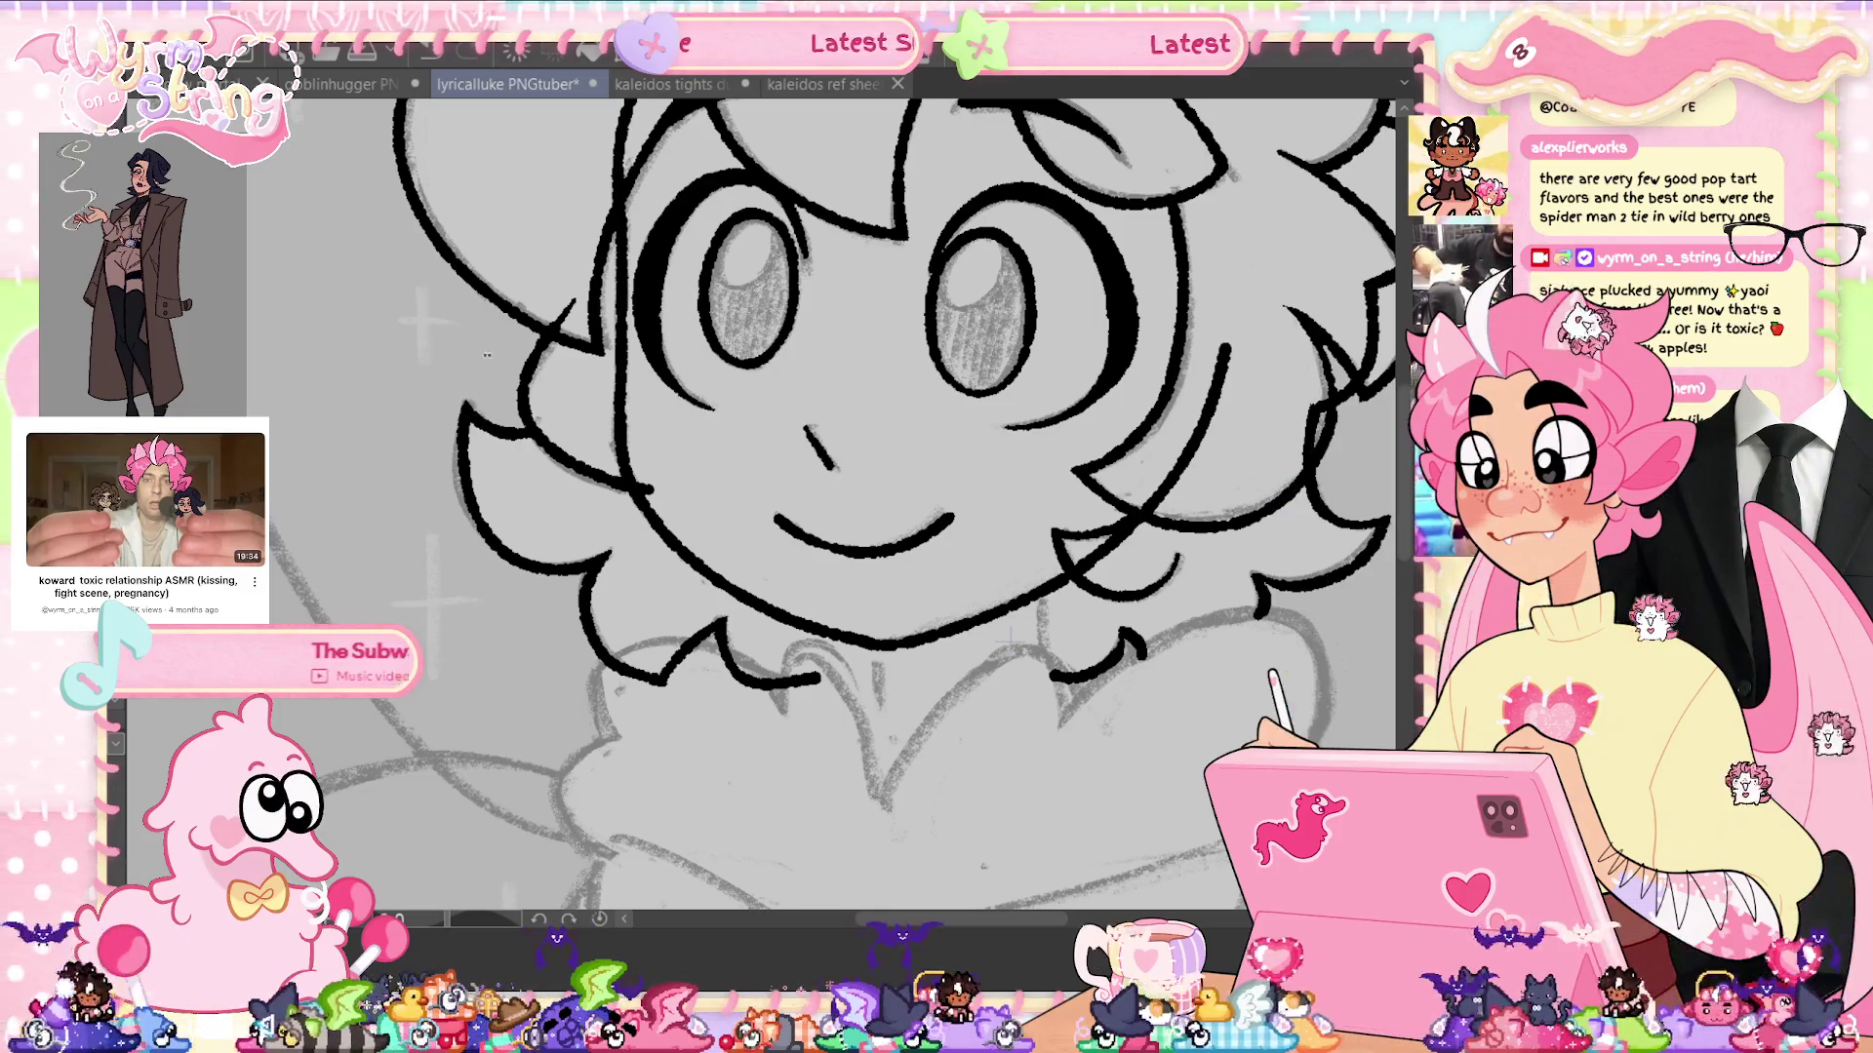
Add a short stroke on the lower hair outline and save
drag(621, 685, 692, 672)
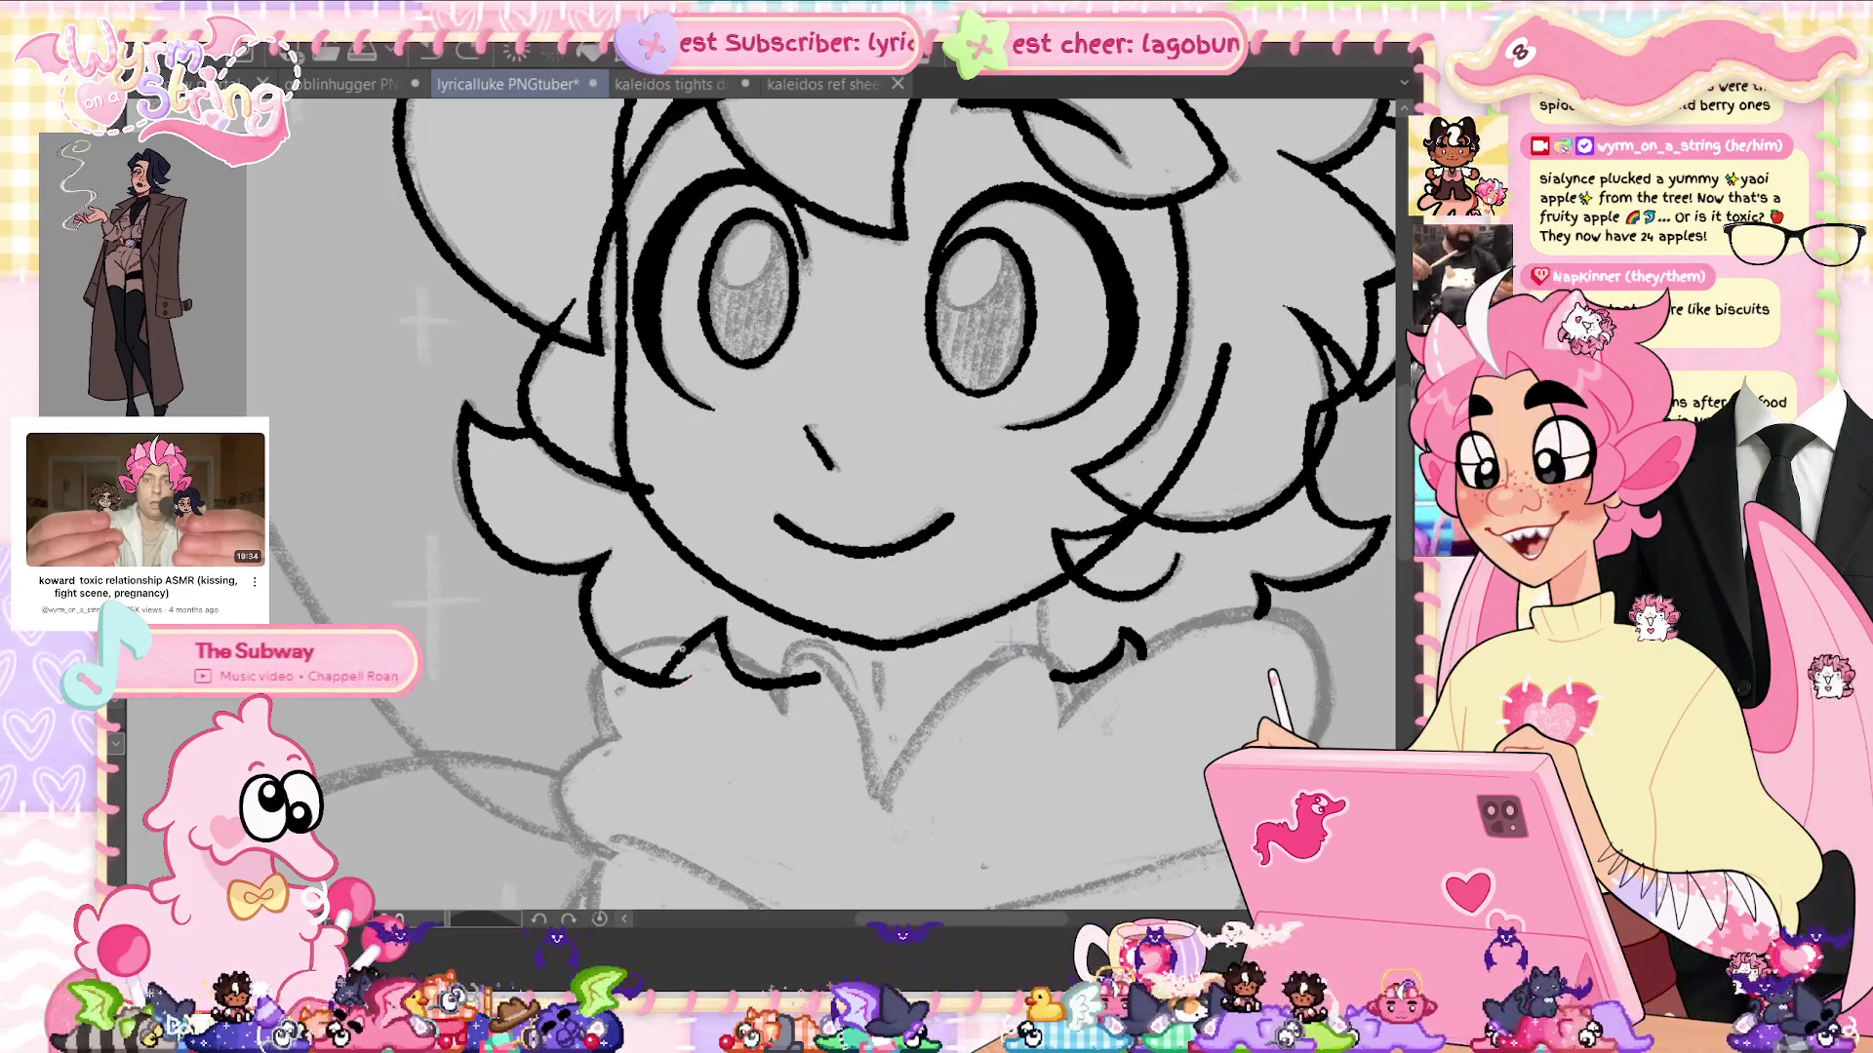
key(ctrl+s)
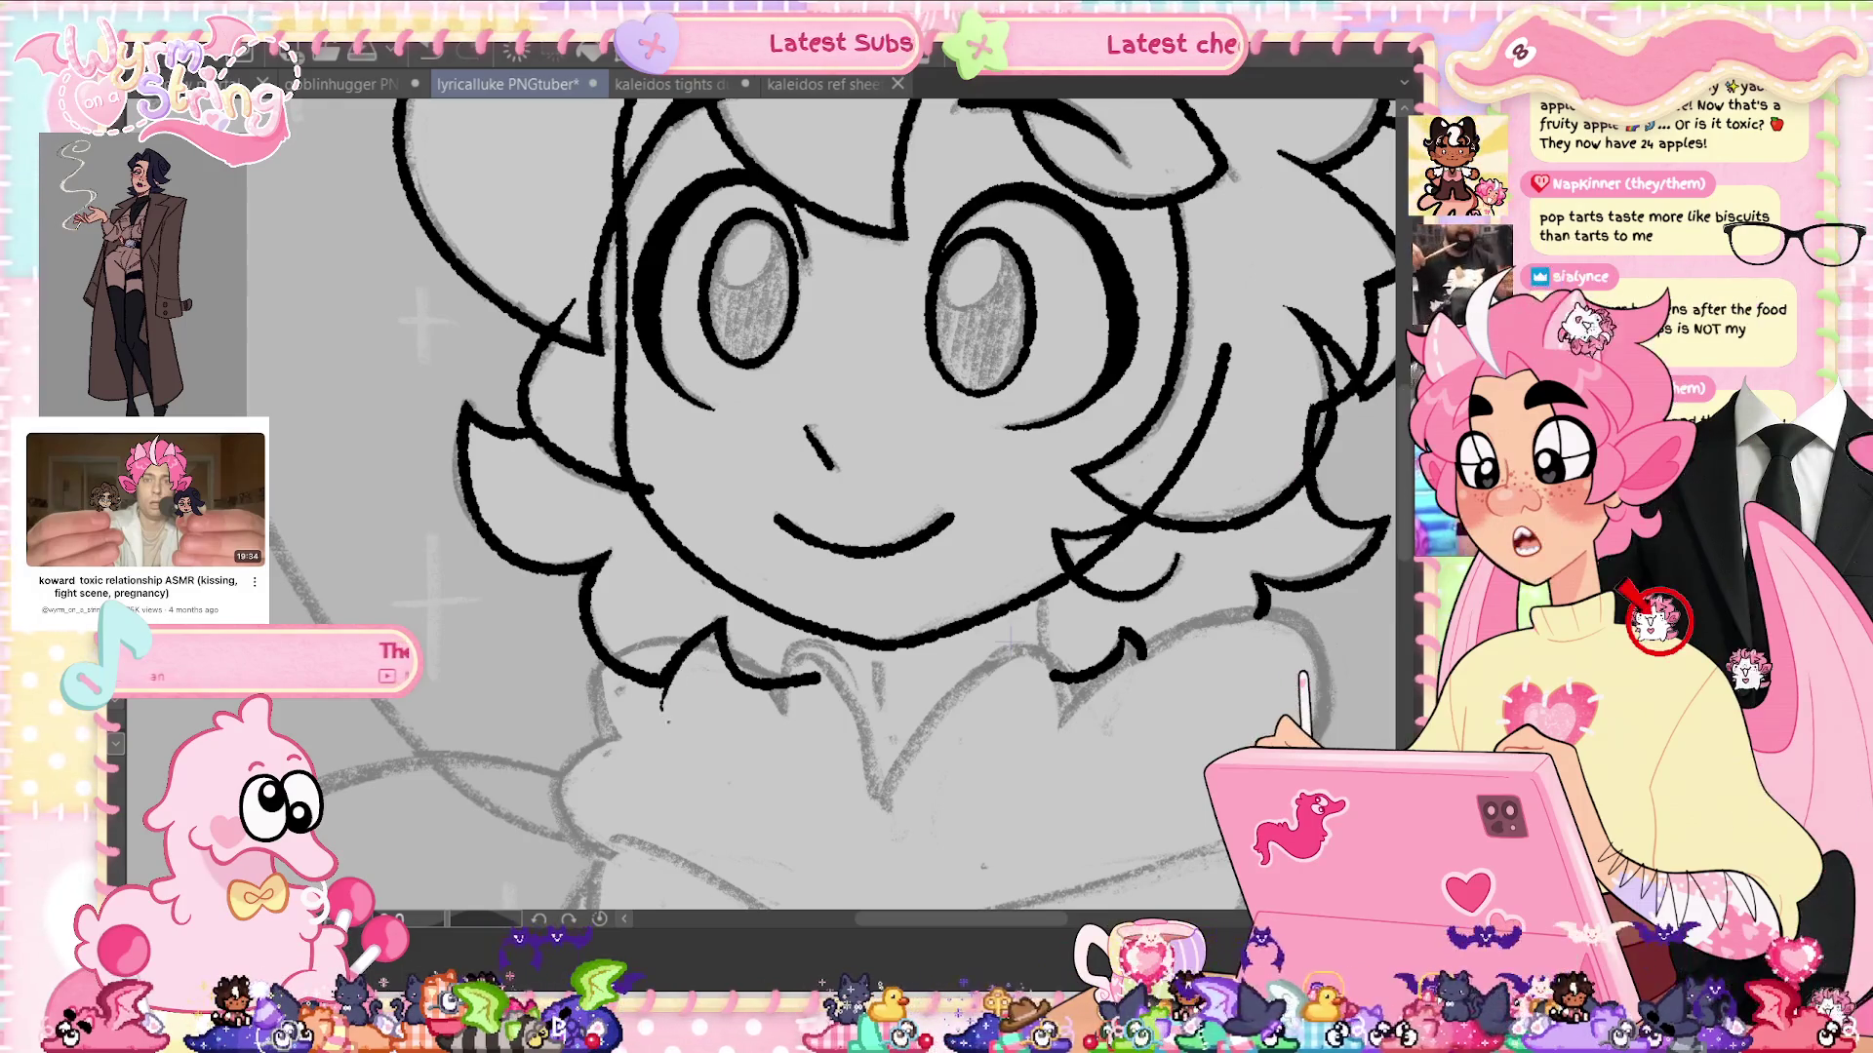
drag(829, 487, 741, 410)
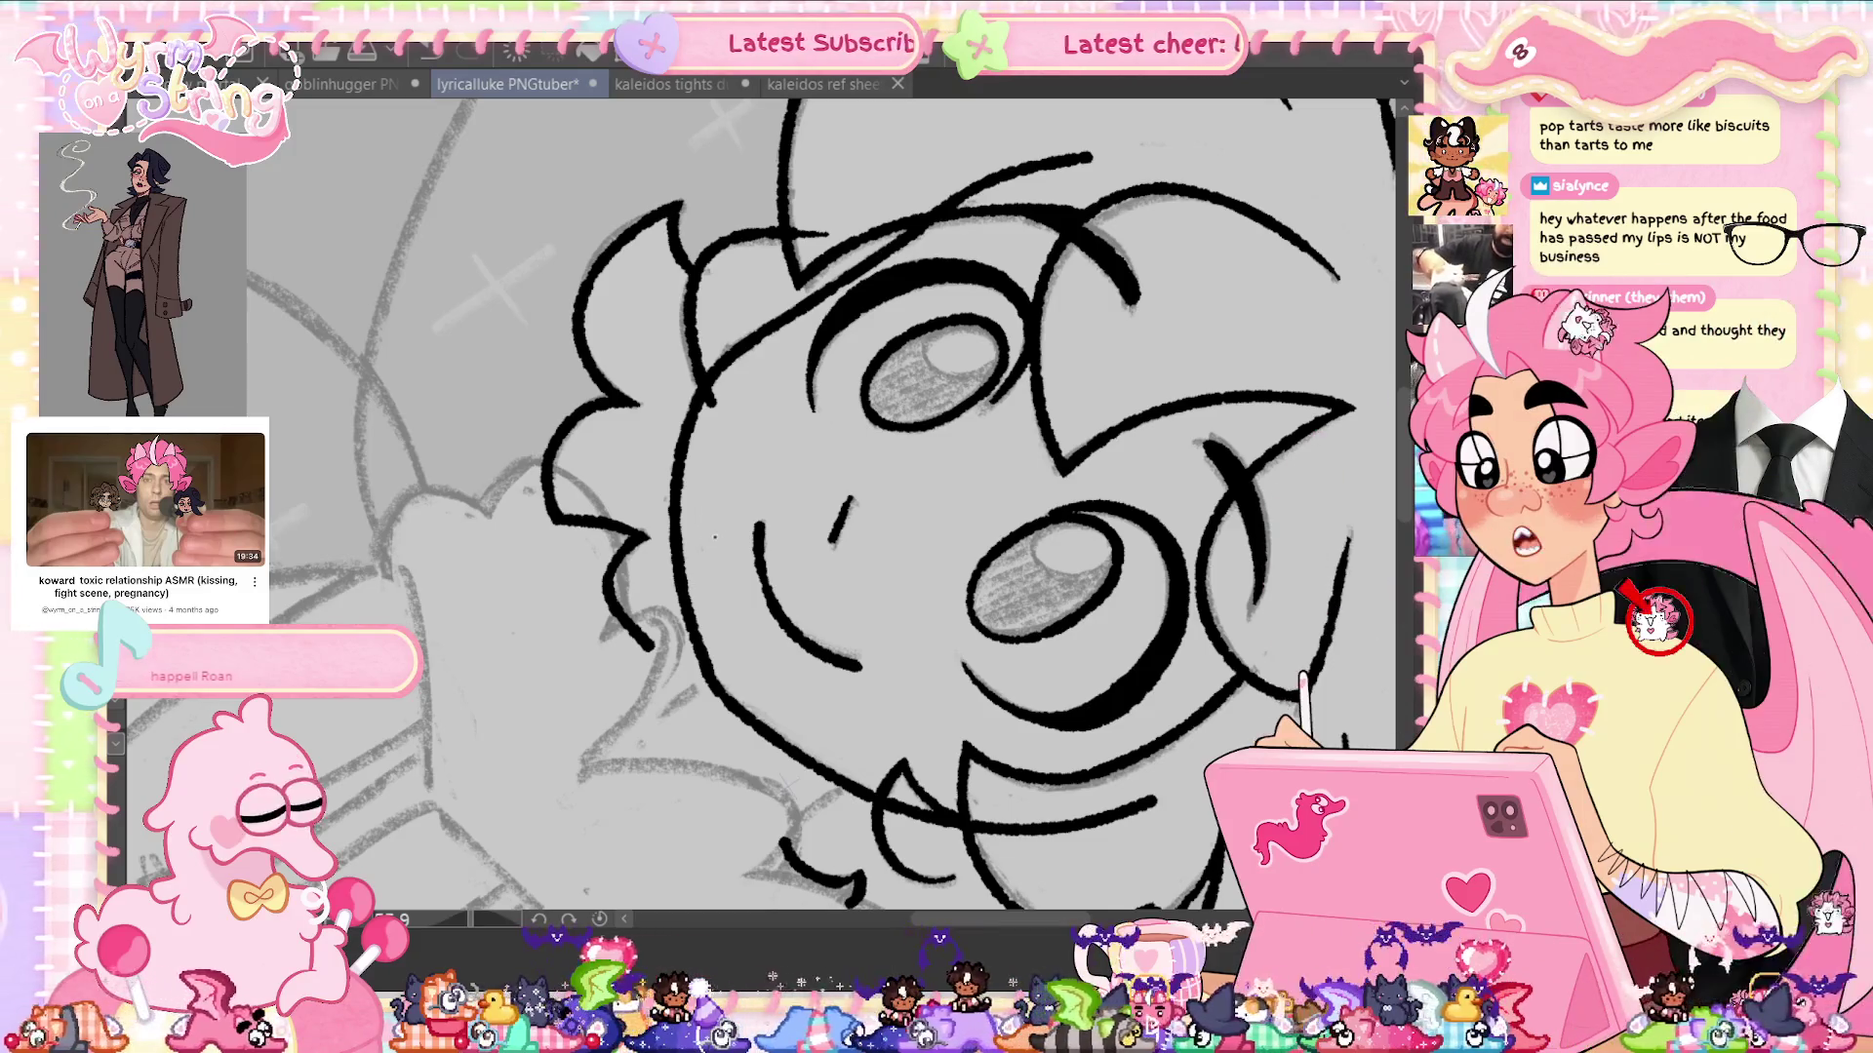
Return the canvas to upright and touch up the hair line, saving the file
click(599, 919)
key(ctrl+s)
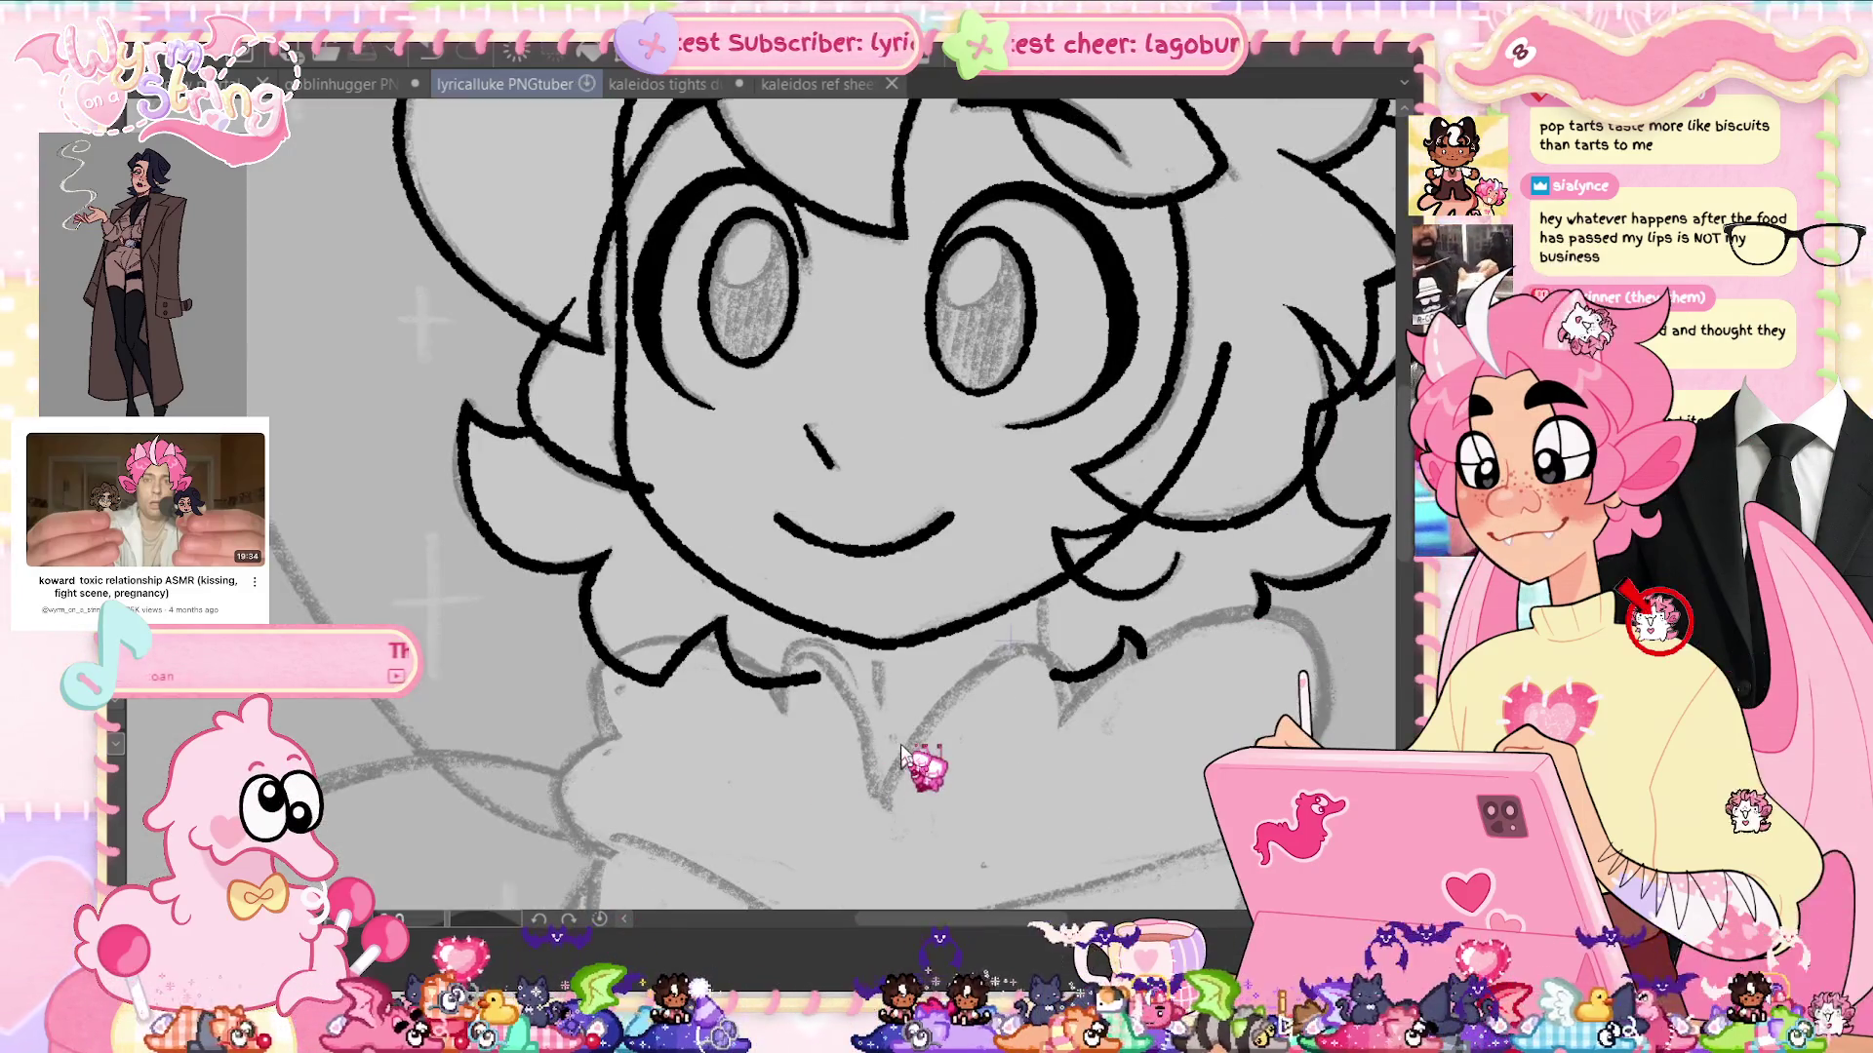
click(527, 423)
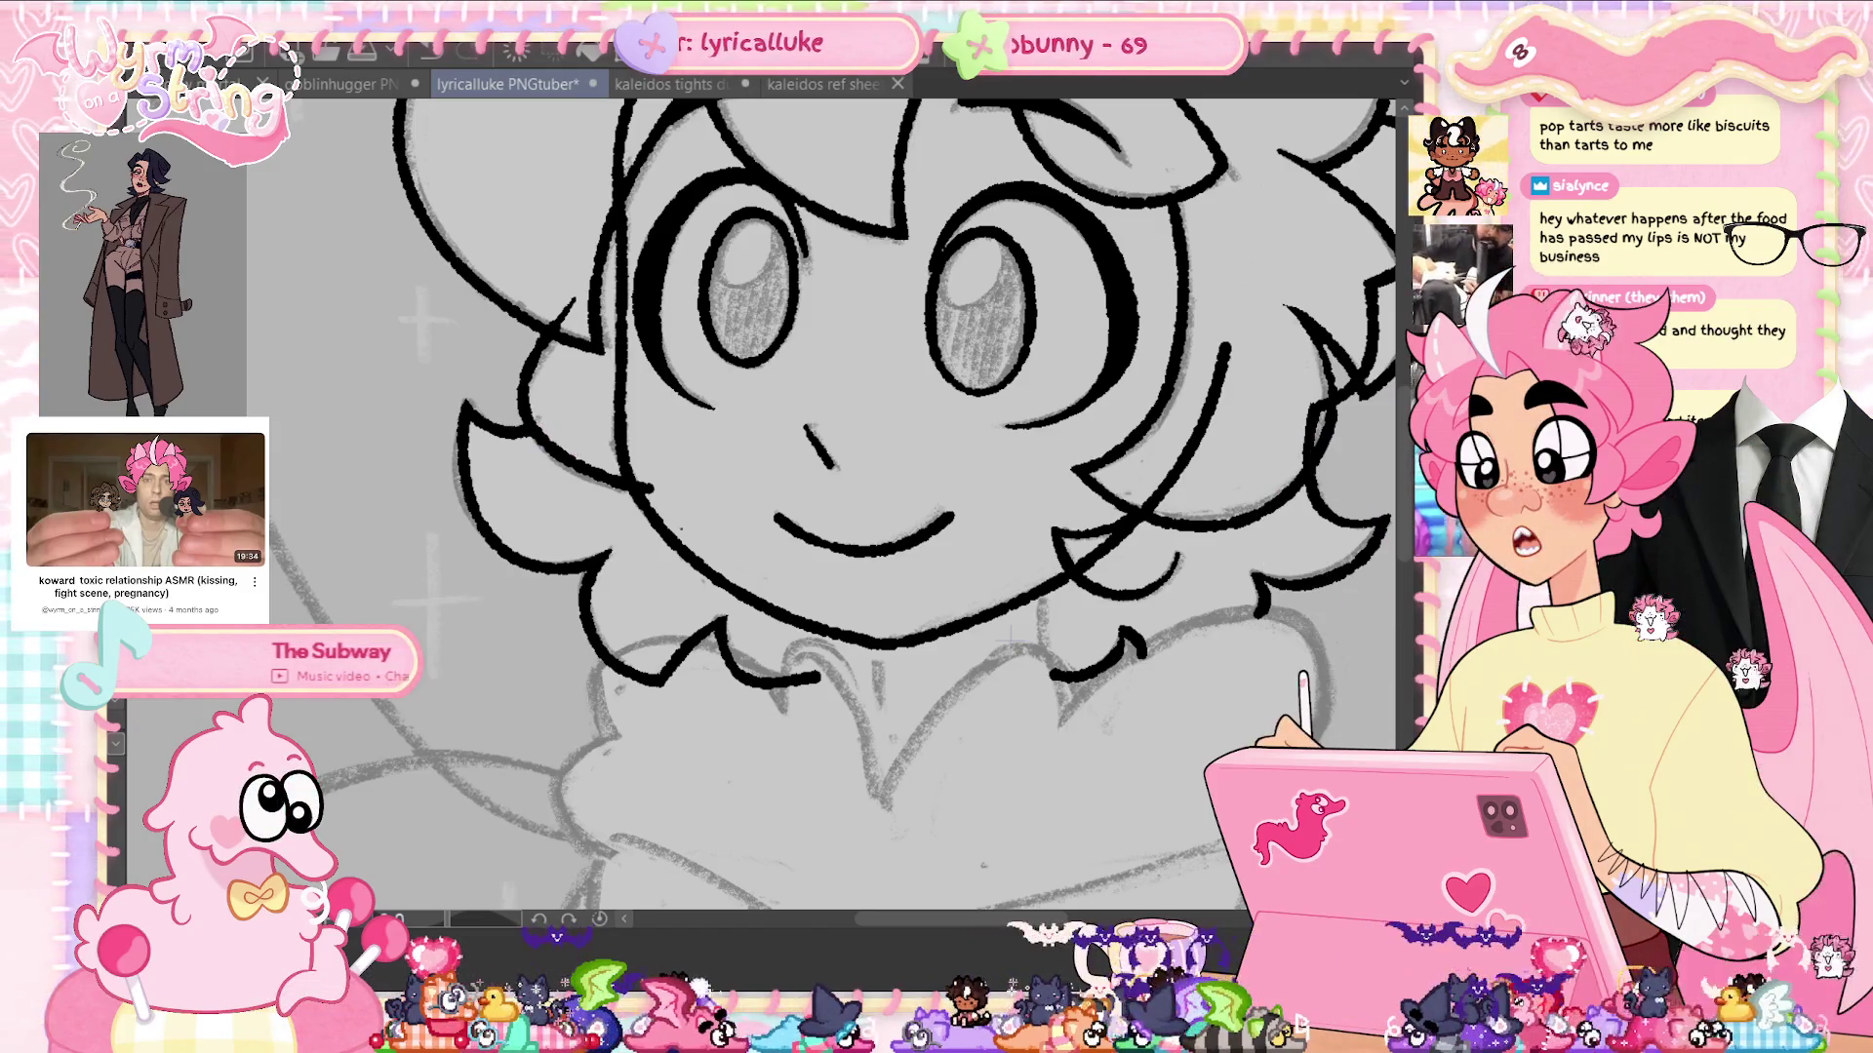
key(ctrl+s)
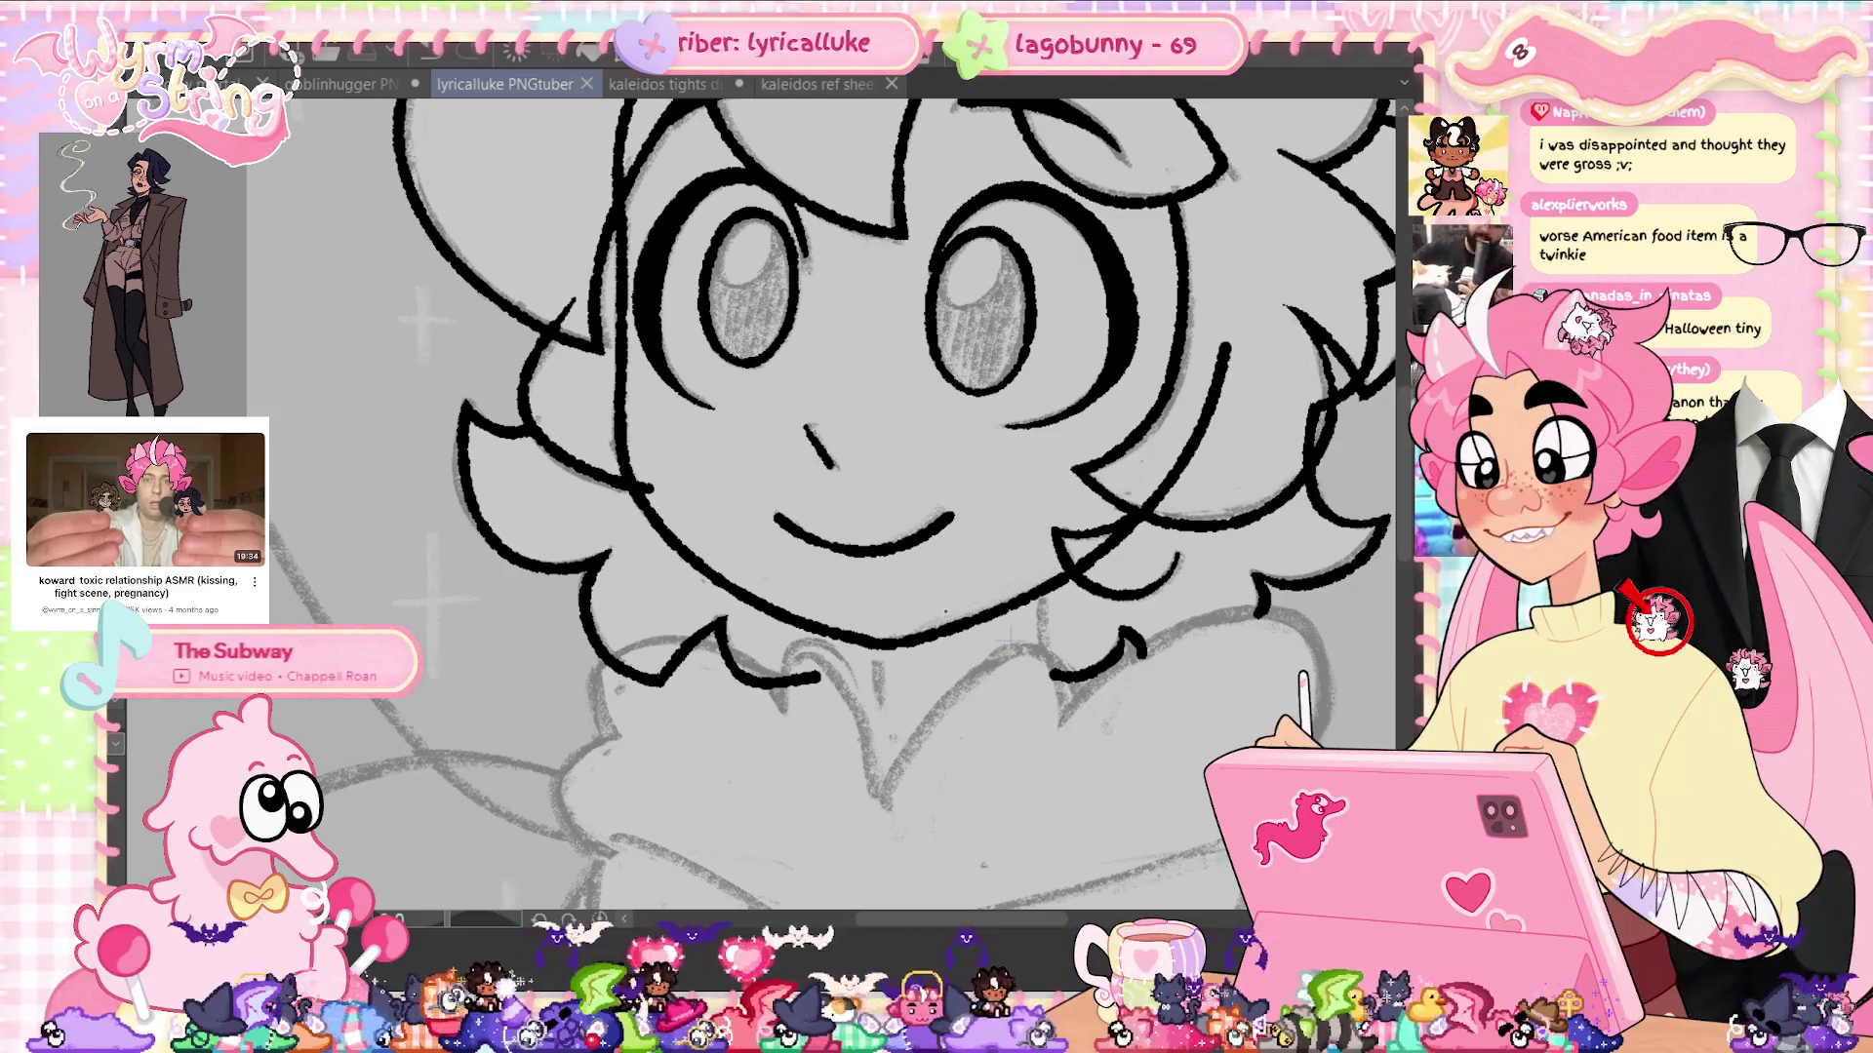
Try a curve along the hair's left edge, undo it, and save
scroll(839, 507, up, 5)
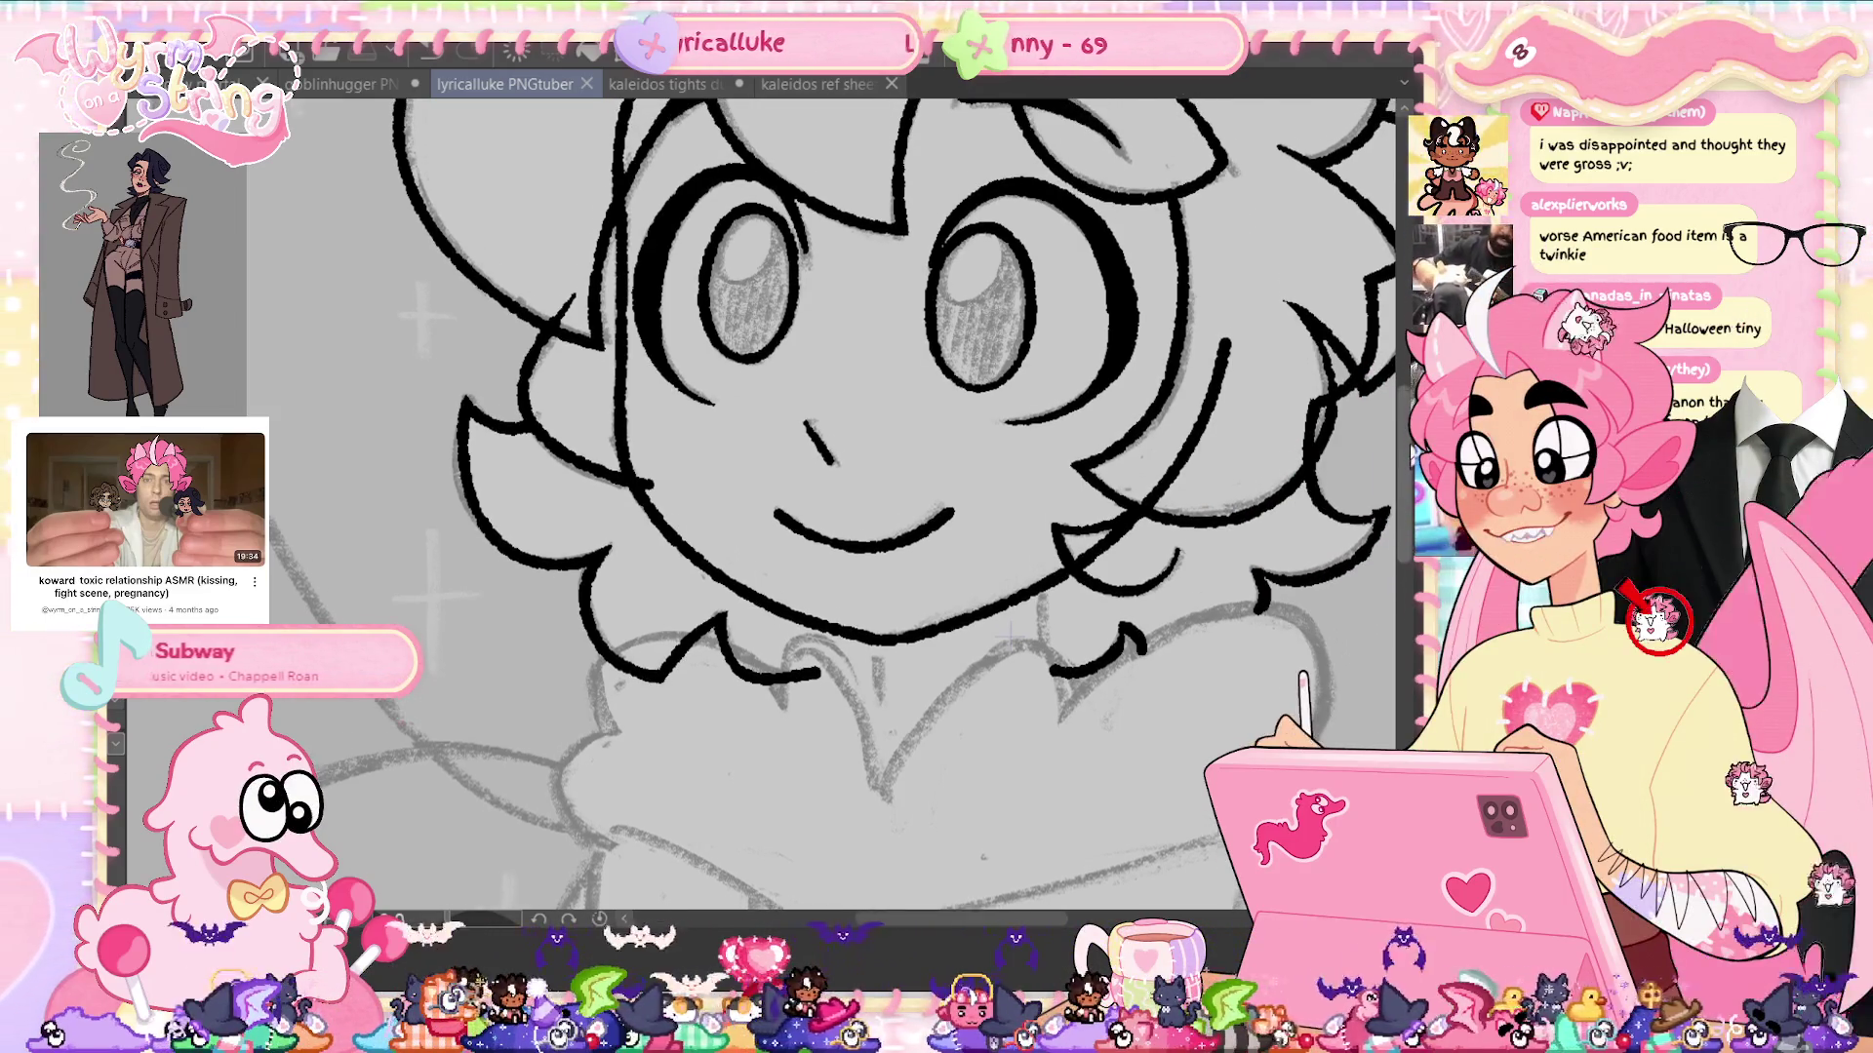
scroll(839, 508, up, 3)
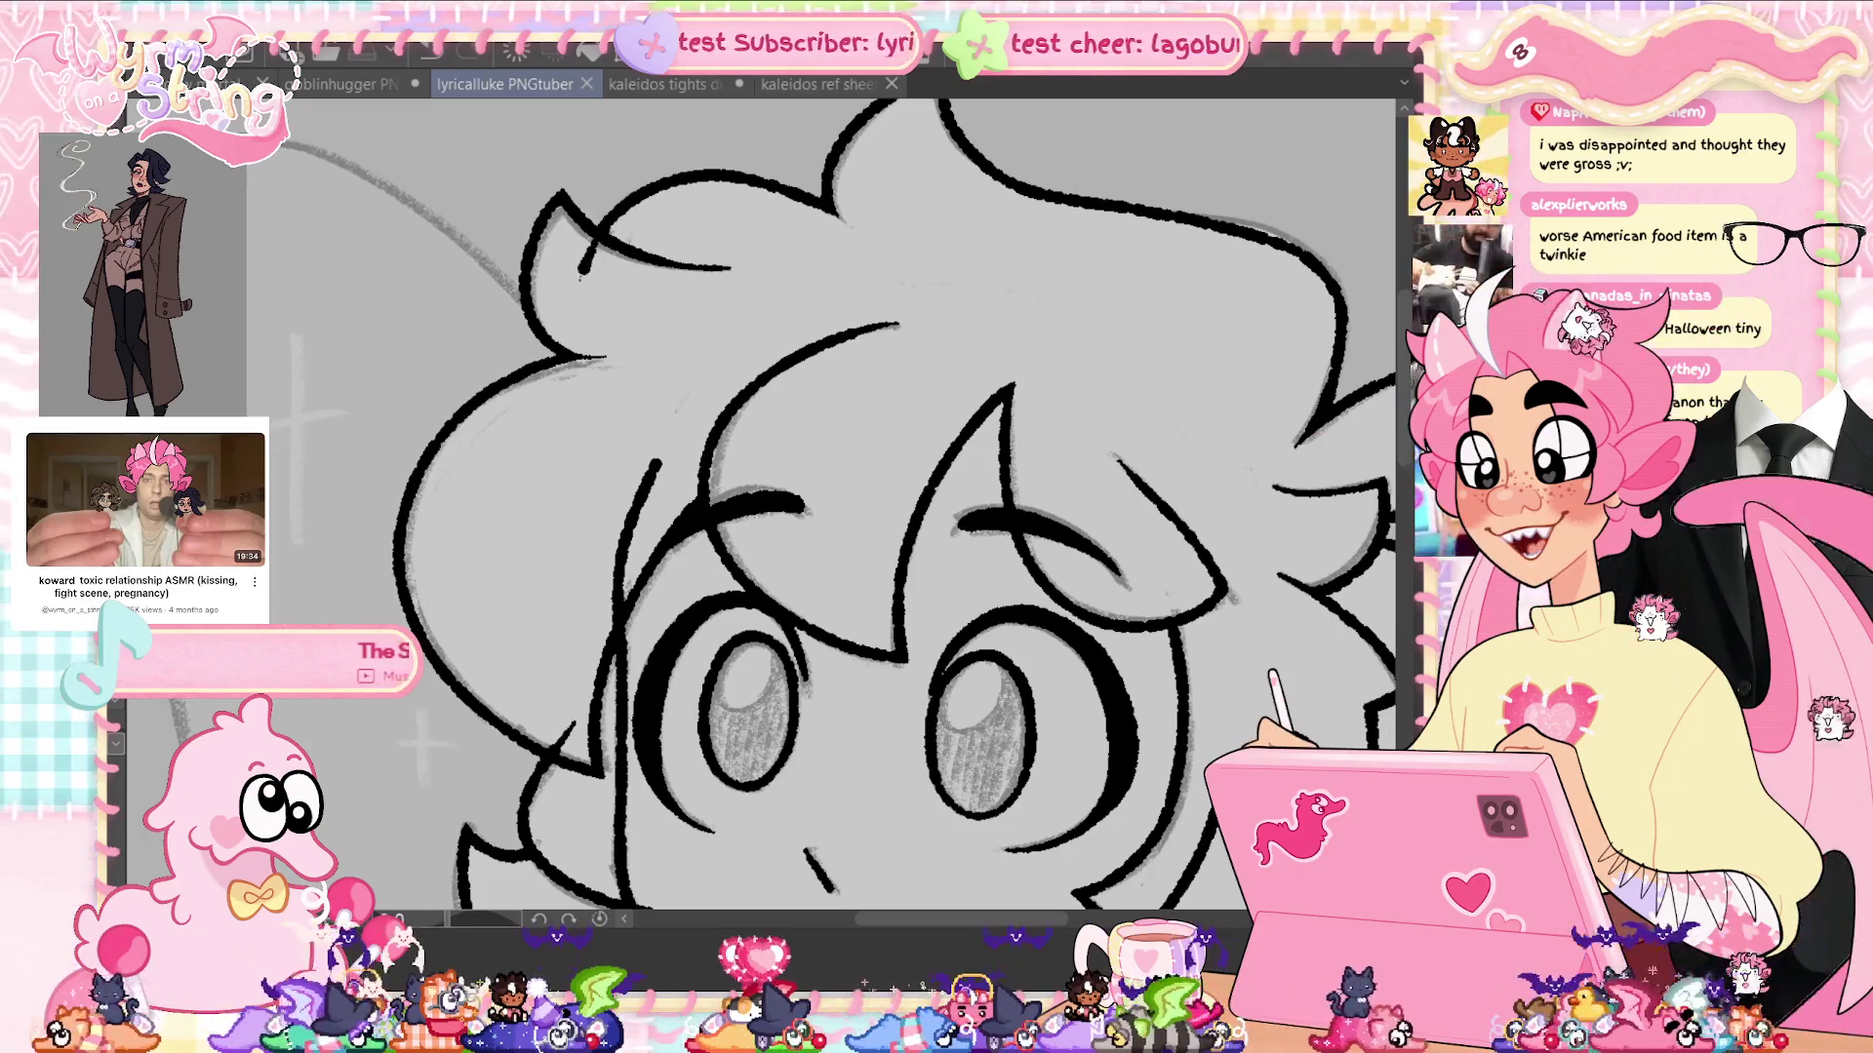
drag(546, 351, 535, 435)
key(ctrl+z)
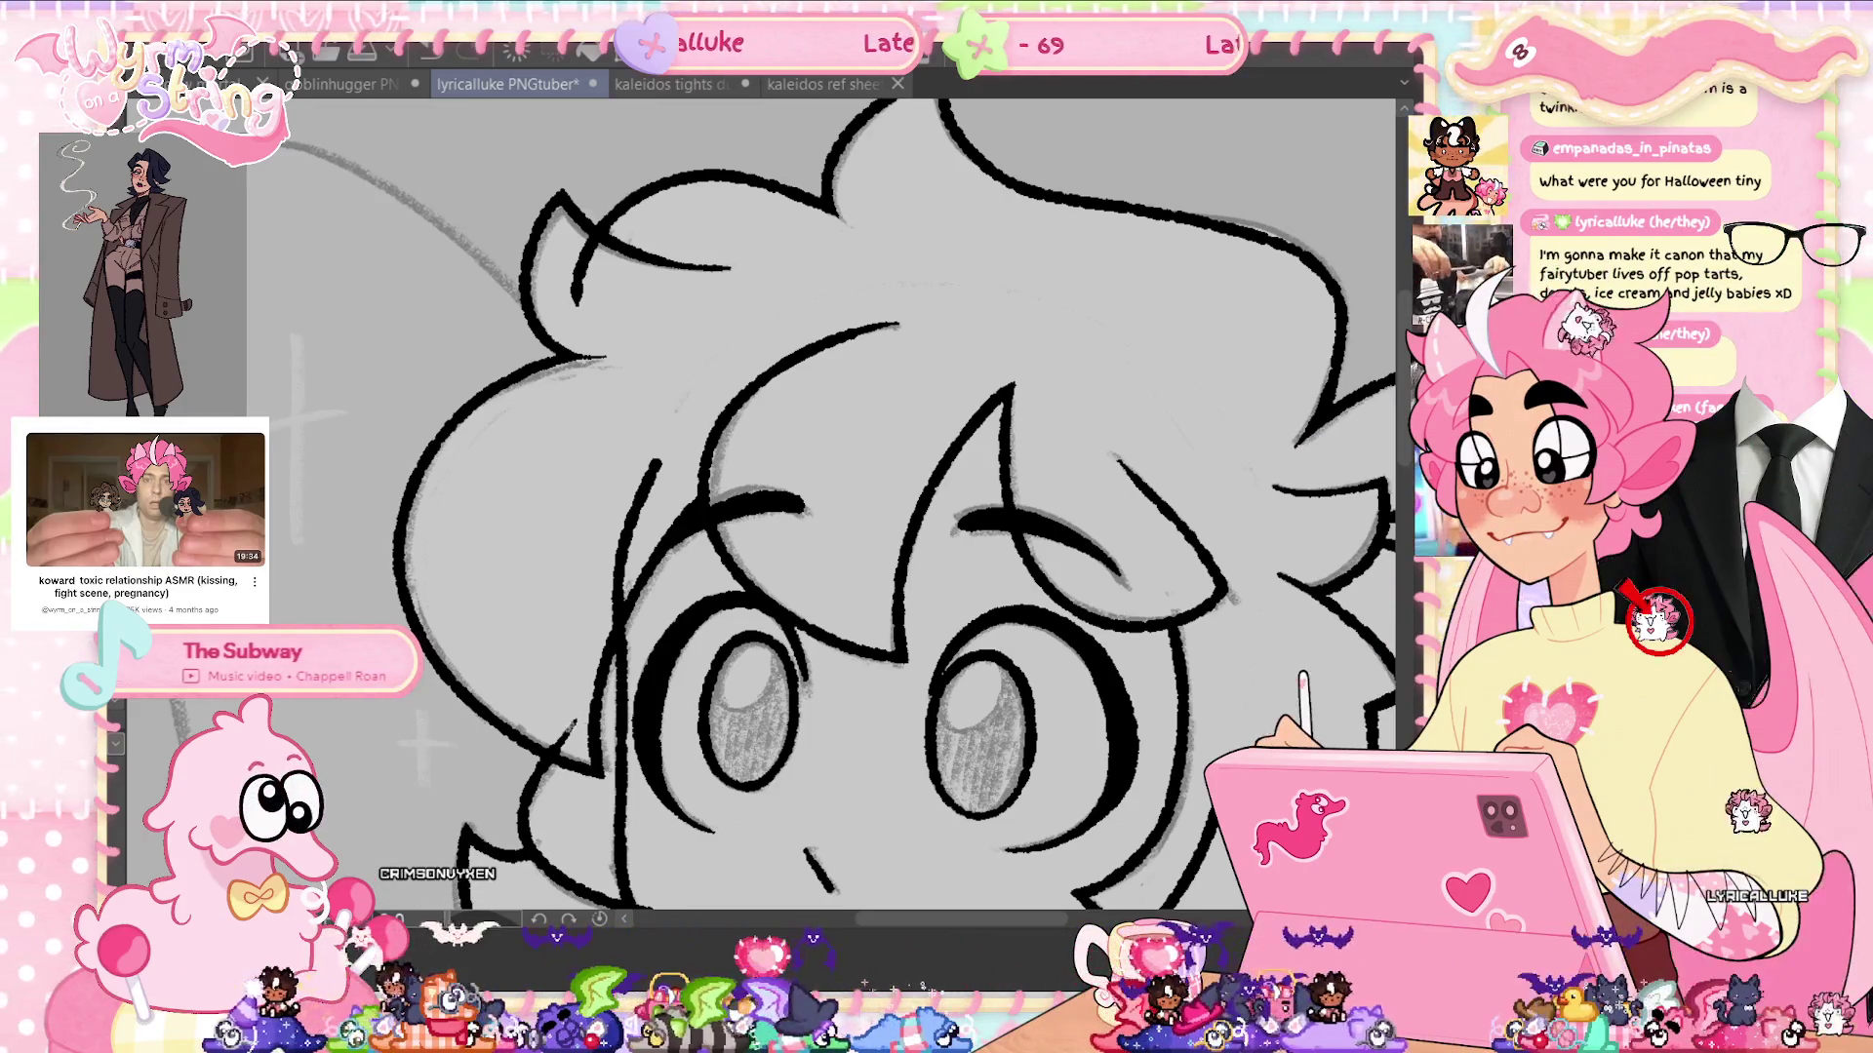
key(ctrl+s)
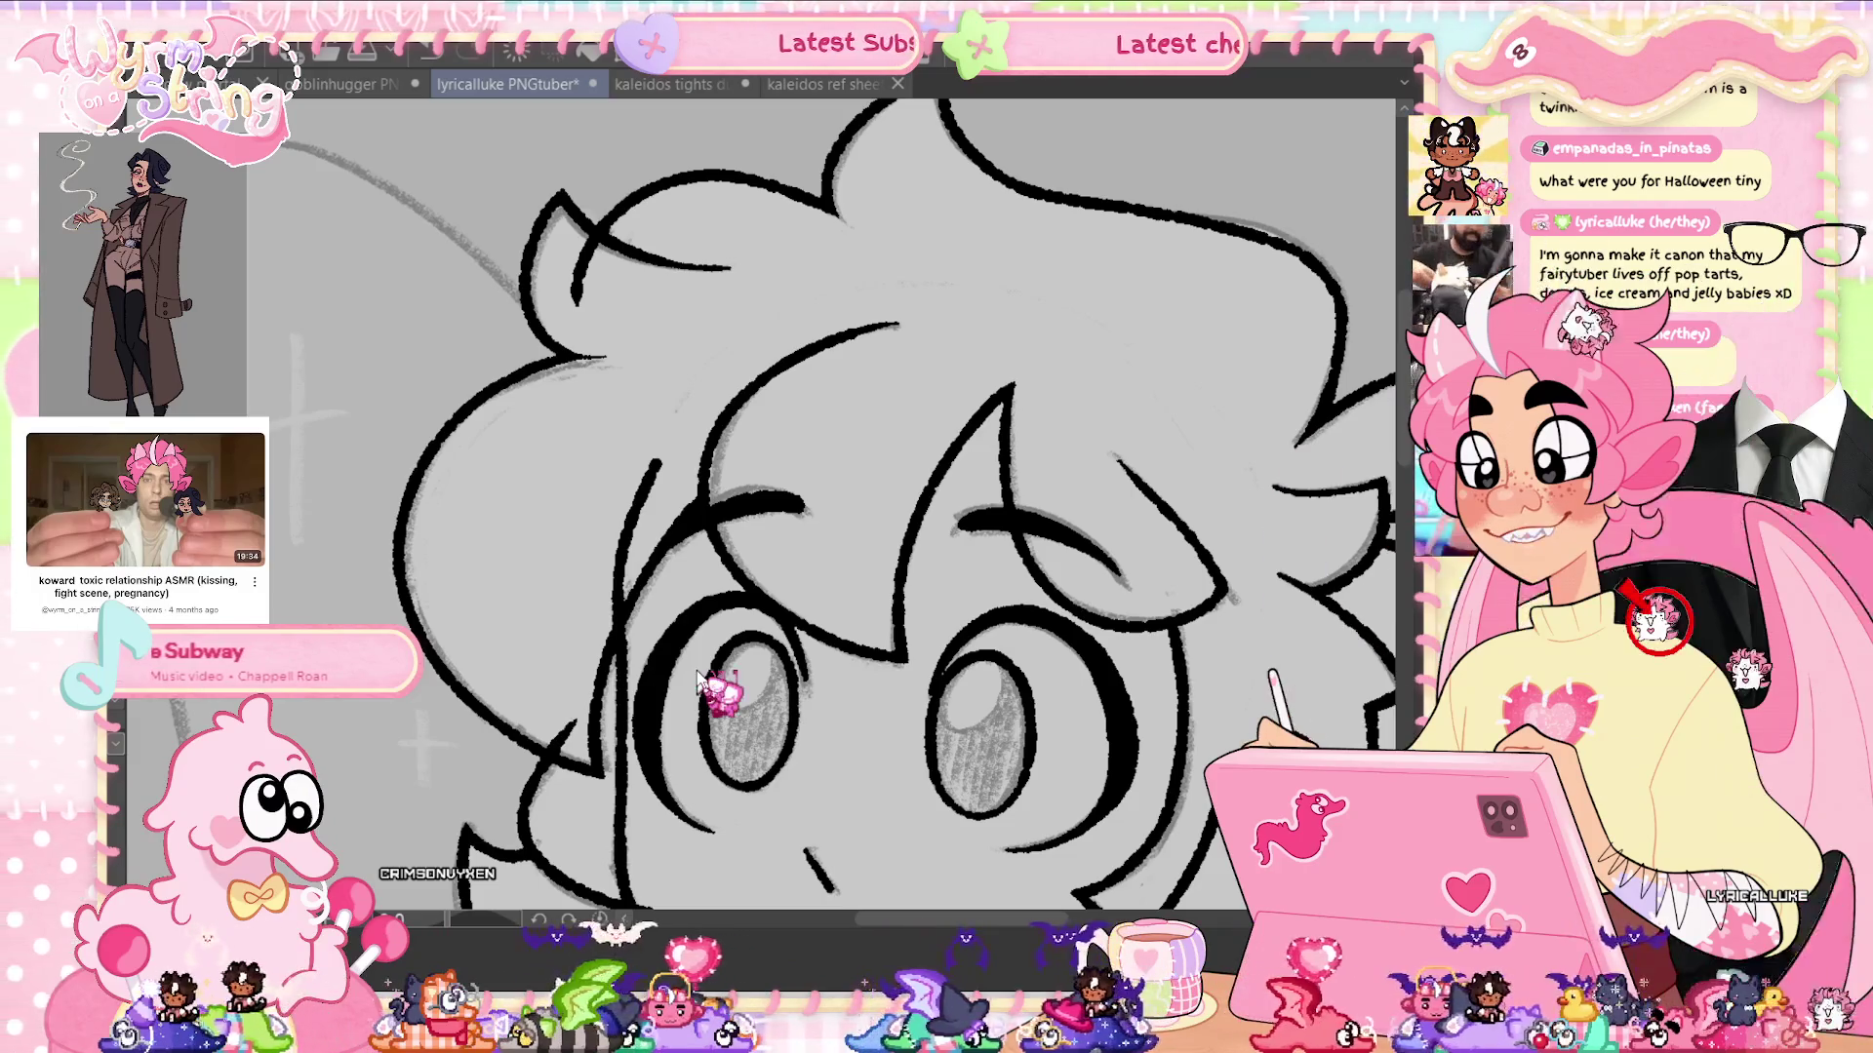
key(ctrl+minus)
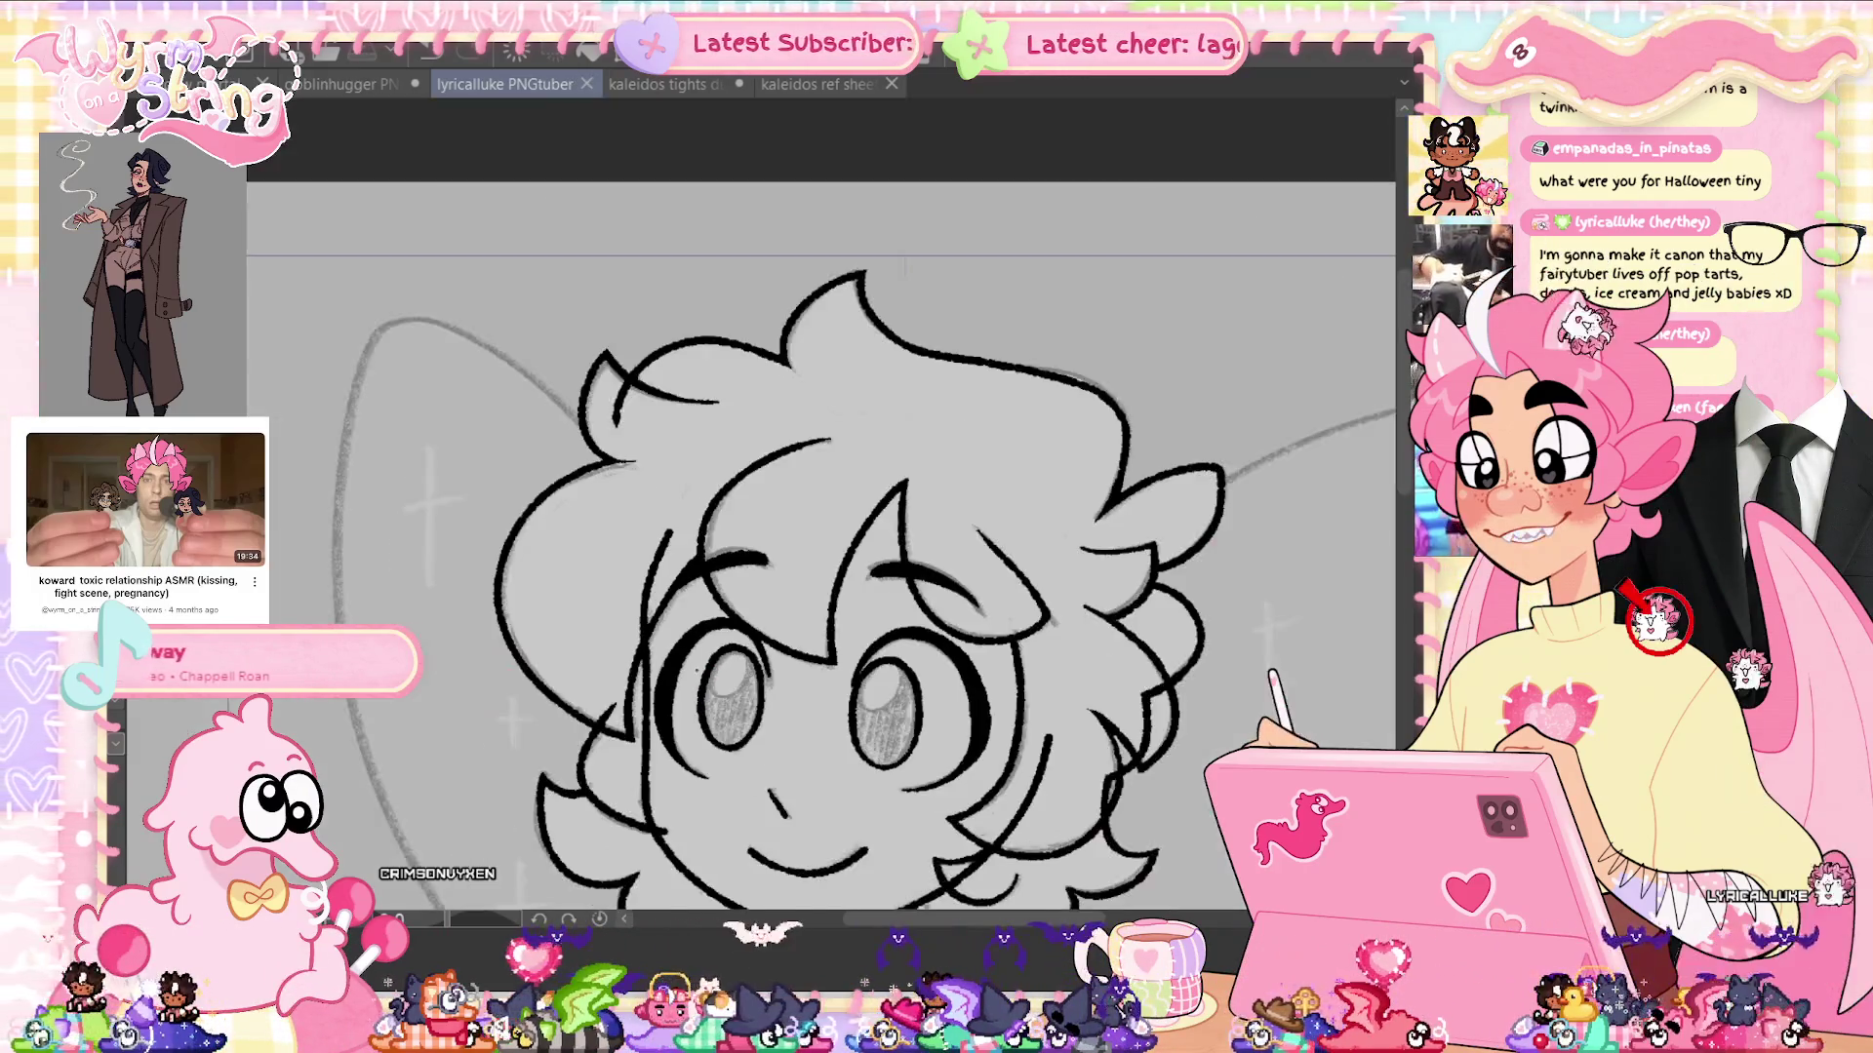
Scroll down to the sketched hoodie and save the drawing
scroll(1404, 497, down, 3)
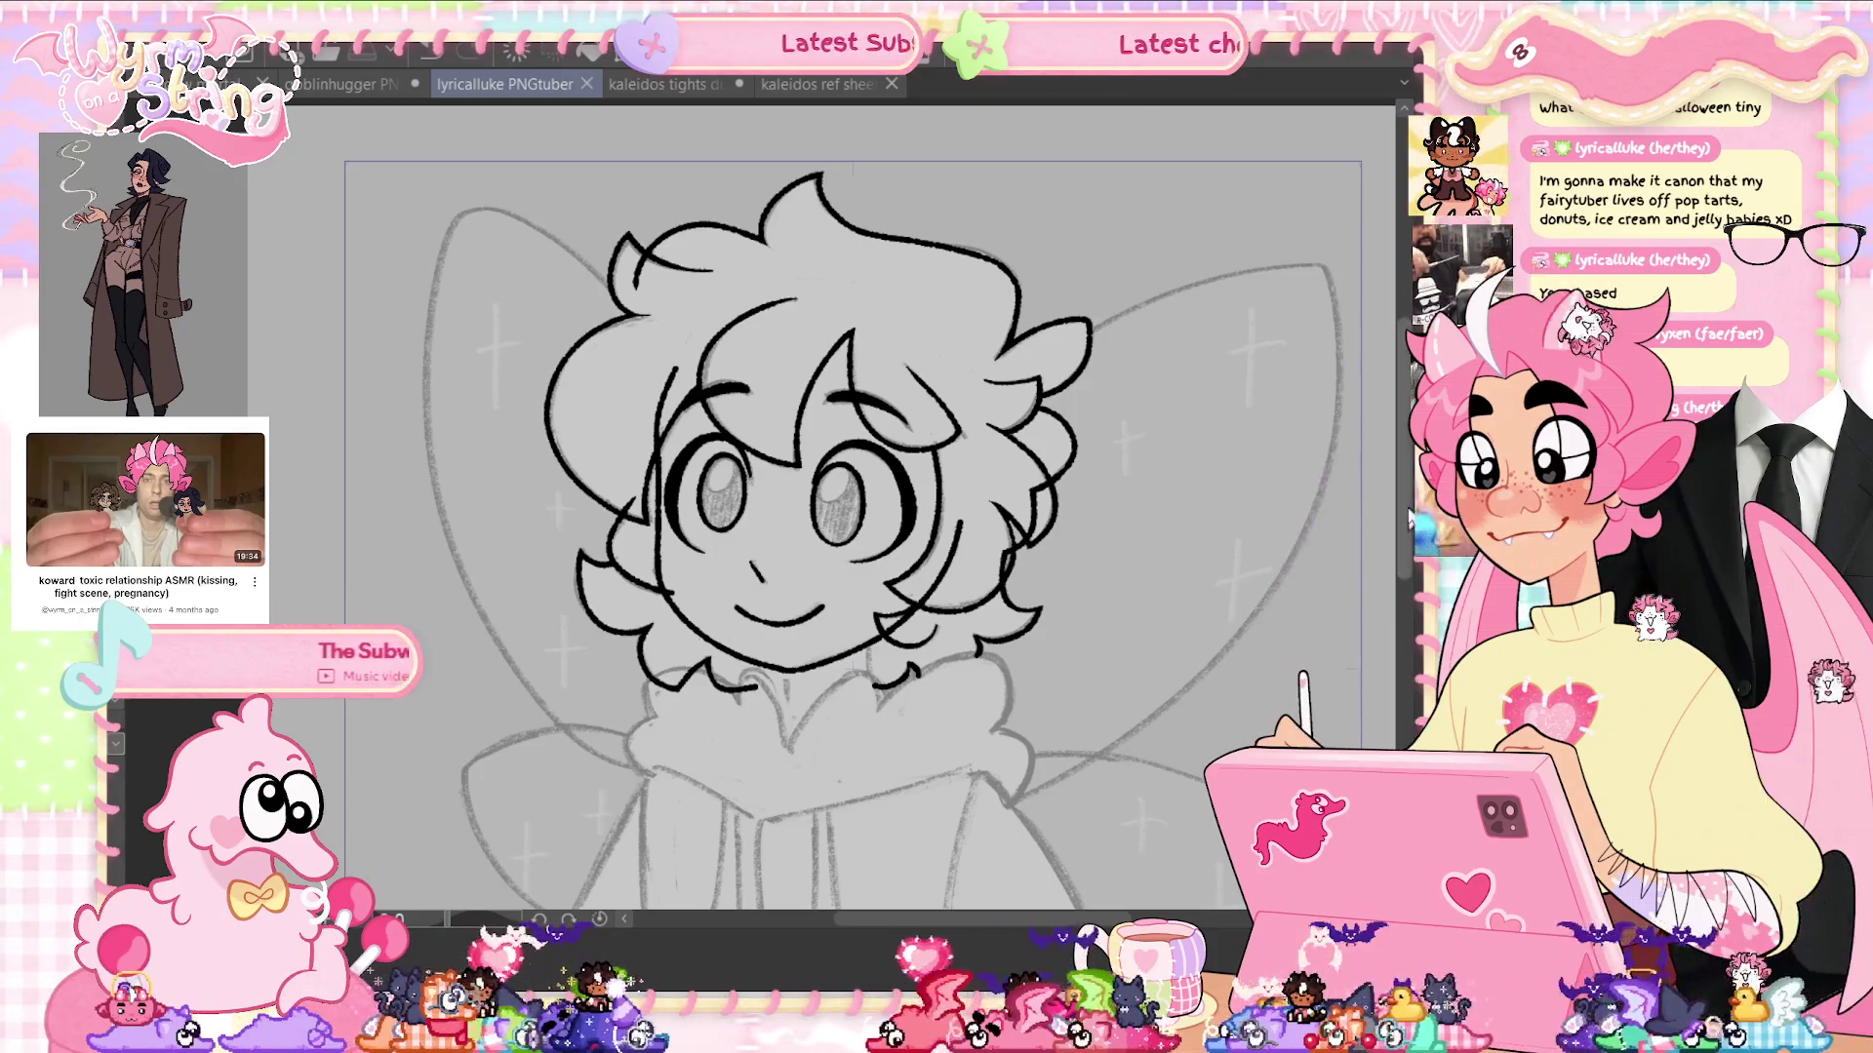
scroll(1146, 741, down, 3)
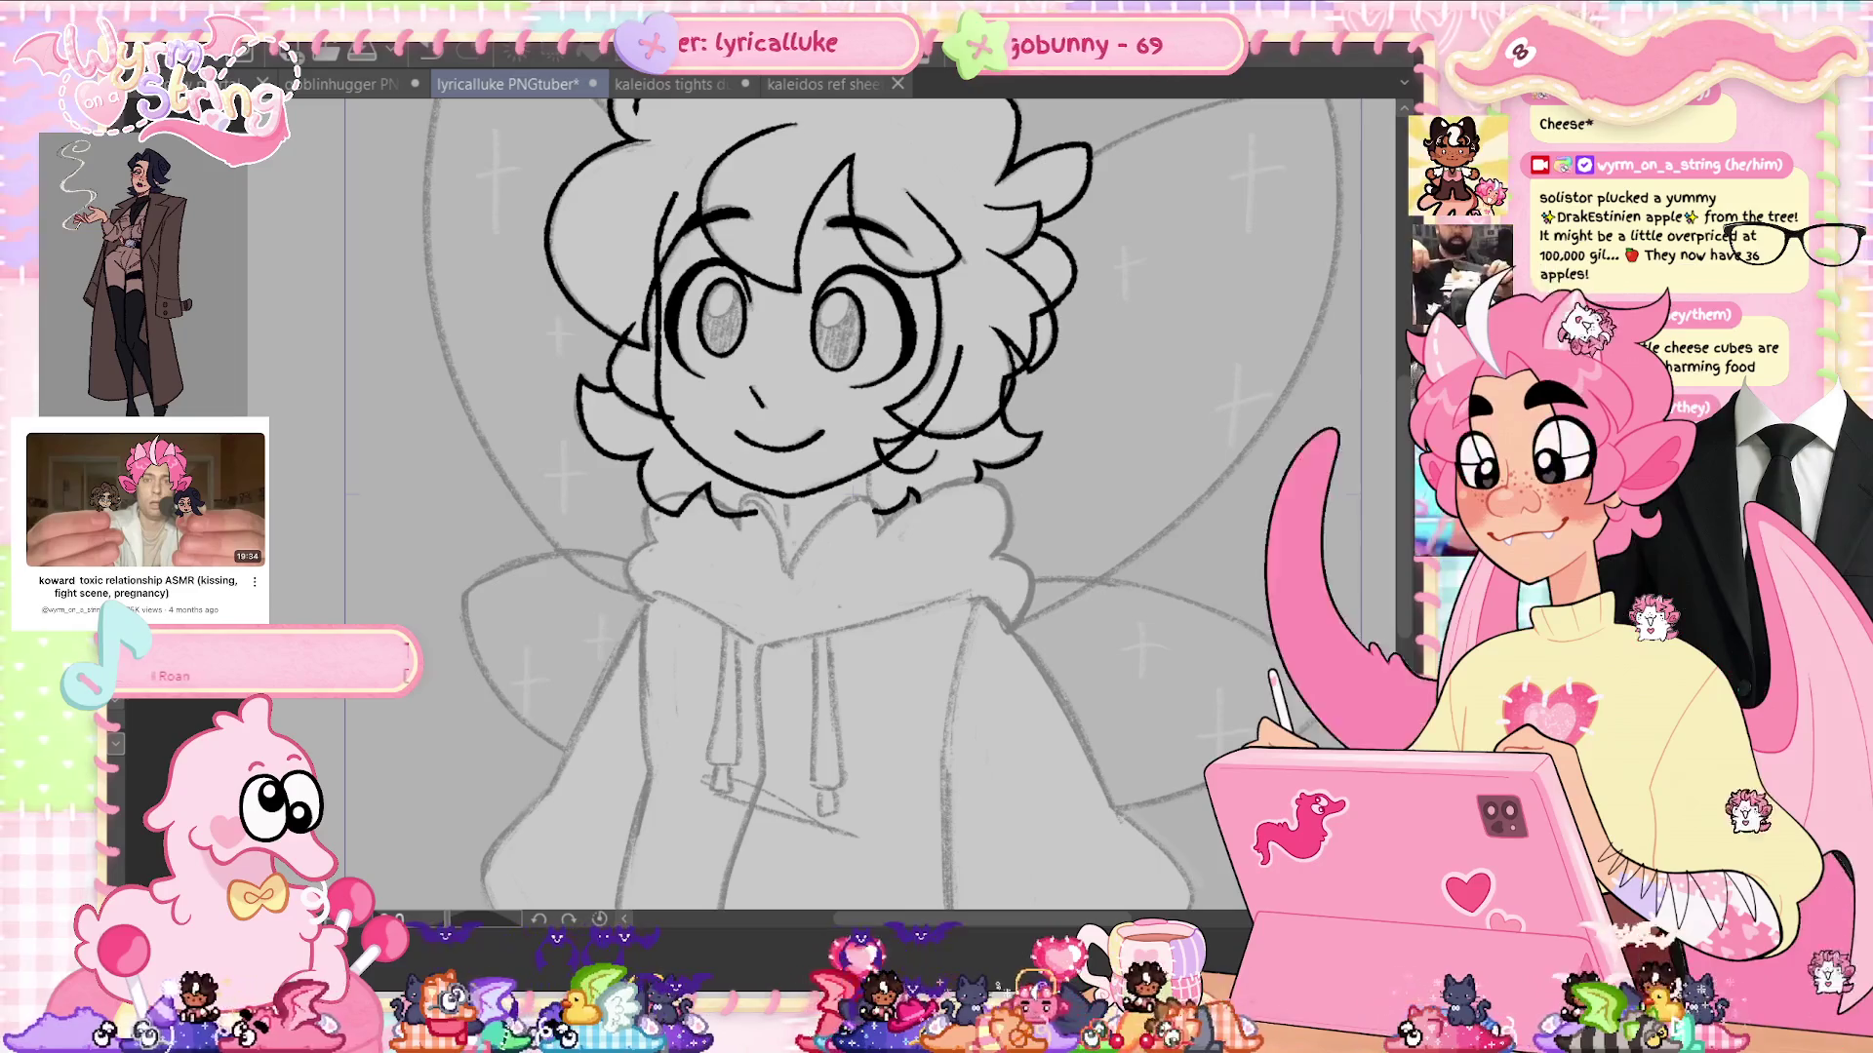
key(ctrl+s)
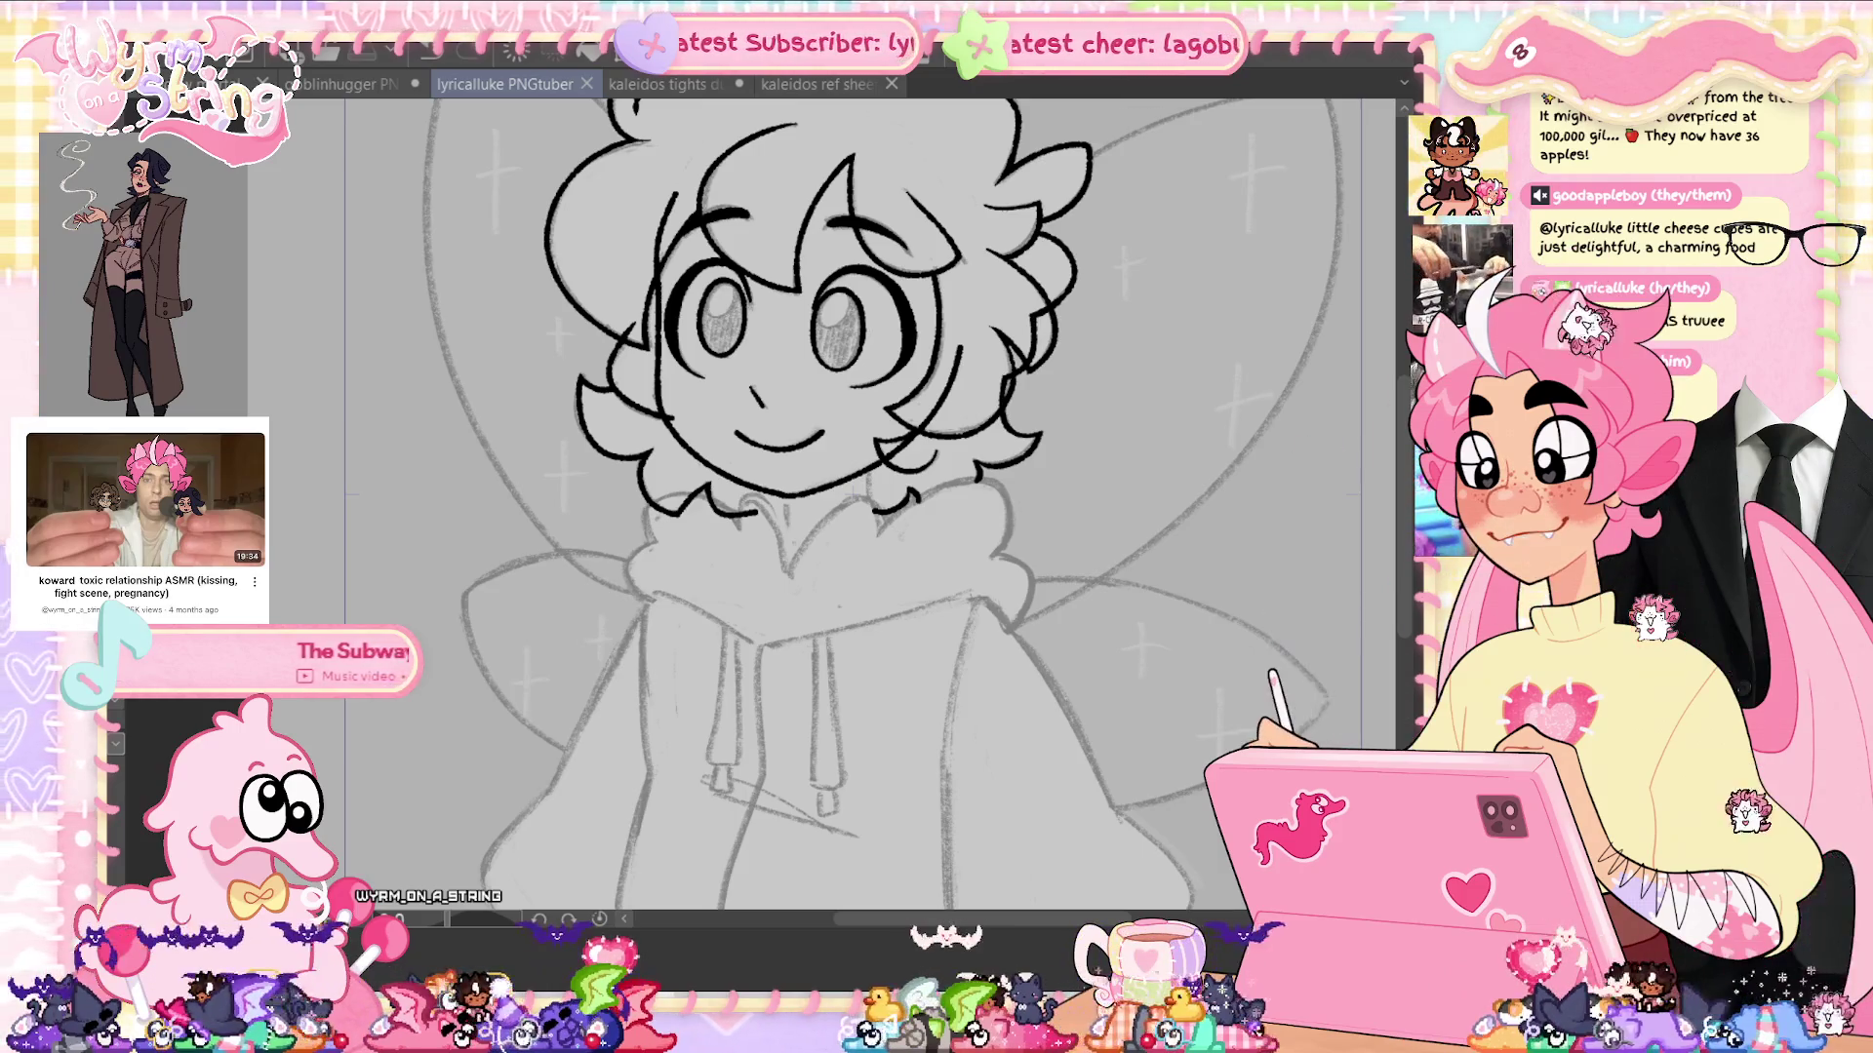
scroll(858, 485, up, 3)
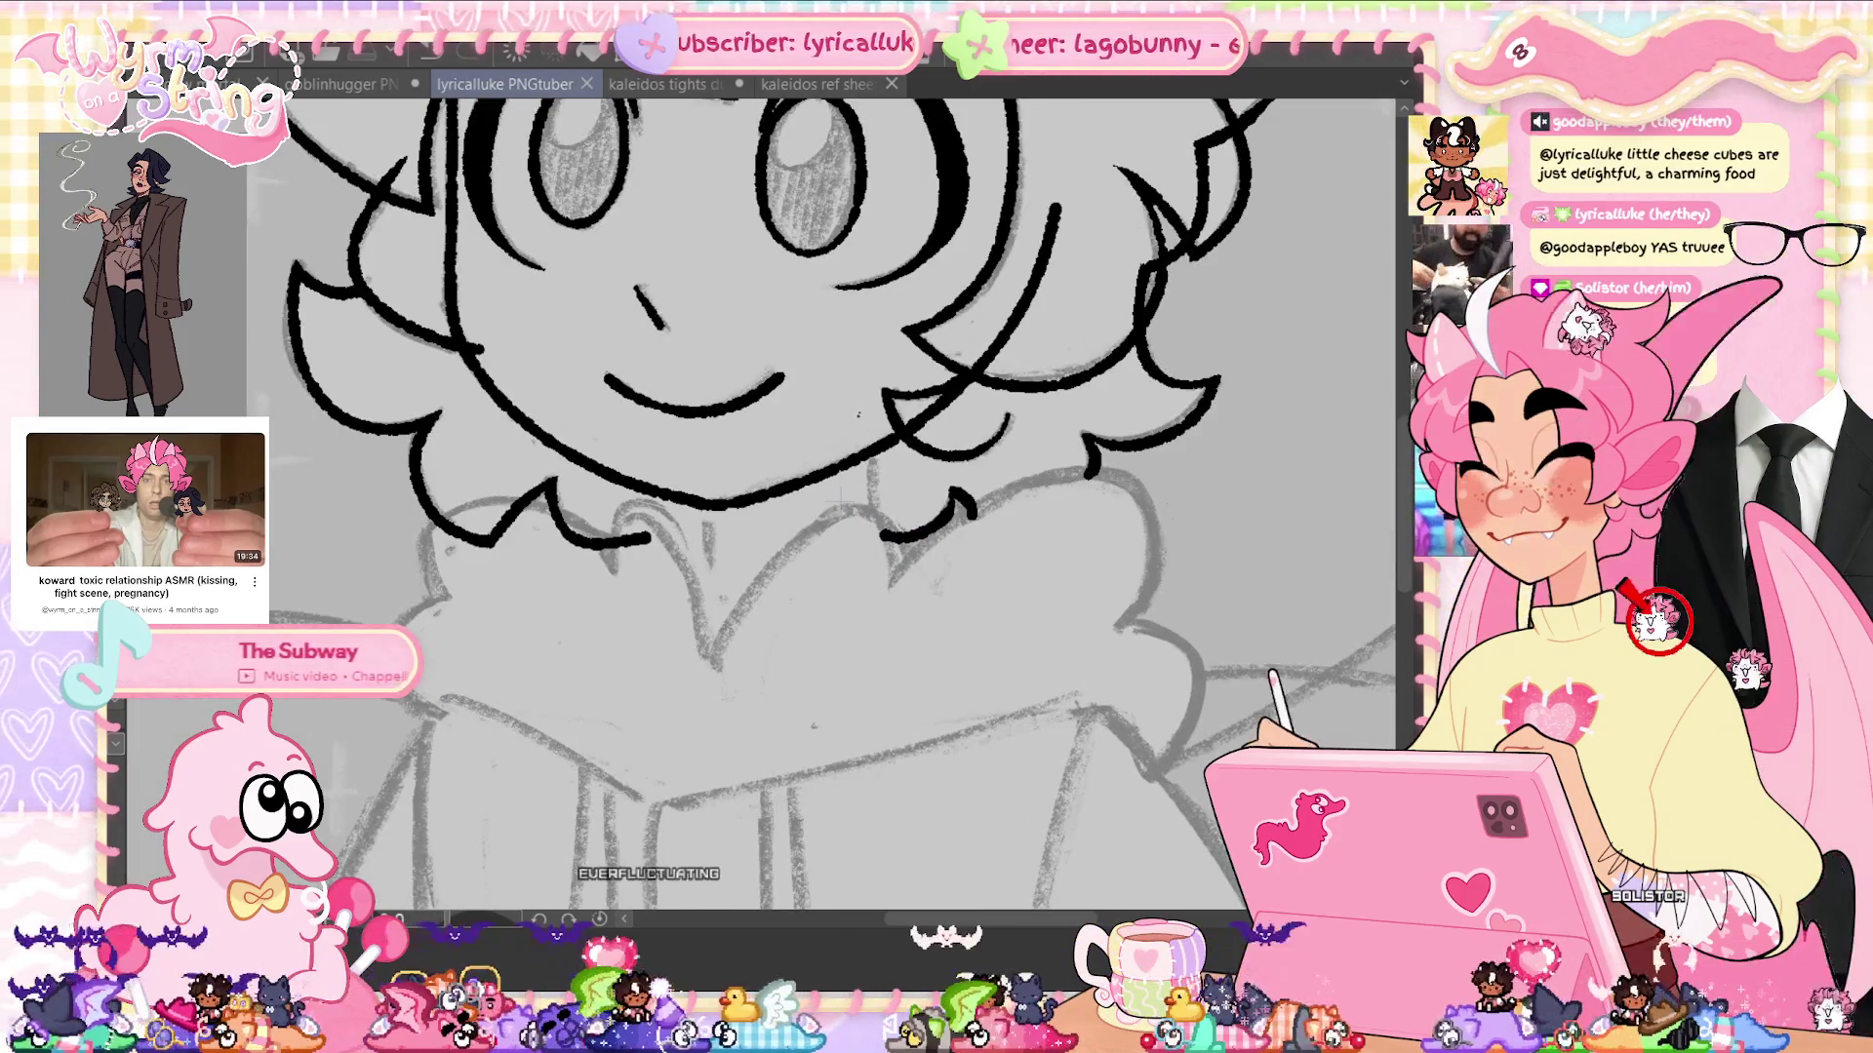
Ink two vertical neck strokes under the chin, leave them untransformed, and save
drag(866, 382, 865, 568)
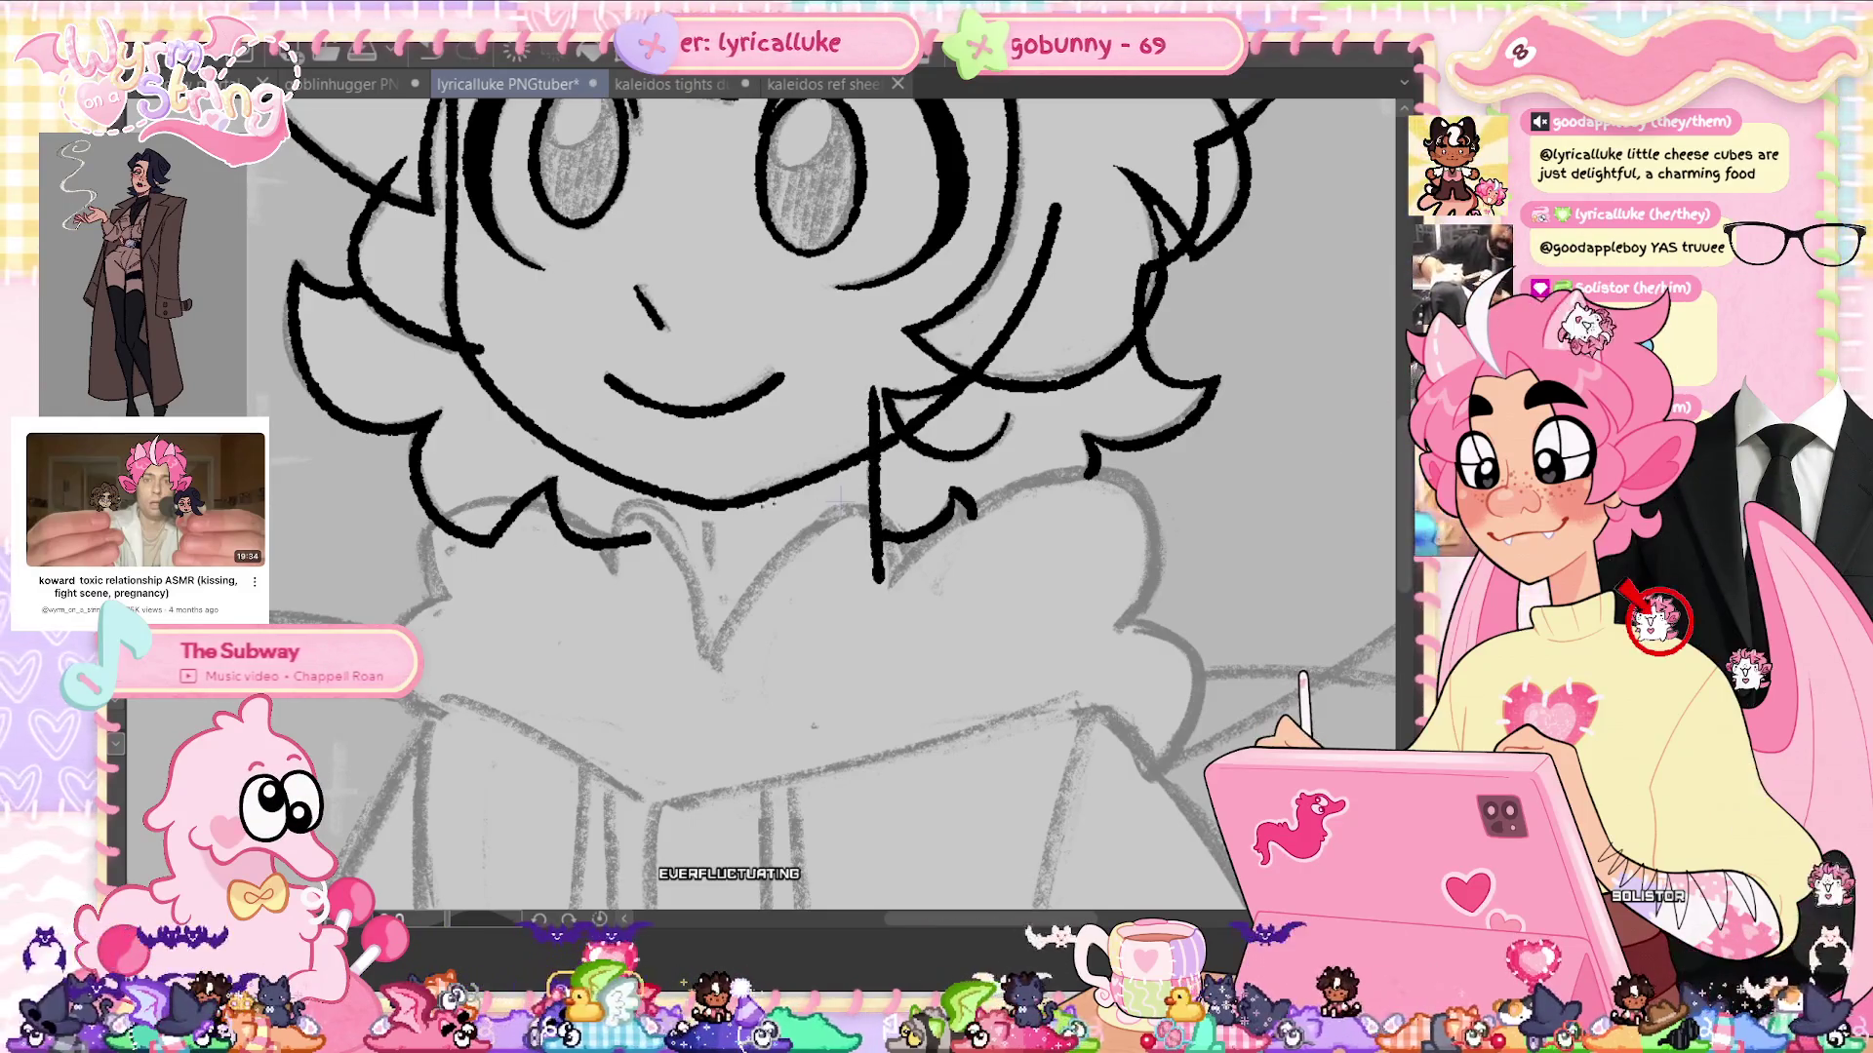
drag(709, 522, 701, 627)
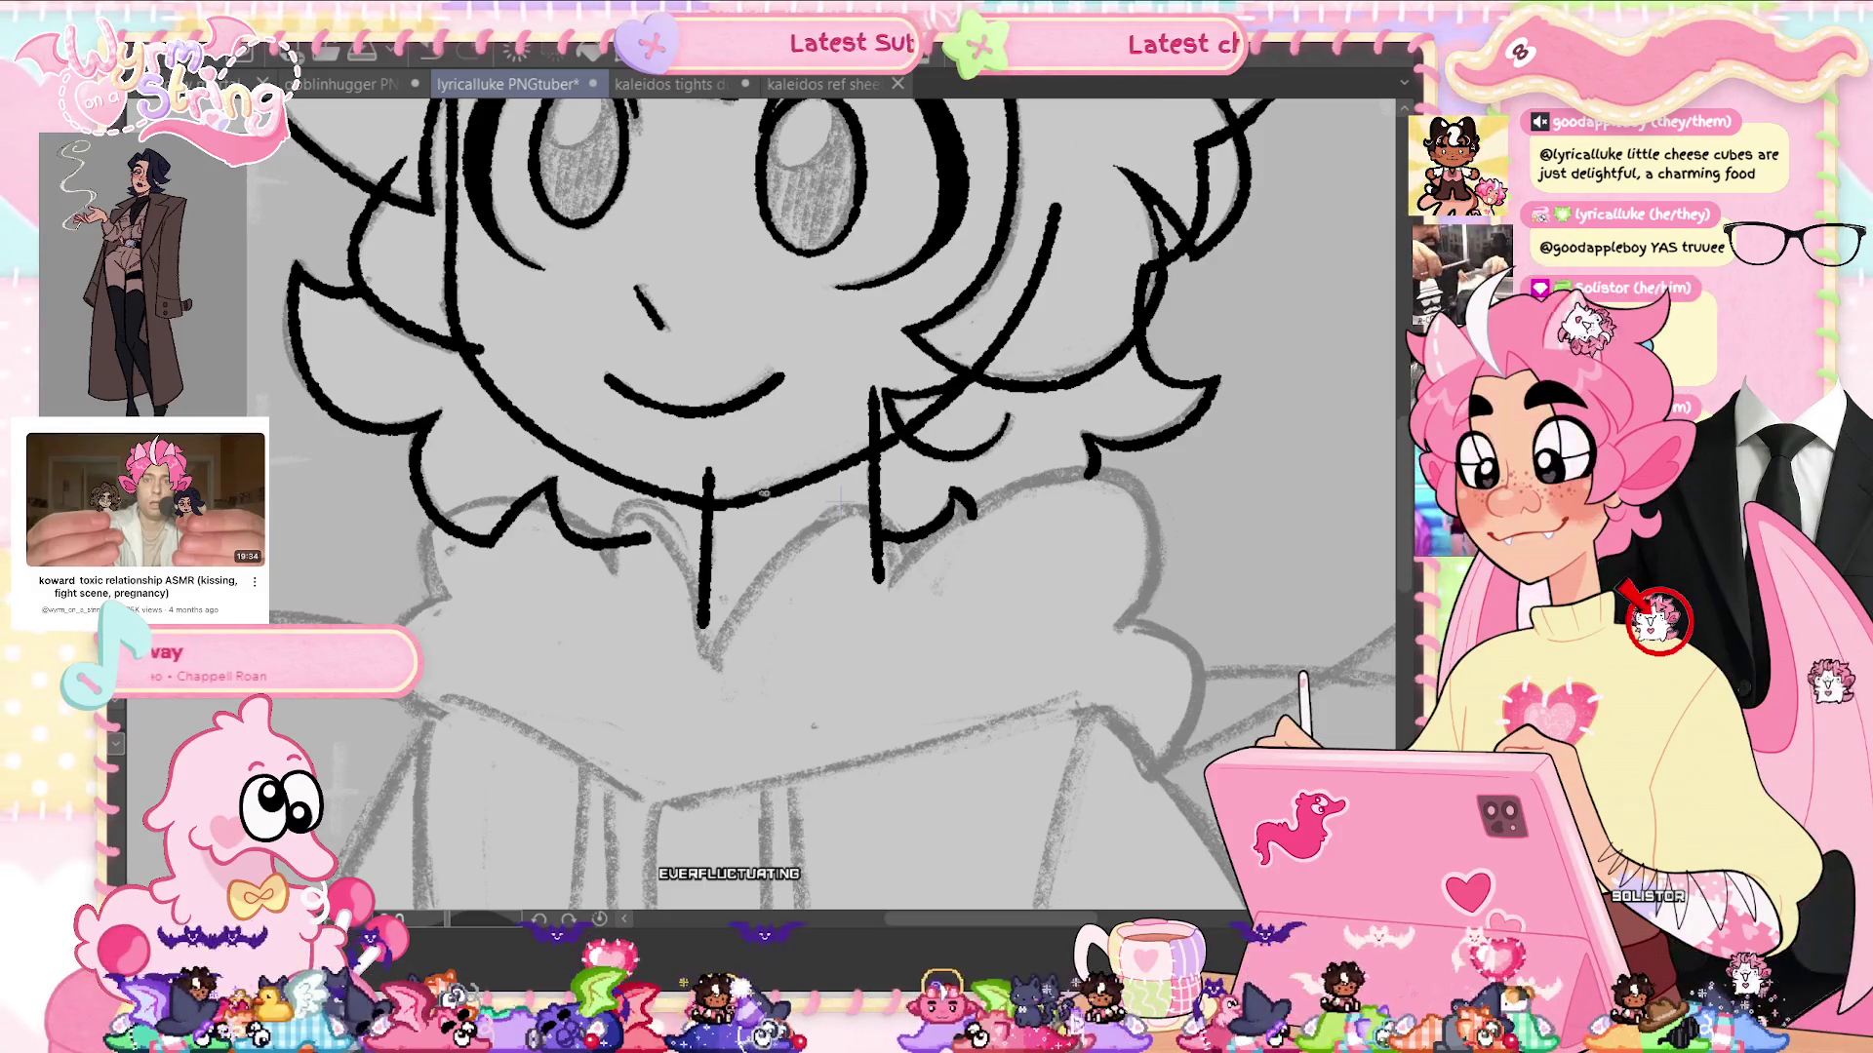
key(ctrl+t)
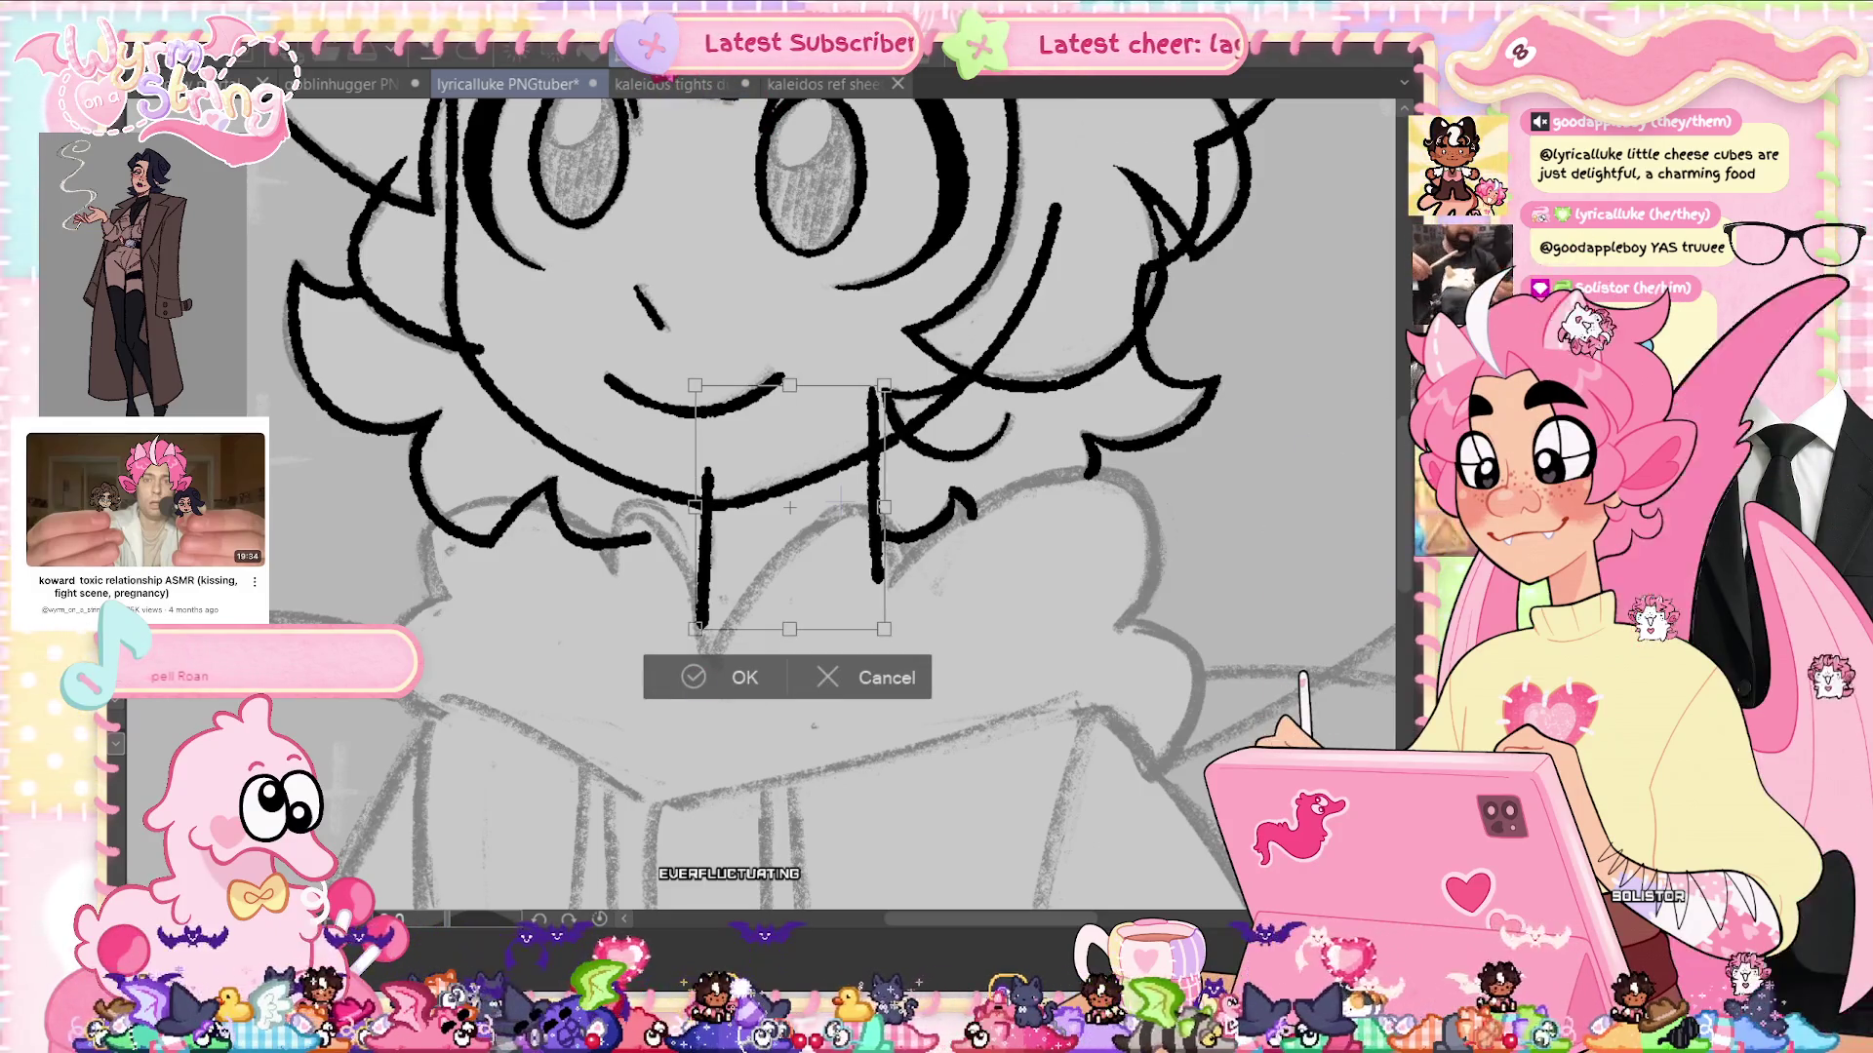
click(733, 674)
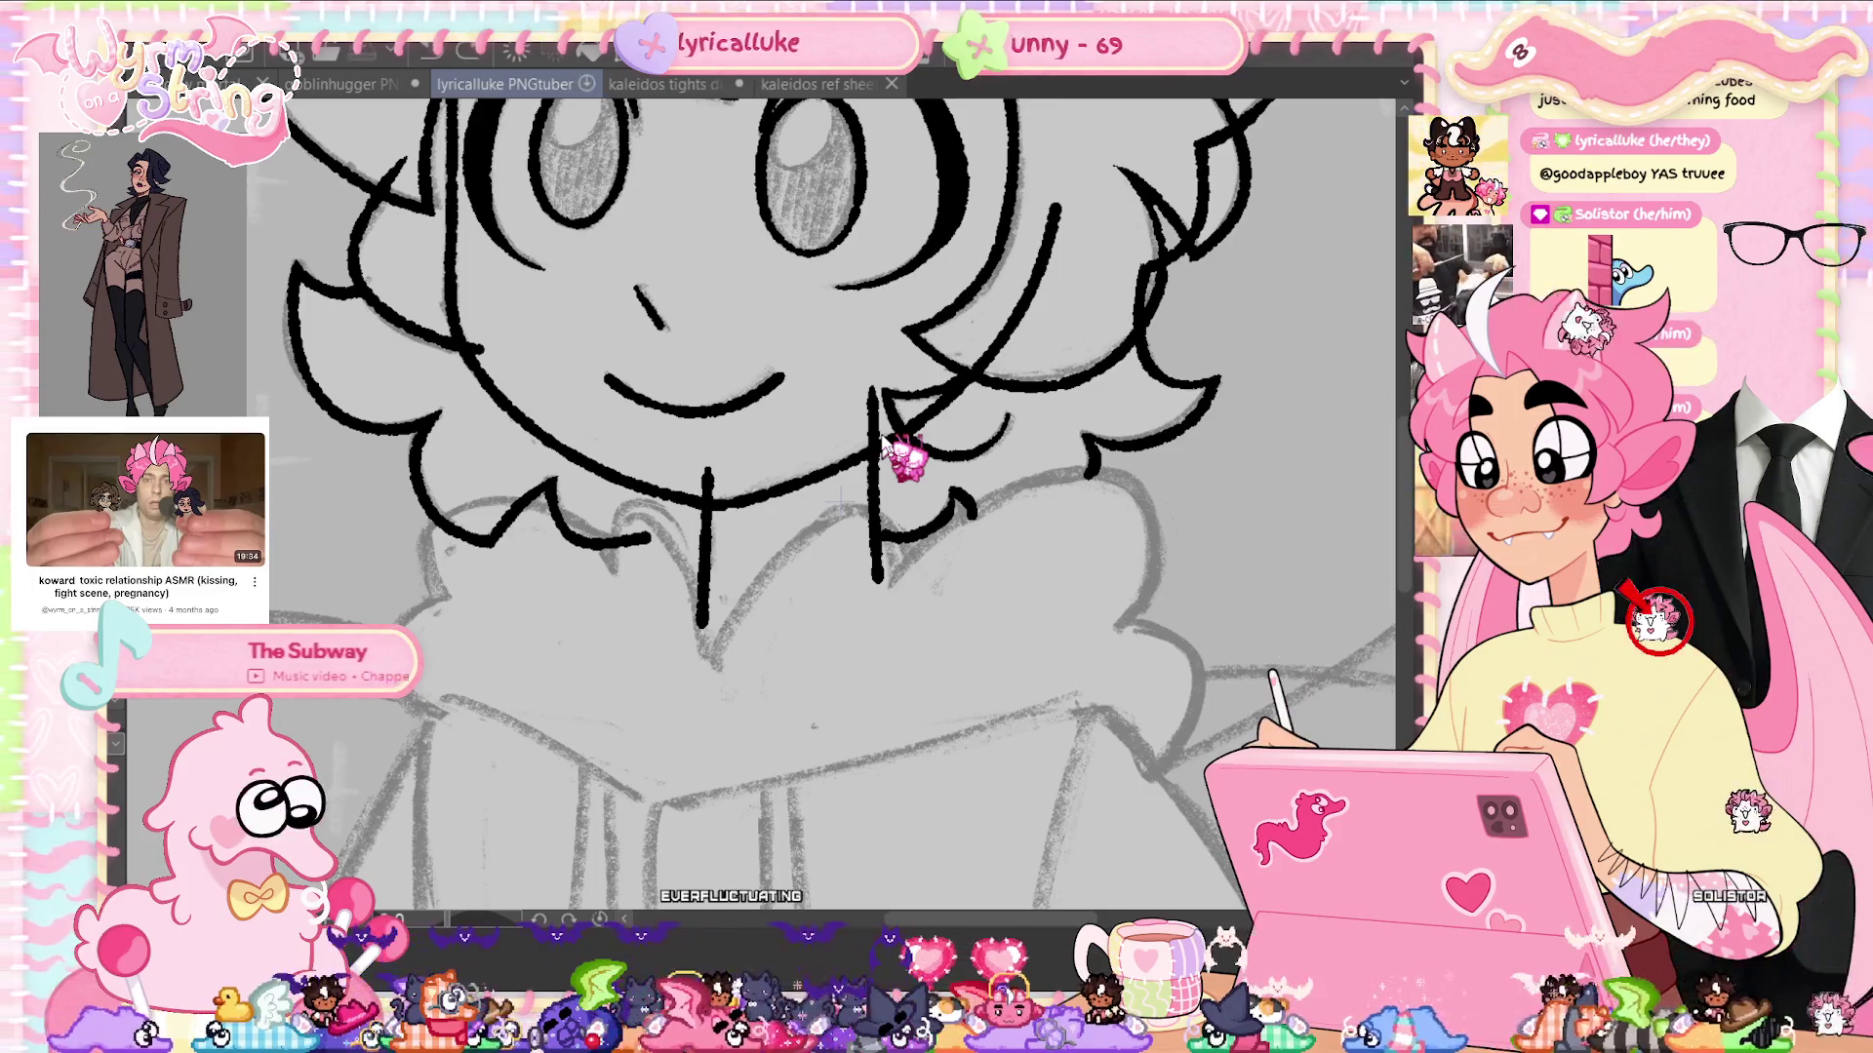
key(ctrl+0)
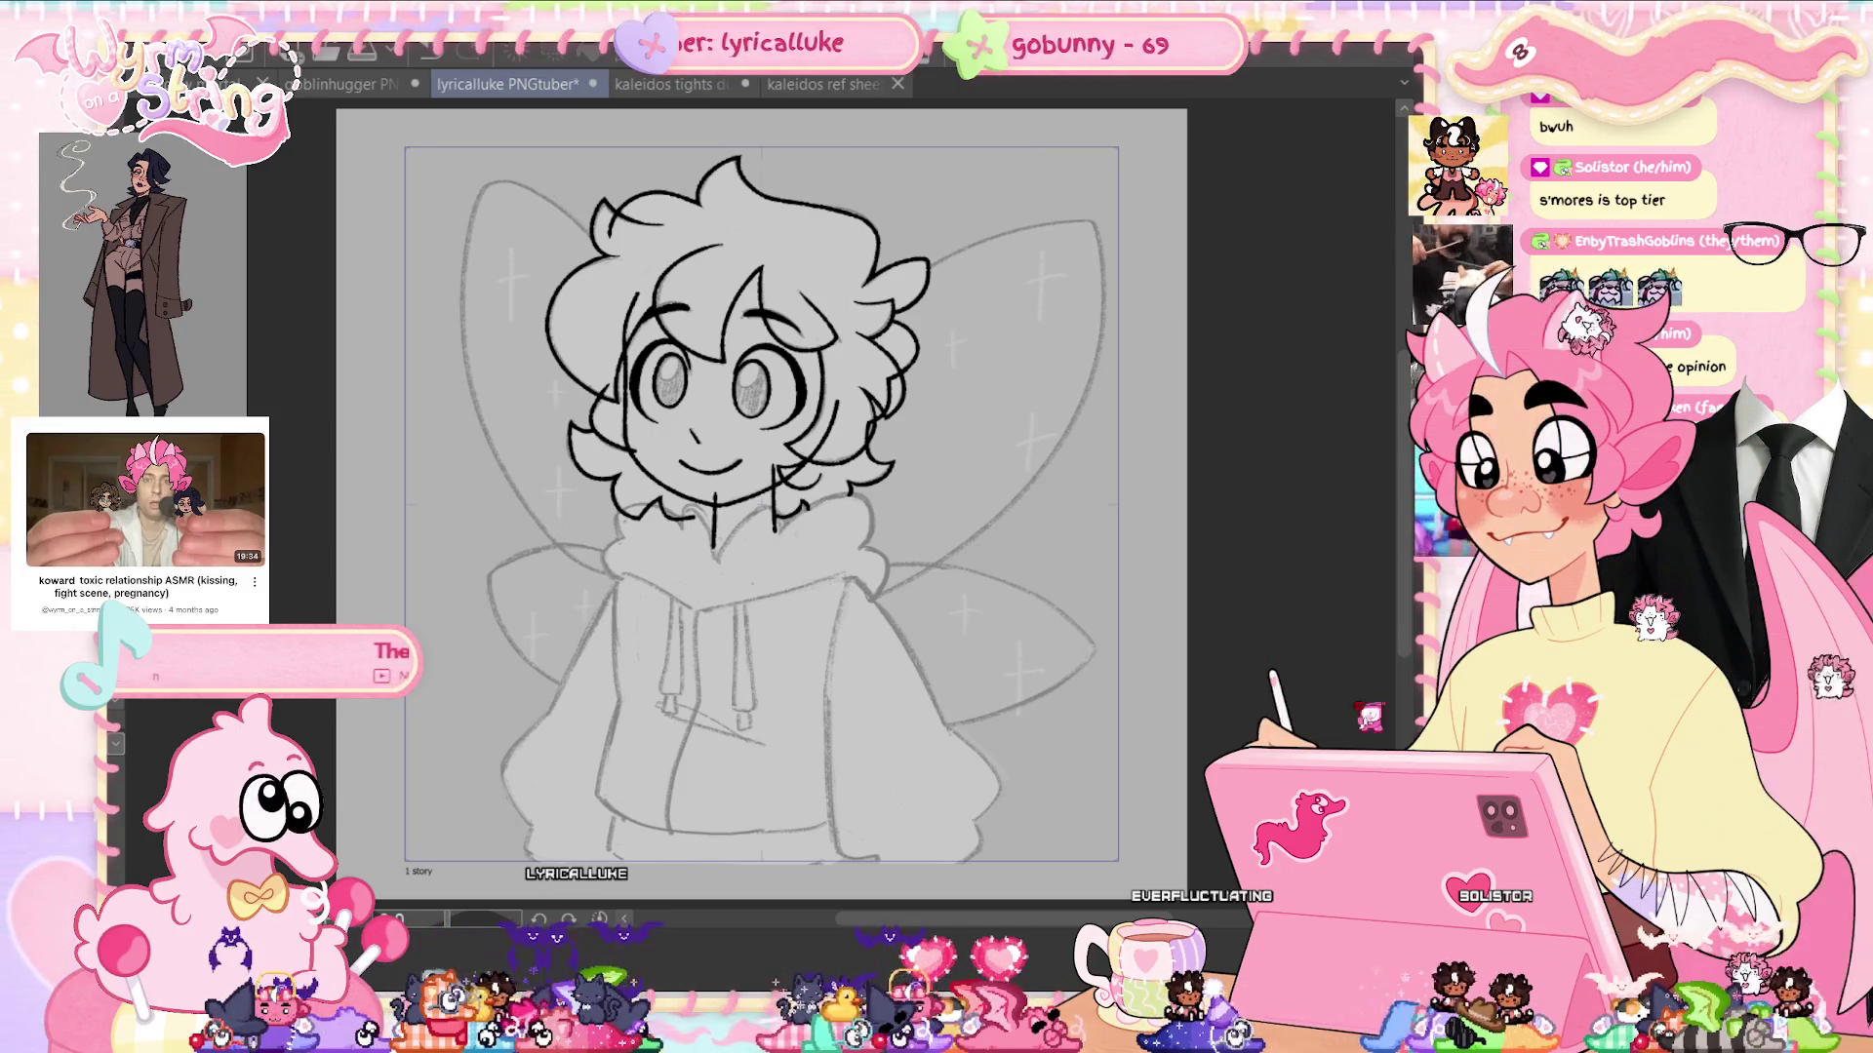
scroll(771, 561, up, 2)
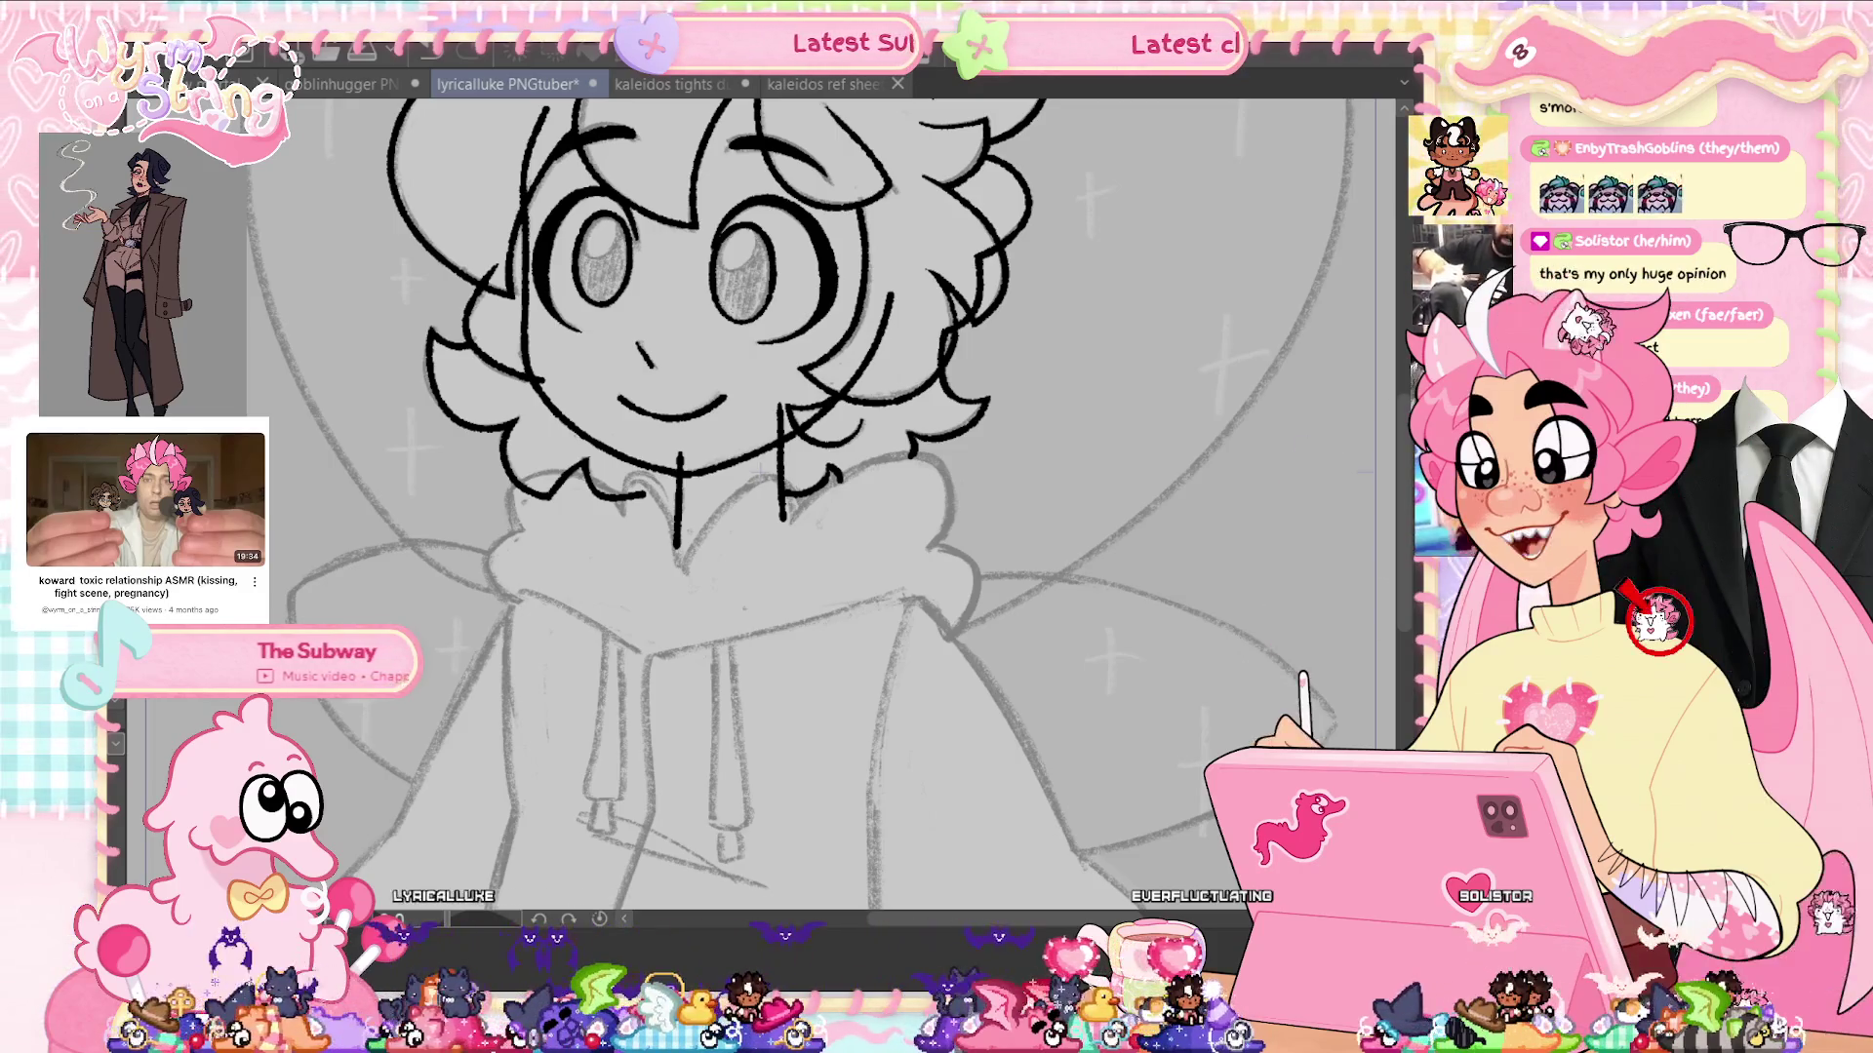
key(ctrl+s)
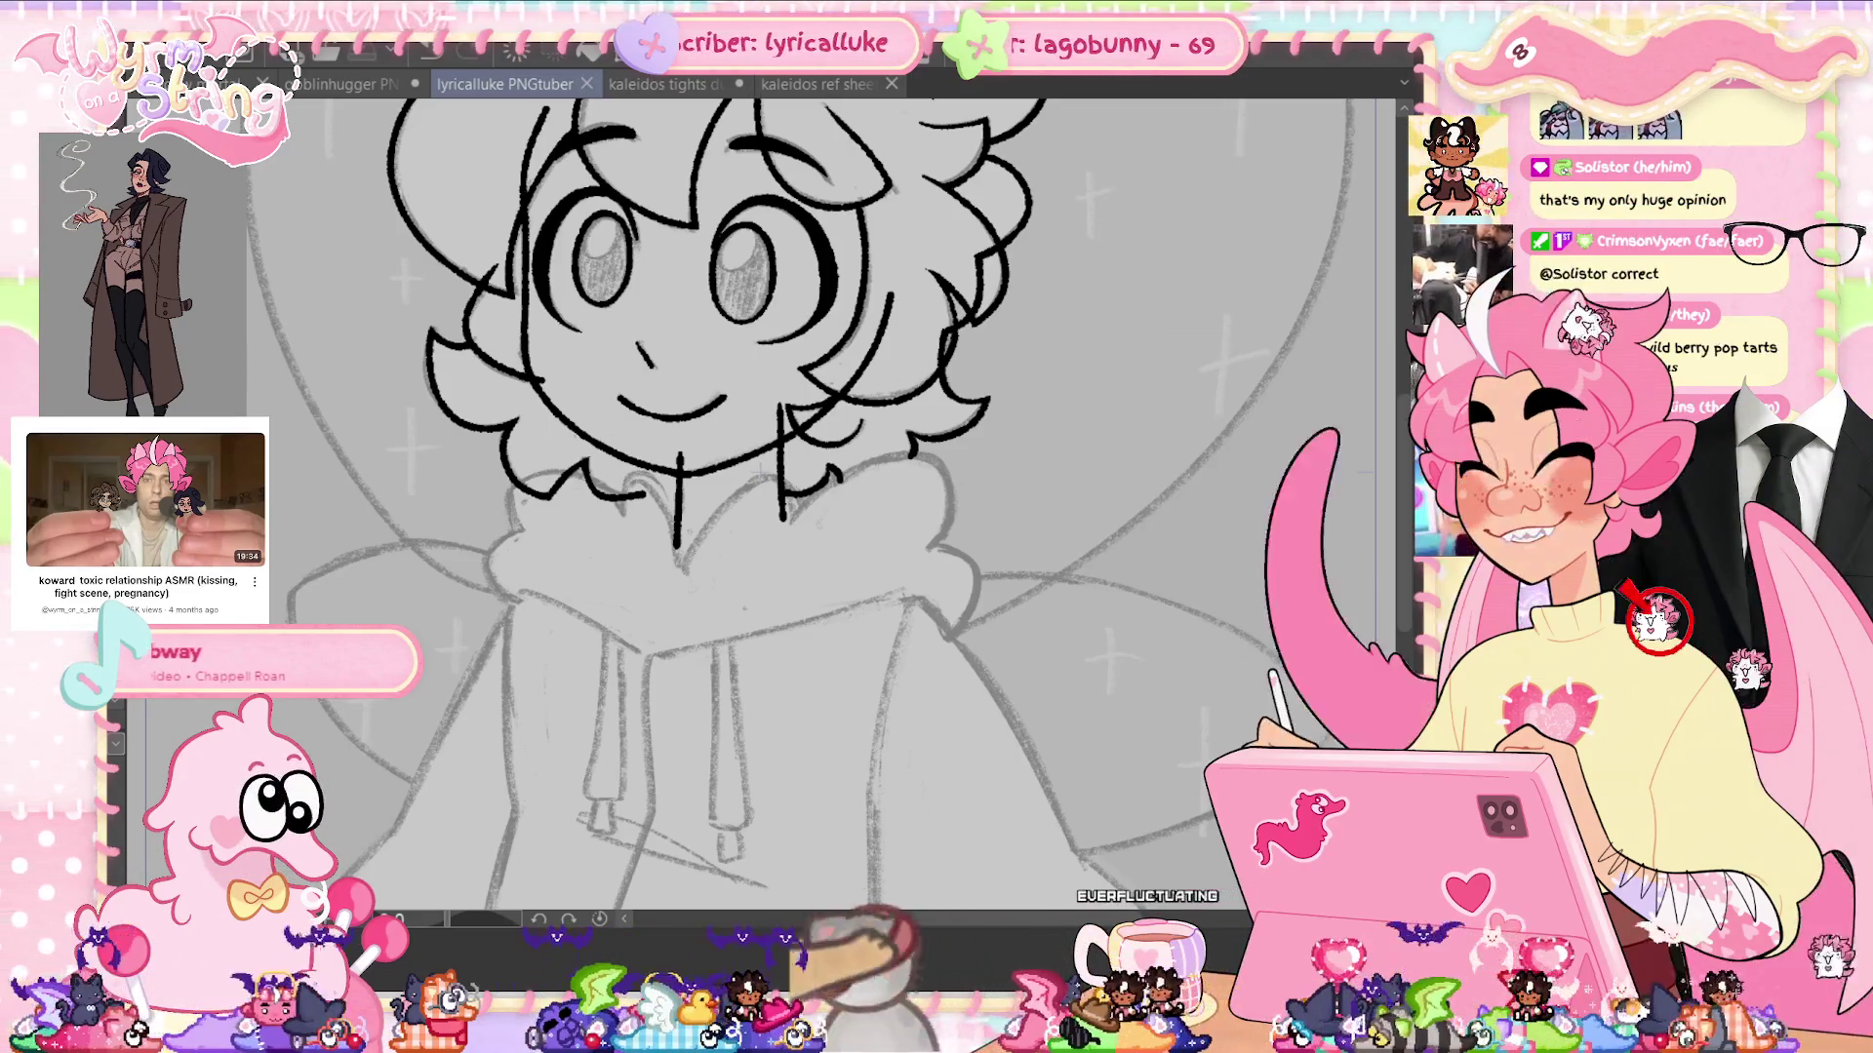
scroll(763, 468, up, 1)
scroll(762, 464, up, 2)
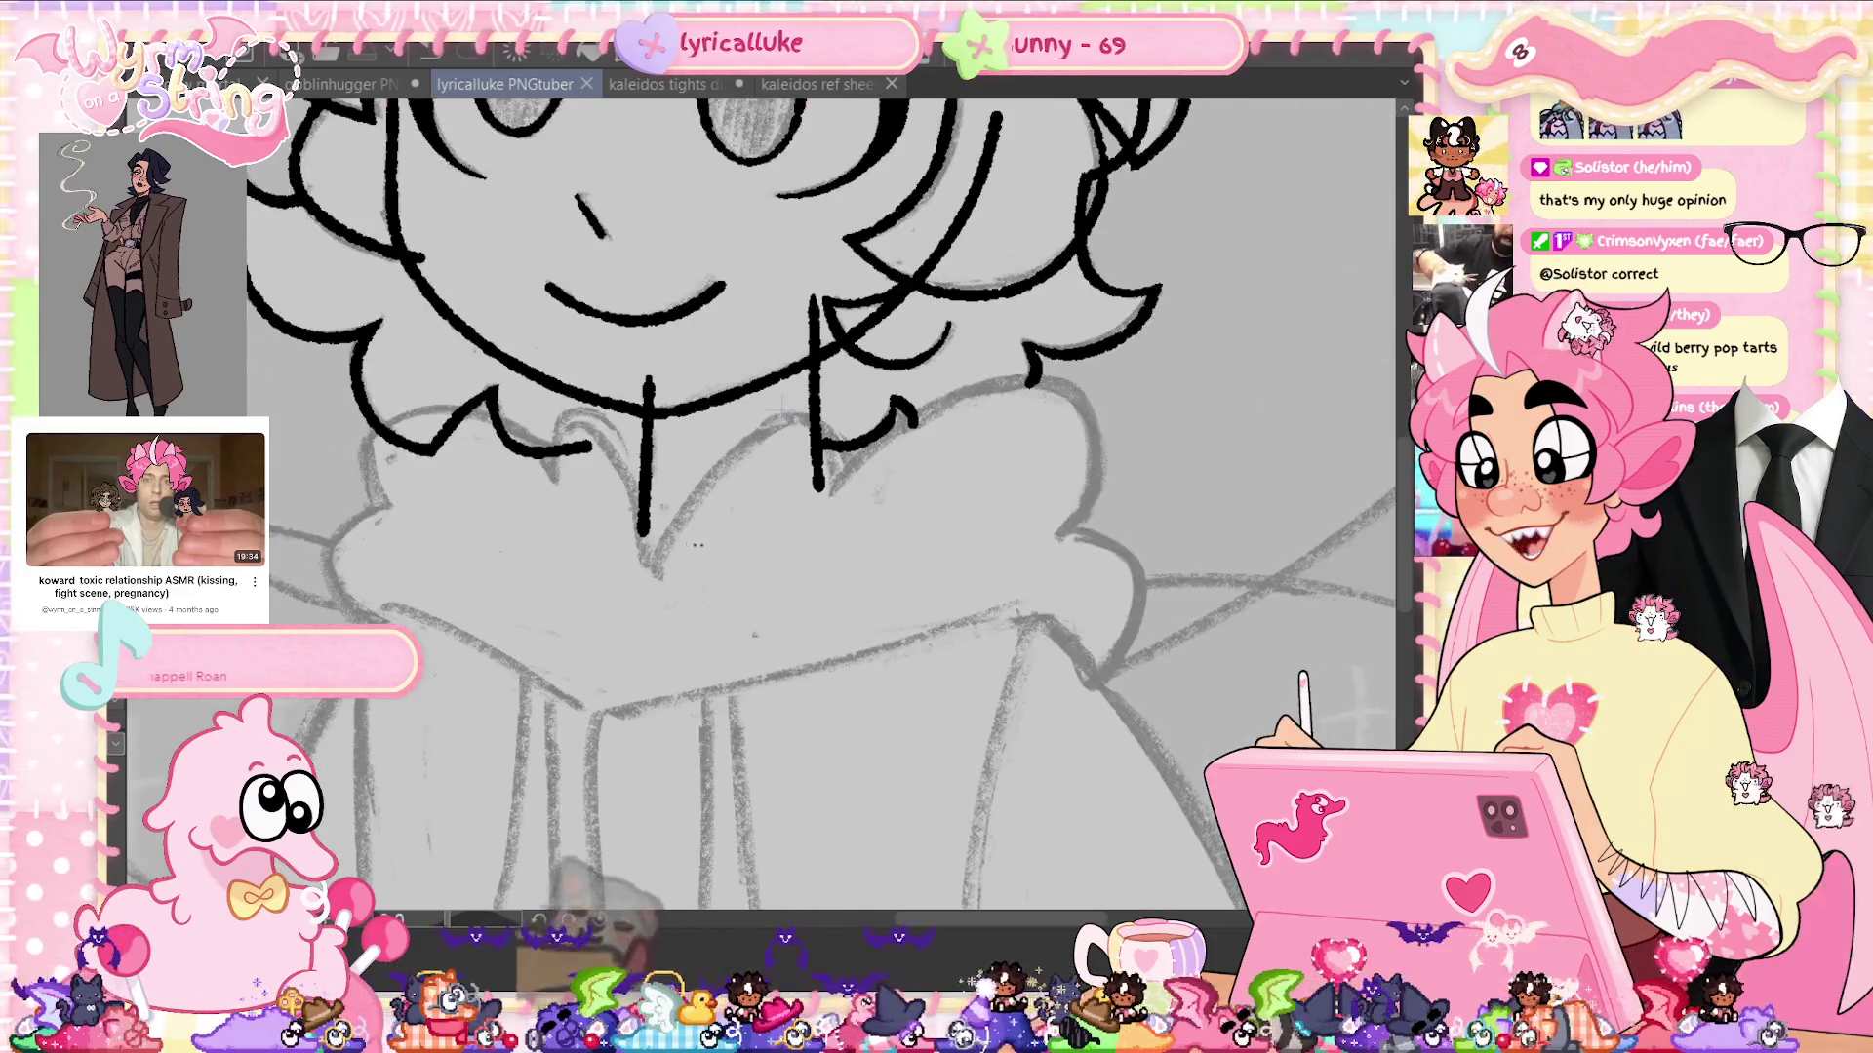
Draw the hood collar's curved edge after discarding trial collar lines
drag(650, 574, 827, 468)
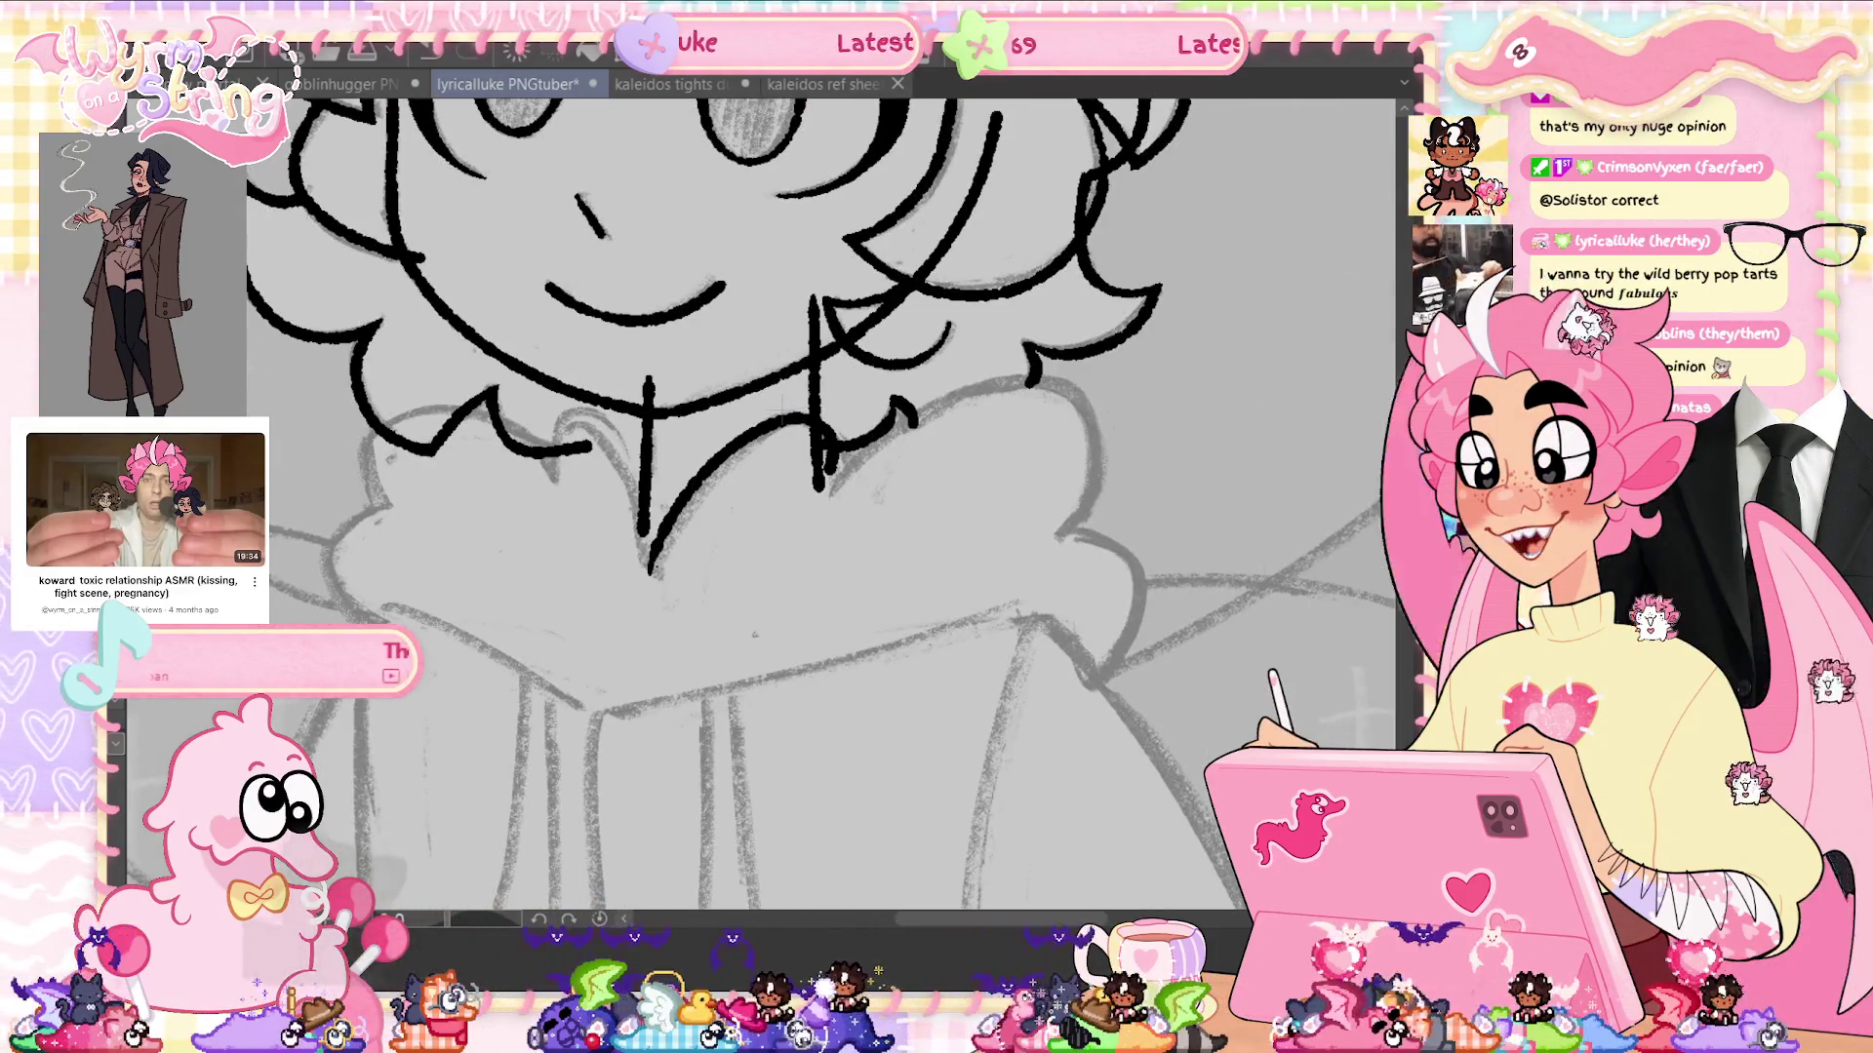
key(ctrl+z)
drag(649, 574, 829, 429)
key(ctrl+z)
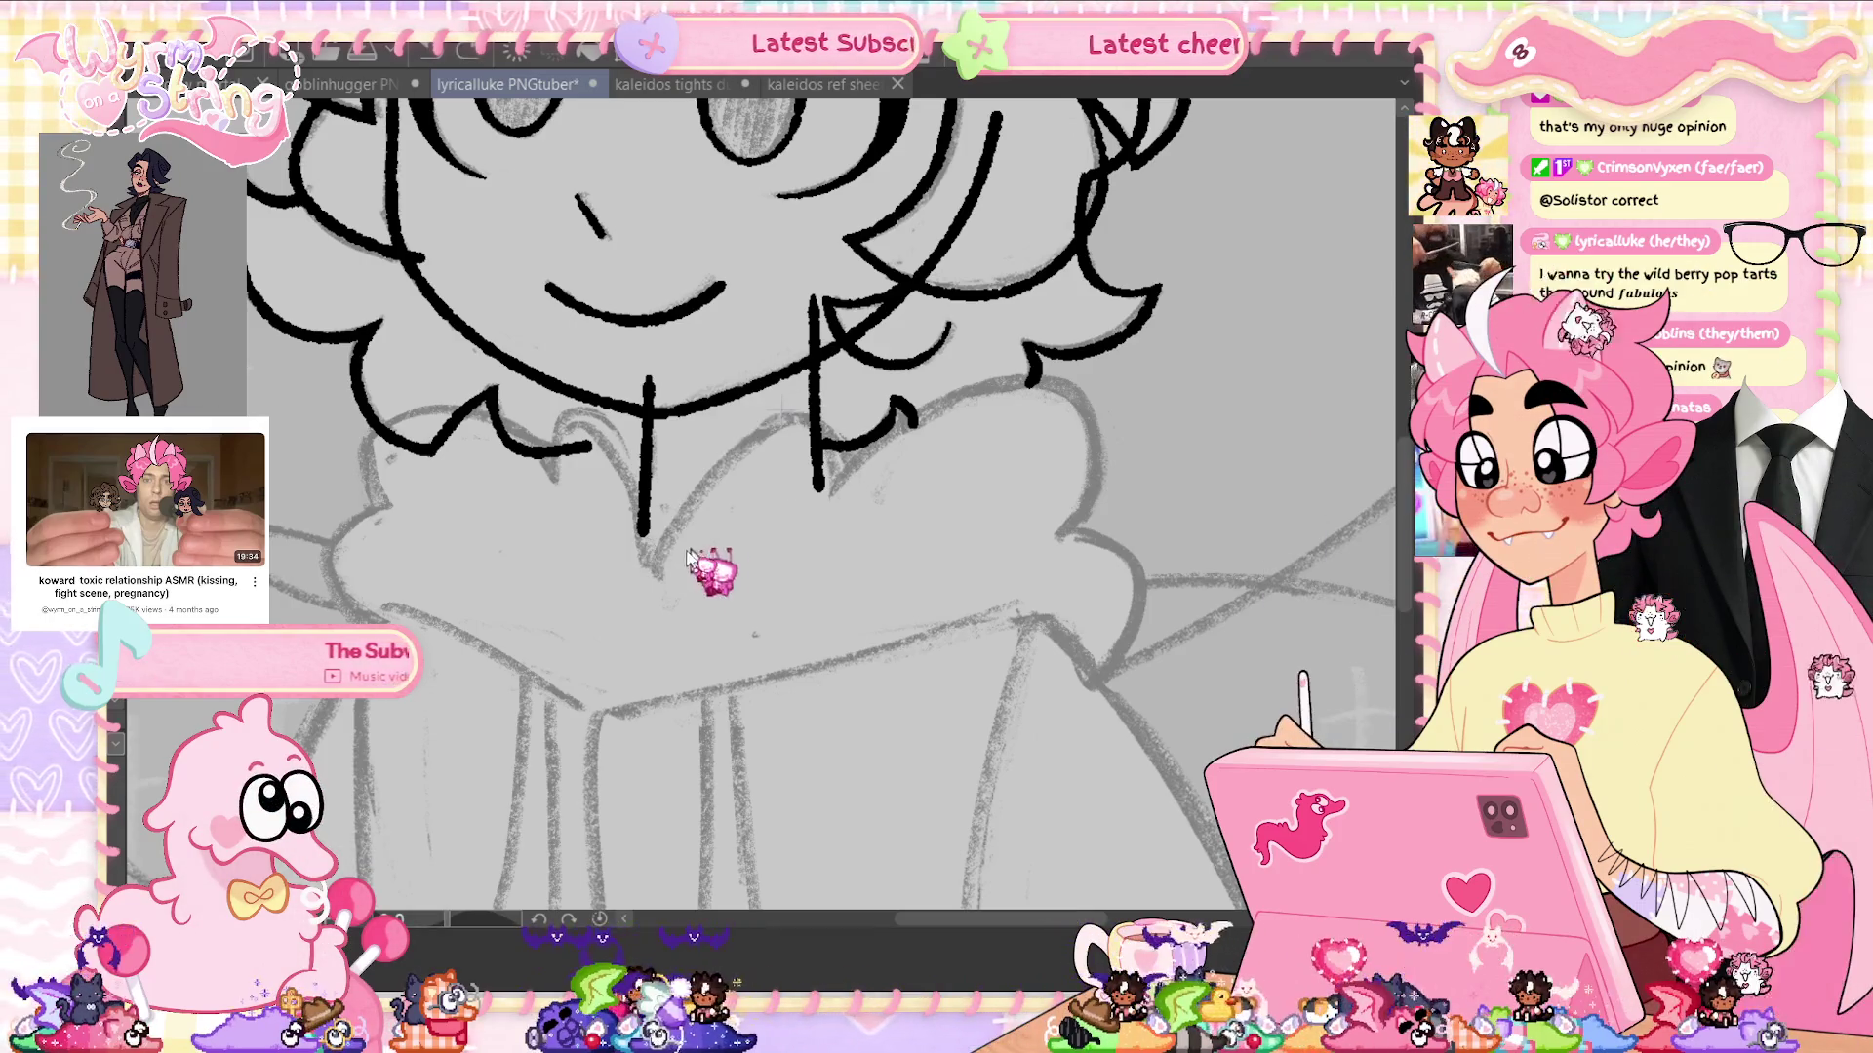
mouse_move(704, 480)
mouse_down()
mouse_move(838, 469)
mouse_move(1087, 385)
mouse_move(1073, 527)
mouse_up()
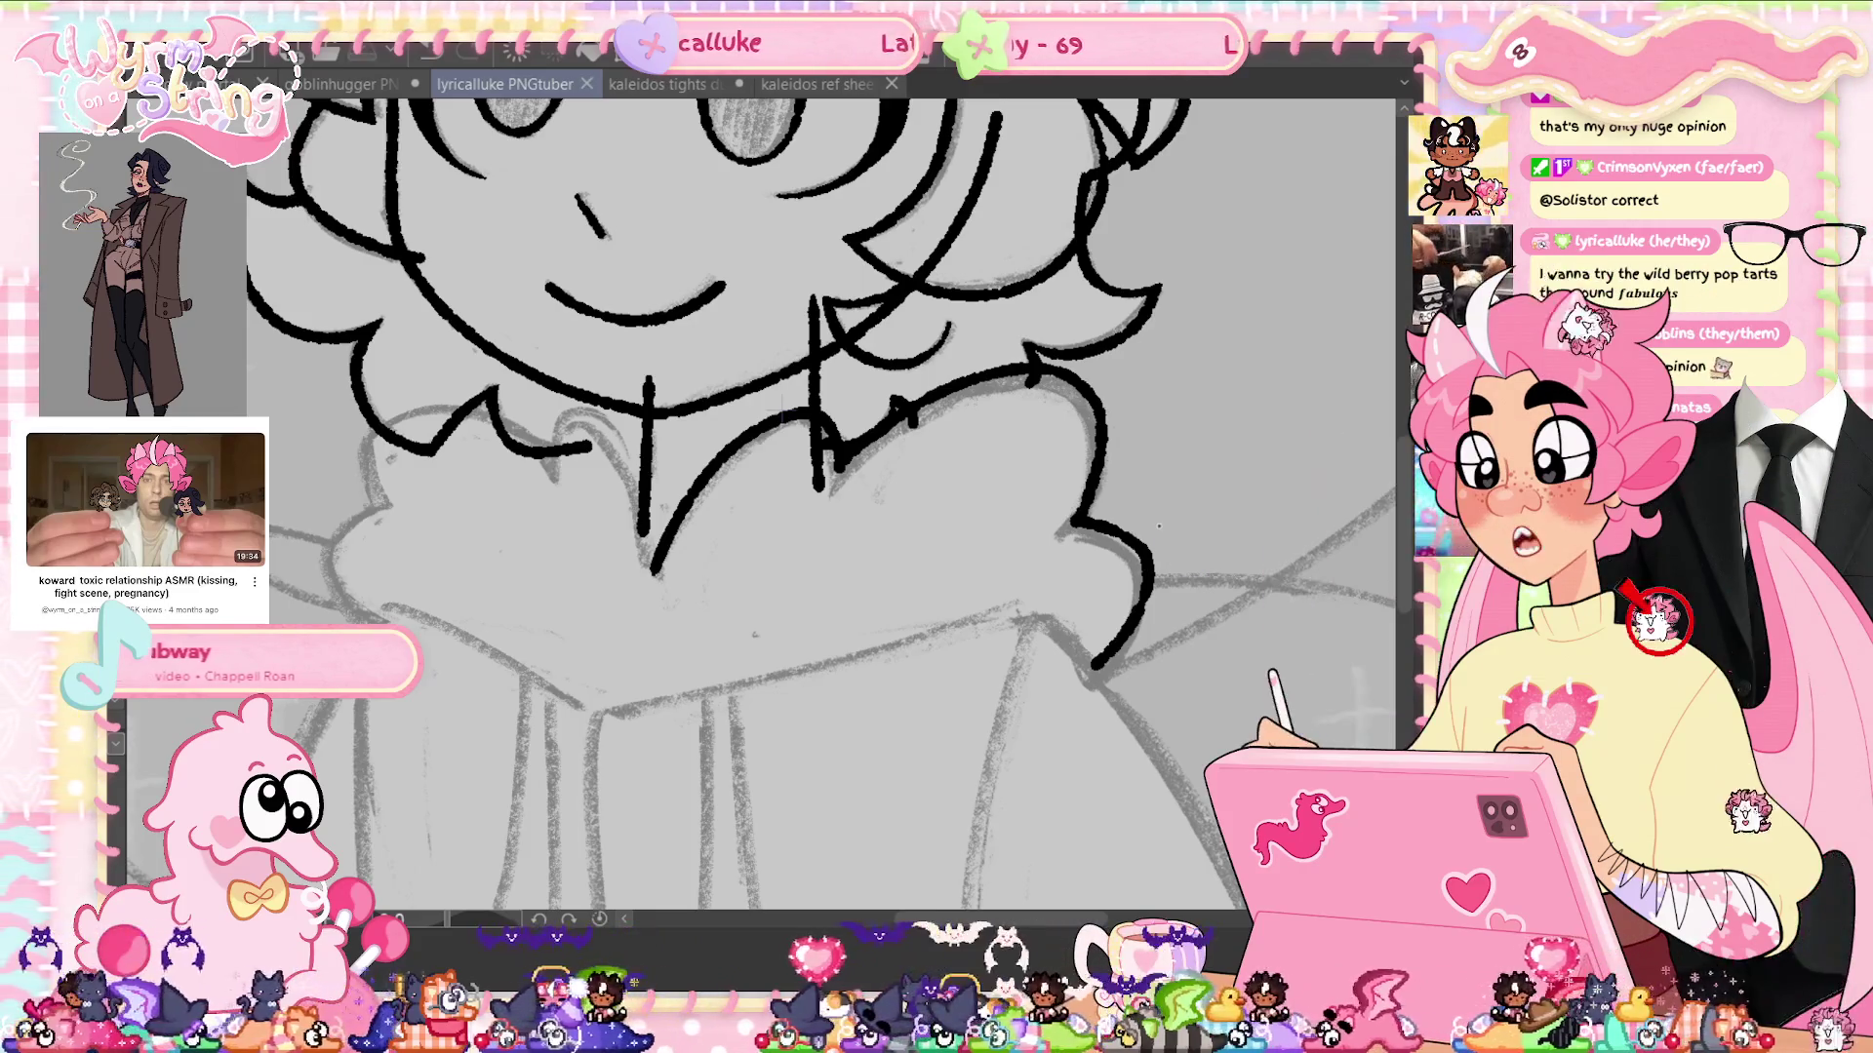
mouse_move(605, 712)
mouse_down()
mouse_move(1014, 608)
mouse_move(616, 709)
mouse_up()
key(ctrl+z)
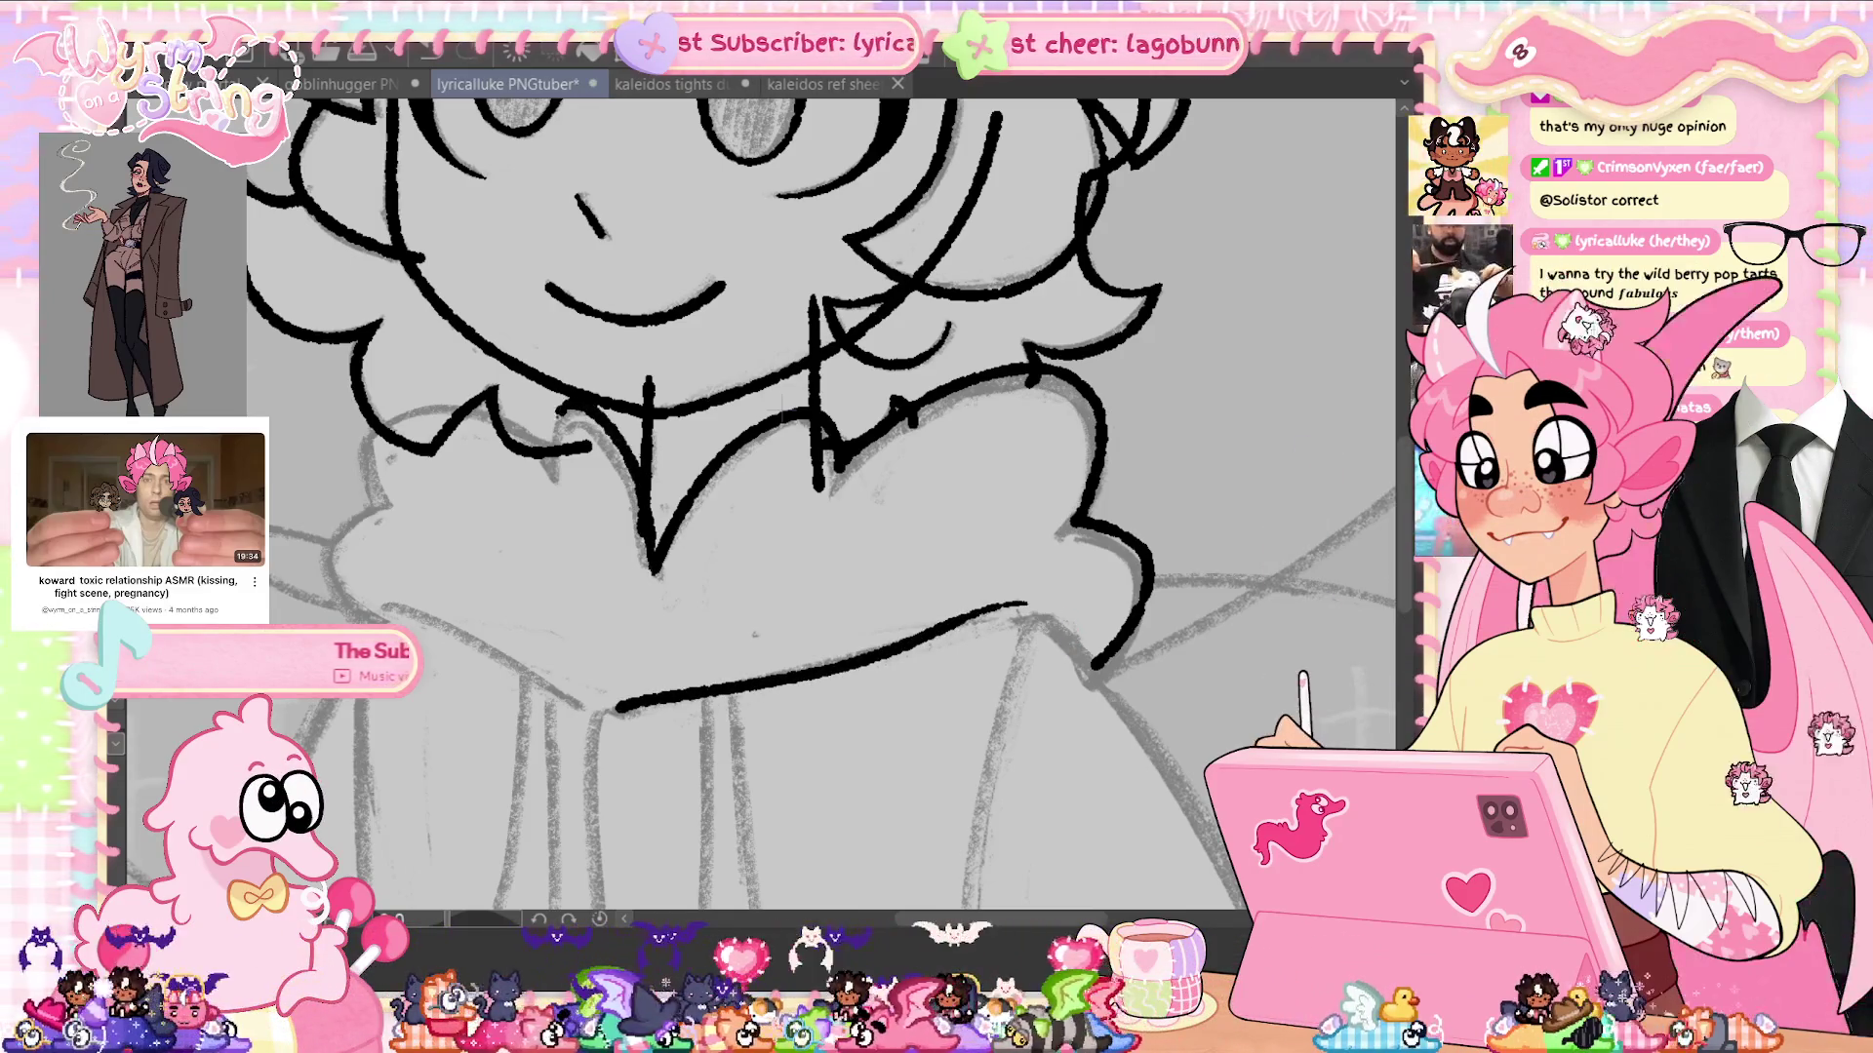
Ink the collar's V-shaped zigzag, its left edge and its lower-left curve
drag(493, 402, 551, 457)
key(ctrl+z)
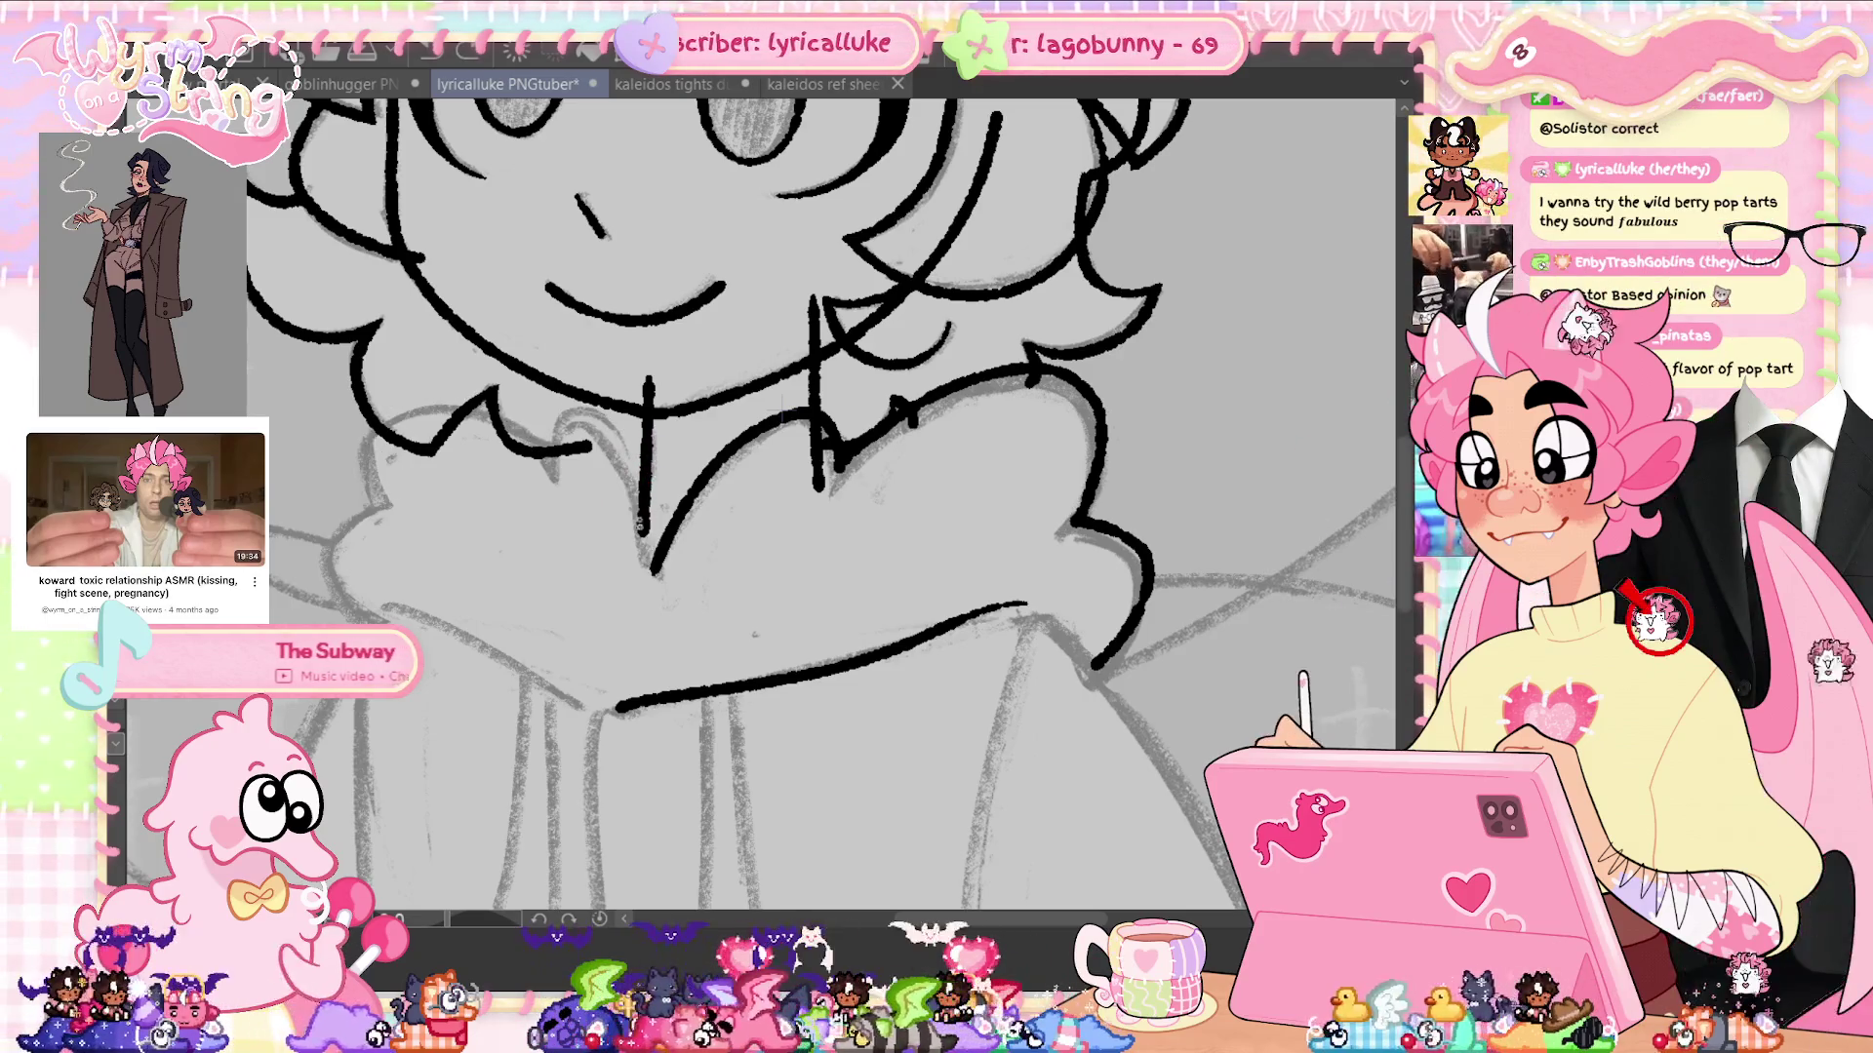
mouse_move(652, 573)
mouse_down()
mouse_move(570, 407)
mouse_move(537, 479)
mouse_up()
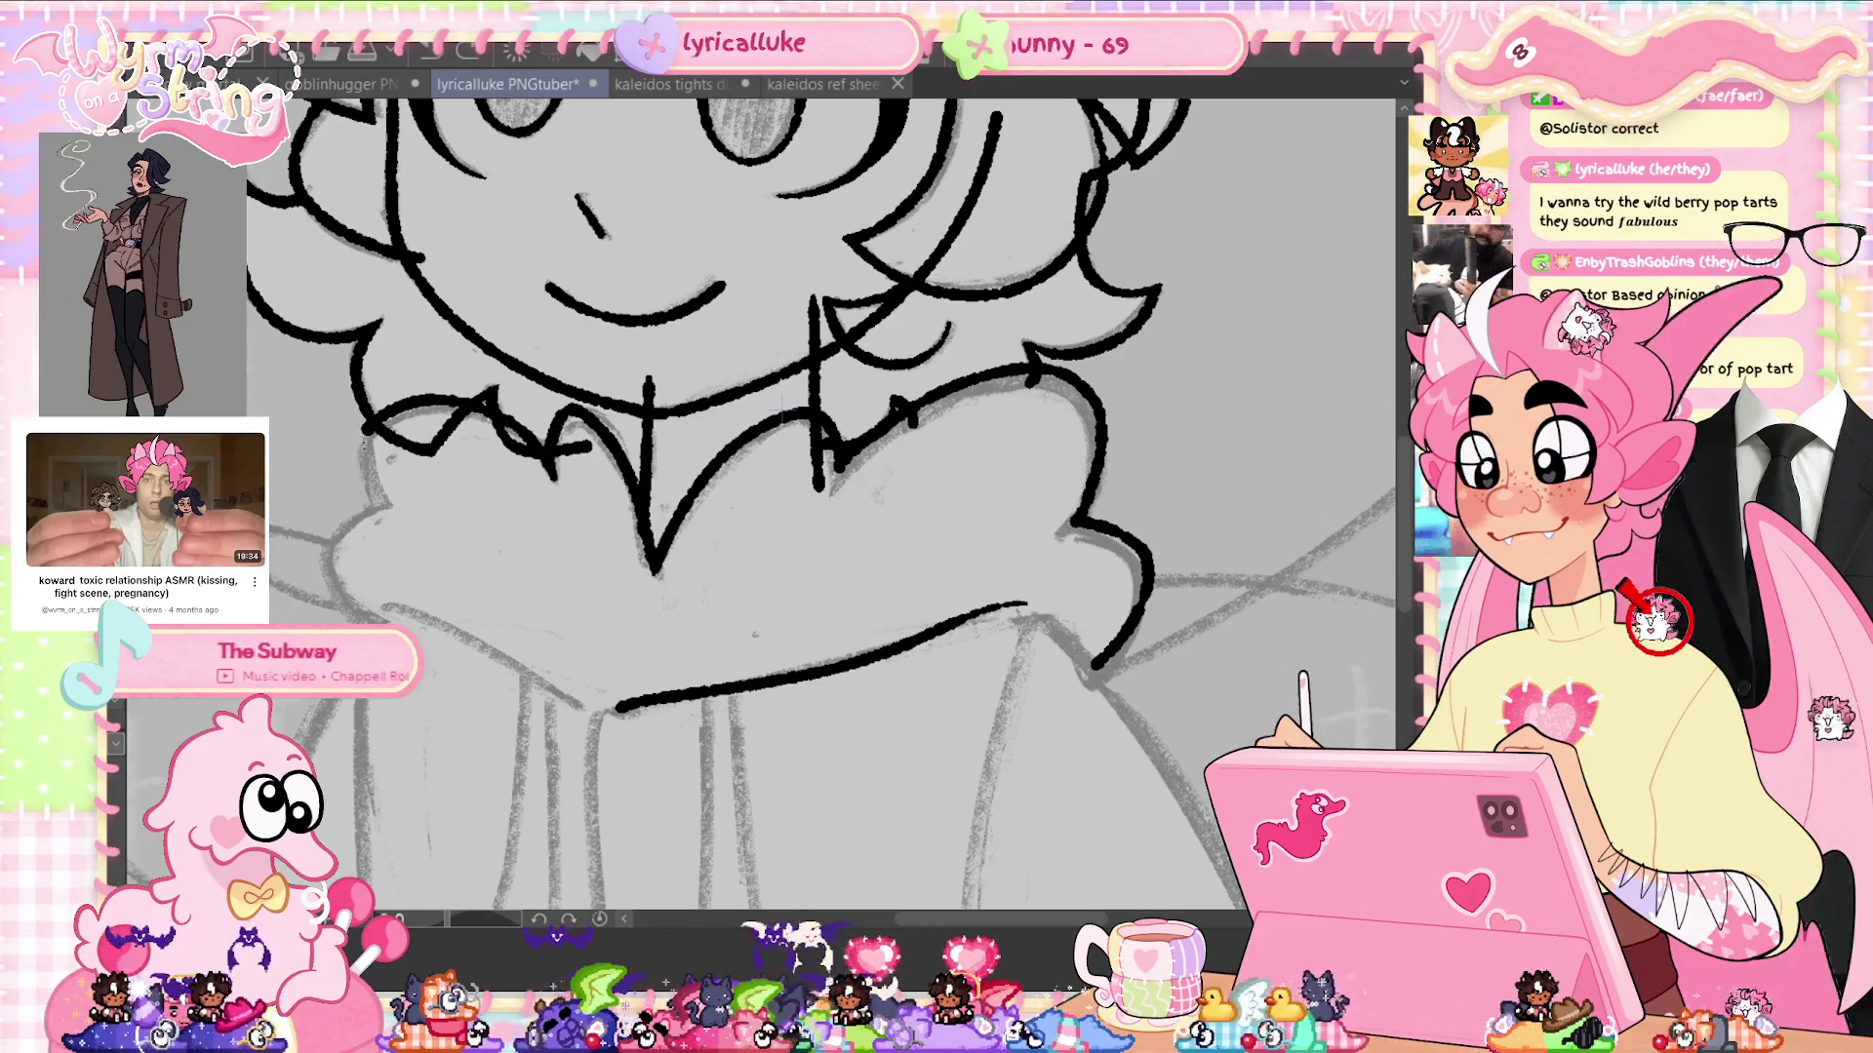
drag(390, 497, 353, 612)
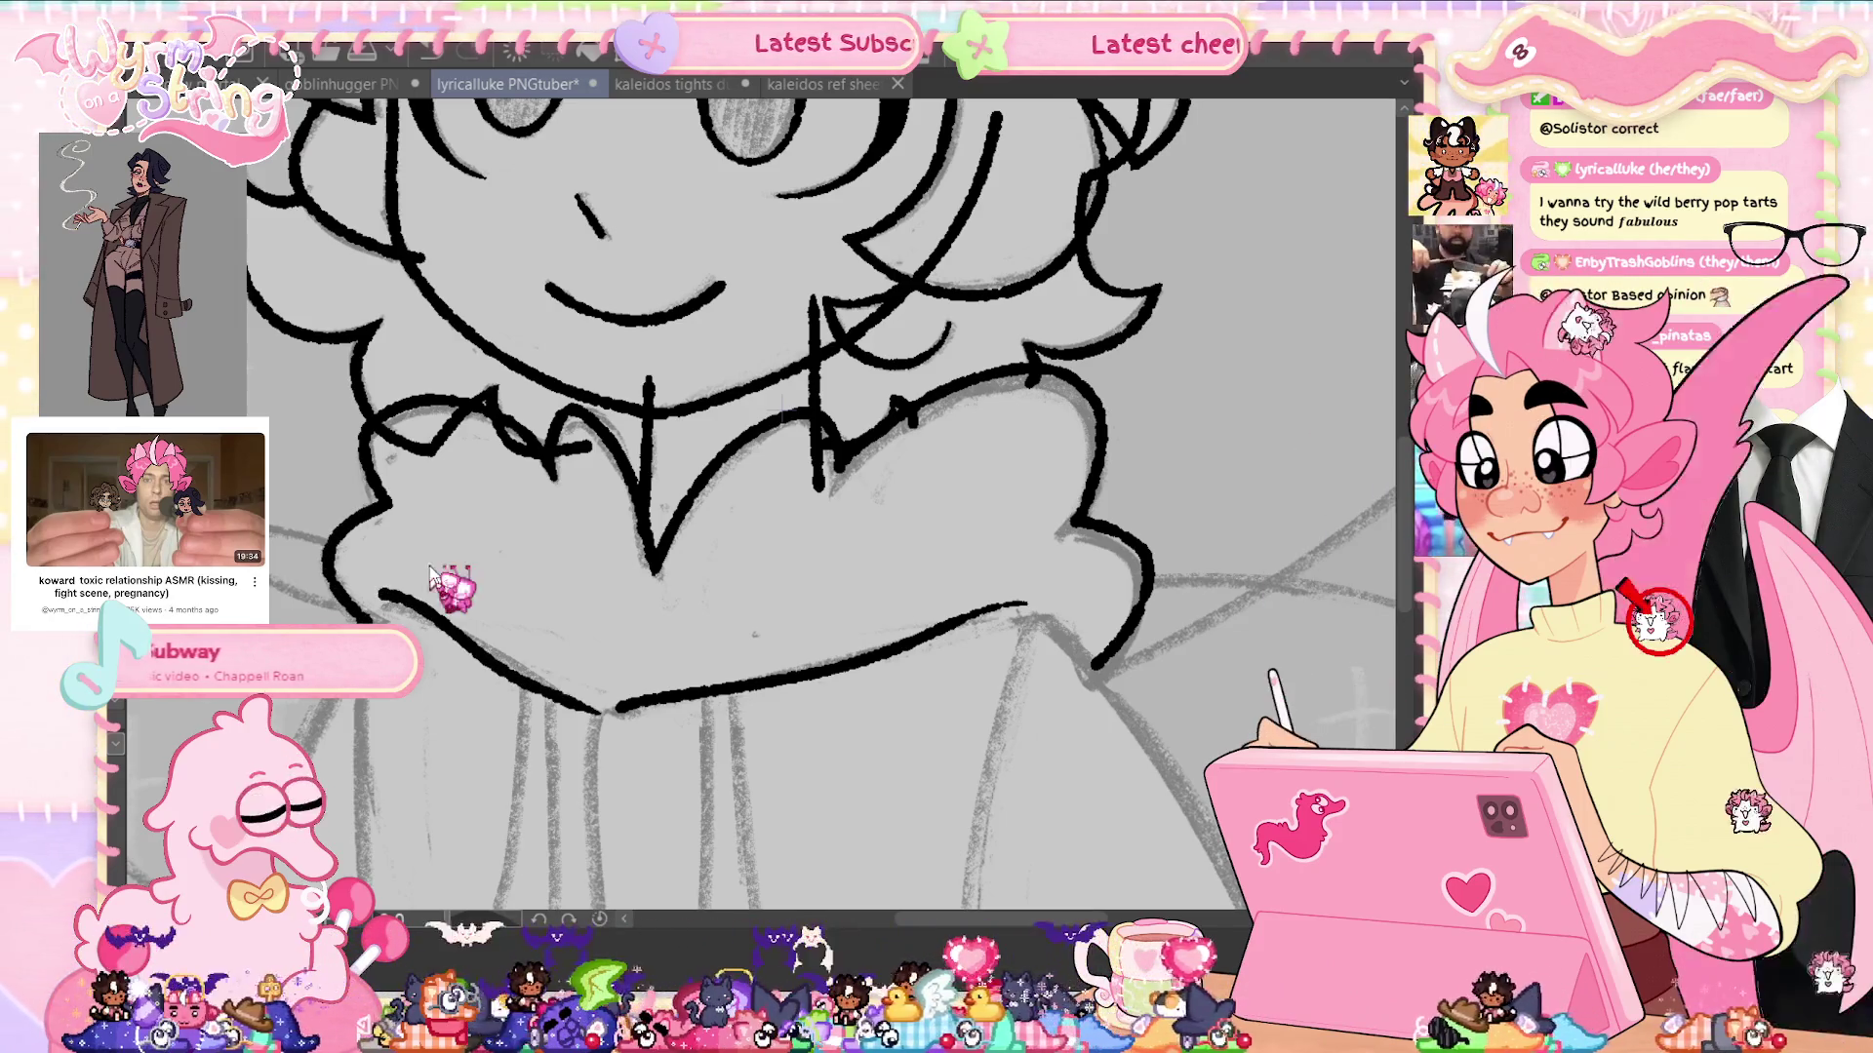
drag(390, 607, 609, 712)
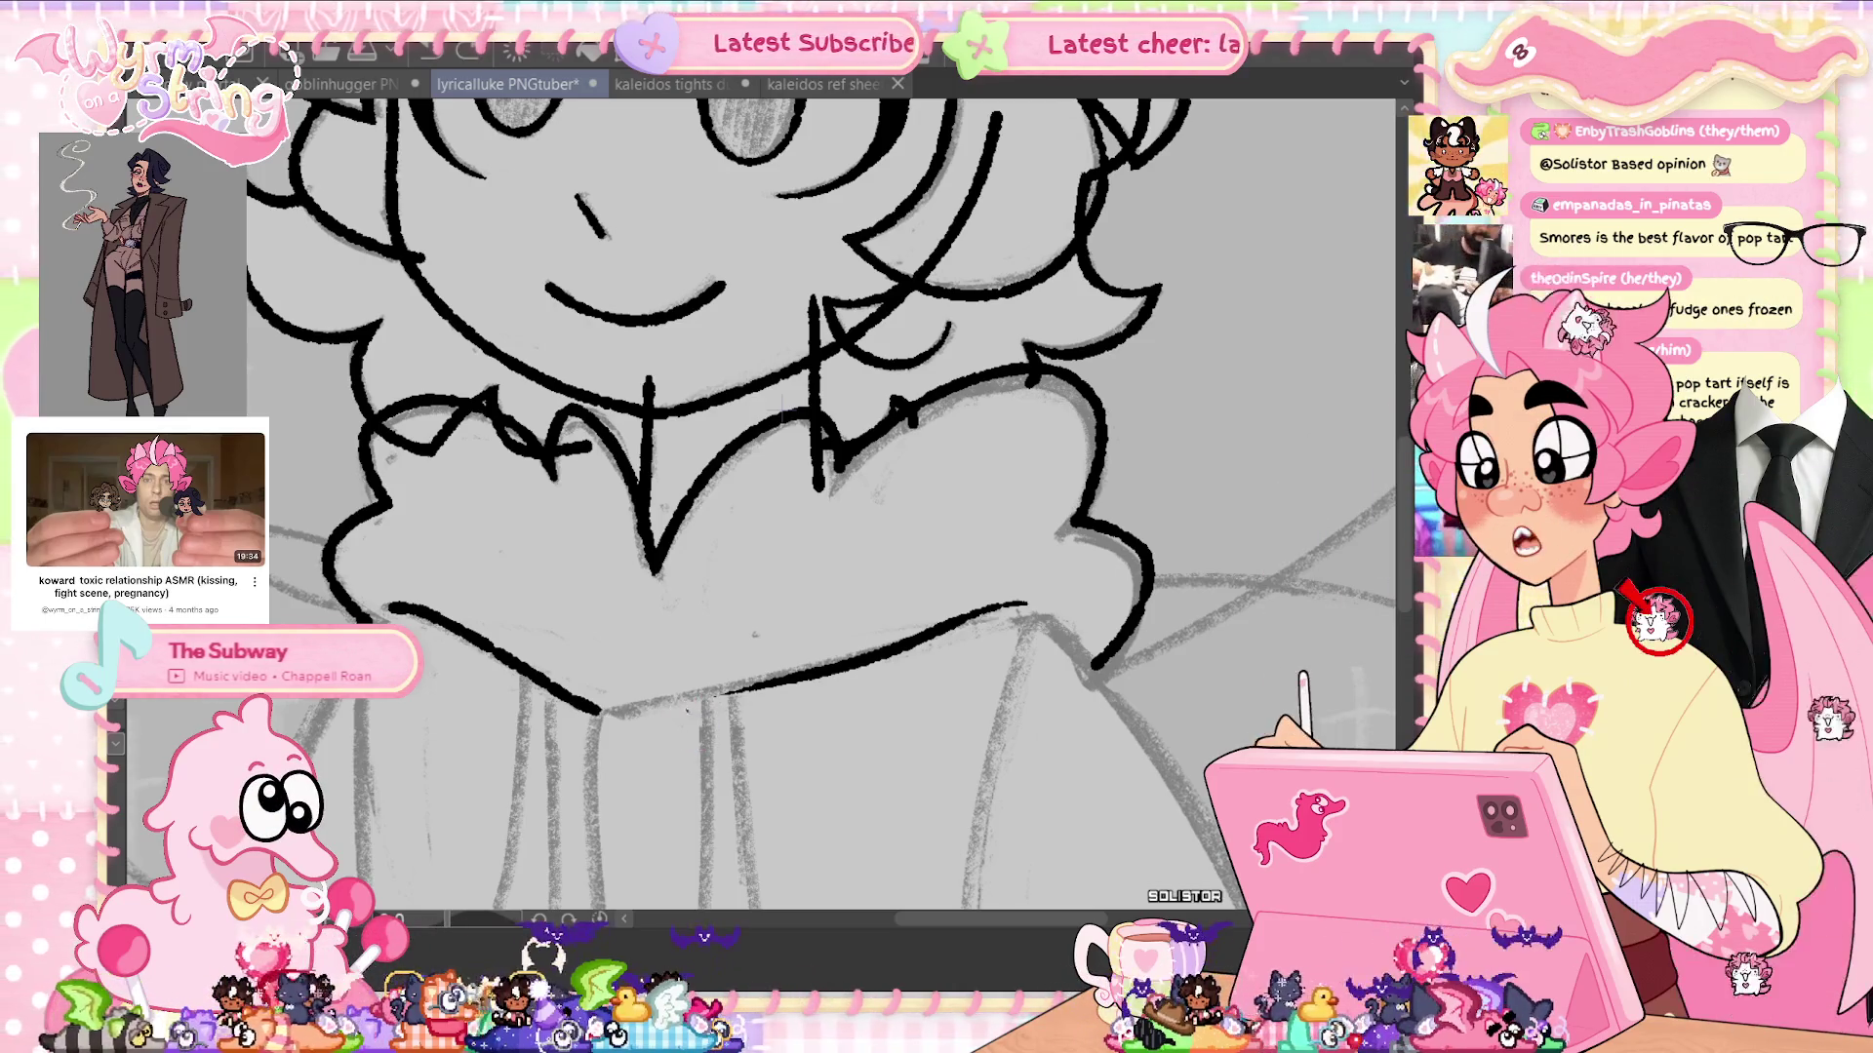
drag(546, 585, 486, 909)
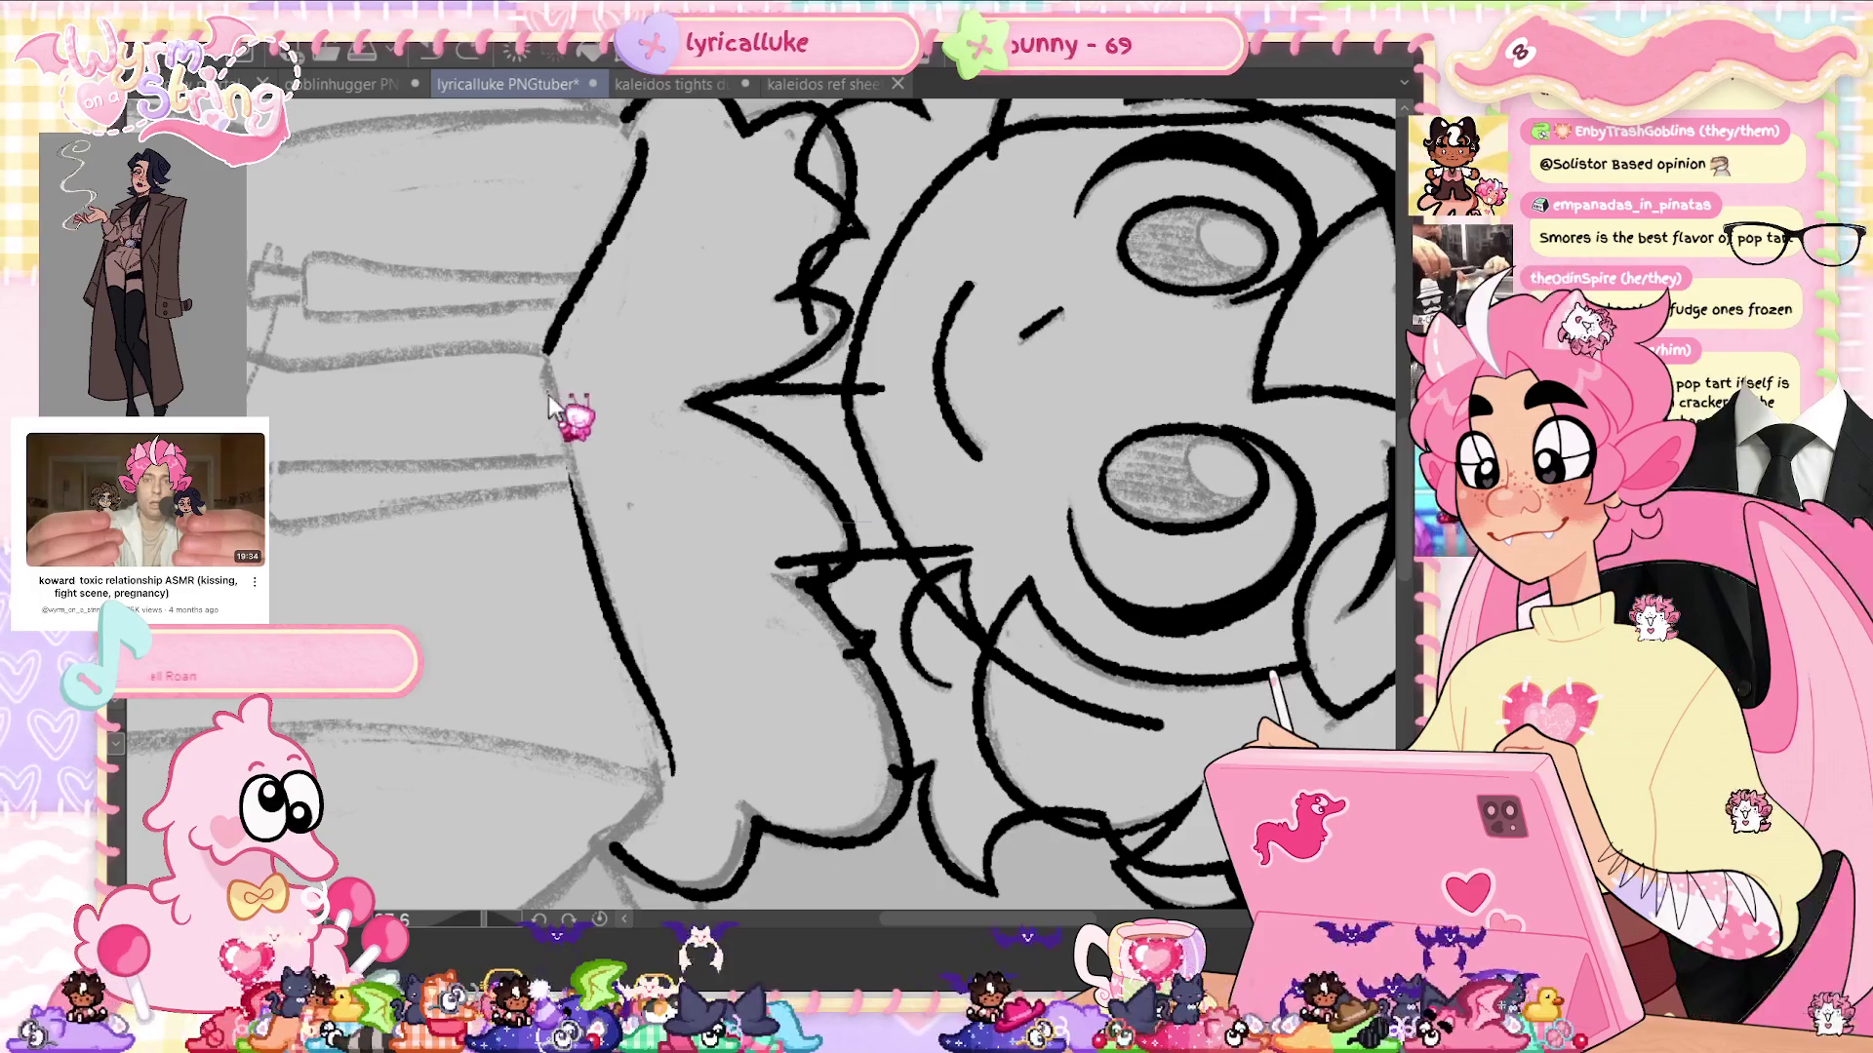
Close the gap in the ink line beside the face, reset the view upright, and lasso the bottom collar line
drag(546, 380, 566, 487)
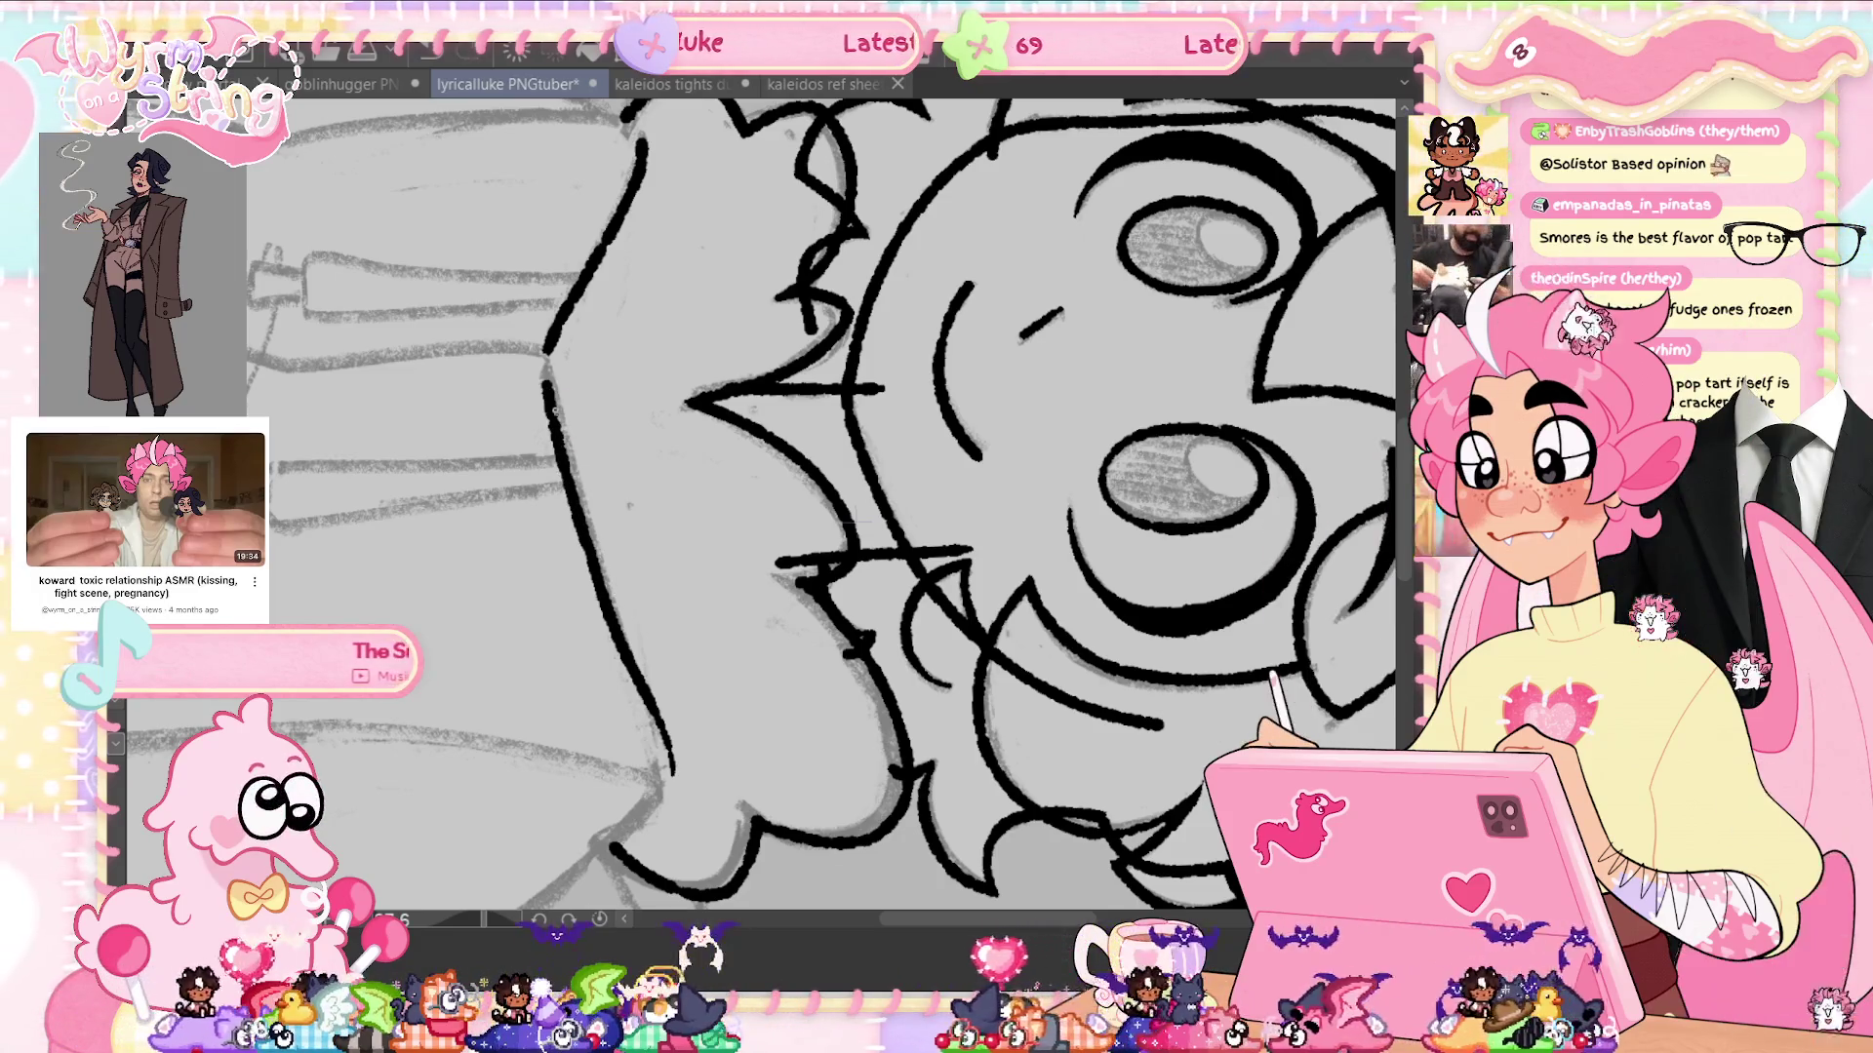
drag(564, 324, 551, 345)
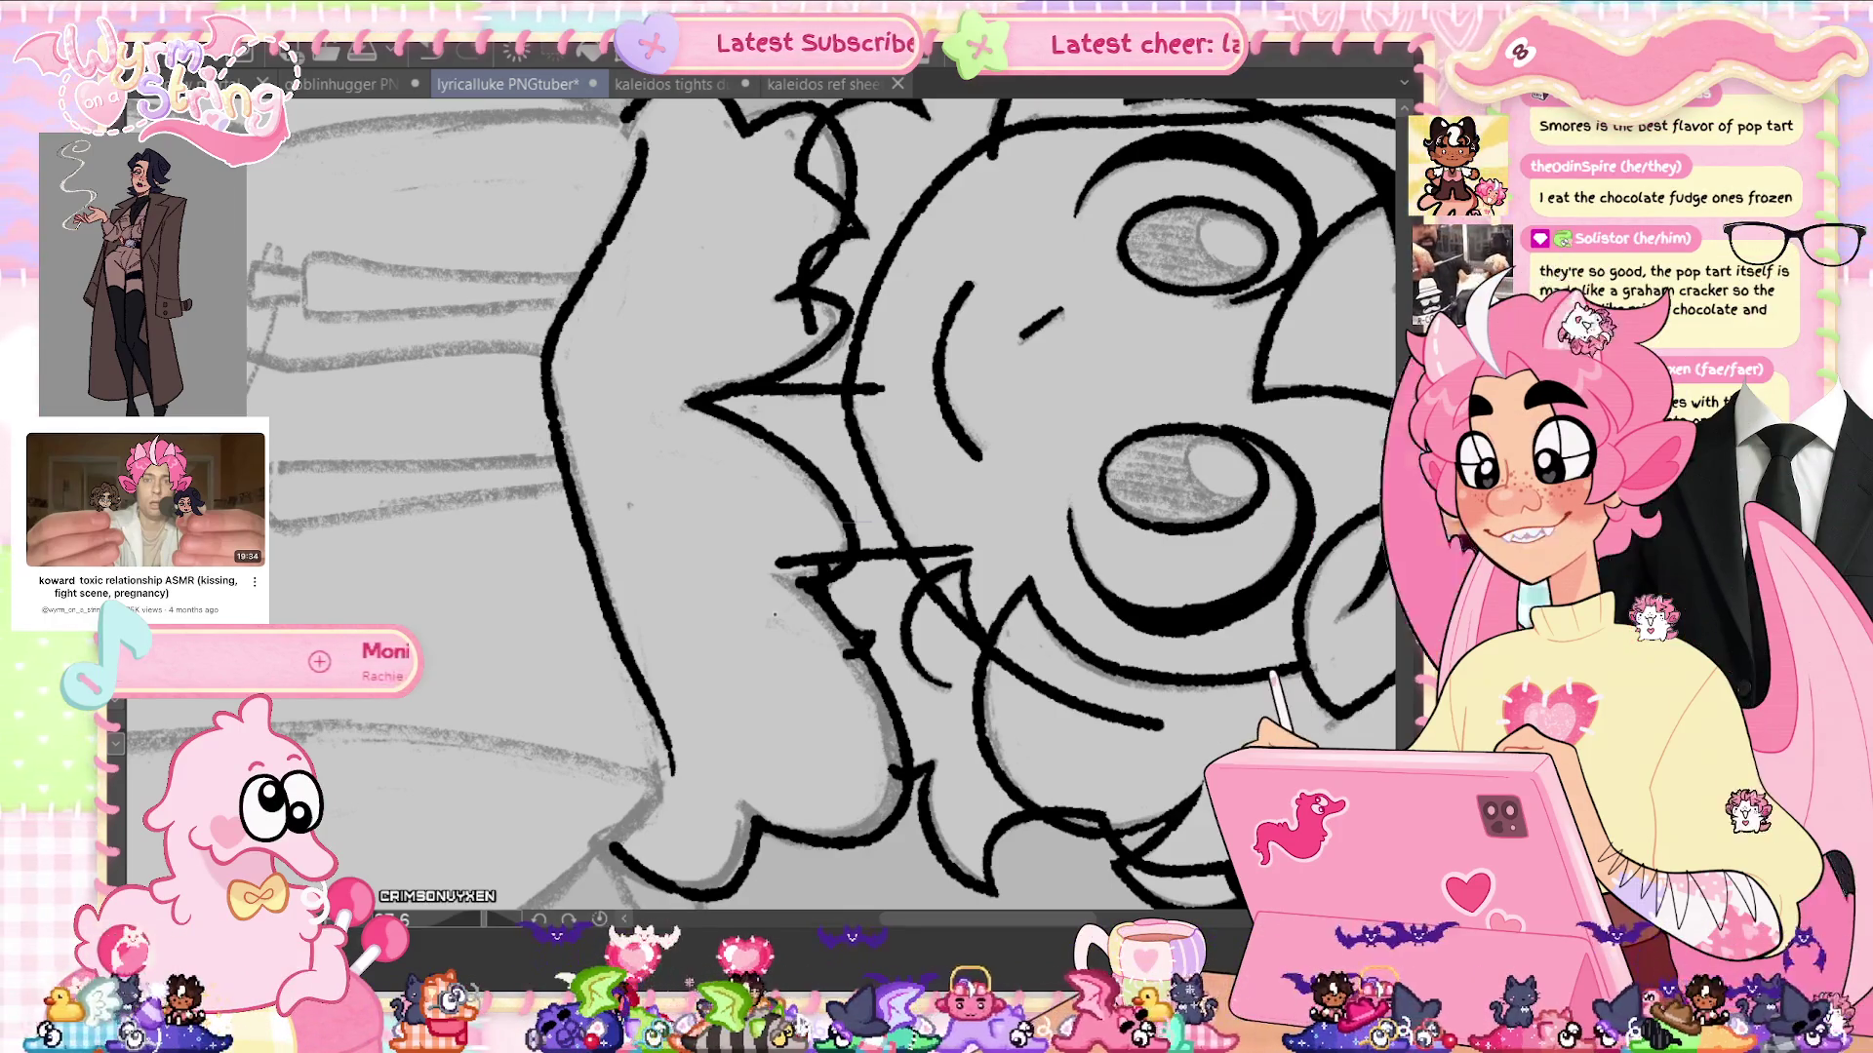
key(ctrl+0)
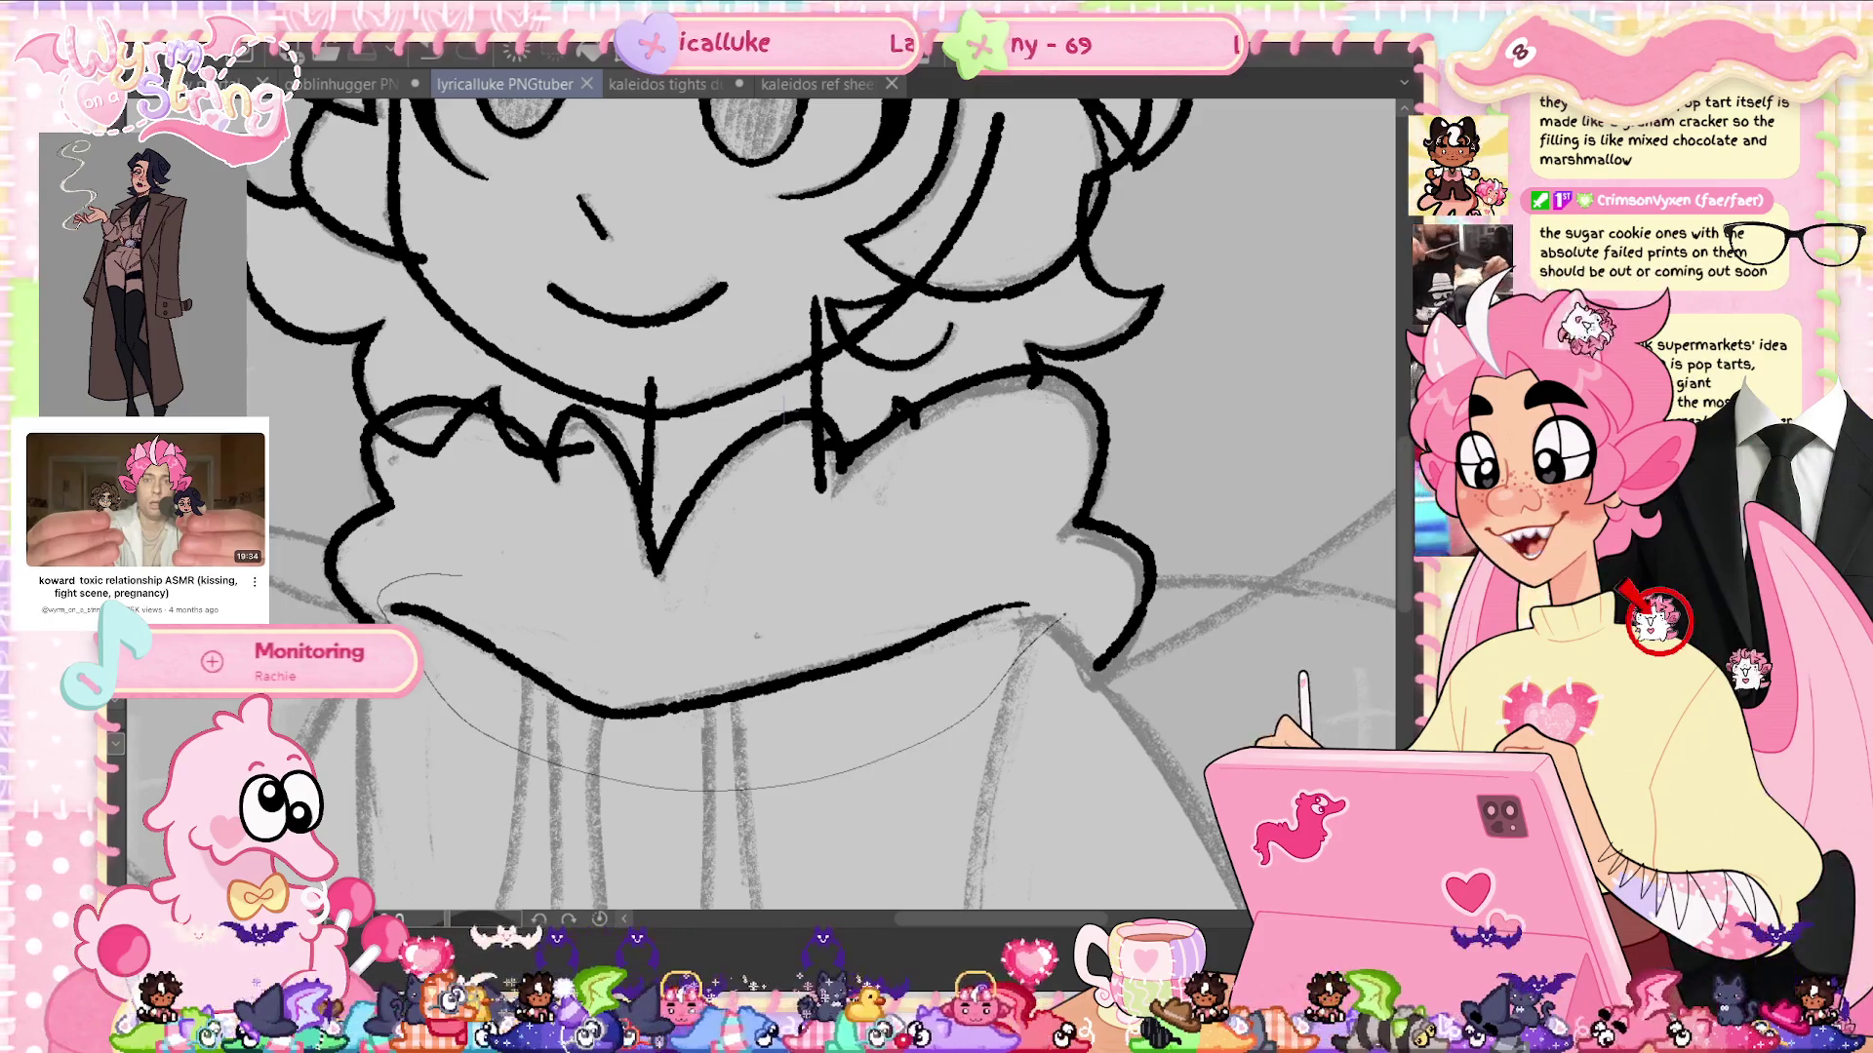
drag(391, 585, 381, 585)
Transform the lassoed bottom collar line, deselect, and retry its right section
key(ctrl+t)
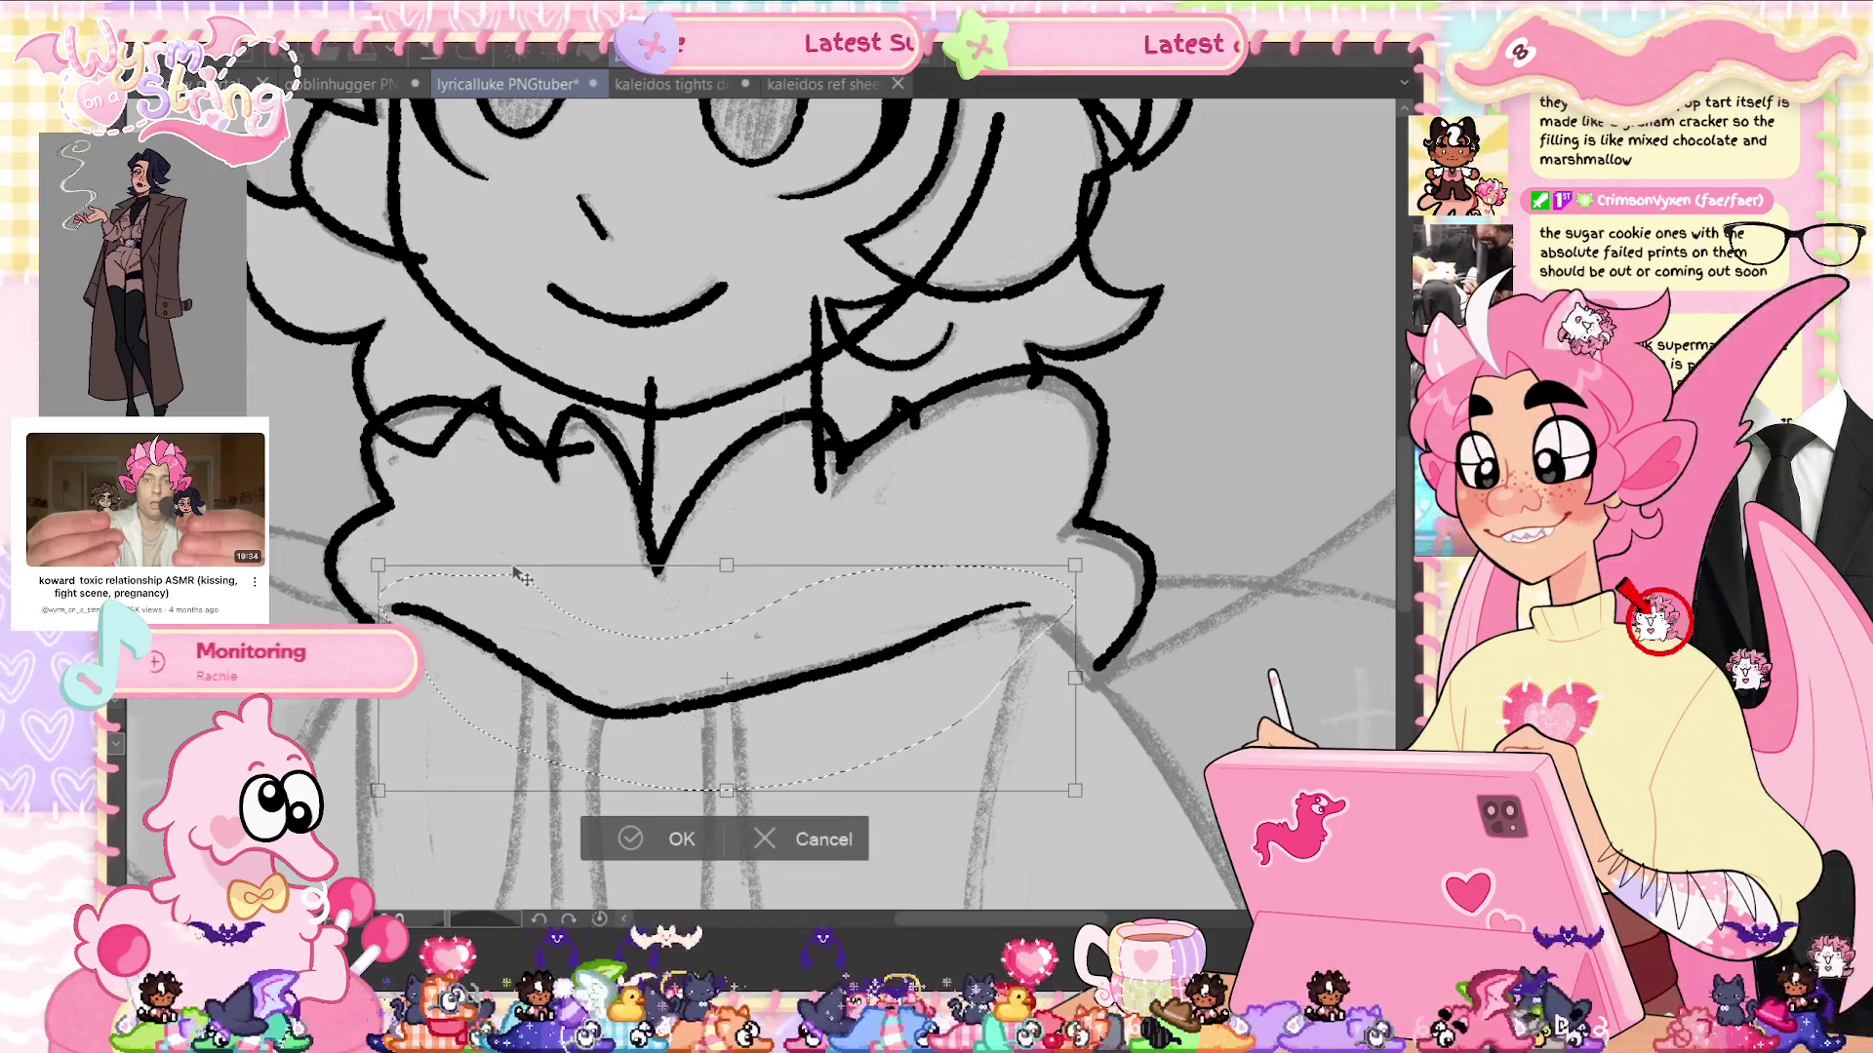
click(673, 839)
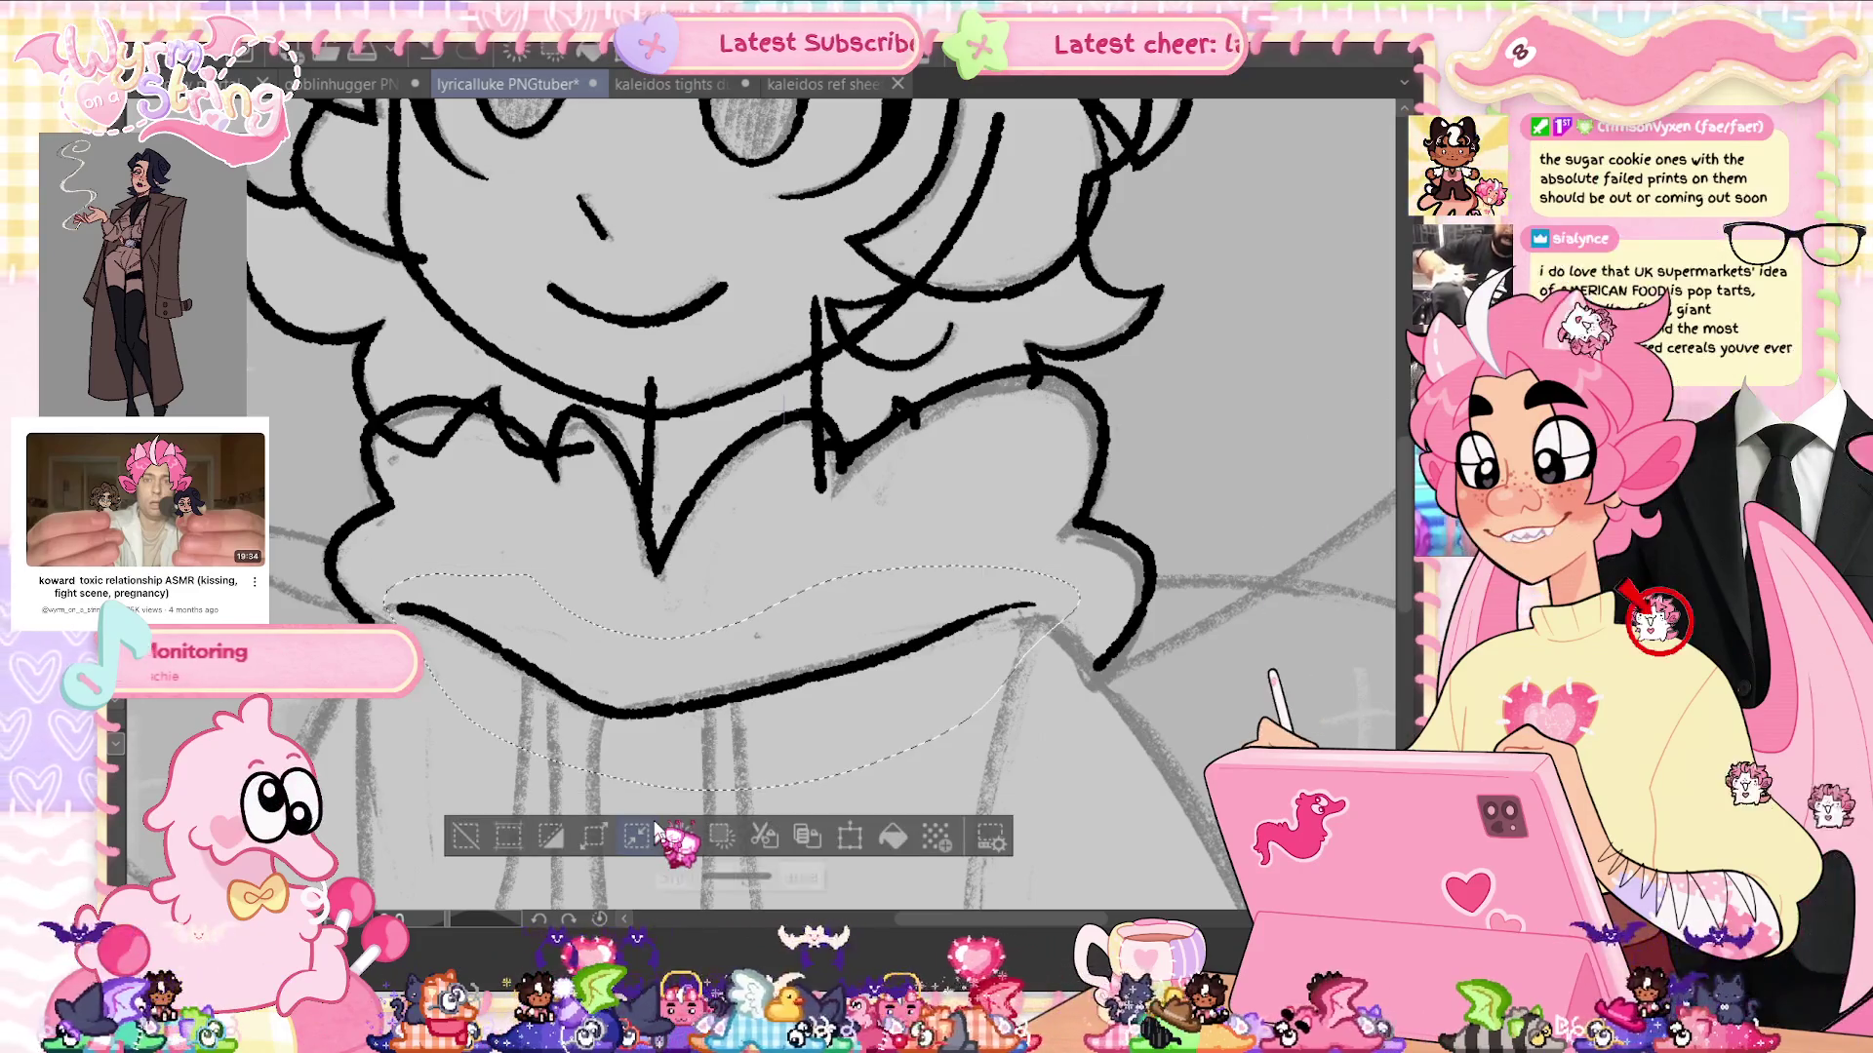
key(ctrl+d)
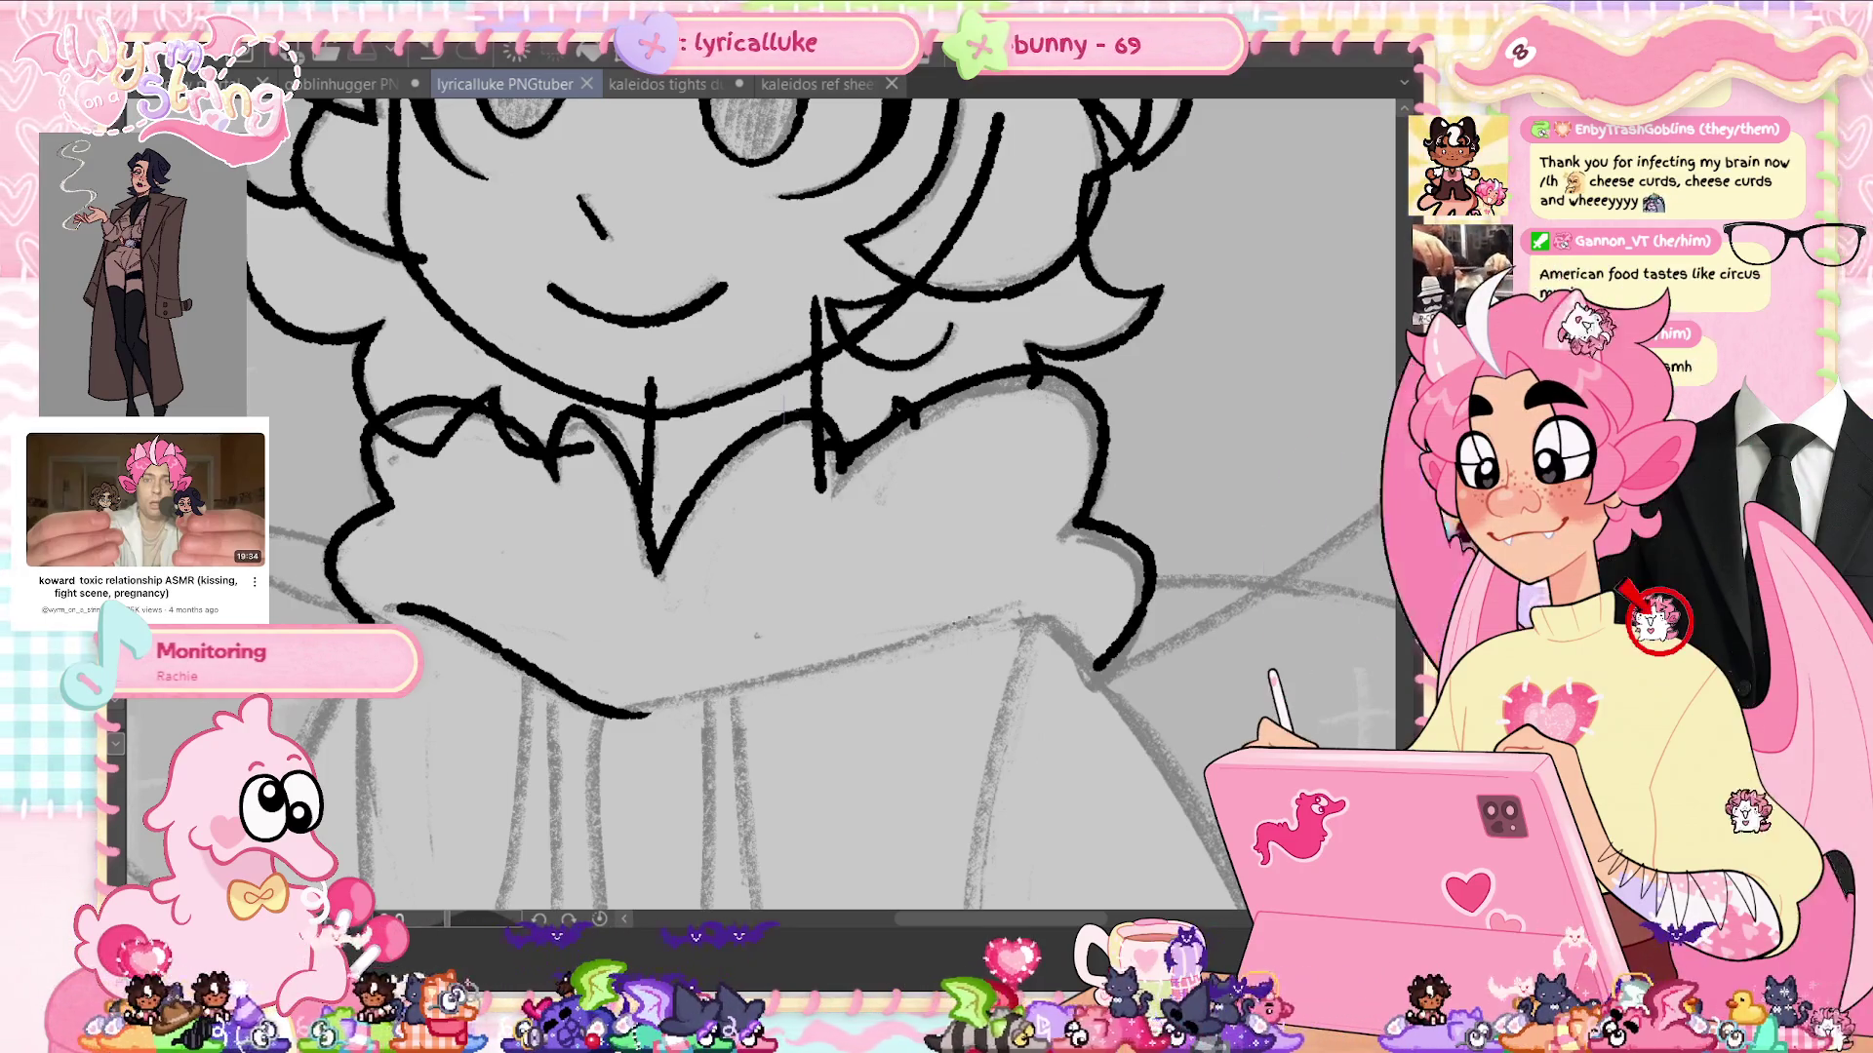
mouse_move(673, 710)
mouse_down()
mouse_move(1036, 607)
mouse_move(732, 694)
mouse_move(769, 707)
mouse_up()
key(ctrl+z)
Replace the partial collar stroke with one continuous bold black curve along its bottom edge
key(ctrl+z)
key(ctrl+z)
mouse_move(613, 716)
mouse_down()
mouse_move(1032, 607)
mouse_move(775, 688)
mouse_up()
key(ctrl+z)
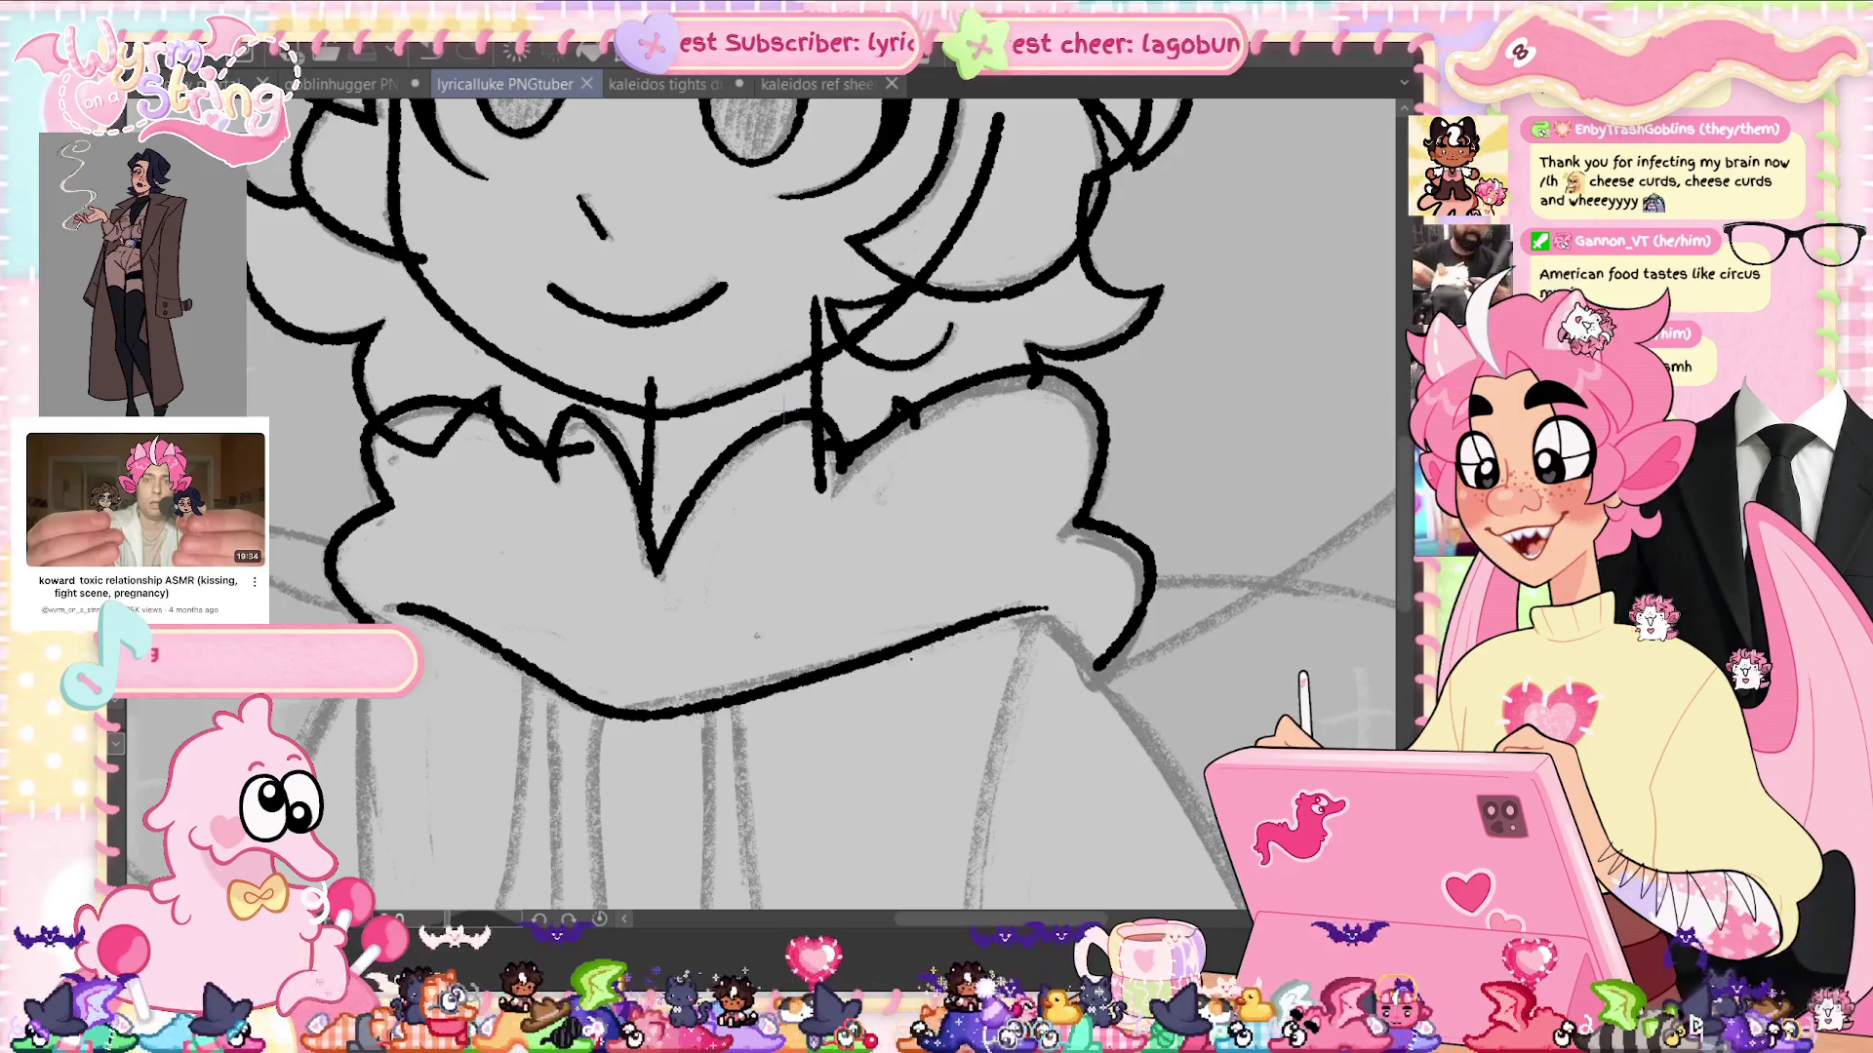
scroll(1409, 537, down, 5)
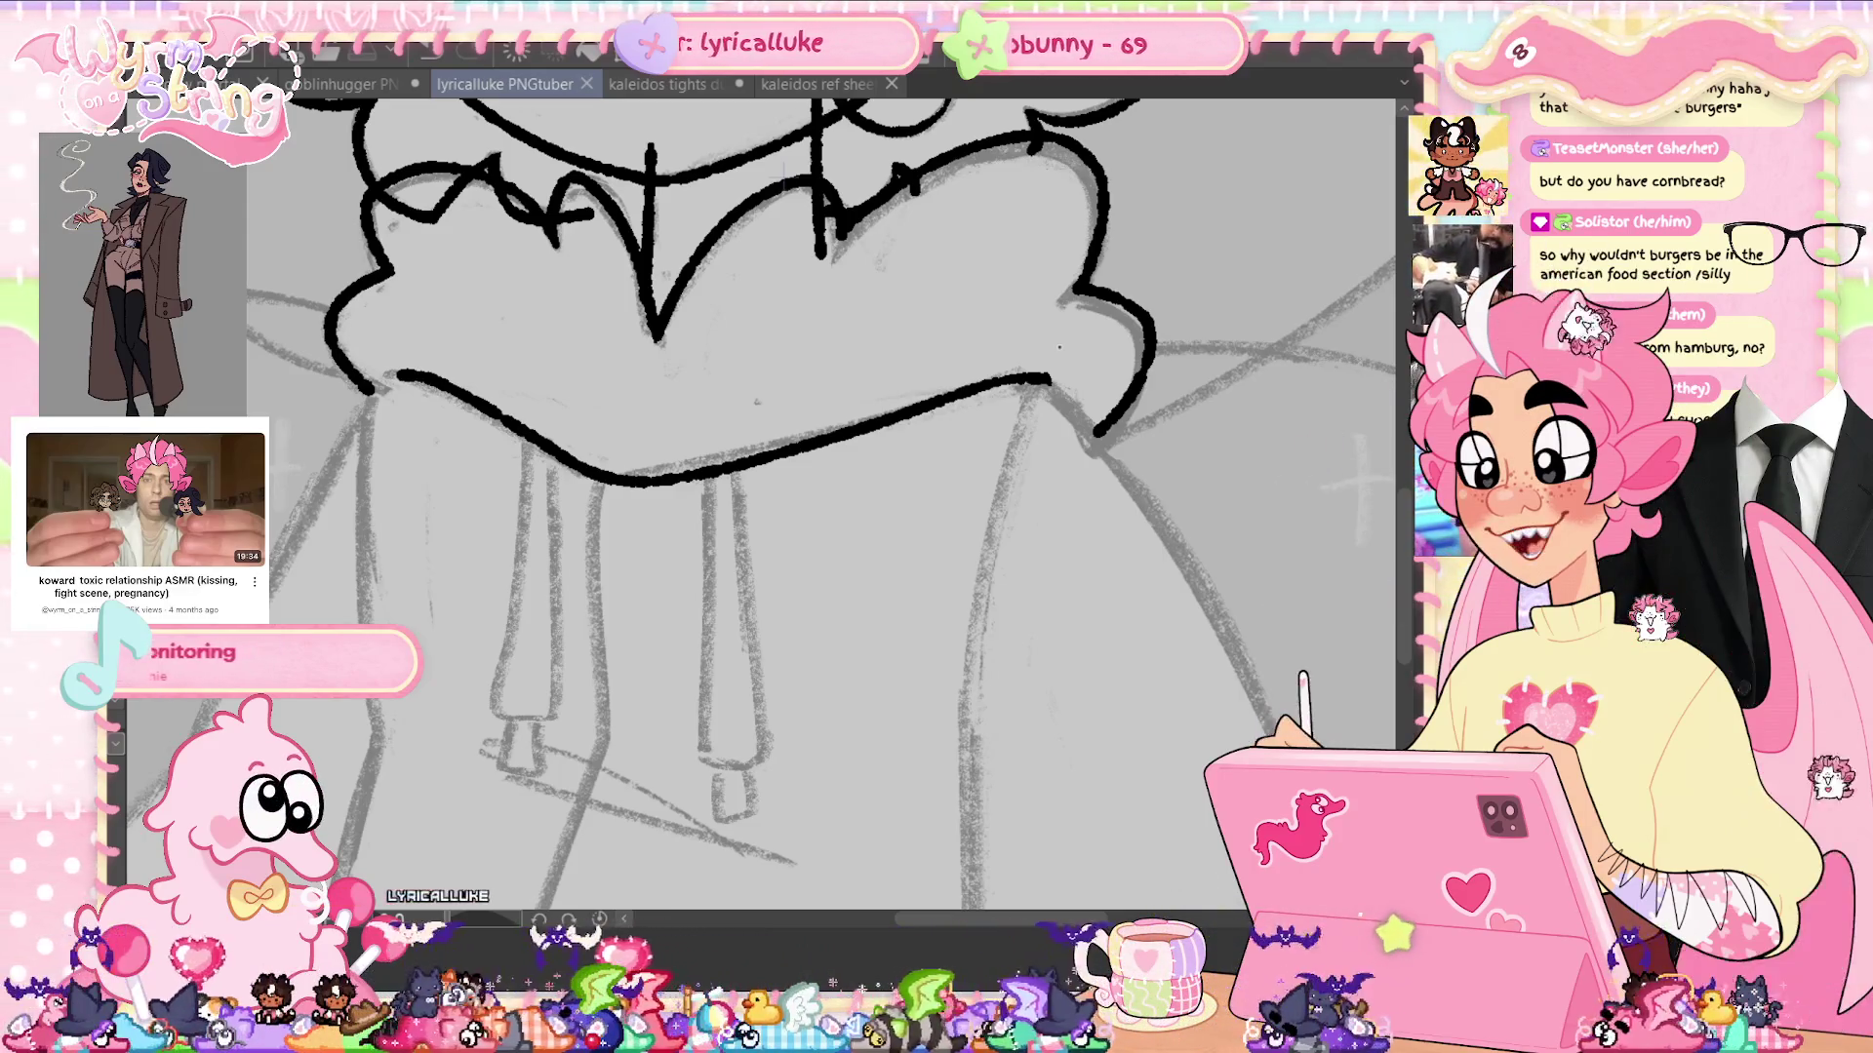
Extend the right end of the collar's lower ink line and save
scroll(1409, 546, down, 1)
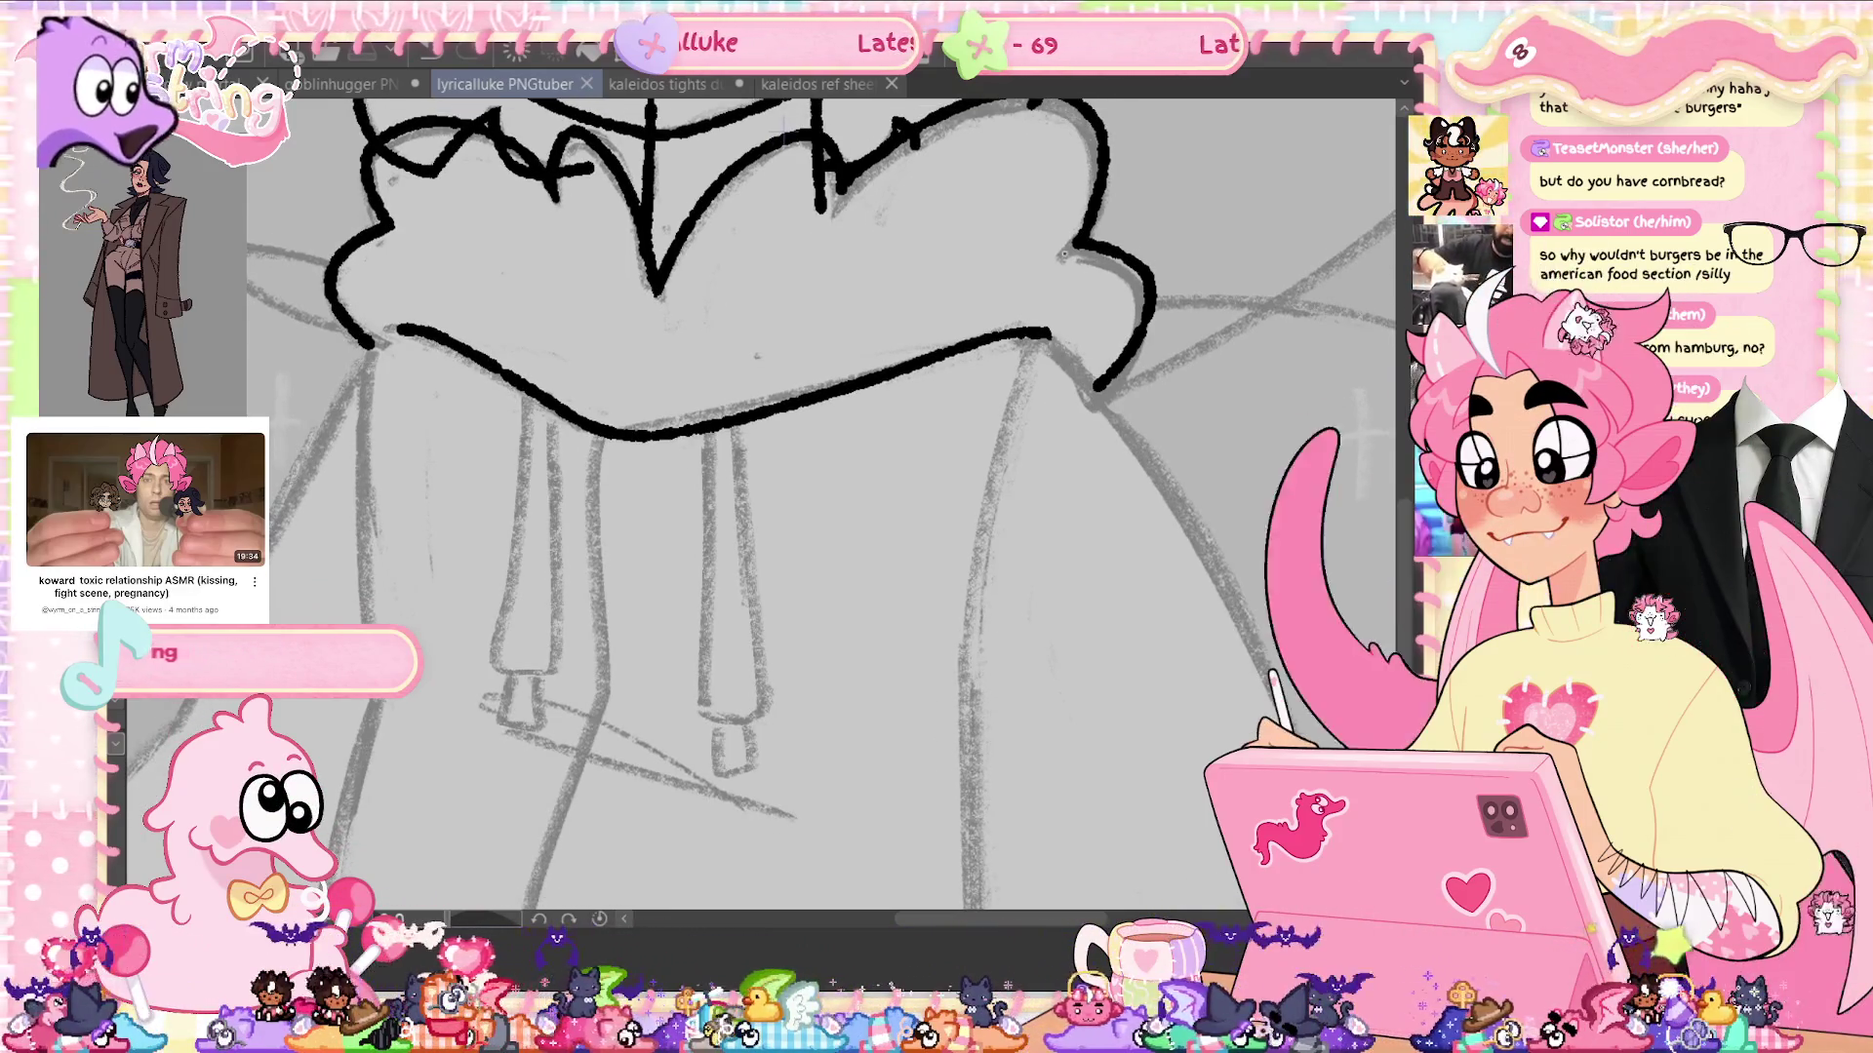
click(1049, 310)
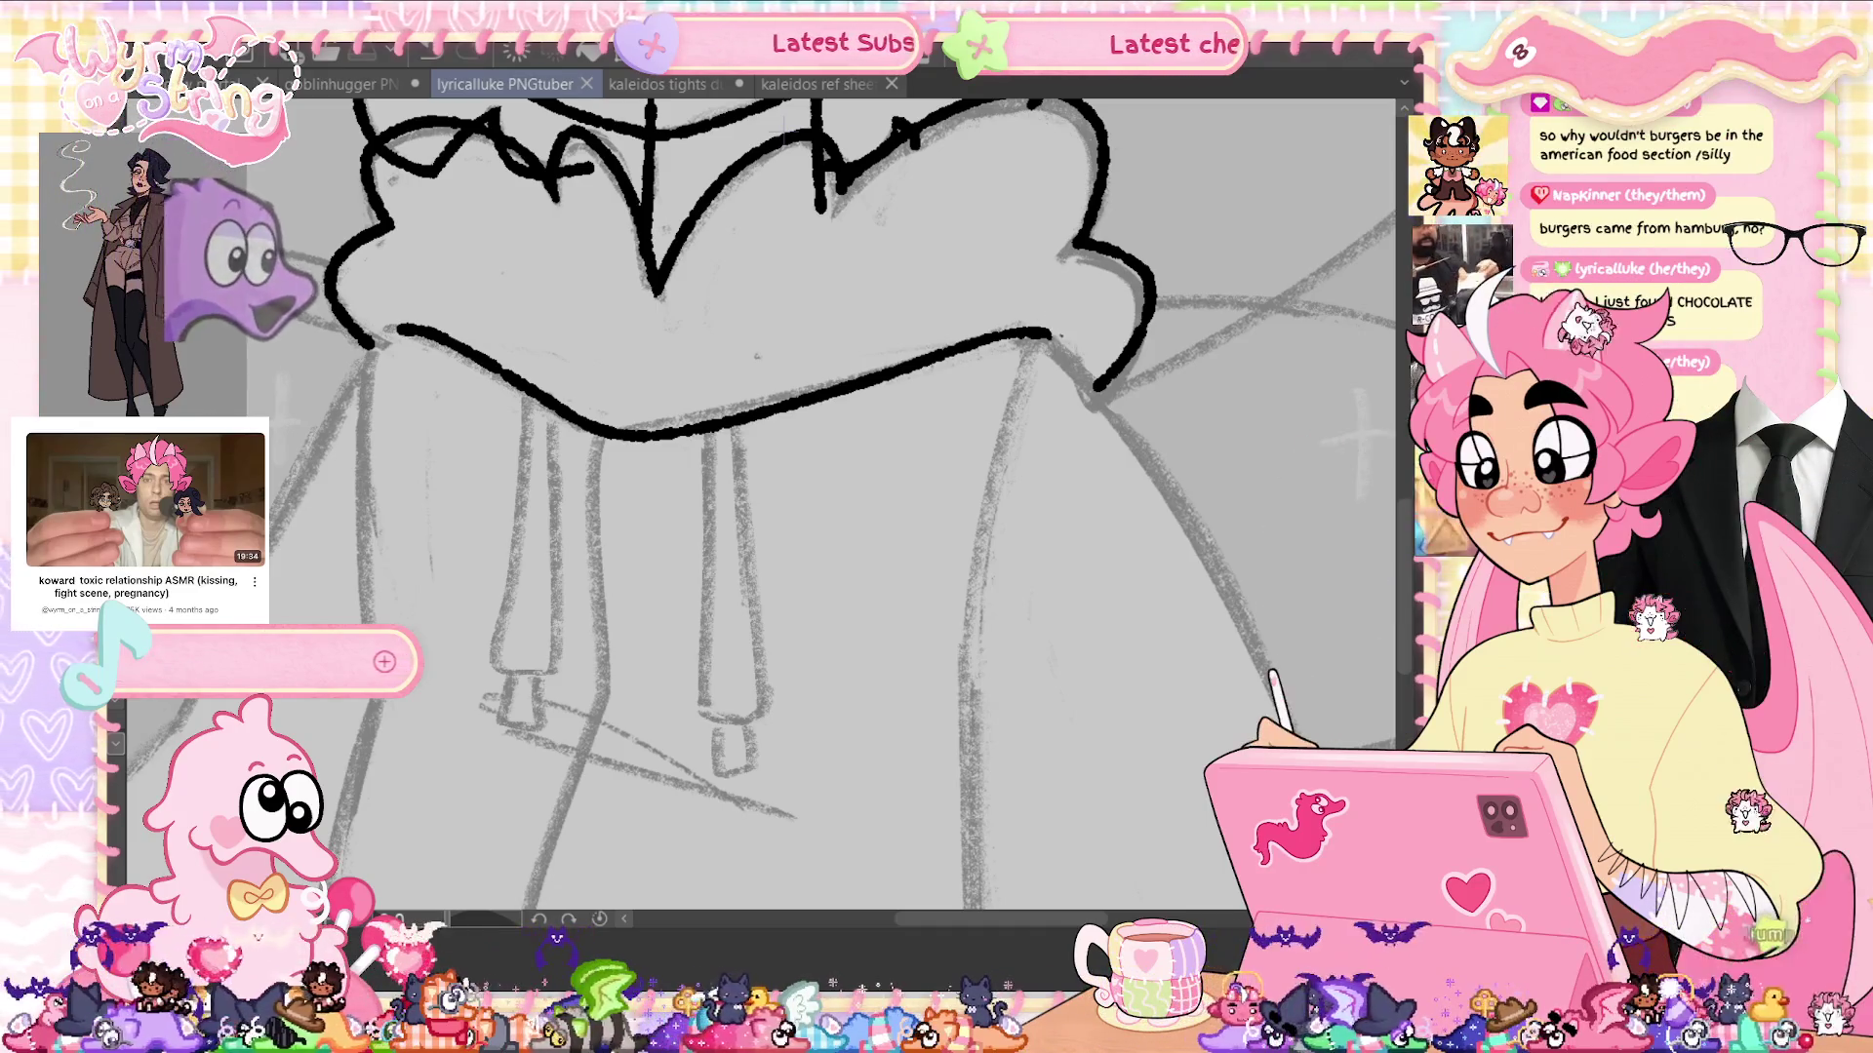
key(ctrl+s)
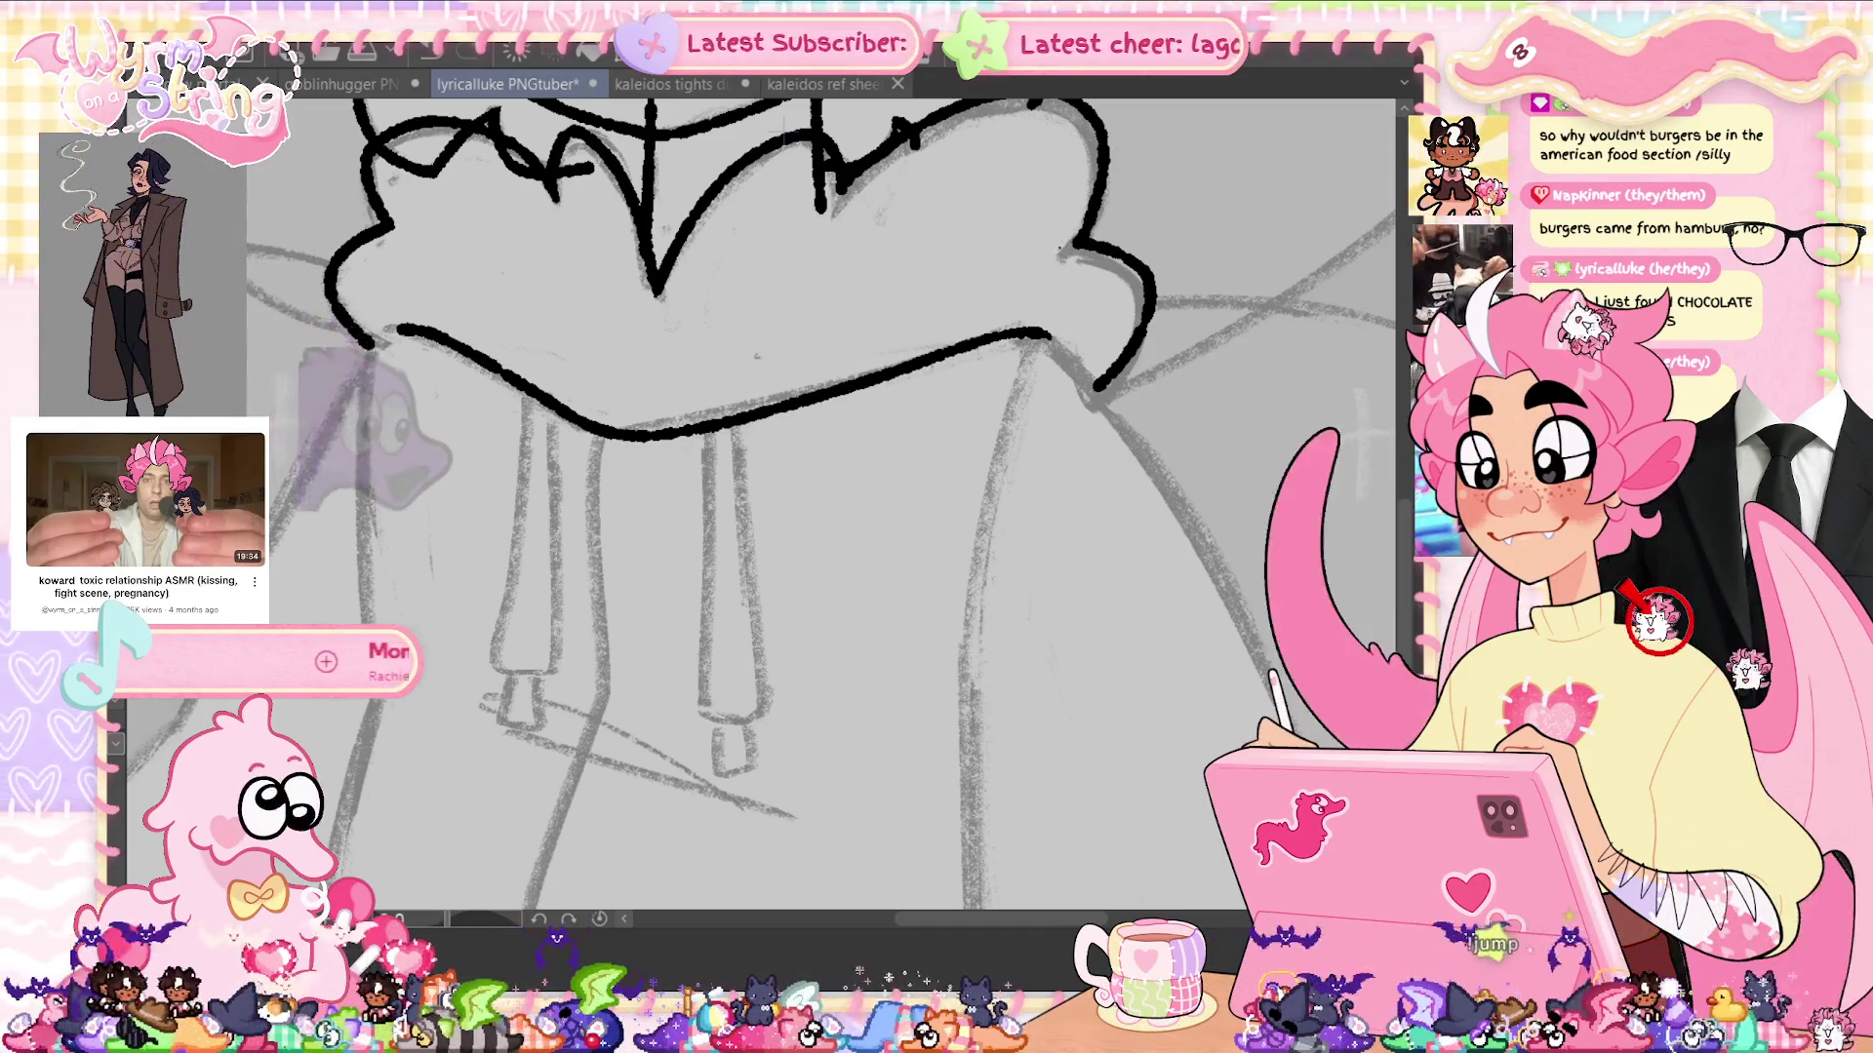
drag(1051, 334, 1005, 332)
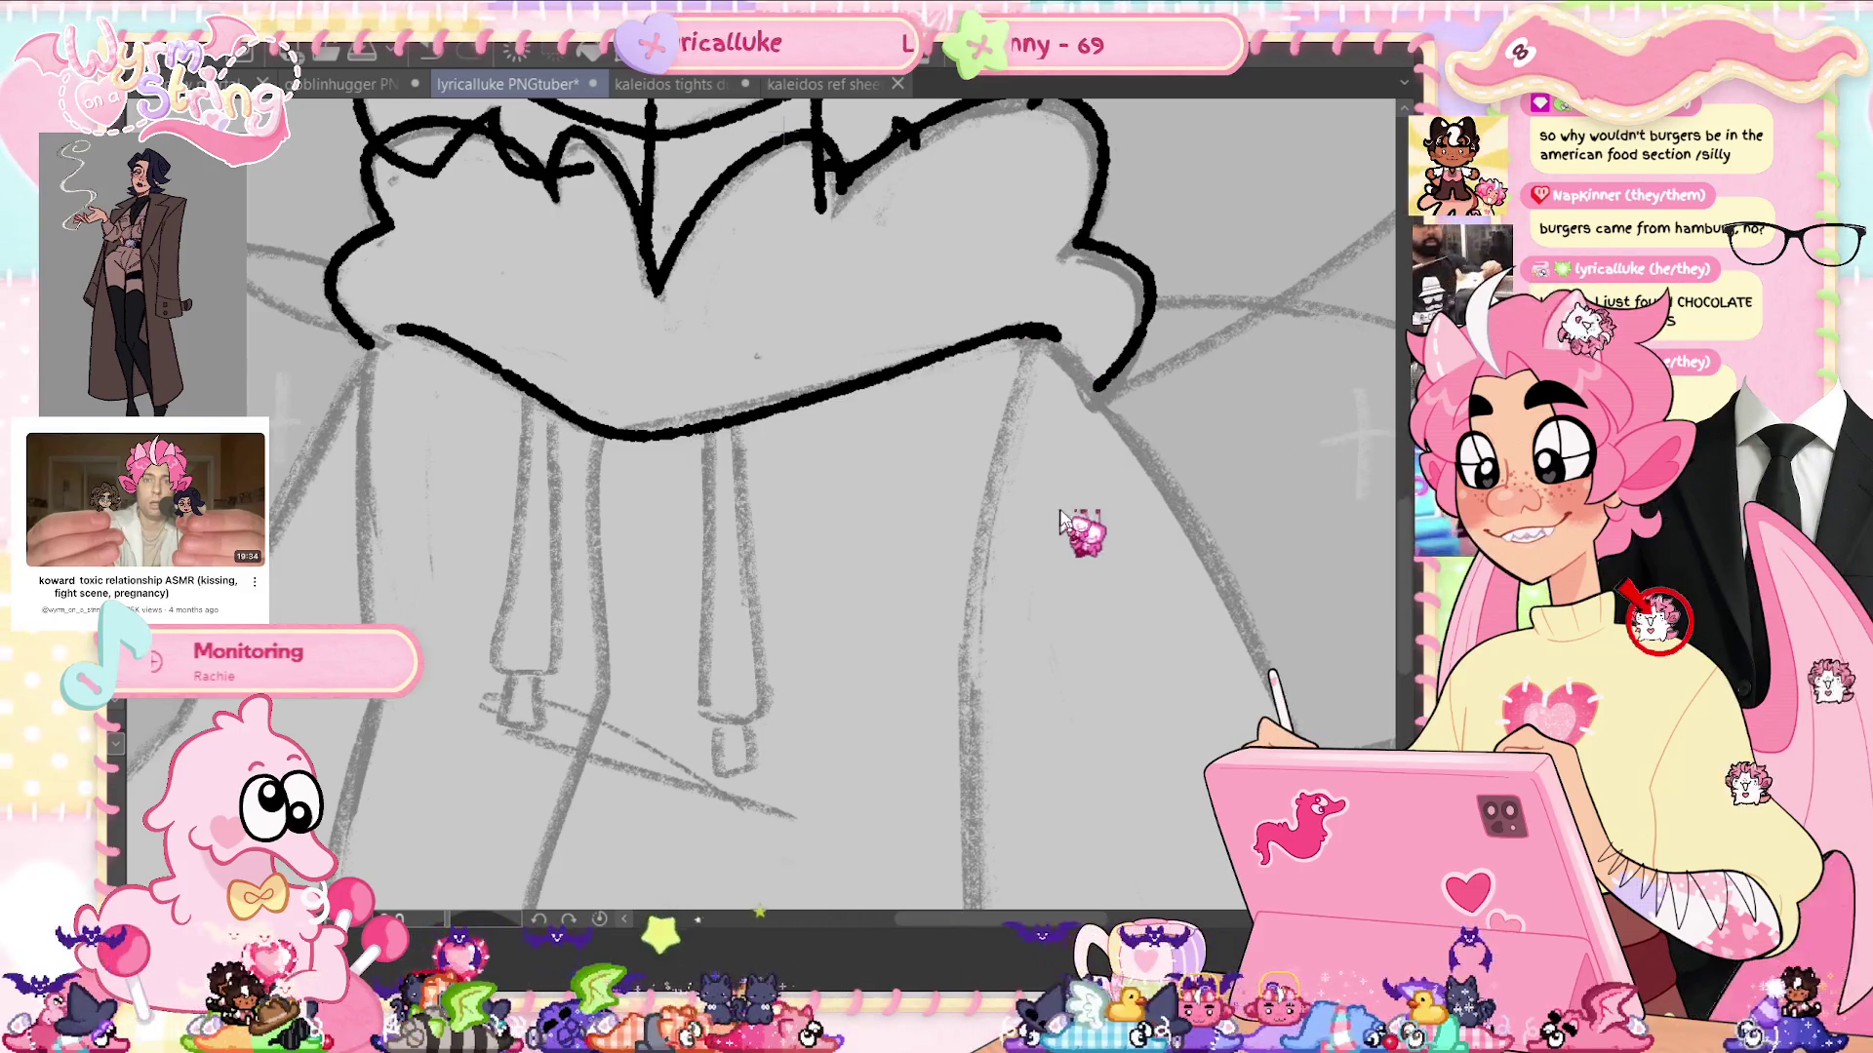
Clean up the stray dot at the collar's end and save the illustration again
scroll(1099, 562, down, 3)
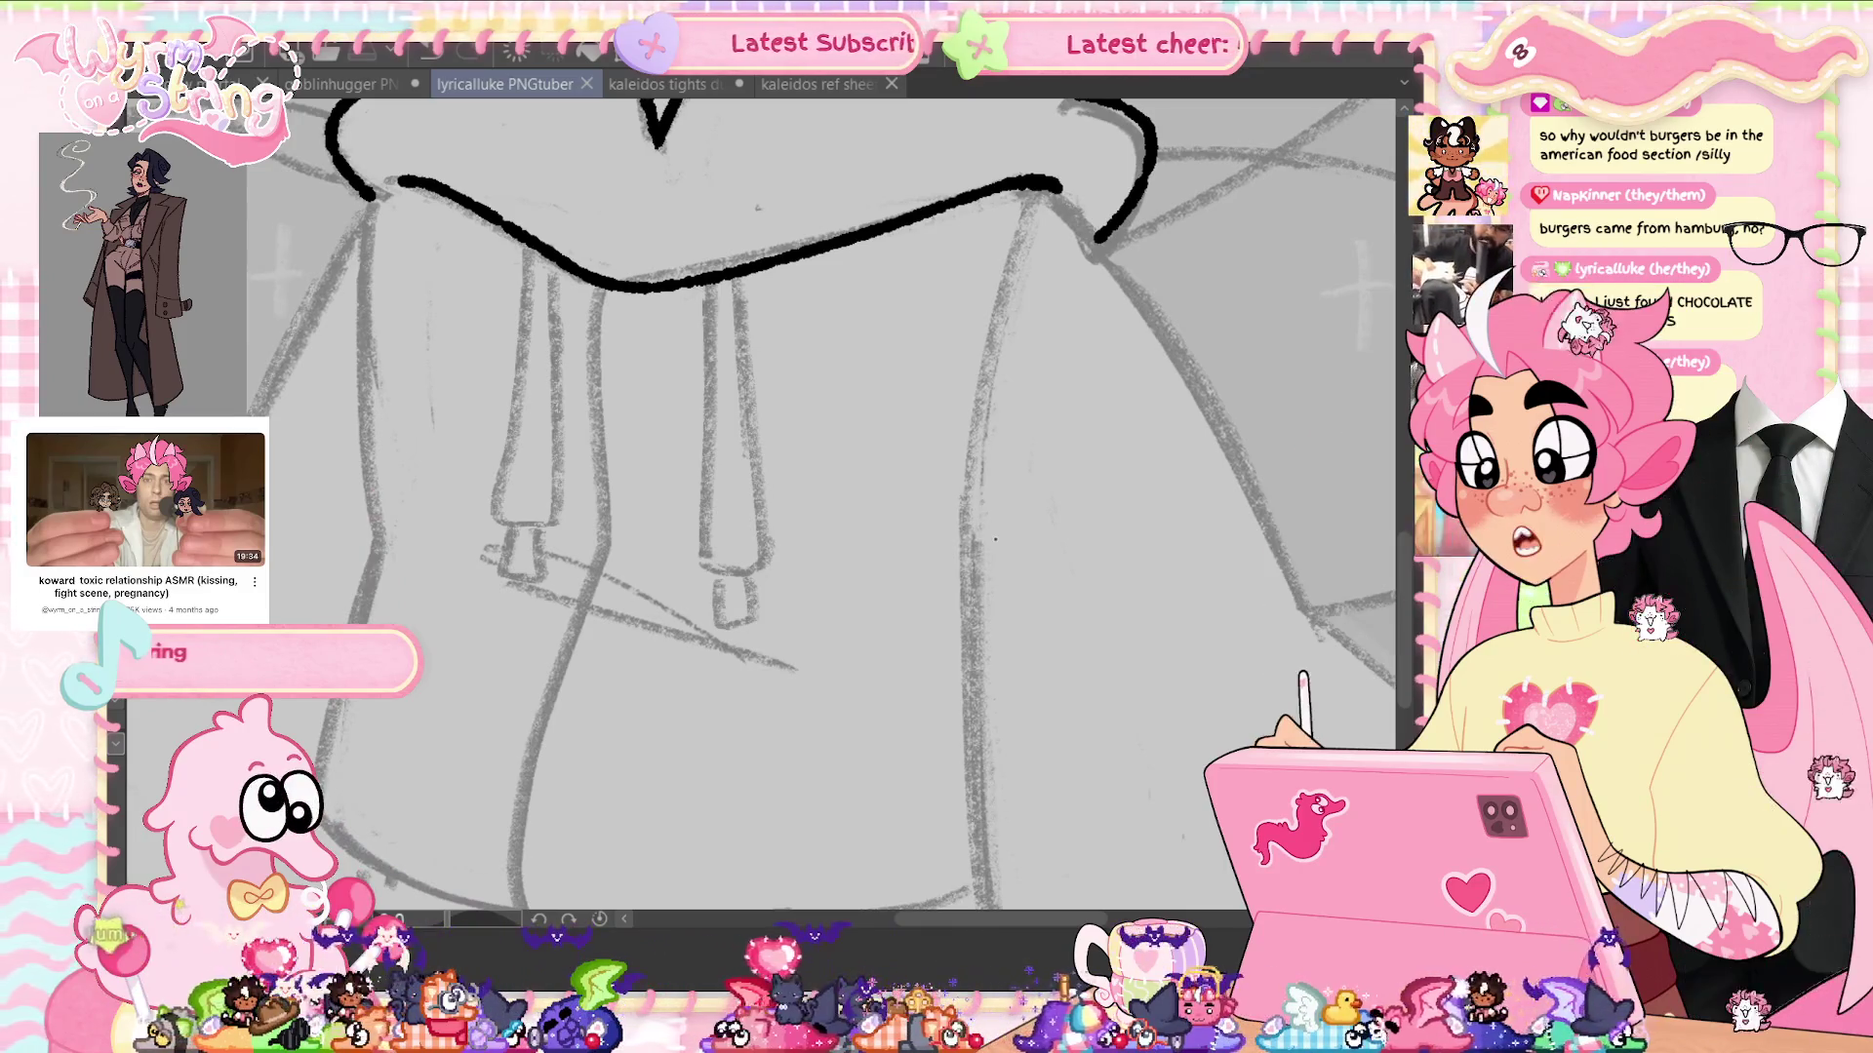
click(950, 274)
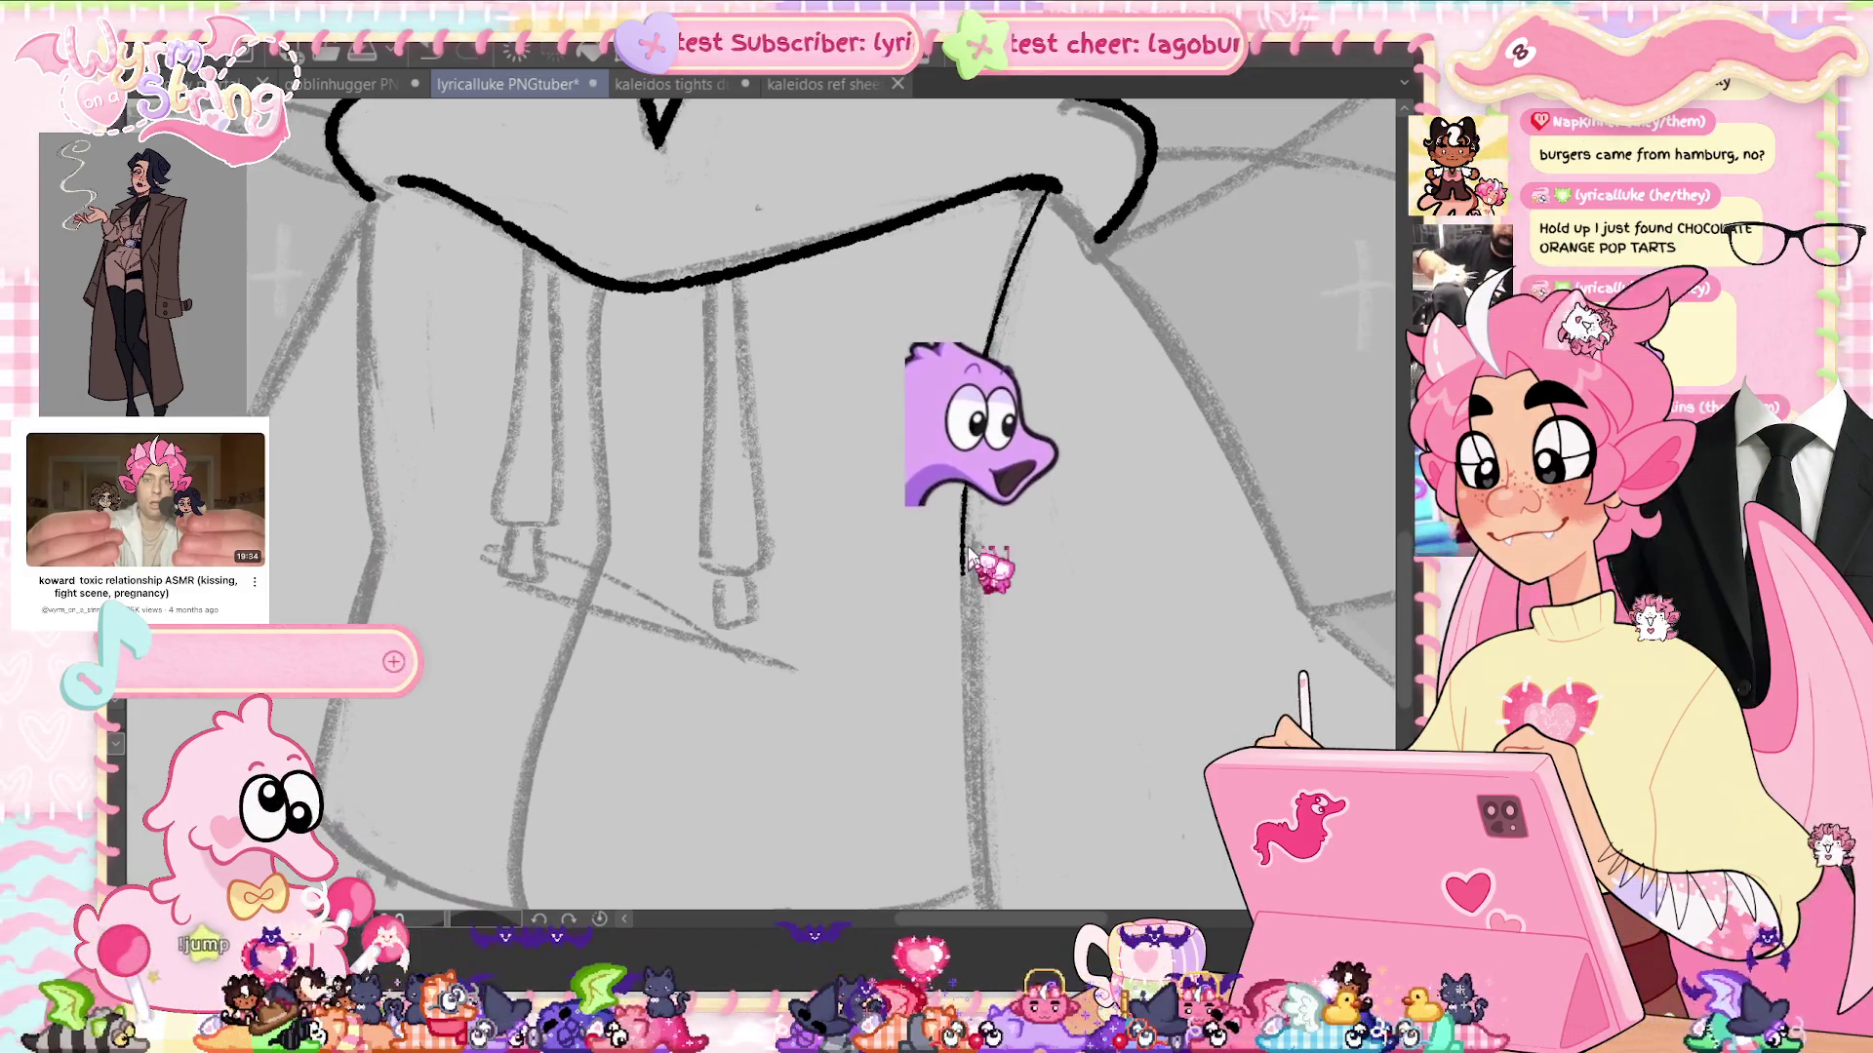
scroll(819, 487, up, 5)
key(ctrl+s)
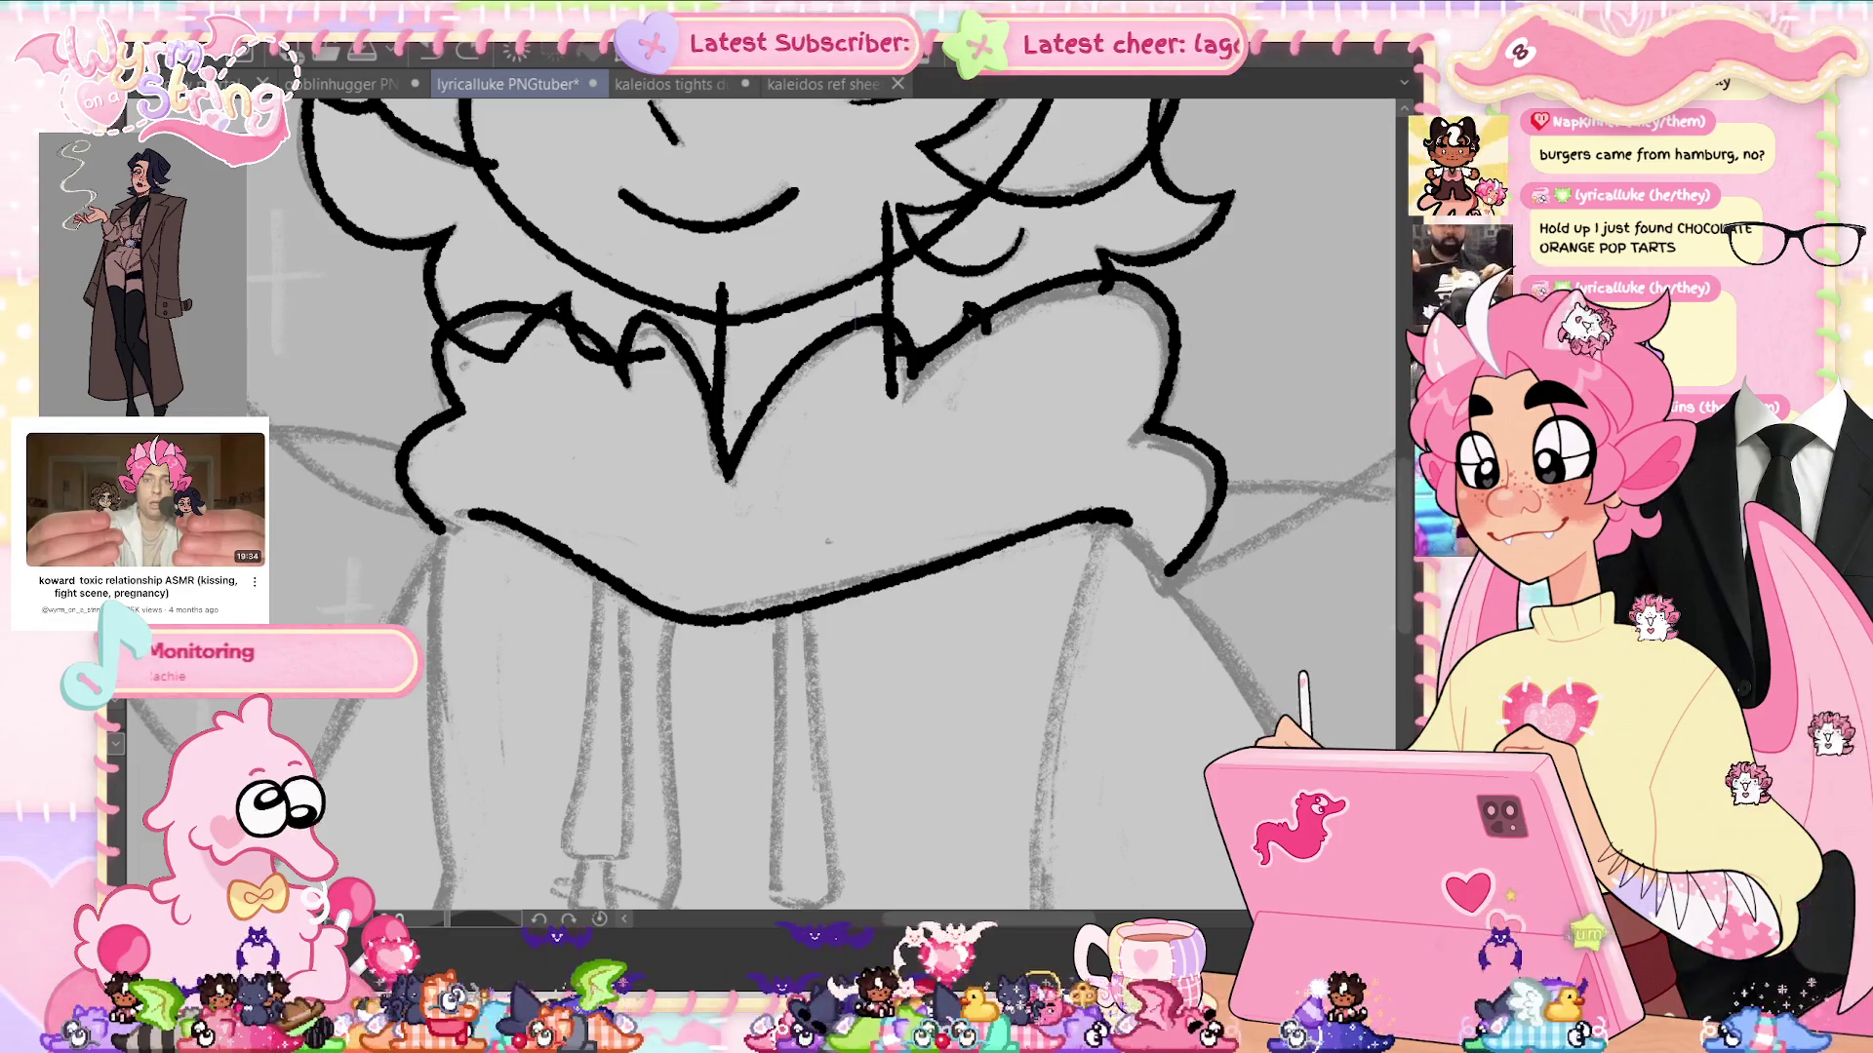
scroll(1409, 609, down, 3)
scroll(1409, 609, up, 1)
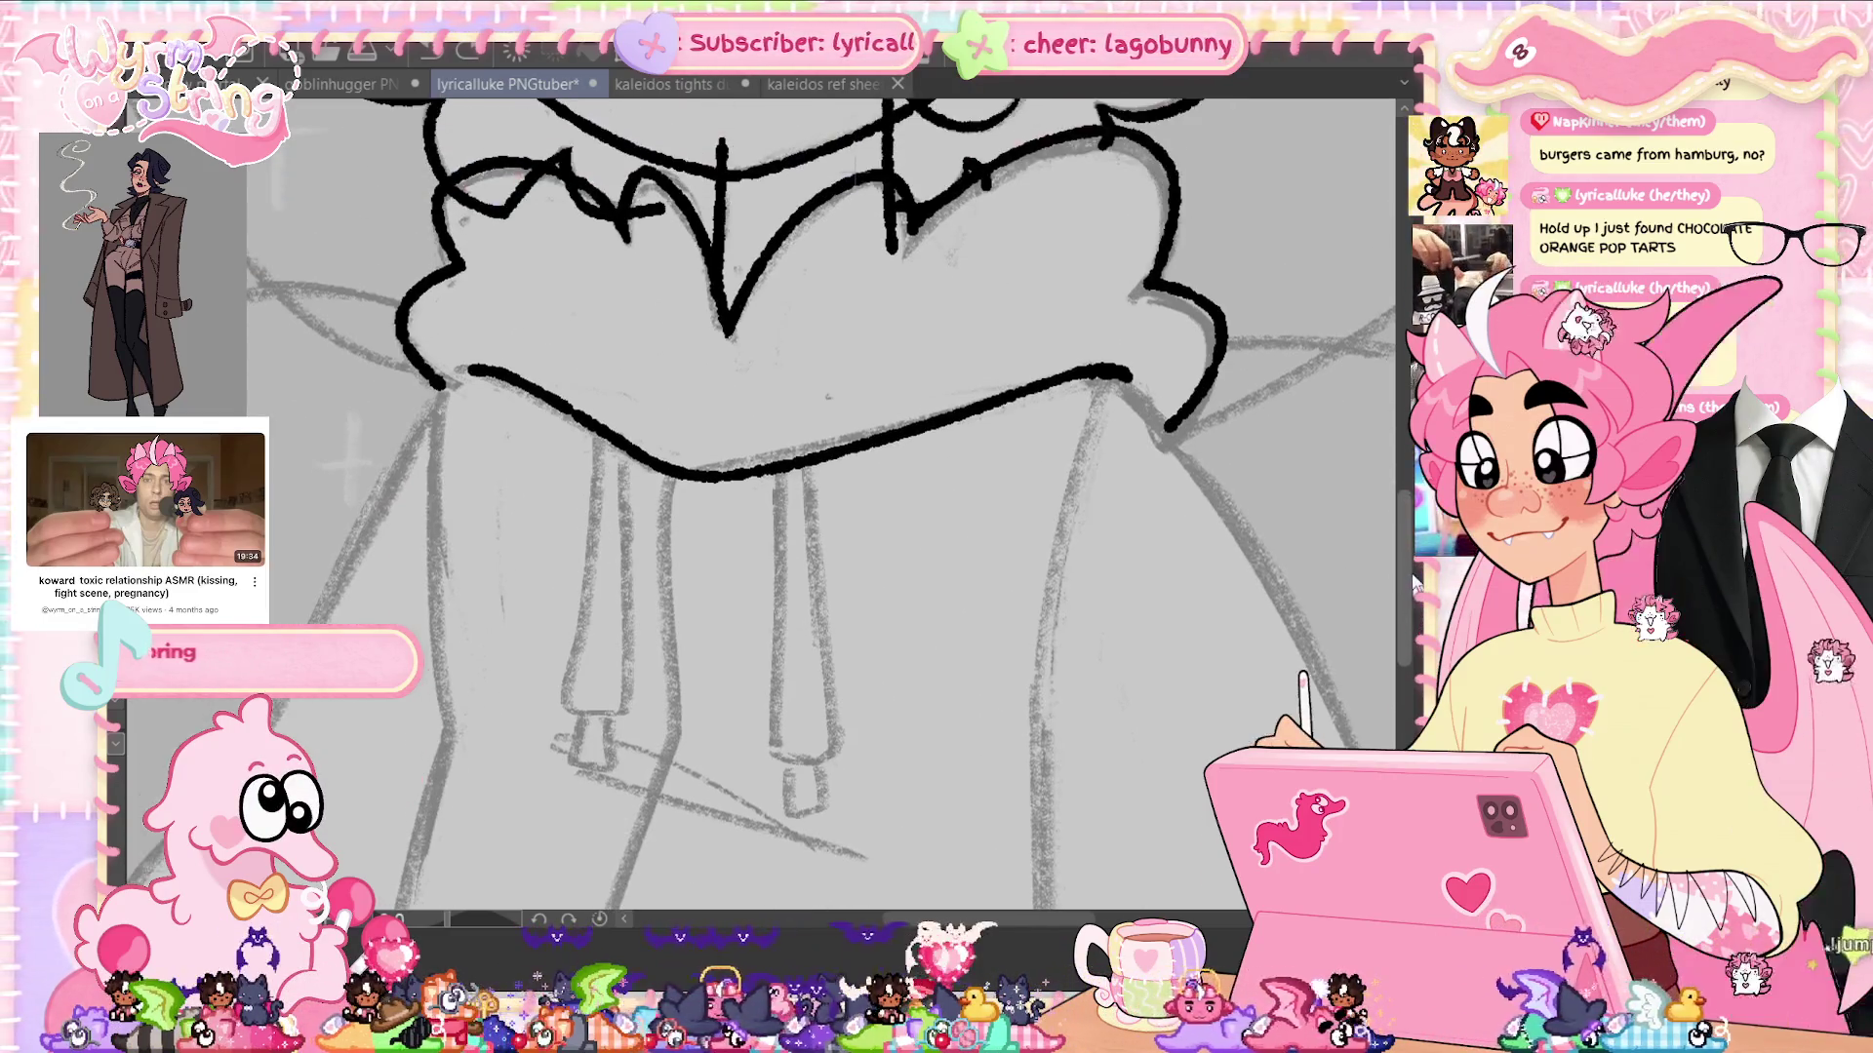
scroll(1416, 582, down, 1)
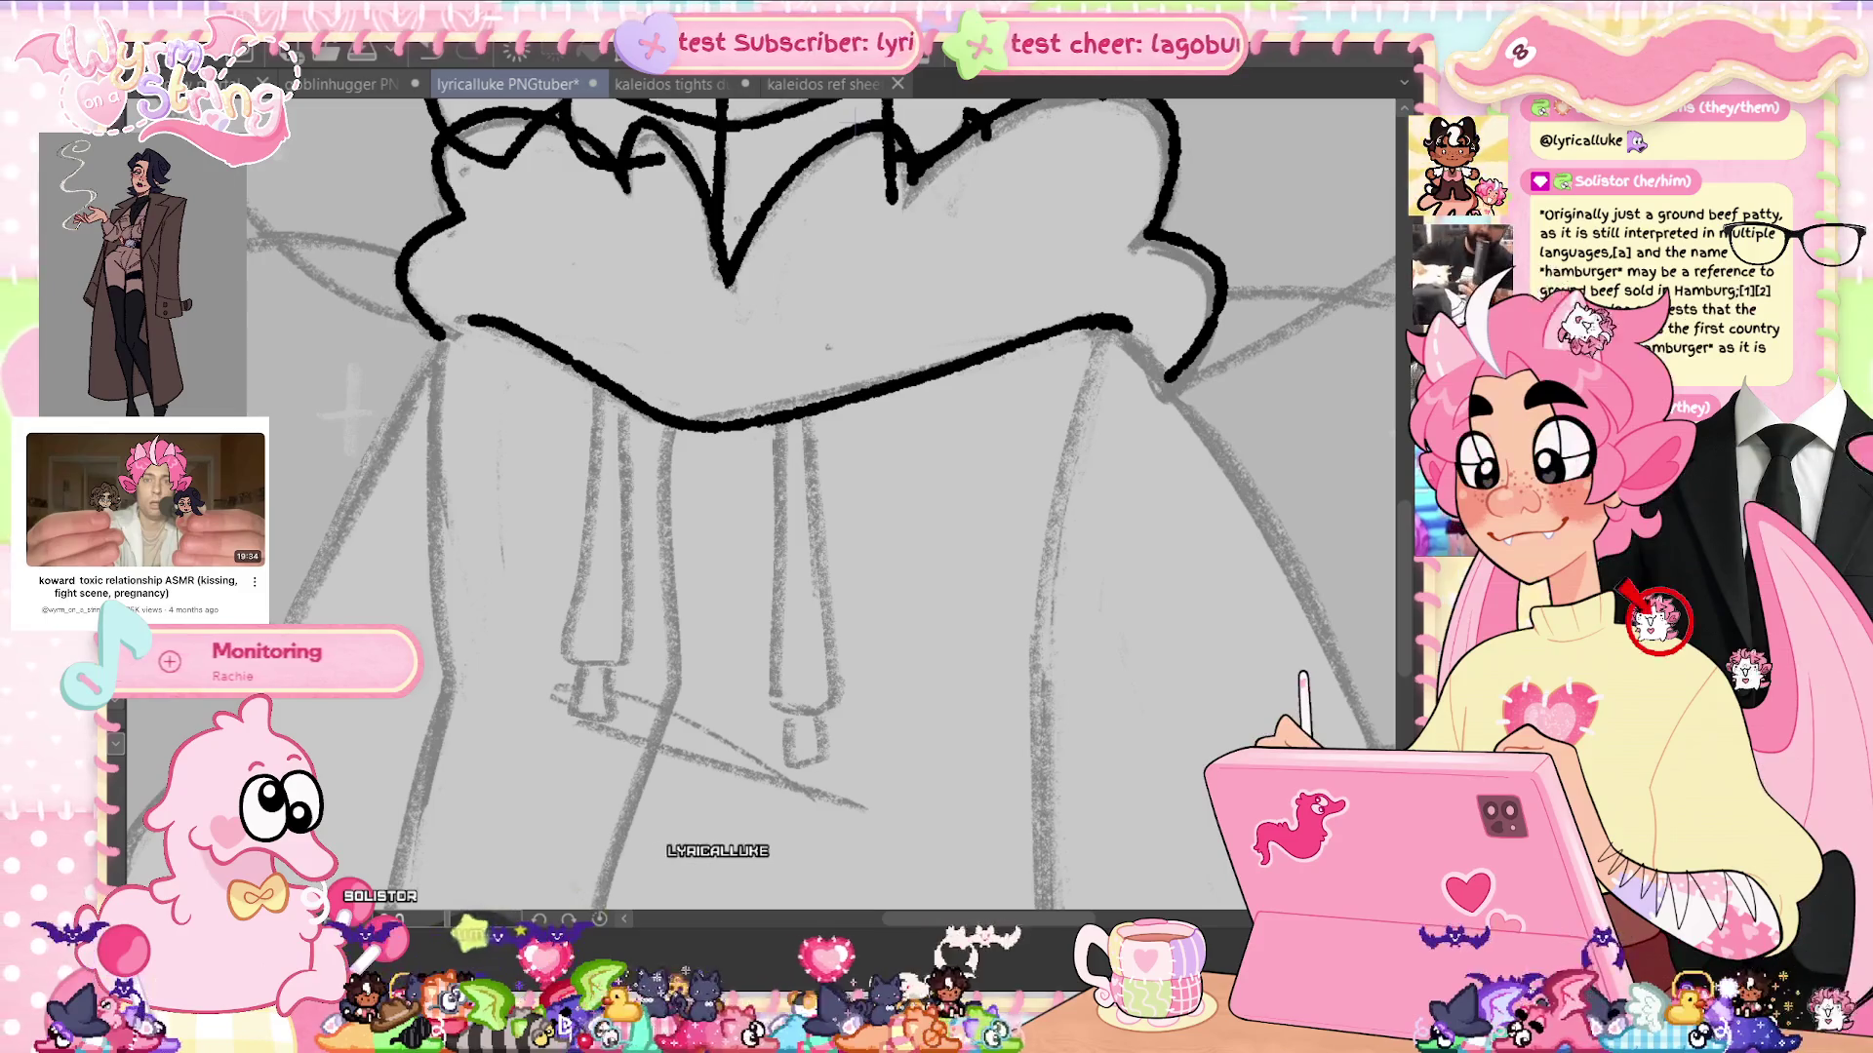
key(ctrl+s)
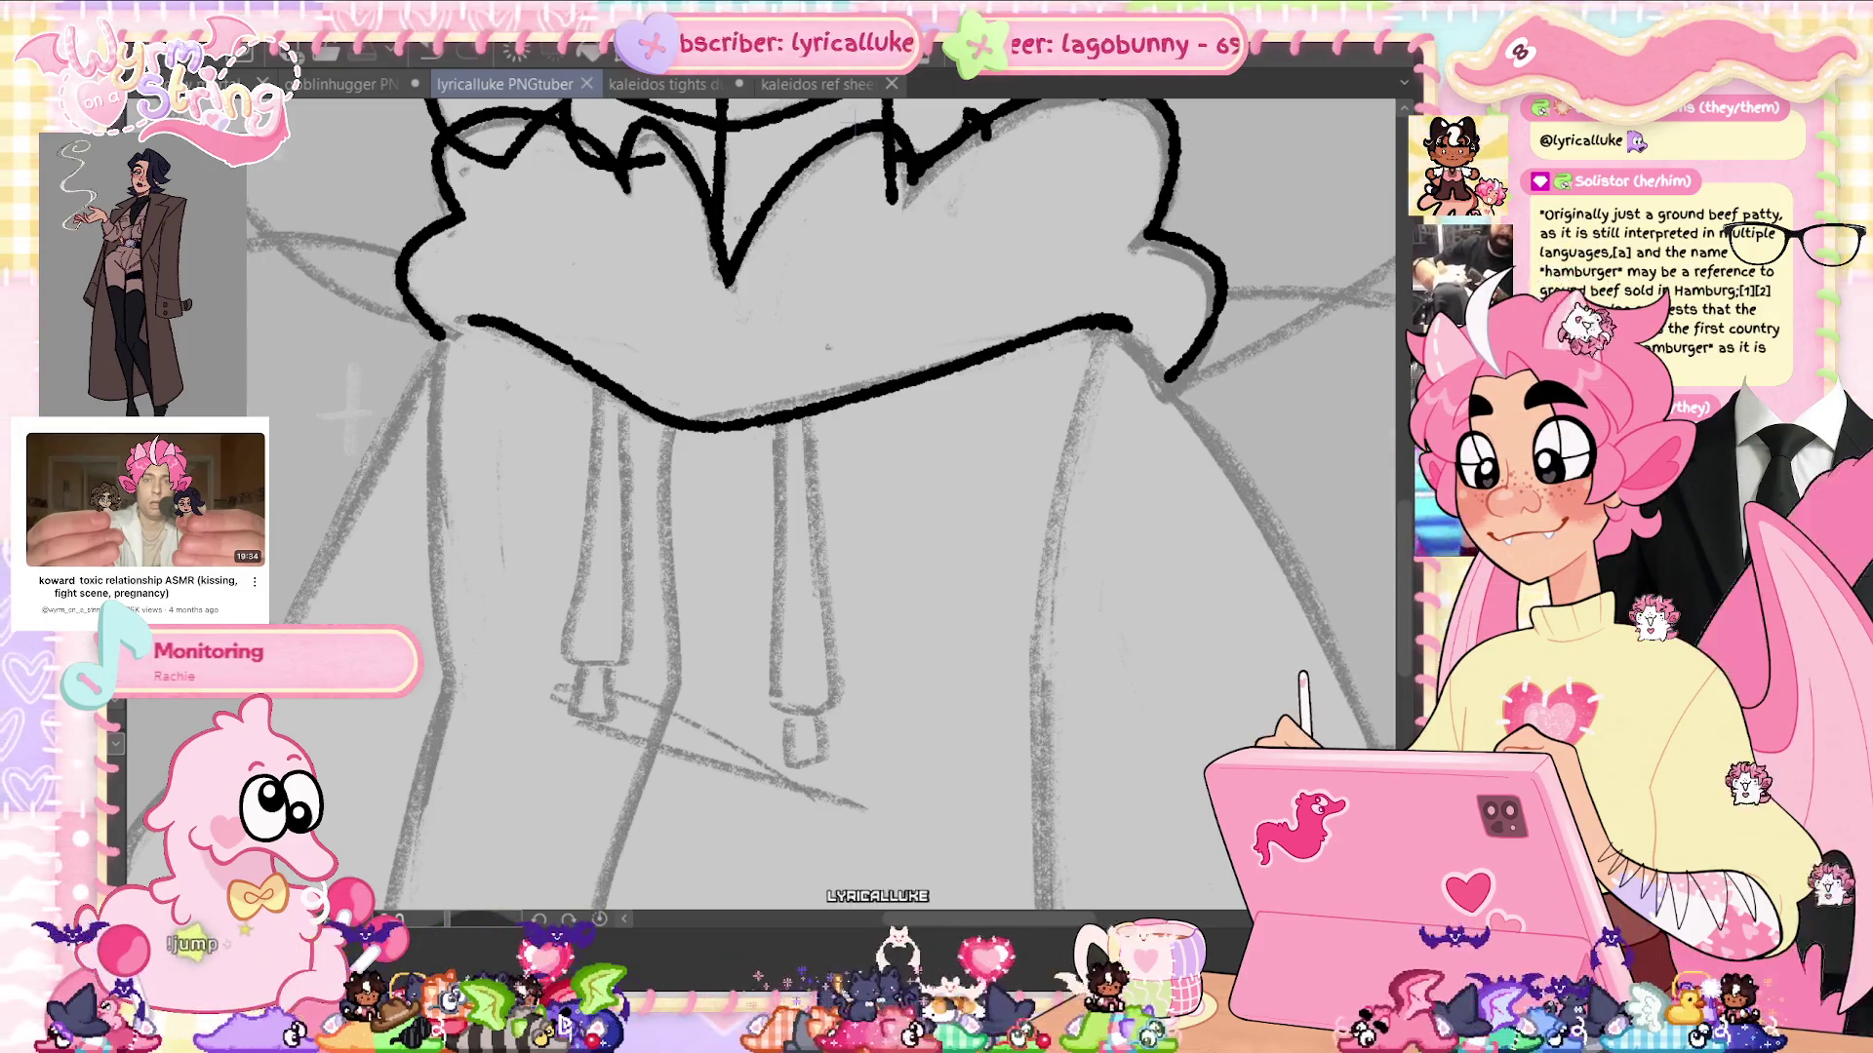
scroll(1401, 556, down, 3)
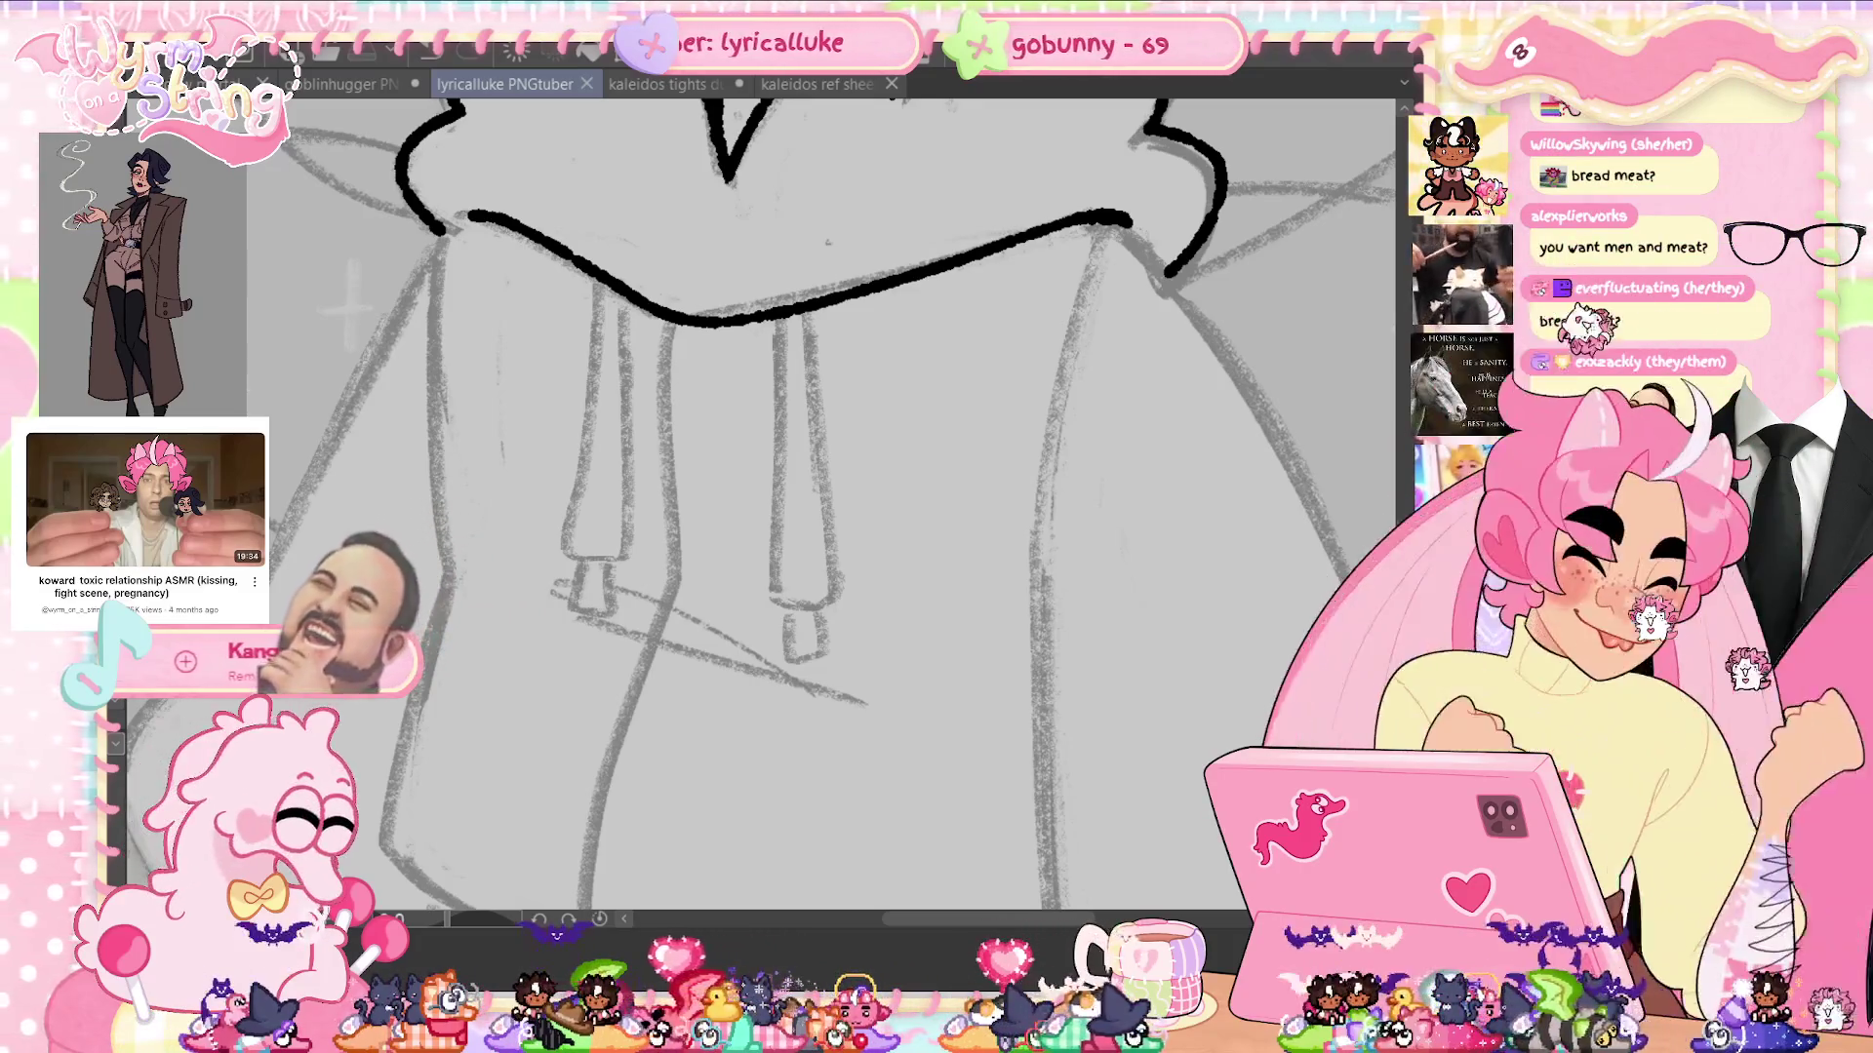
Ink the hoodie's left side down to the hem, then undo the stroke along the bottom hem
drag(439, 232, 444, 561)
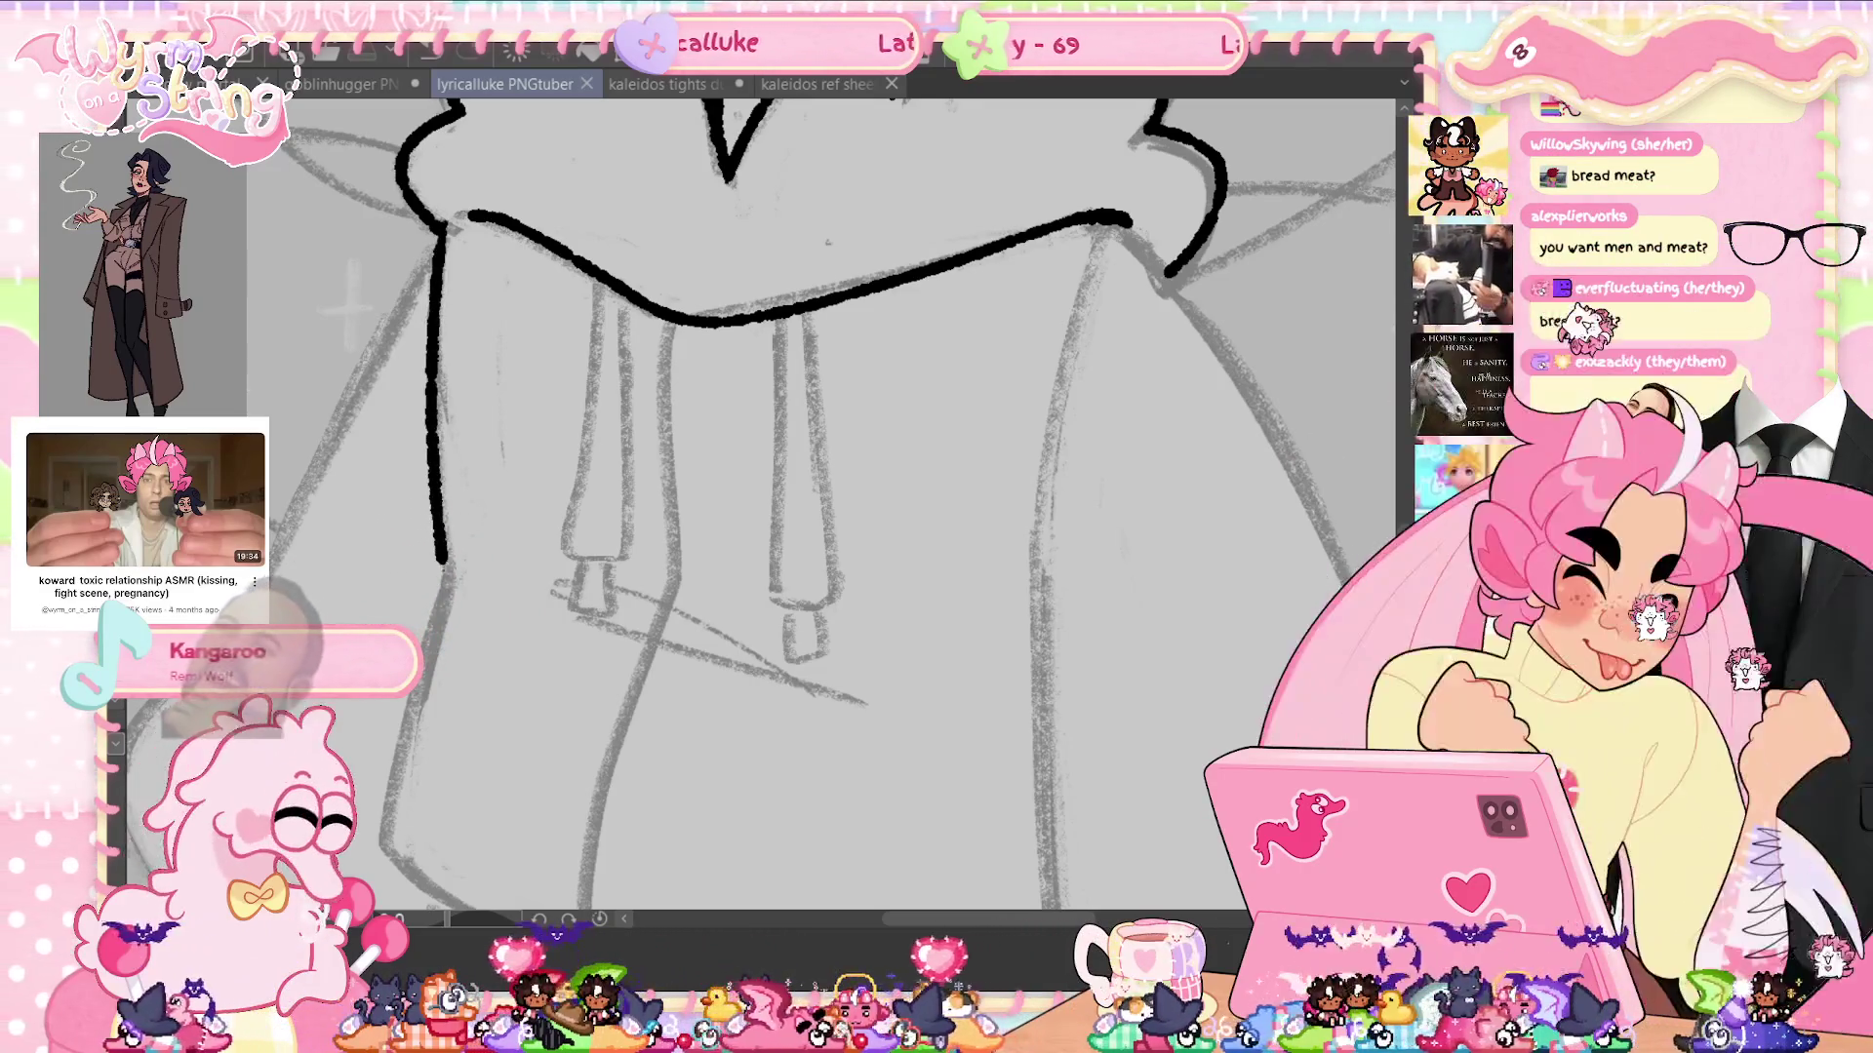
scroll(787, 715, down, 2)
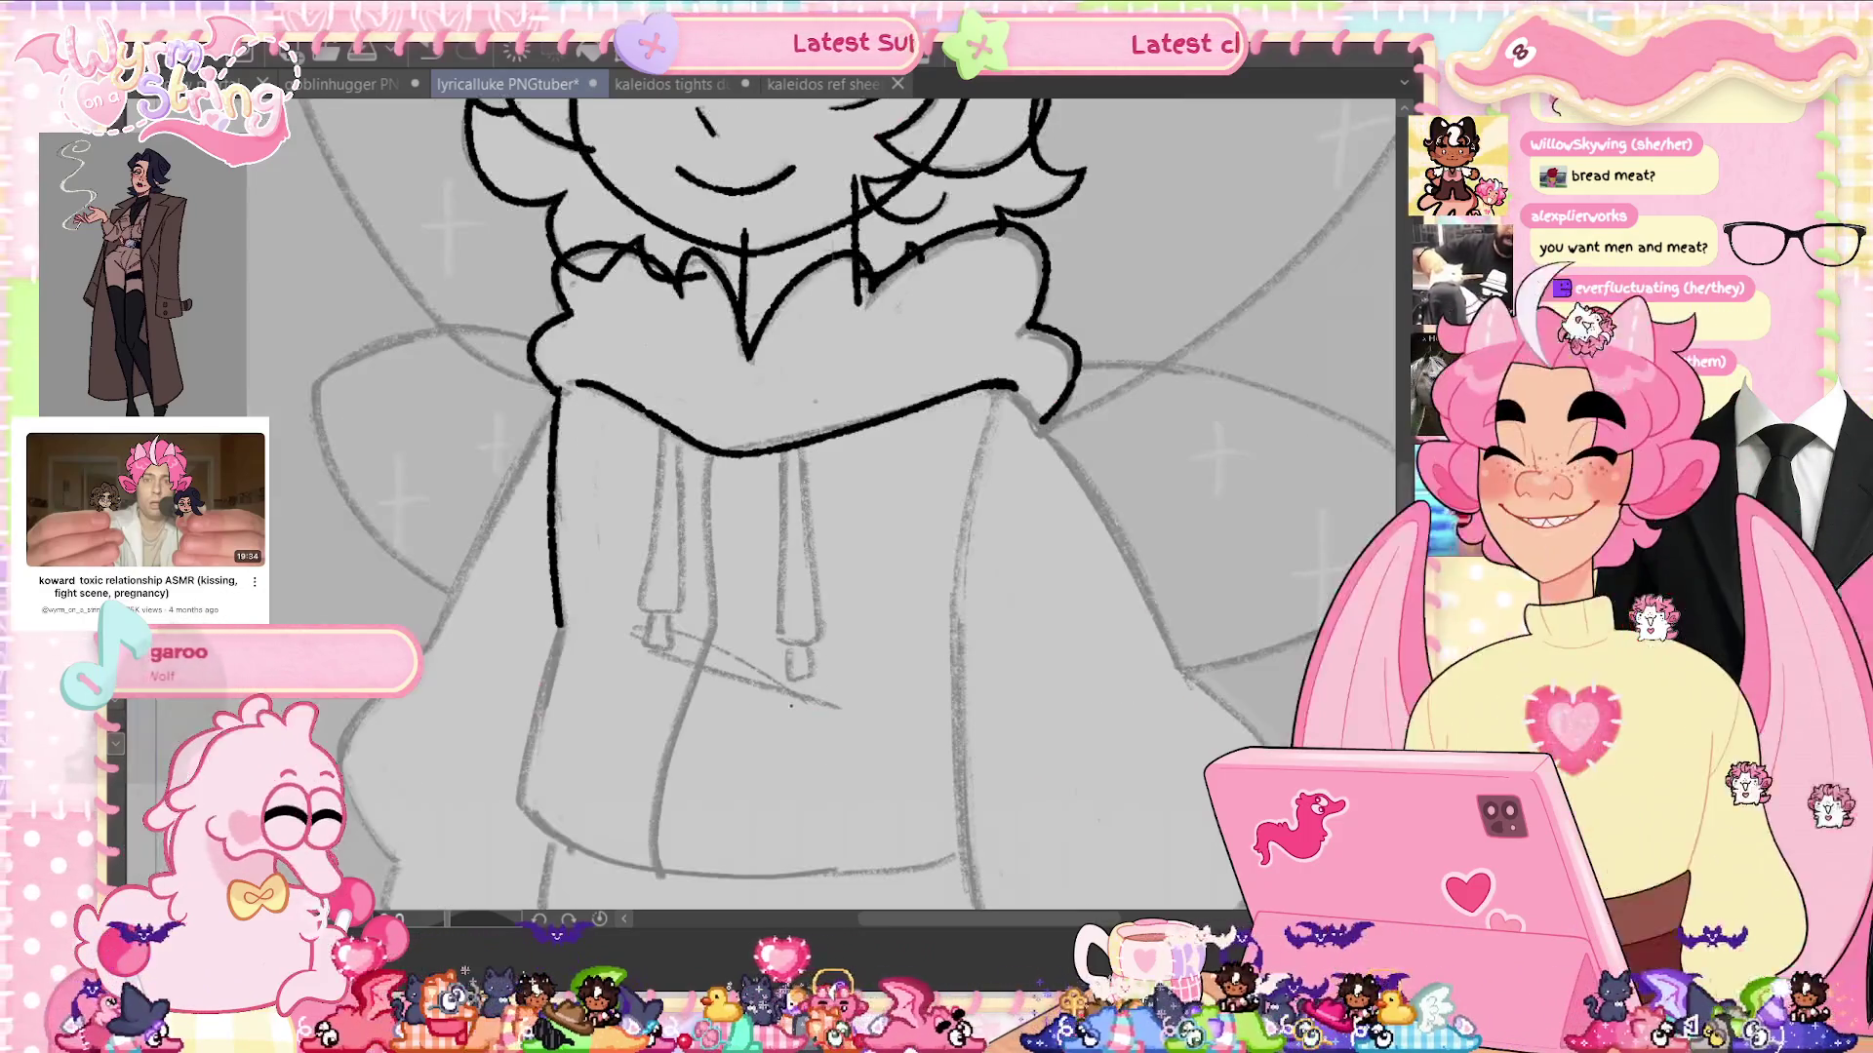
scroll(810, 488, down, 3)
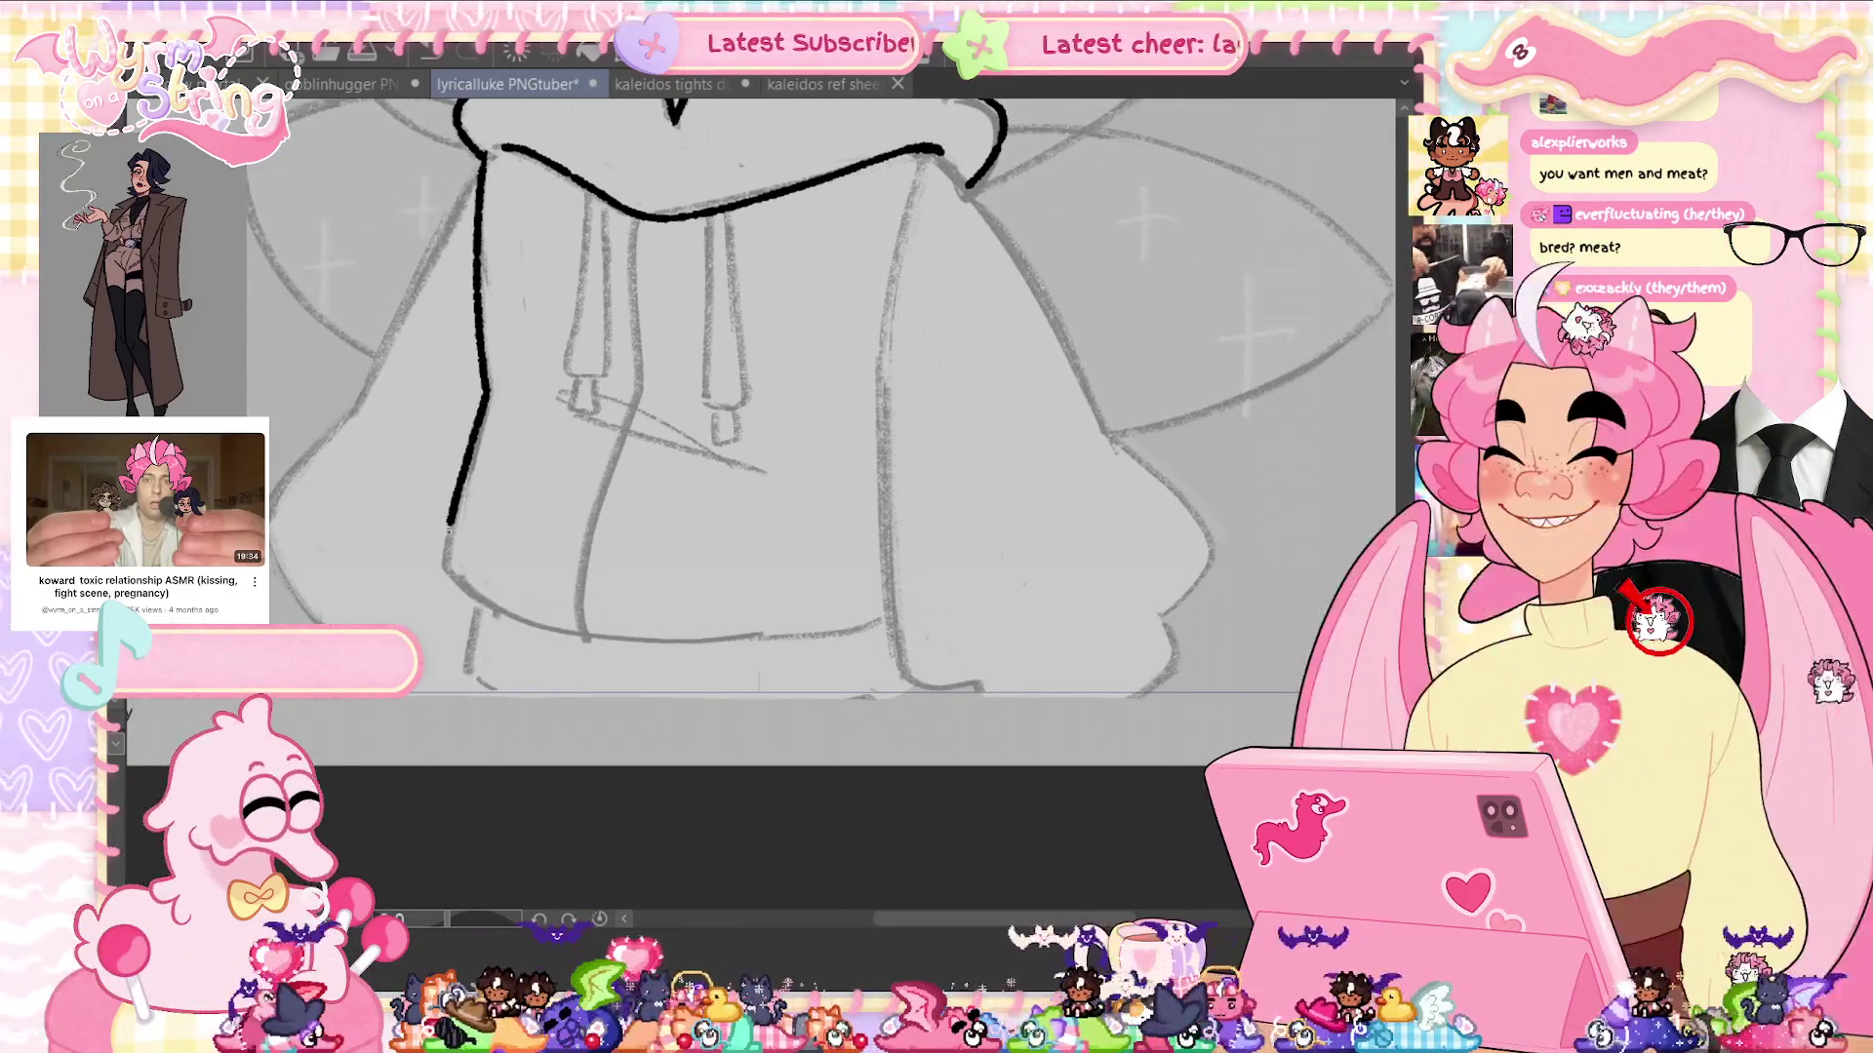
drag(477, 624, 467, 683)
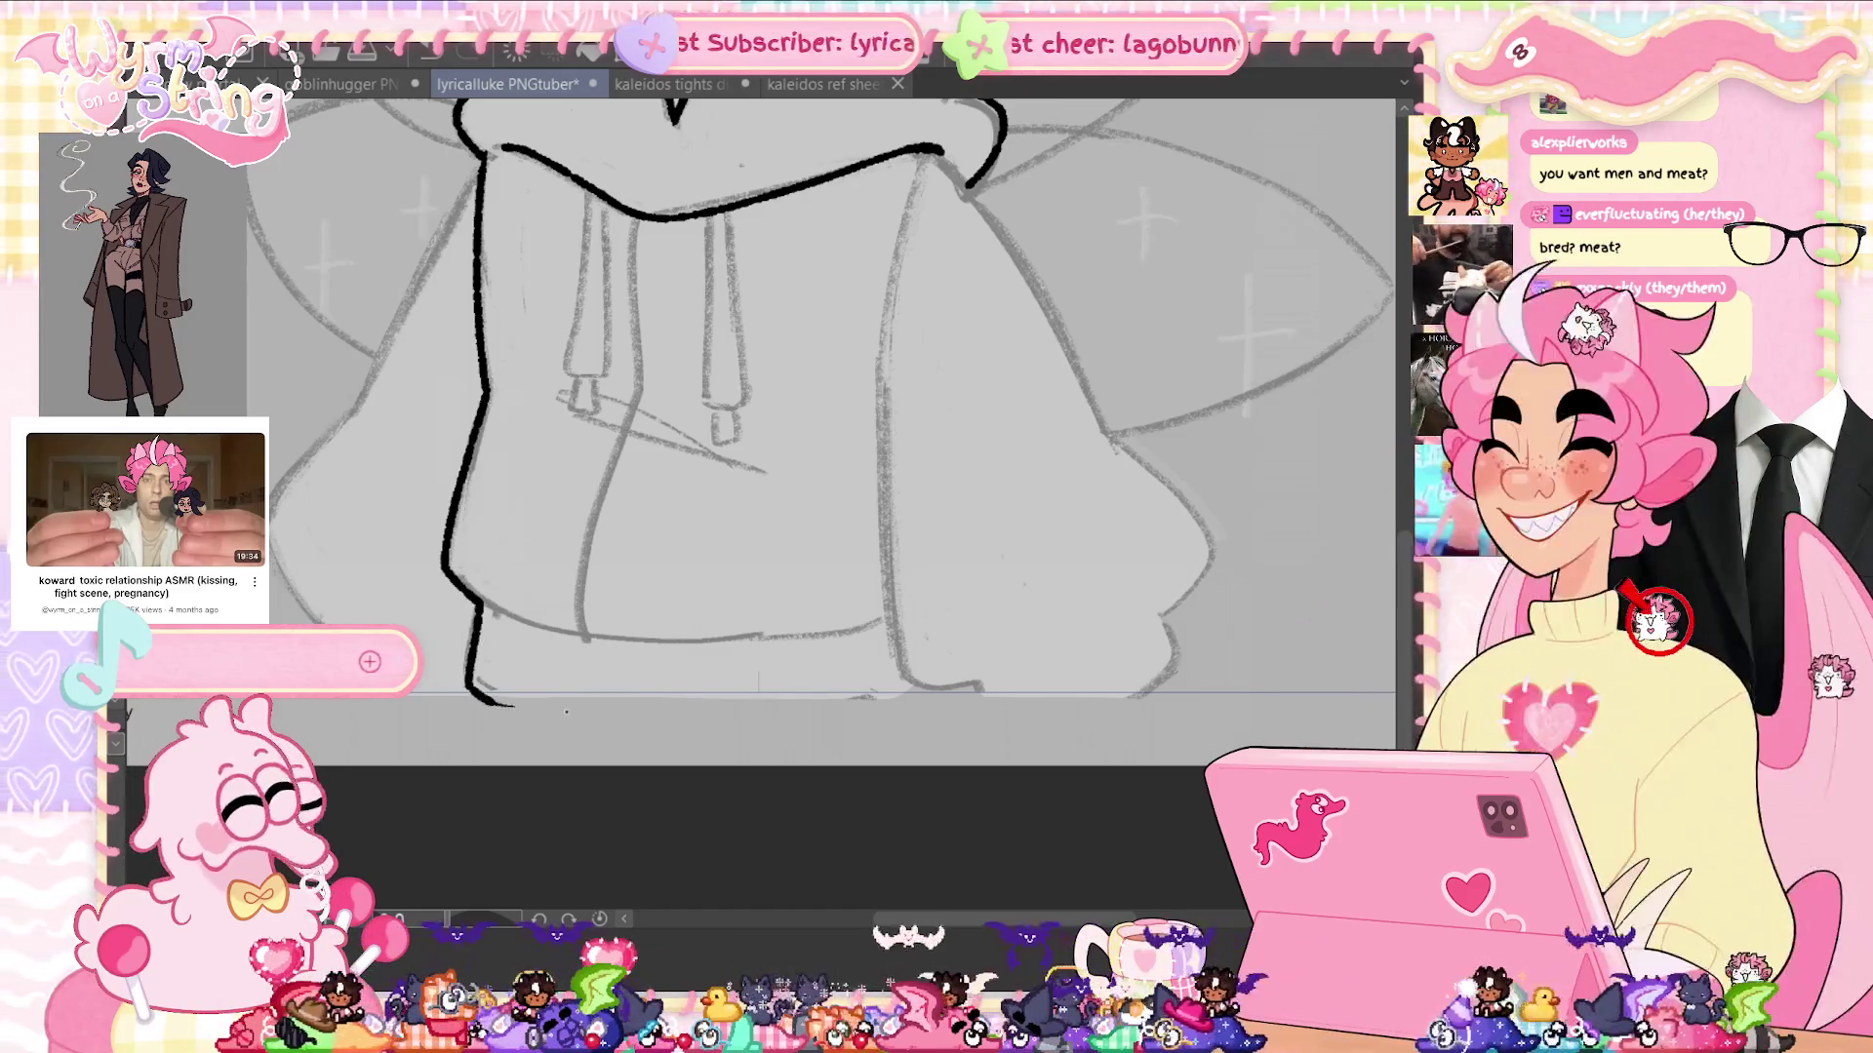
scroll(800, 439, up, 1)
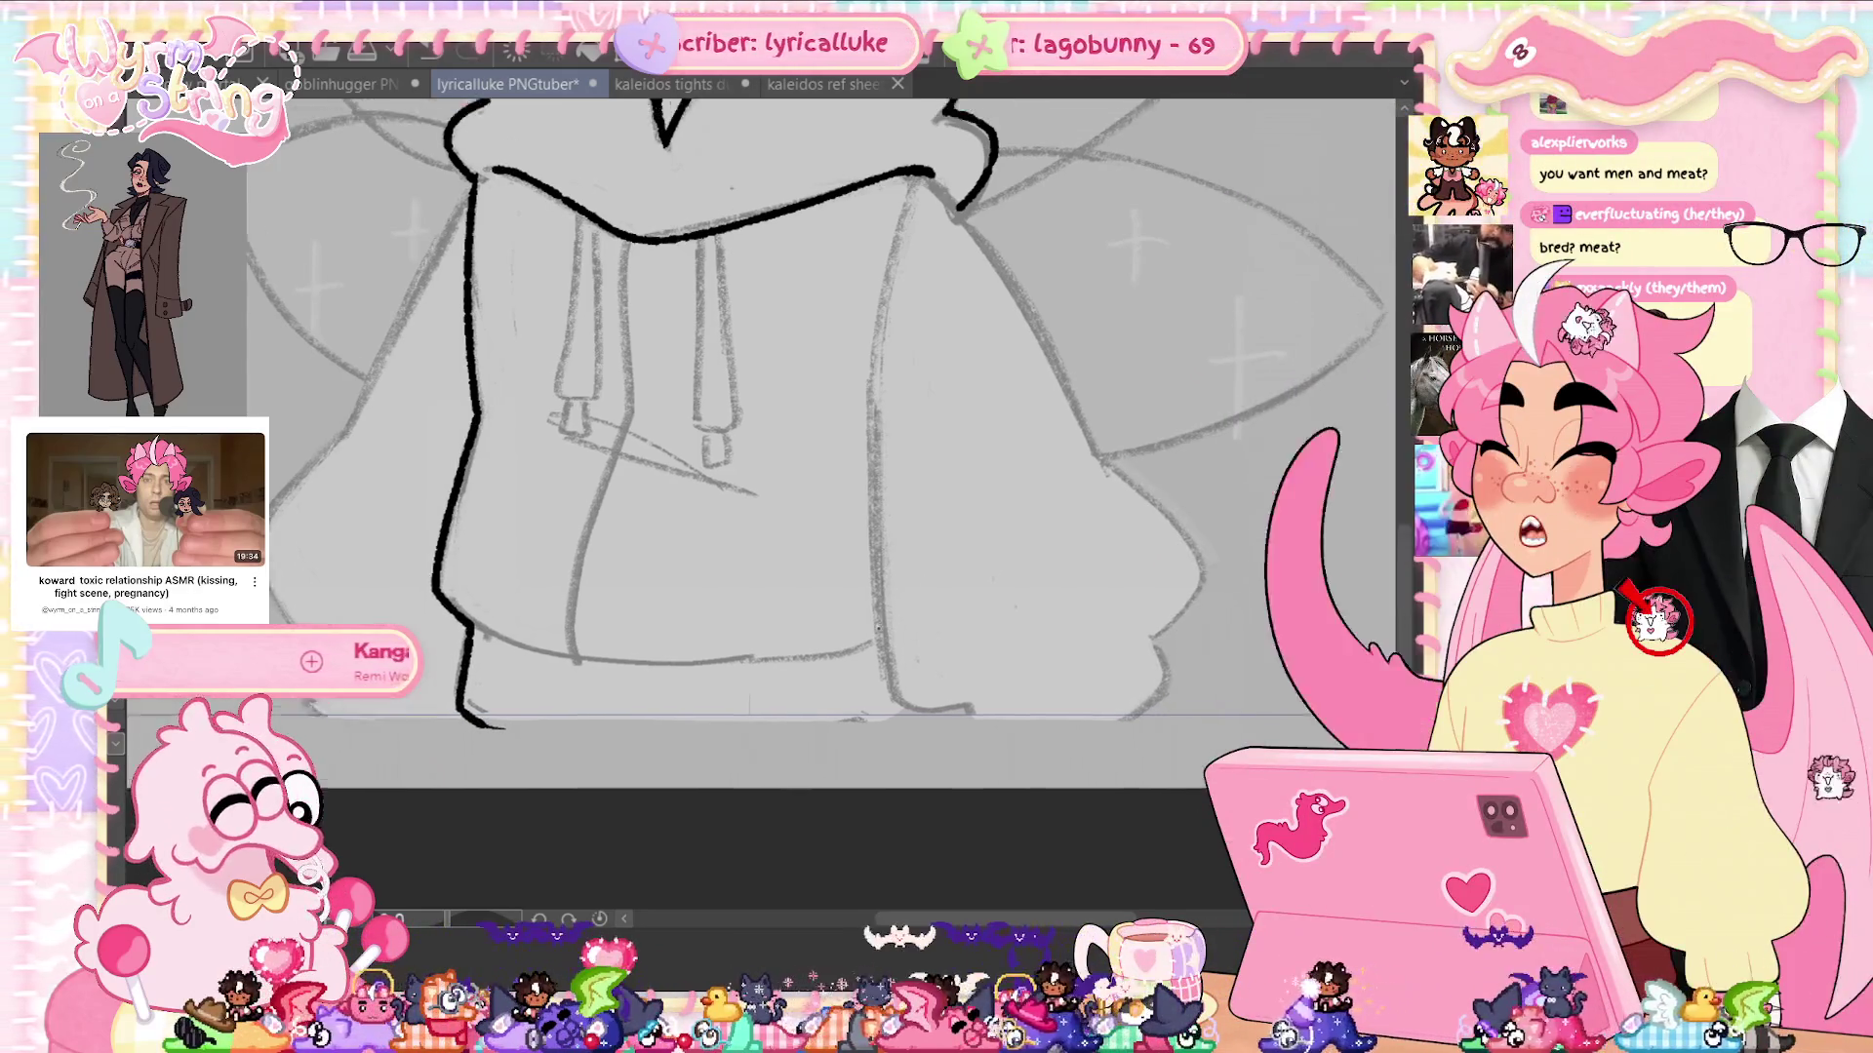
drag(878, 627, 843, 689)
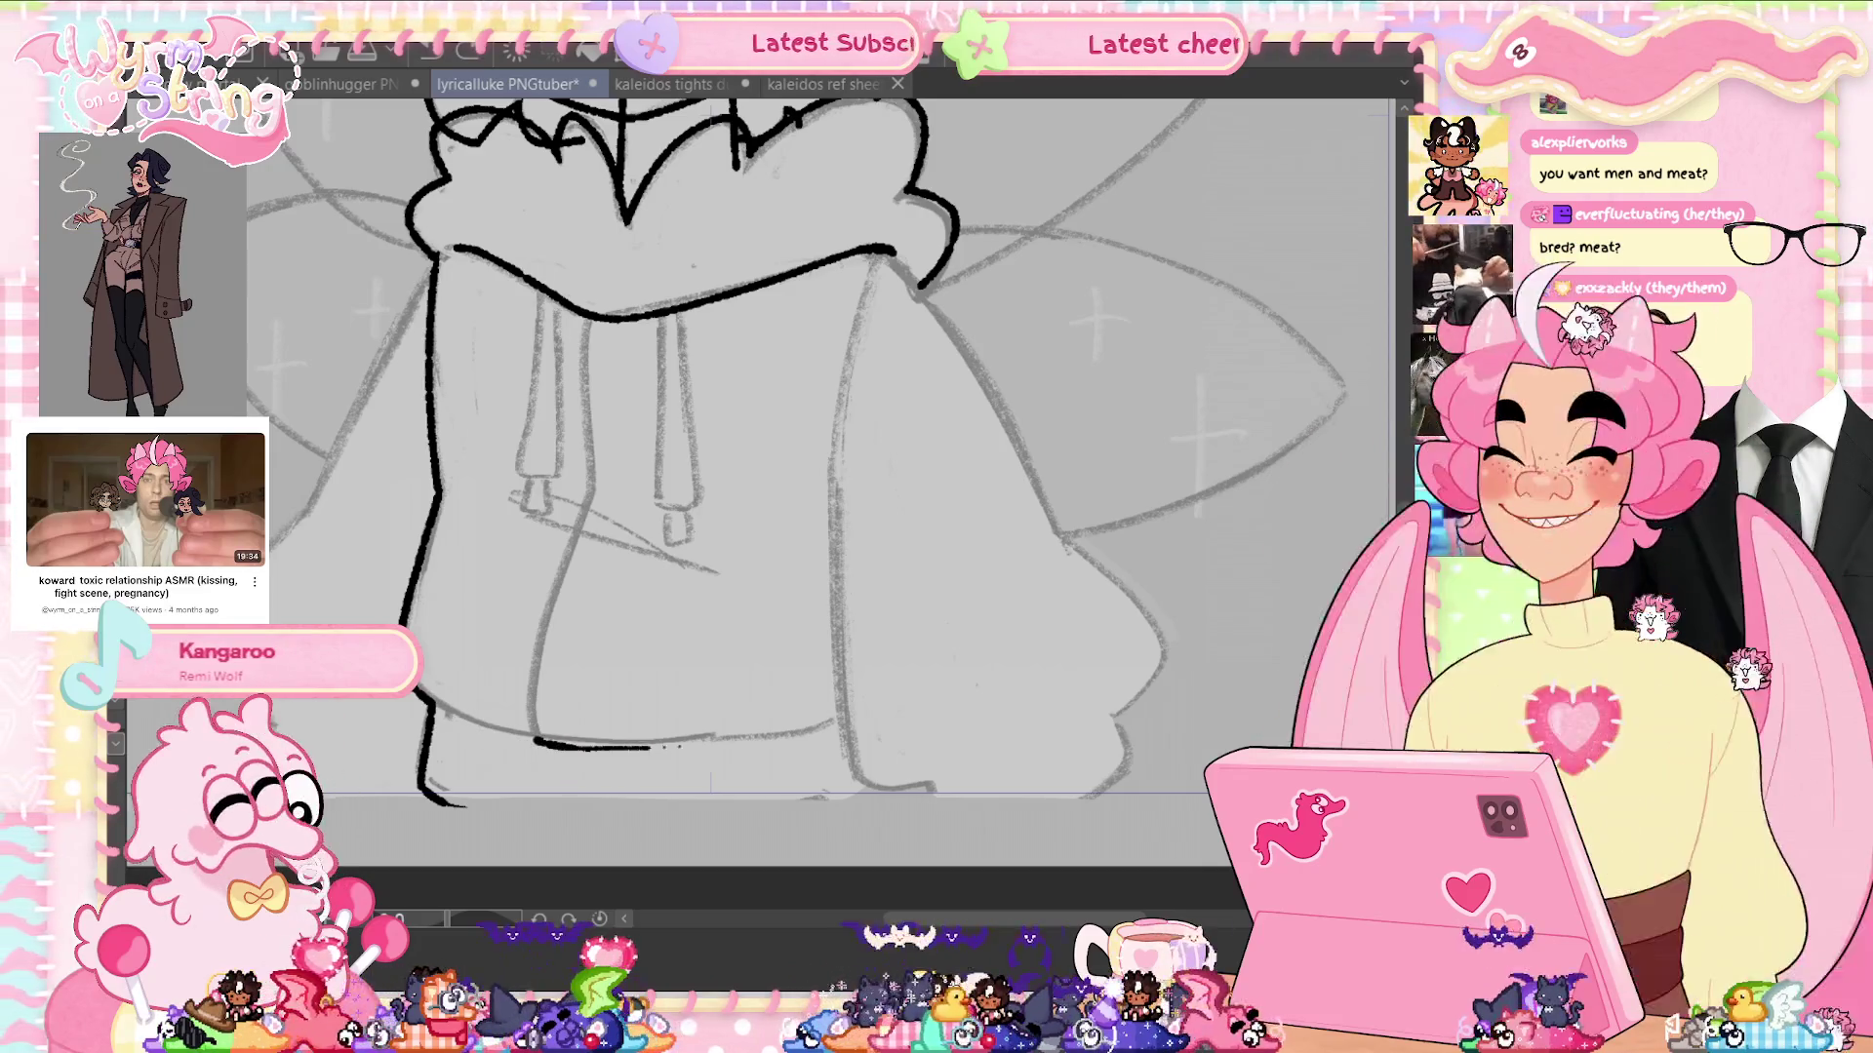
key(ctrl+z)
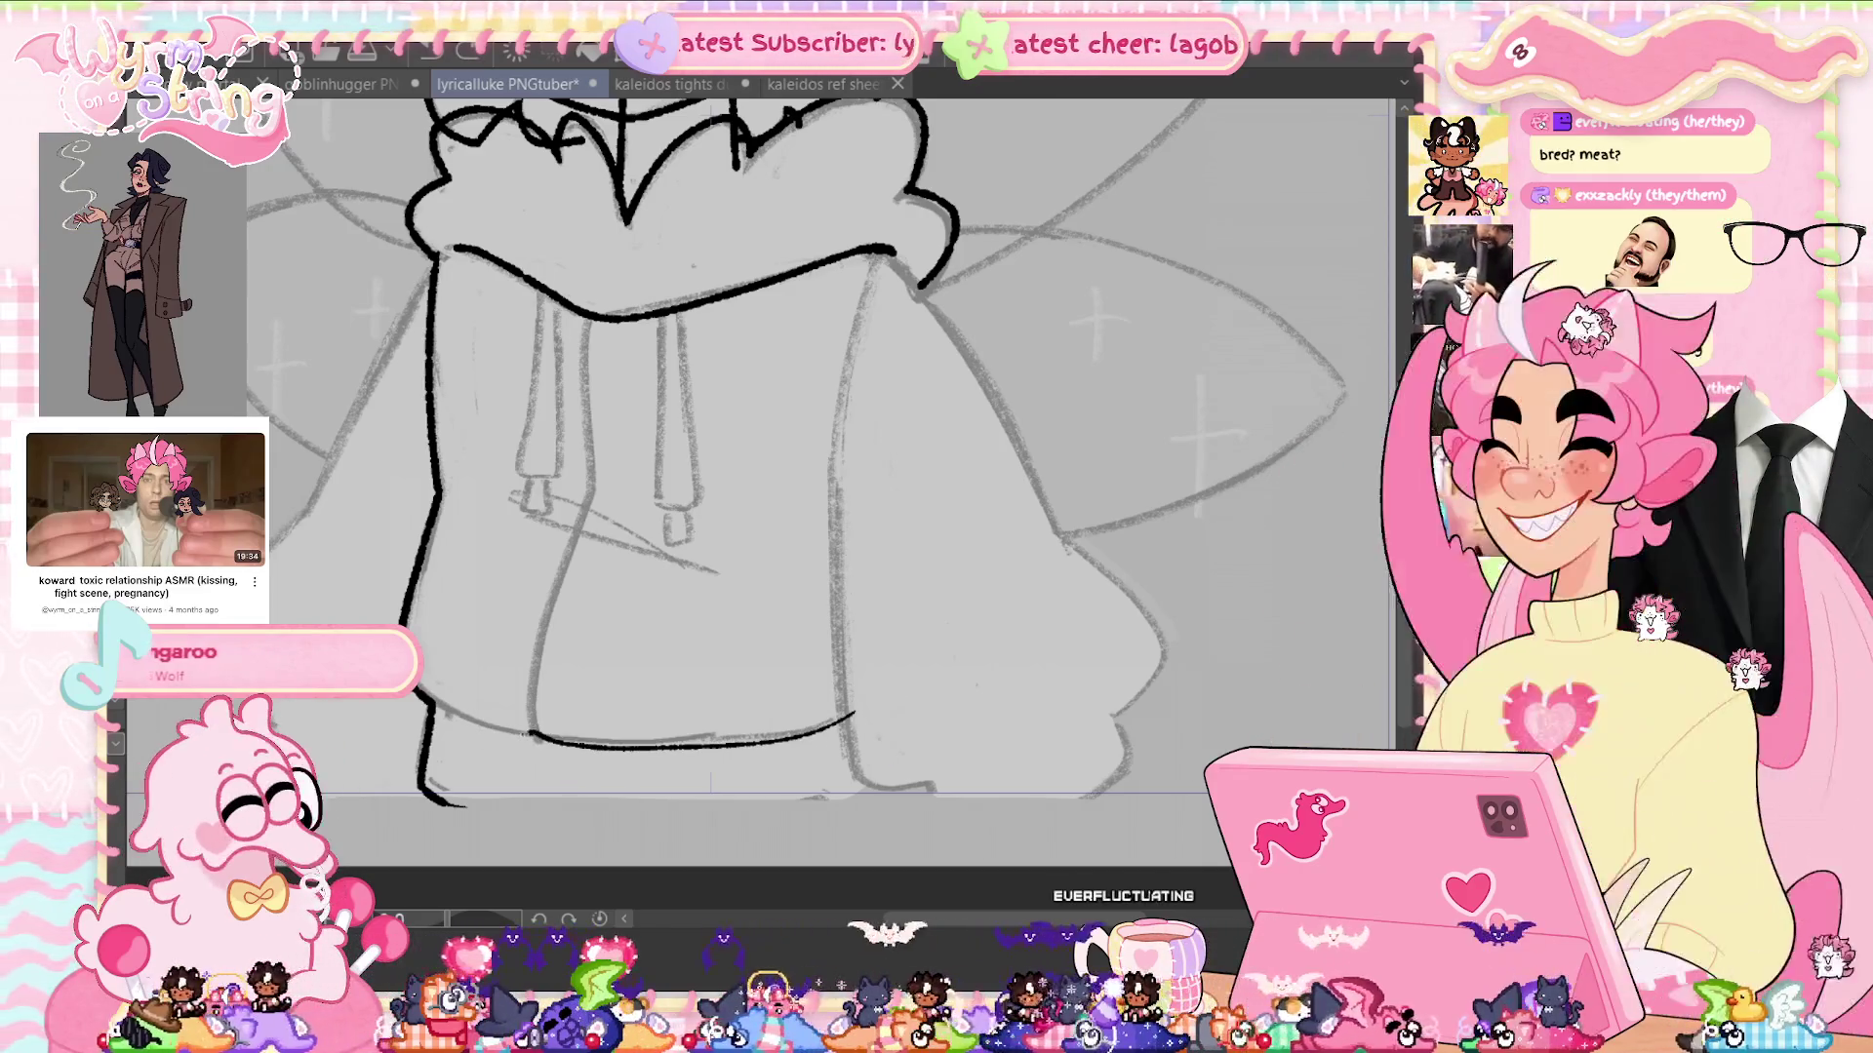
Zoom onto the hoodie and ink its left side outline in bold black down to the hem
mouse_move(489, 686)
mouse_down()
mouse_move(683, 488)
mouse_move(741, 469)
mouse_up()
key(ctrl+plus)
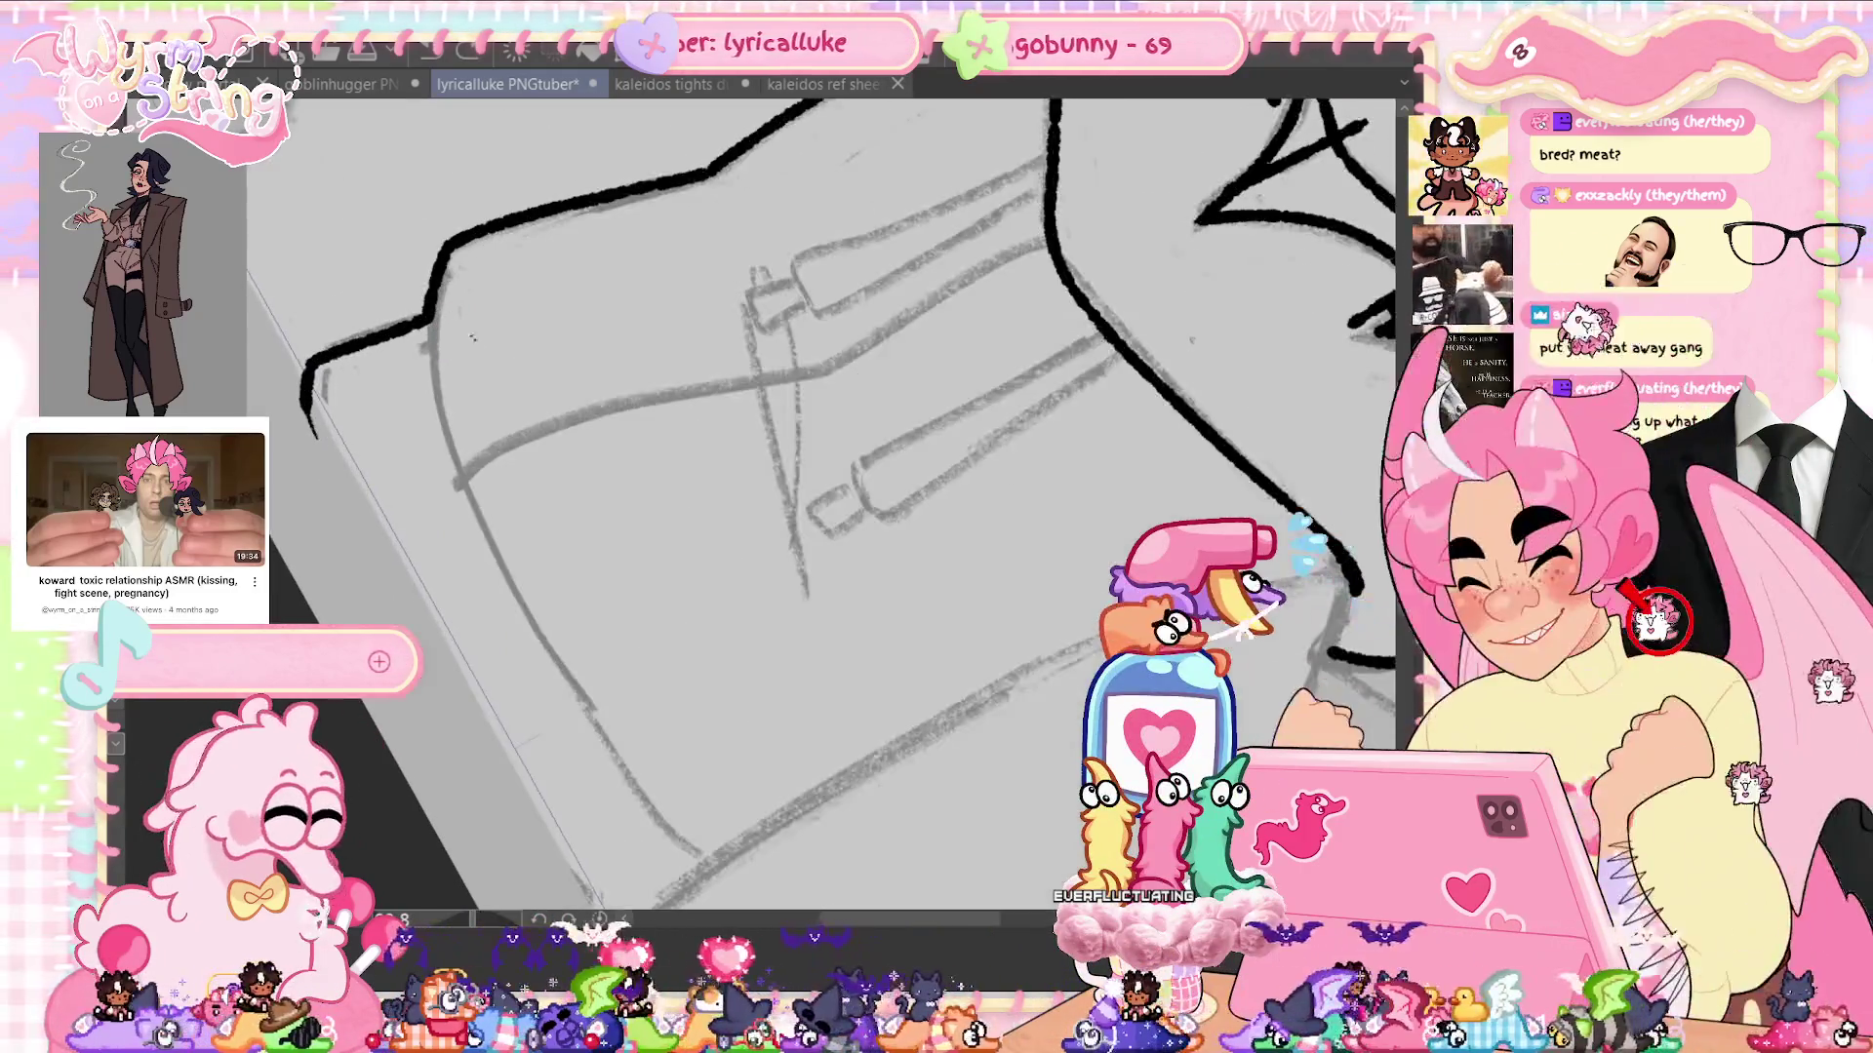
mouse_move(432, 304)
mouse_down()
mouse_move(458, 478)
mouse_move(532, 634)
mouse_up()
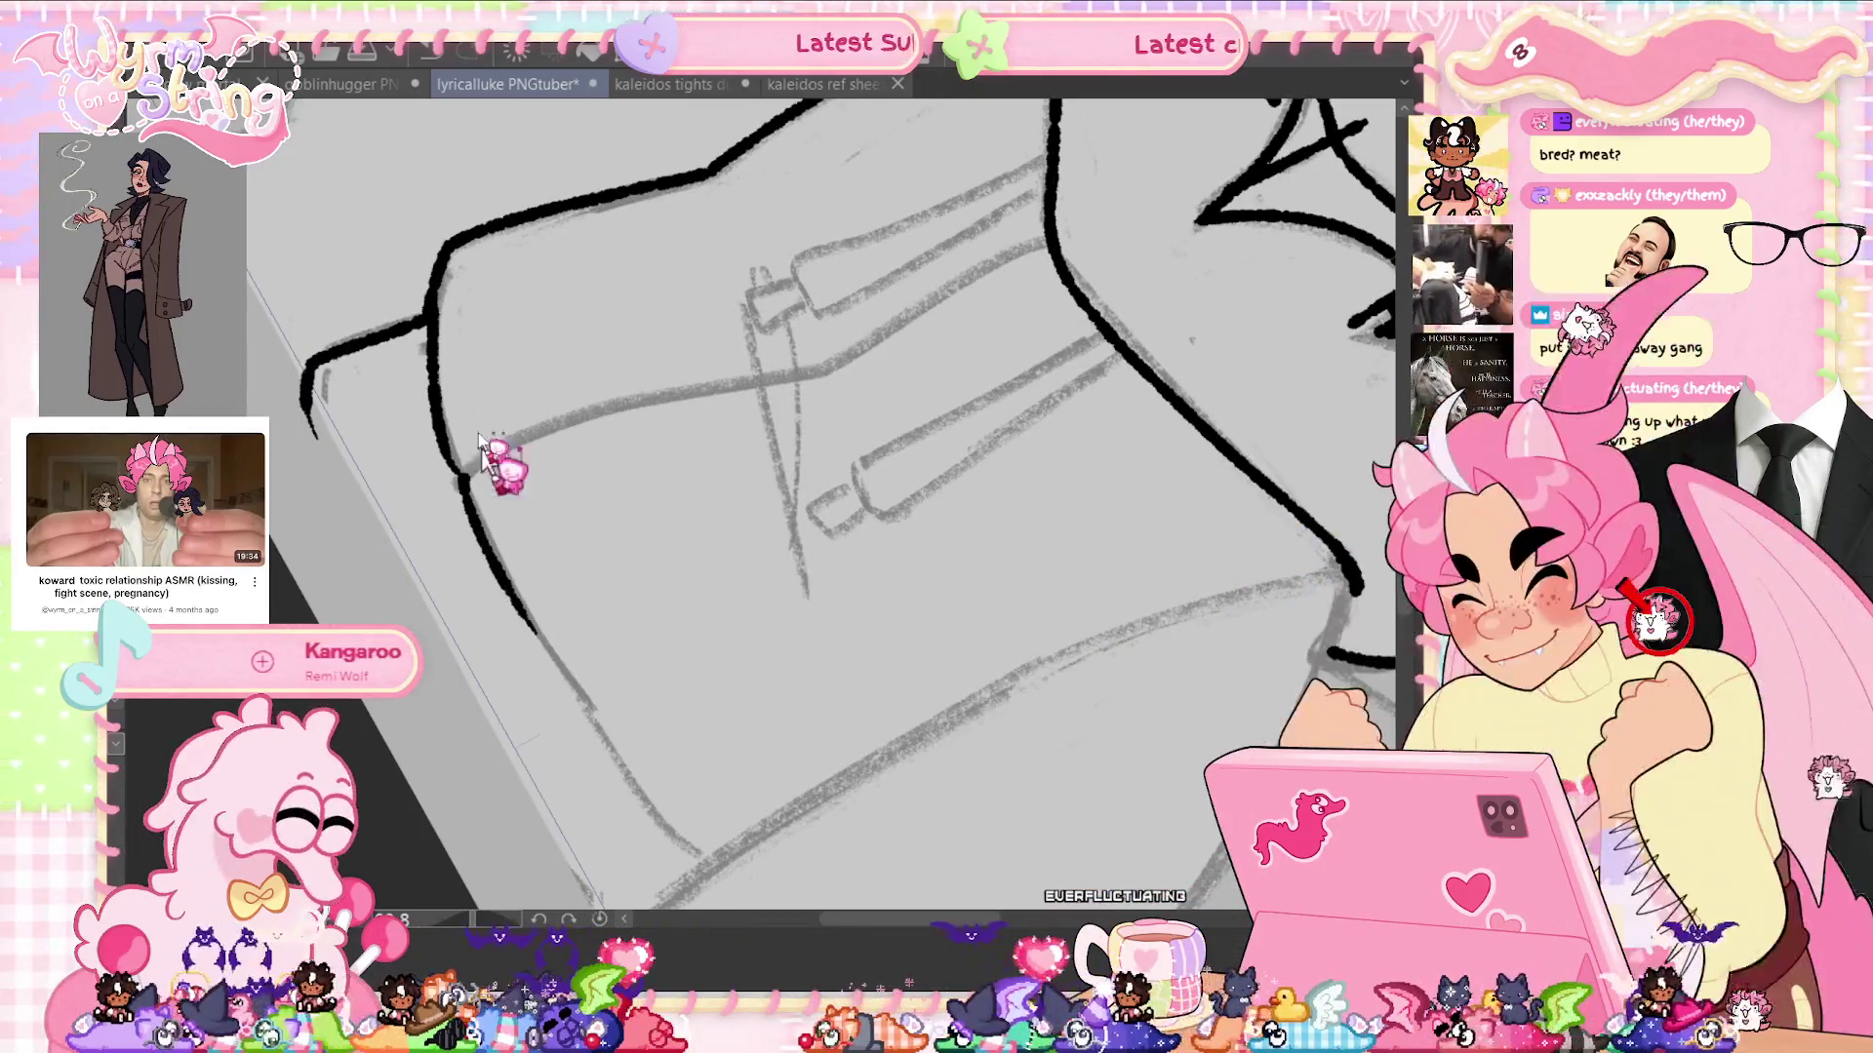
key(ctrl+z)
key(ctrl+z)
drag(434, 293, 447, 451)
drag(457, 471, 570, 697)
drag(668, 824, 758, 887)
key(ctrl+z)
mouse_move(457, 471)
mouse_down()
mouse_move(615, 780)
mouse_move(765, 889)
mouse_up()
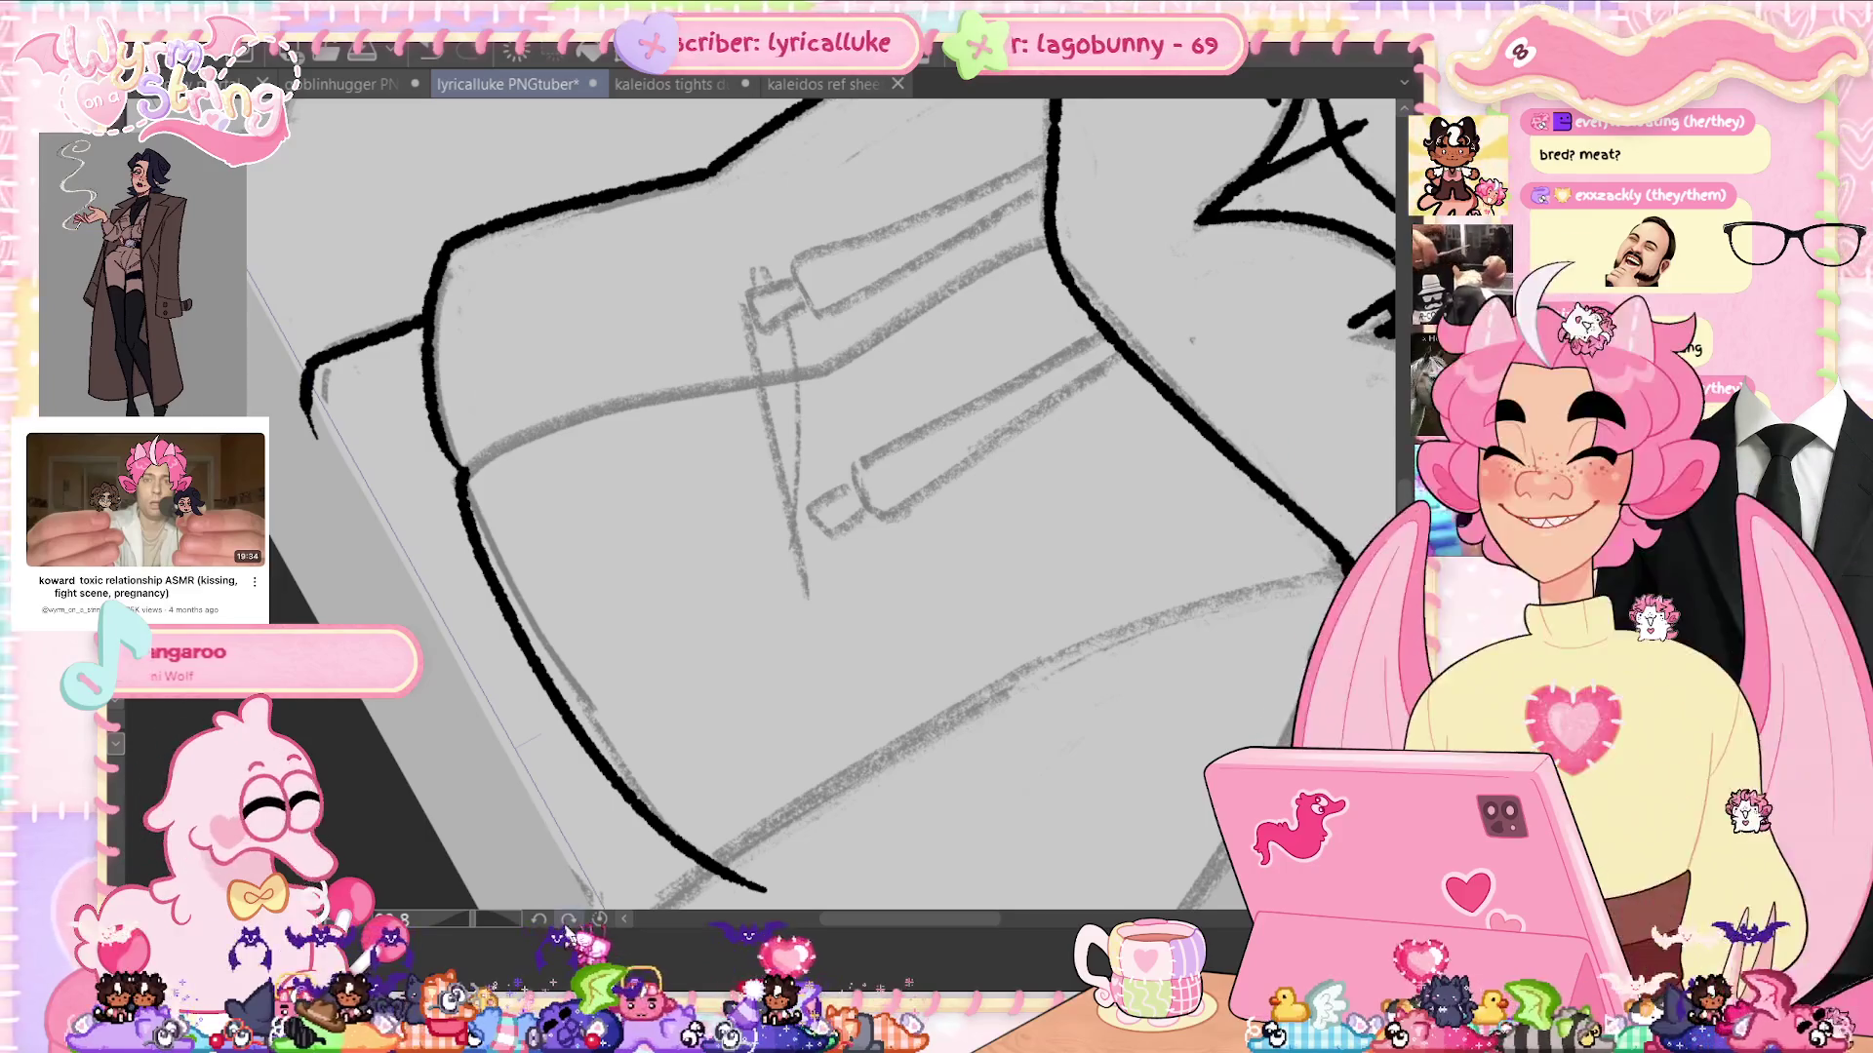
Reset the view upright and ink the hoodie's centre seam from collar to hem
key(asciicircum)
click(597, 922)
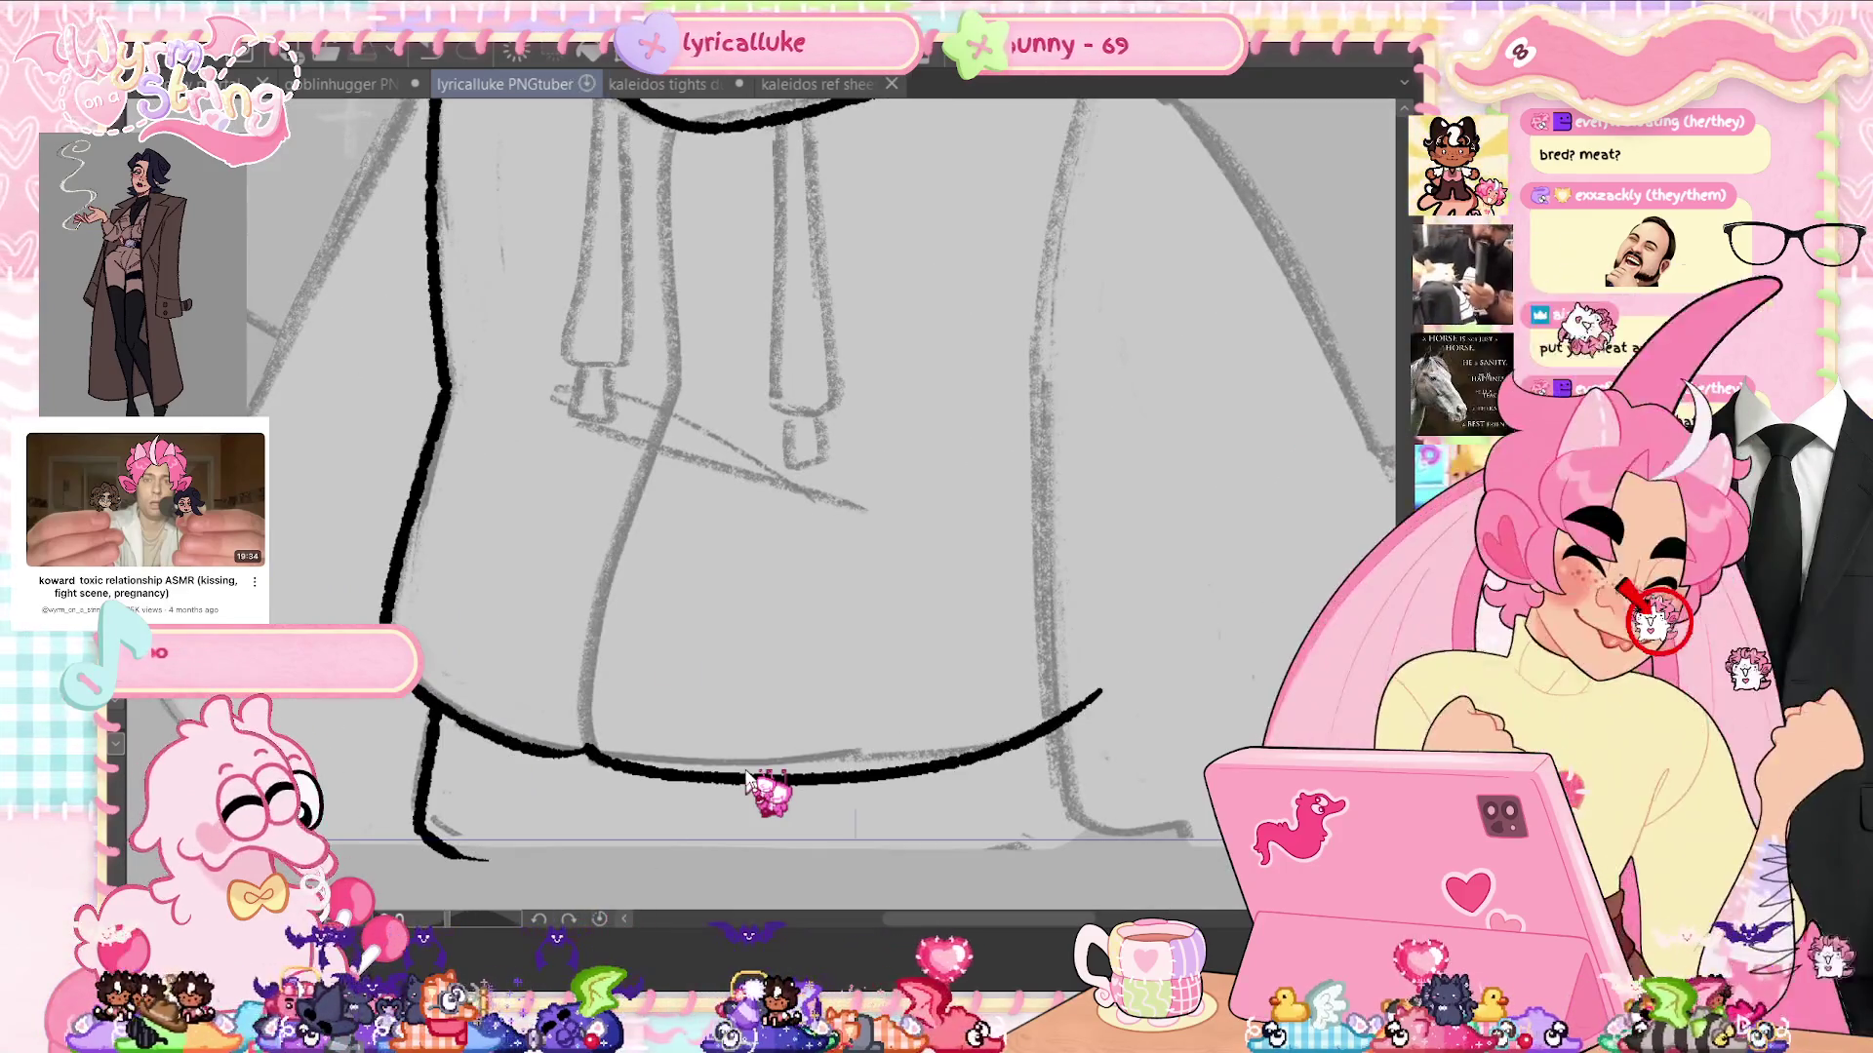
mouse_move(673, 131)
mouse_down()
mouse_move(671, 349)
mouse_move(586, 756)
mouse_up()
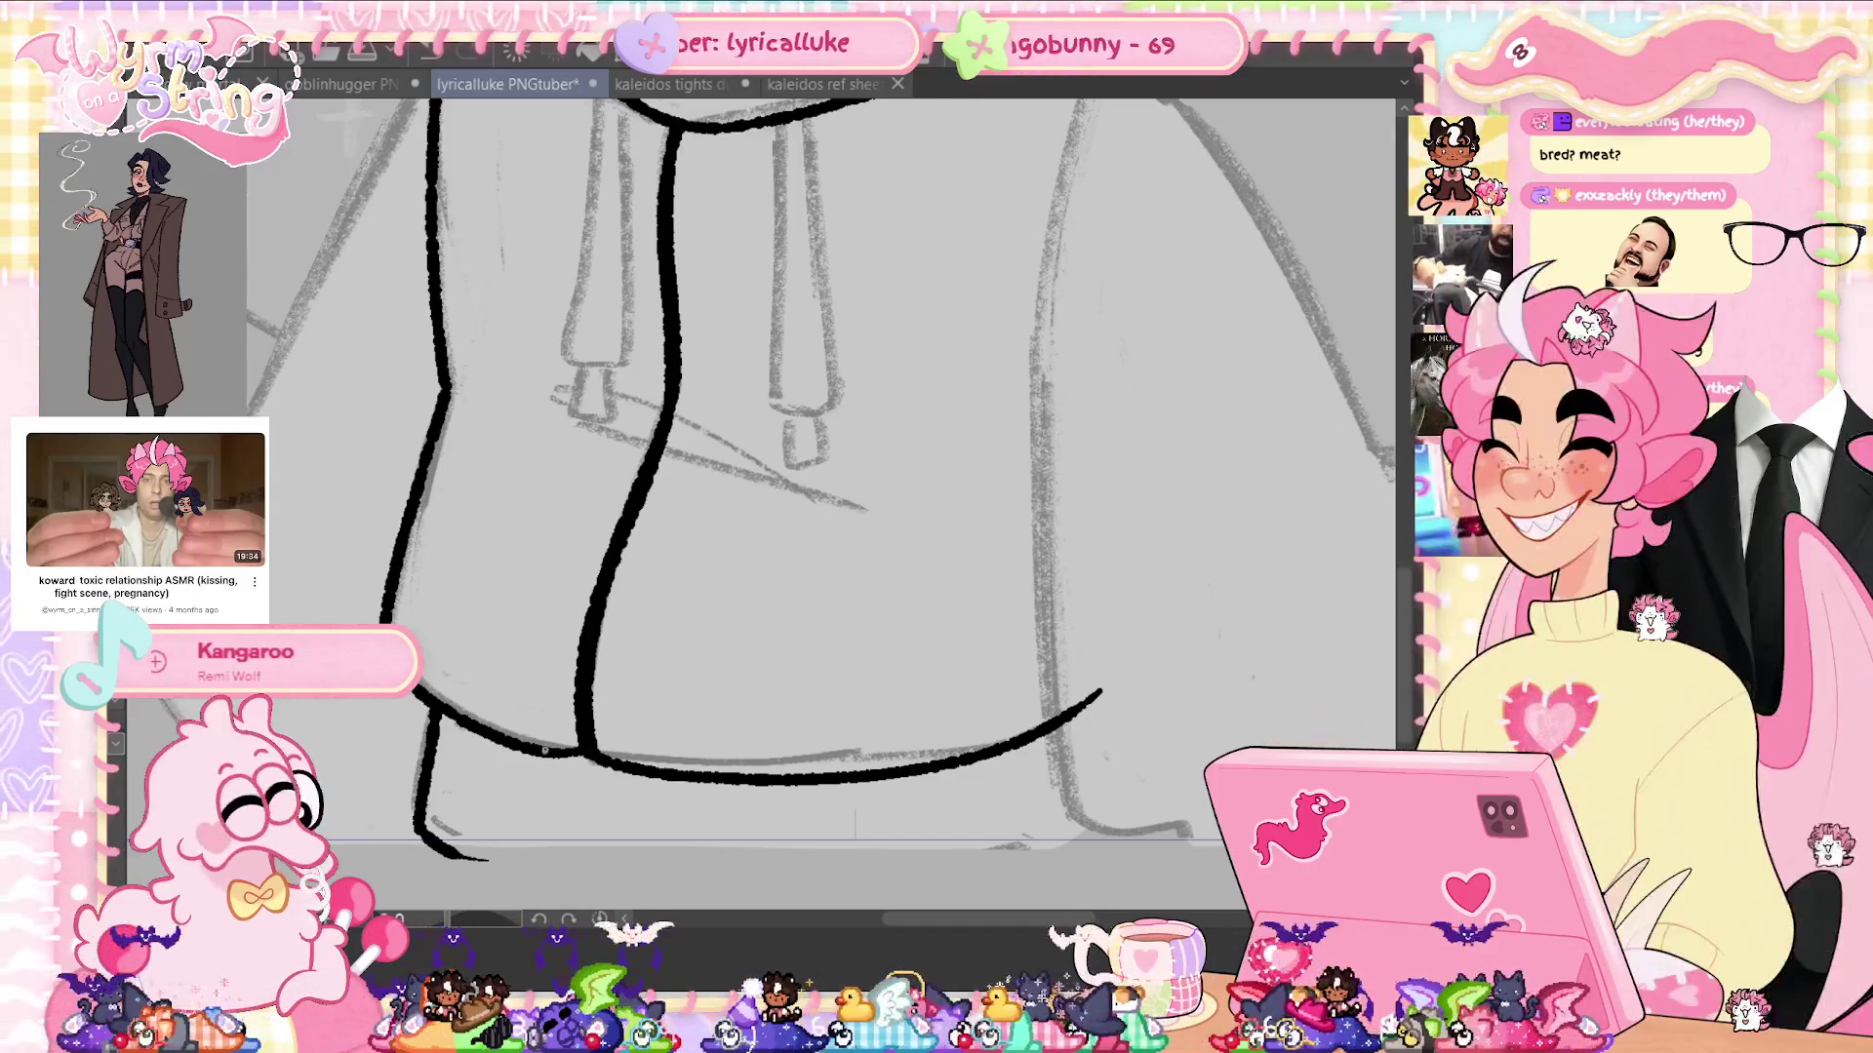
scroll(690, 524, up, 3)
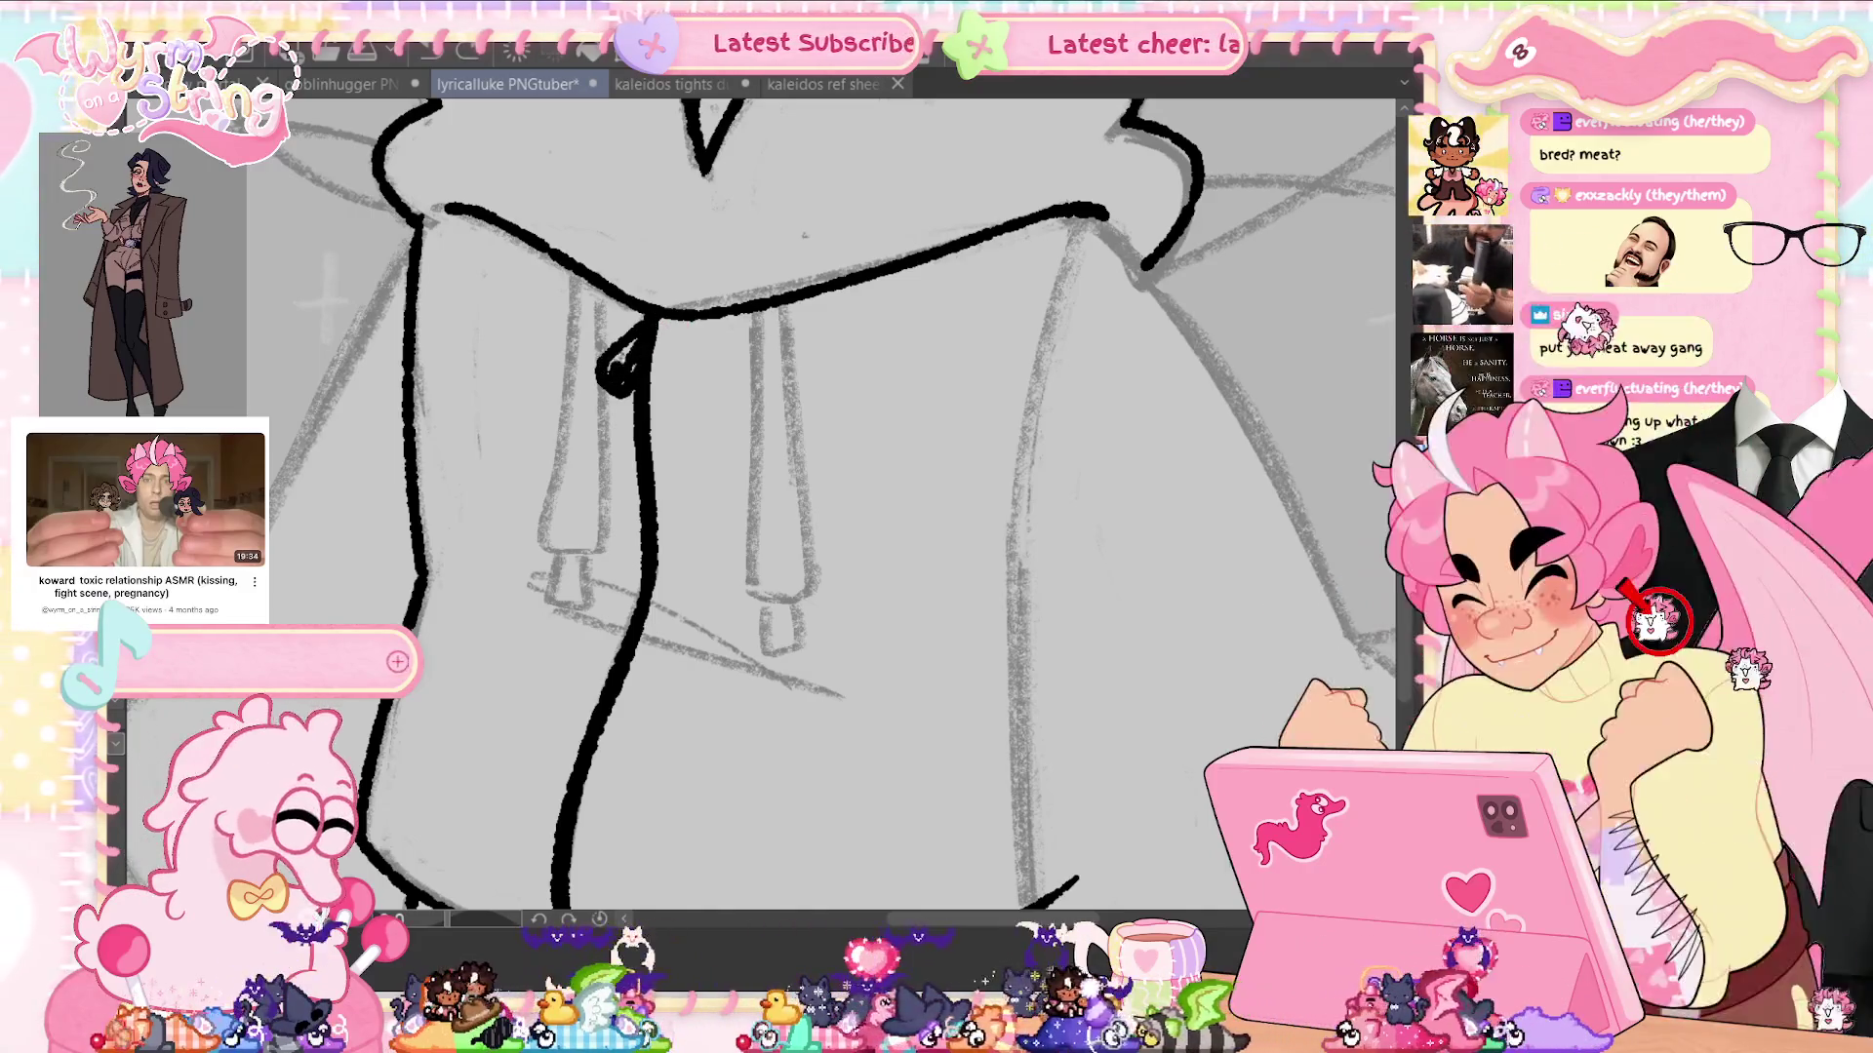
Draw the small eyelet at the top of the centre seam, undoing failed loops, and save
click(619, 359)
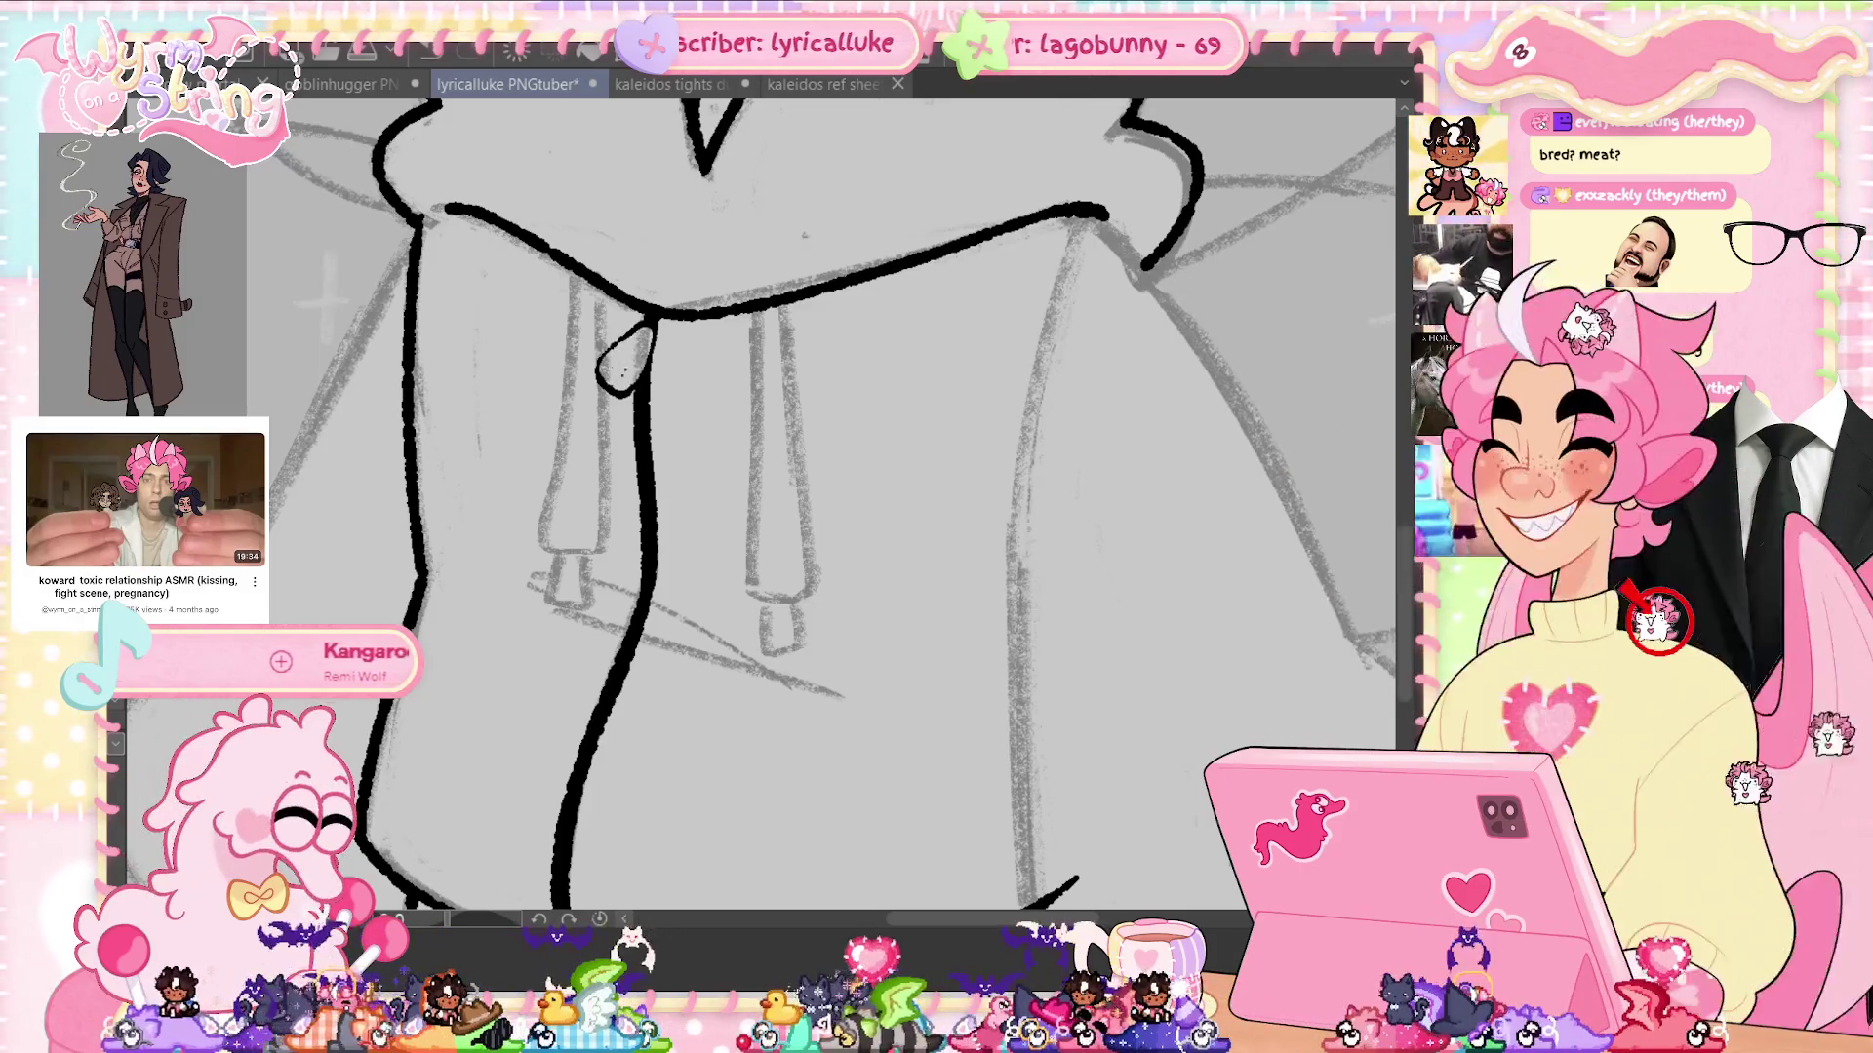
click(620, 342)
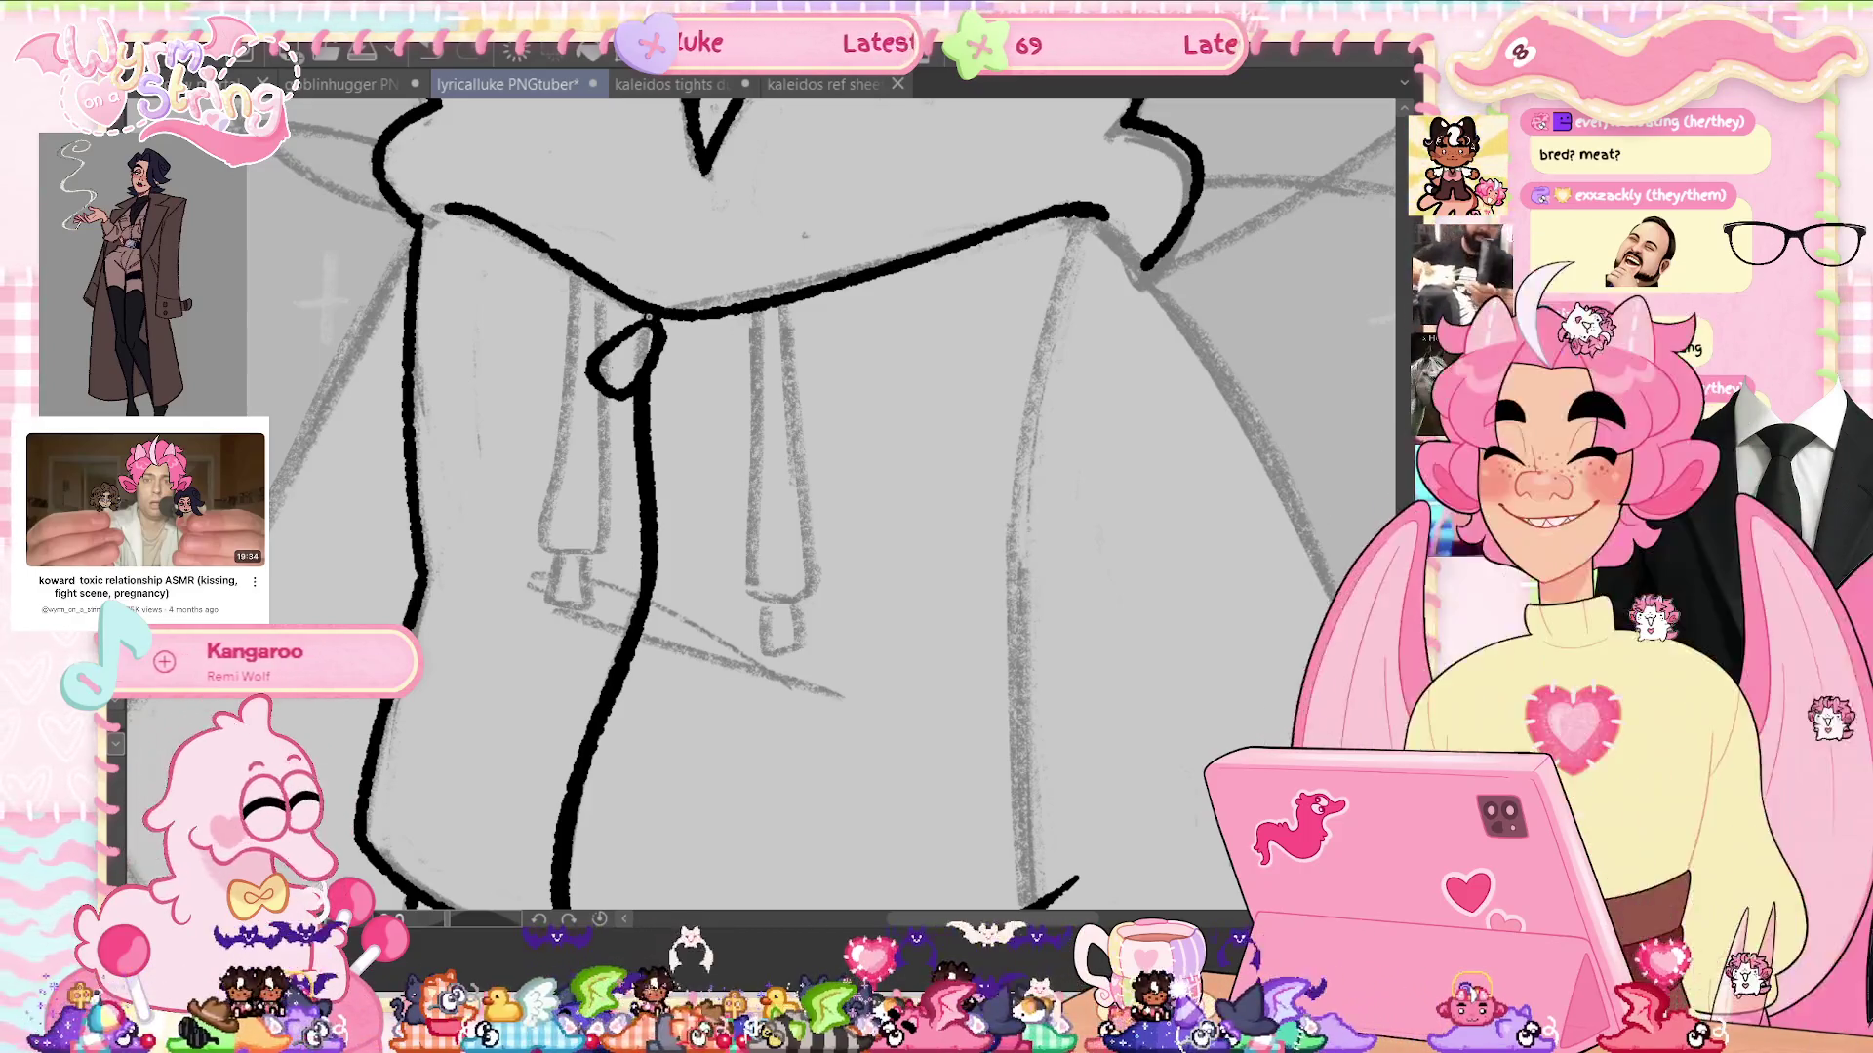
key(ctrl+z)
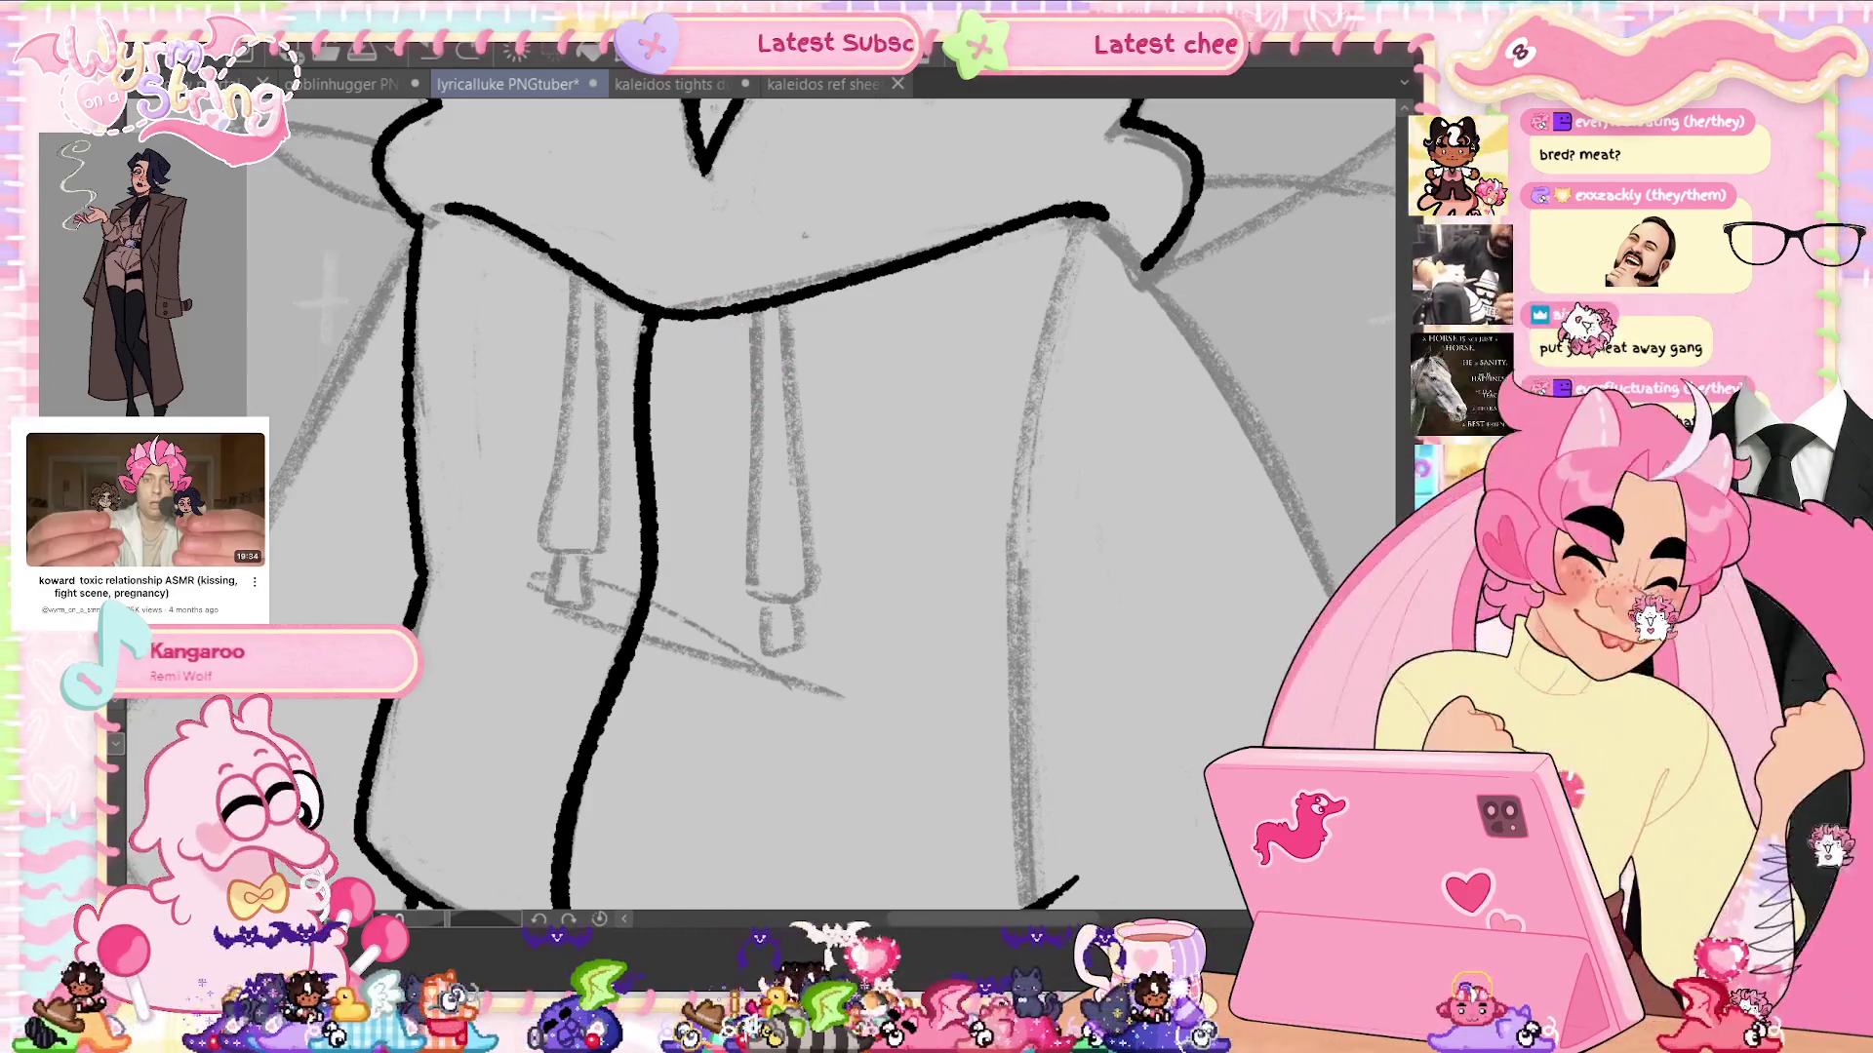
key(ctrl+z)
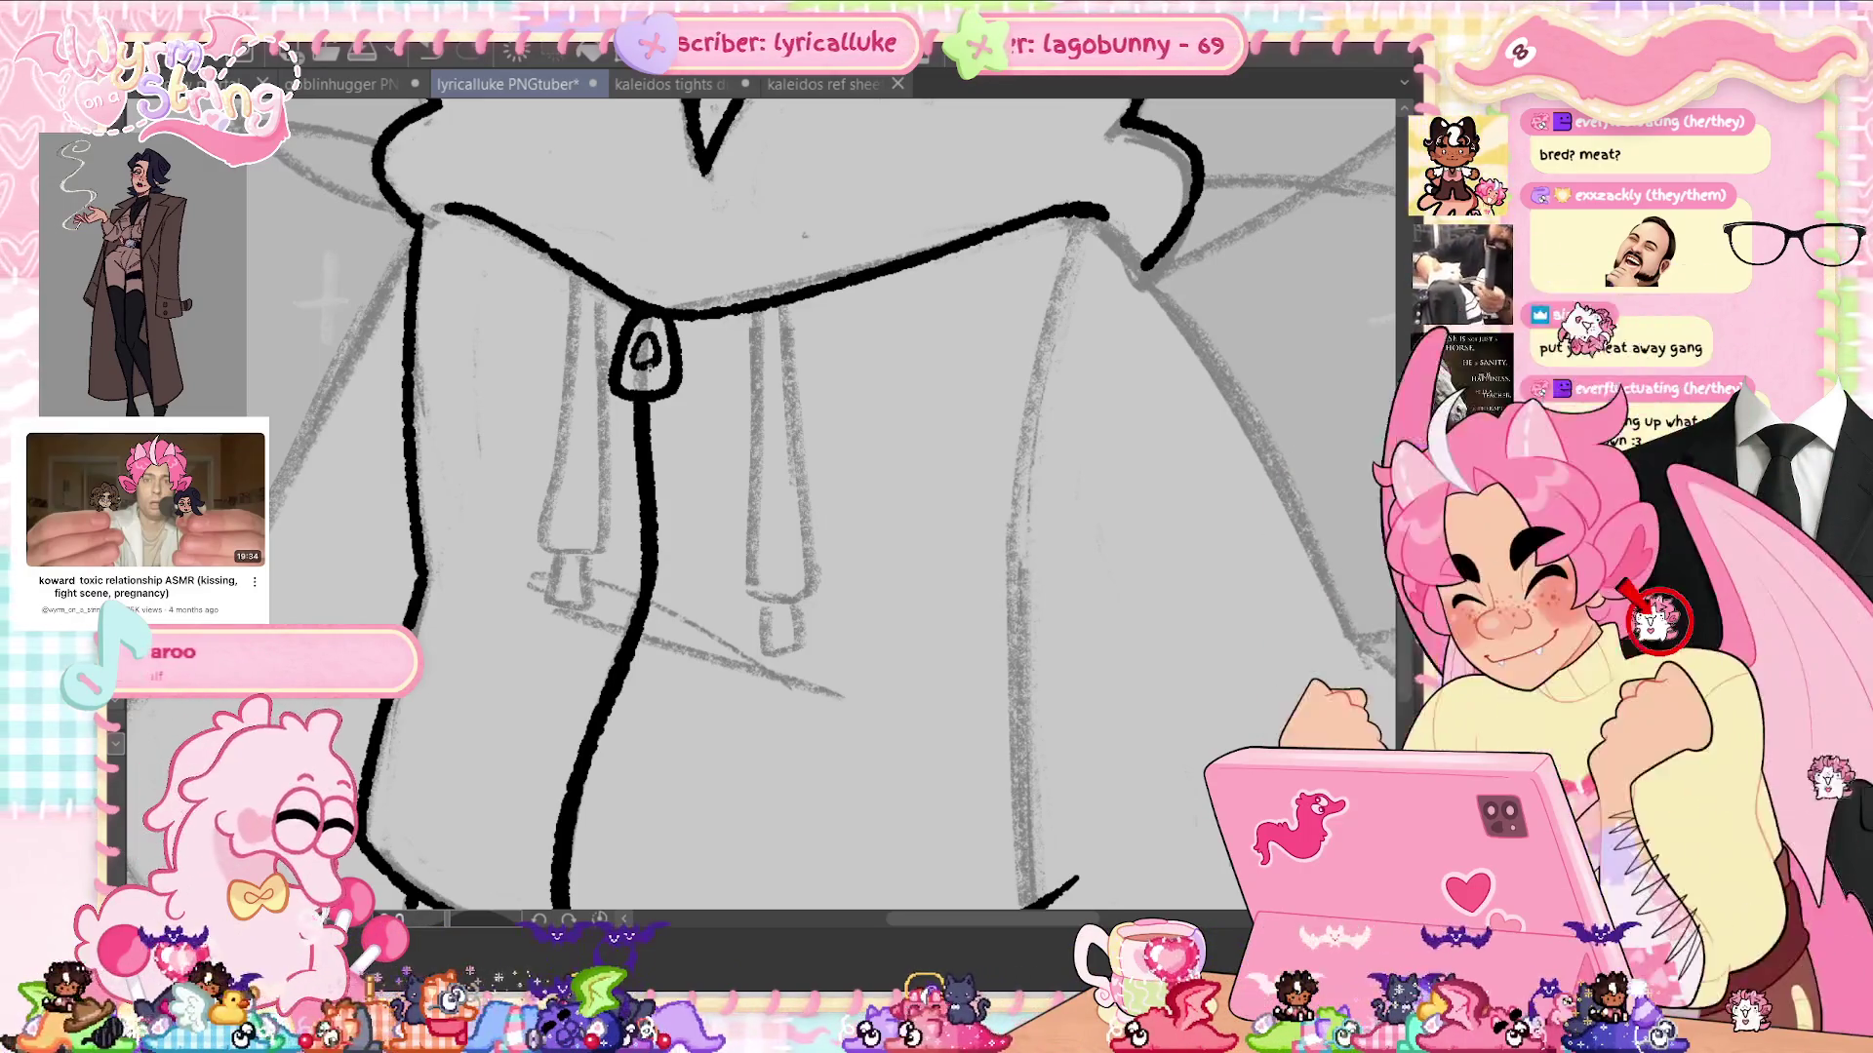
key(ctrl+s)
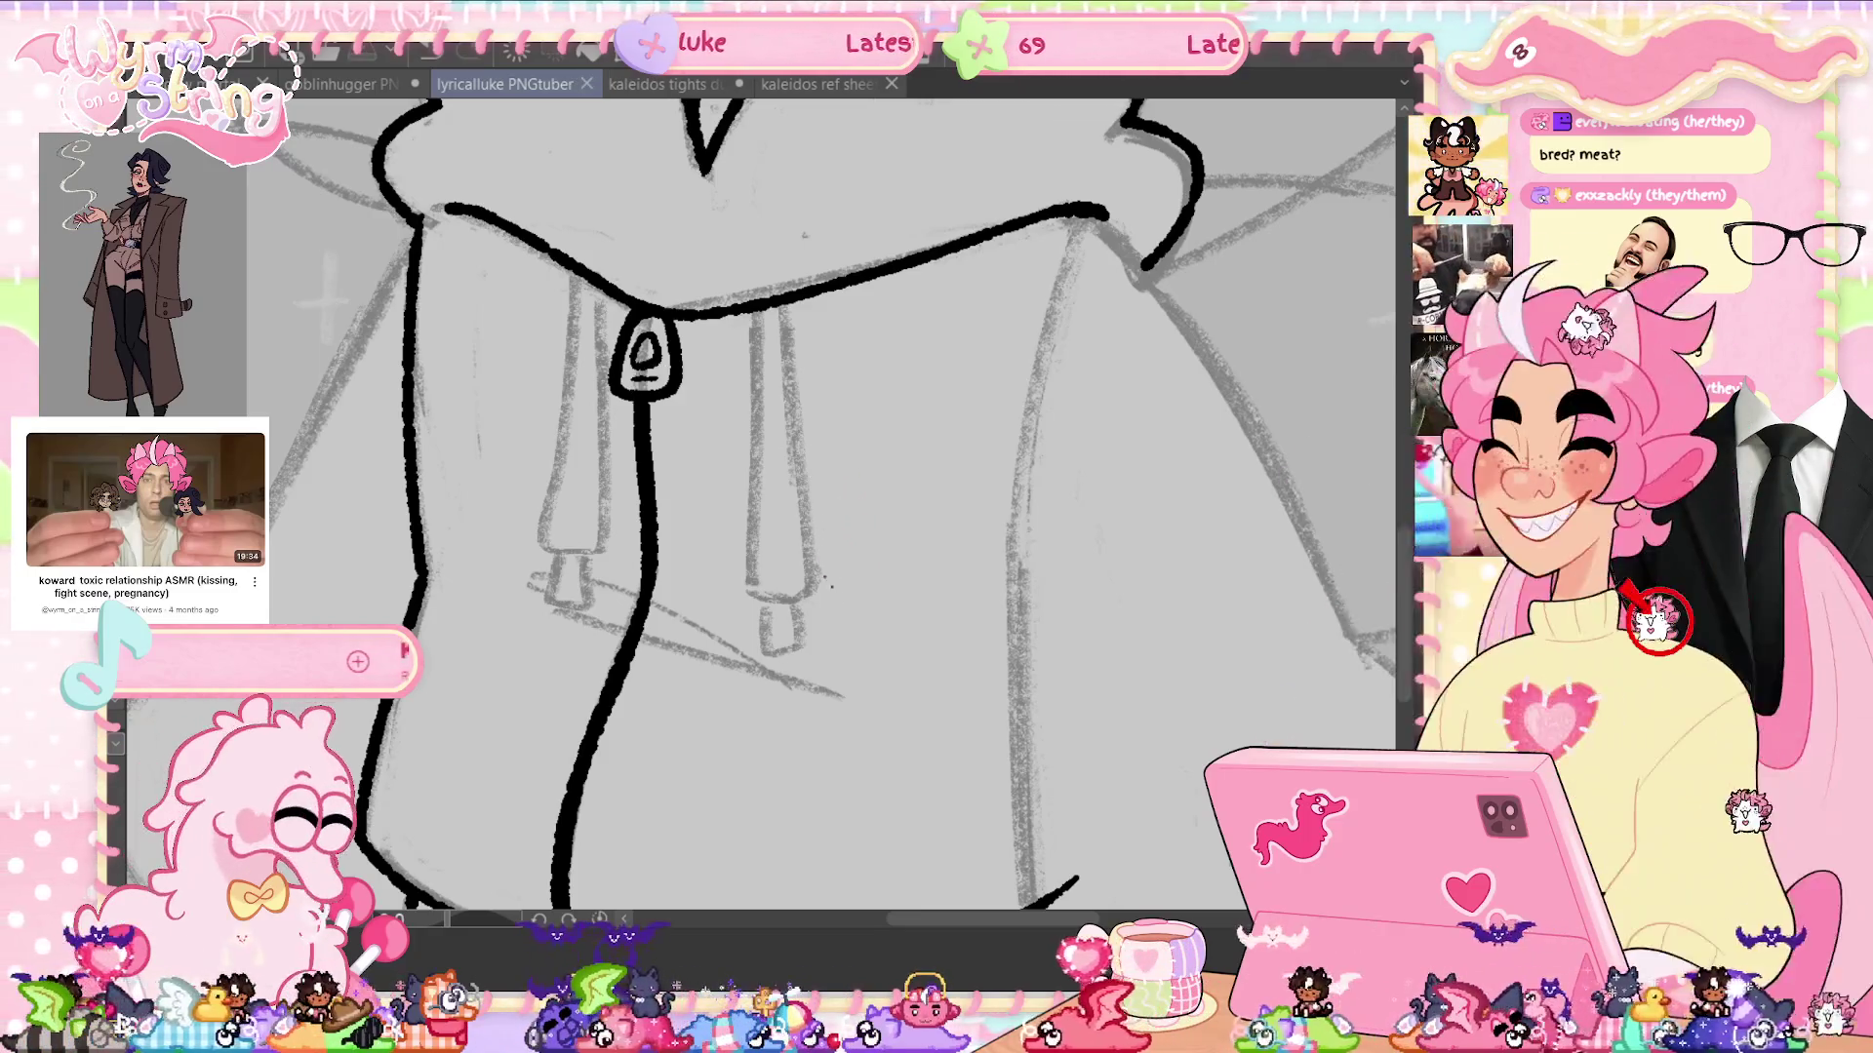
Ink the right and left drawstrings in bold black with their tips closed off
scroll(761, 488, down, 1)
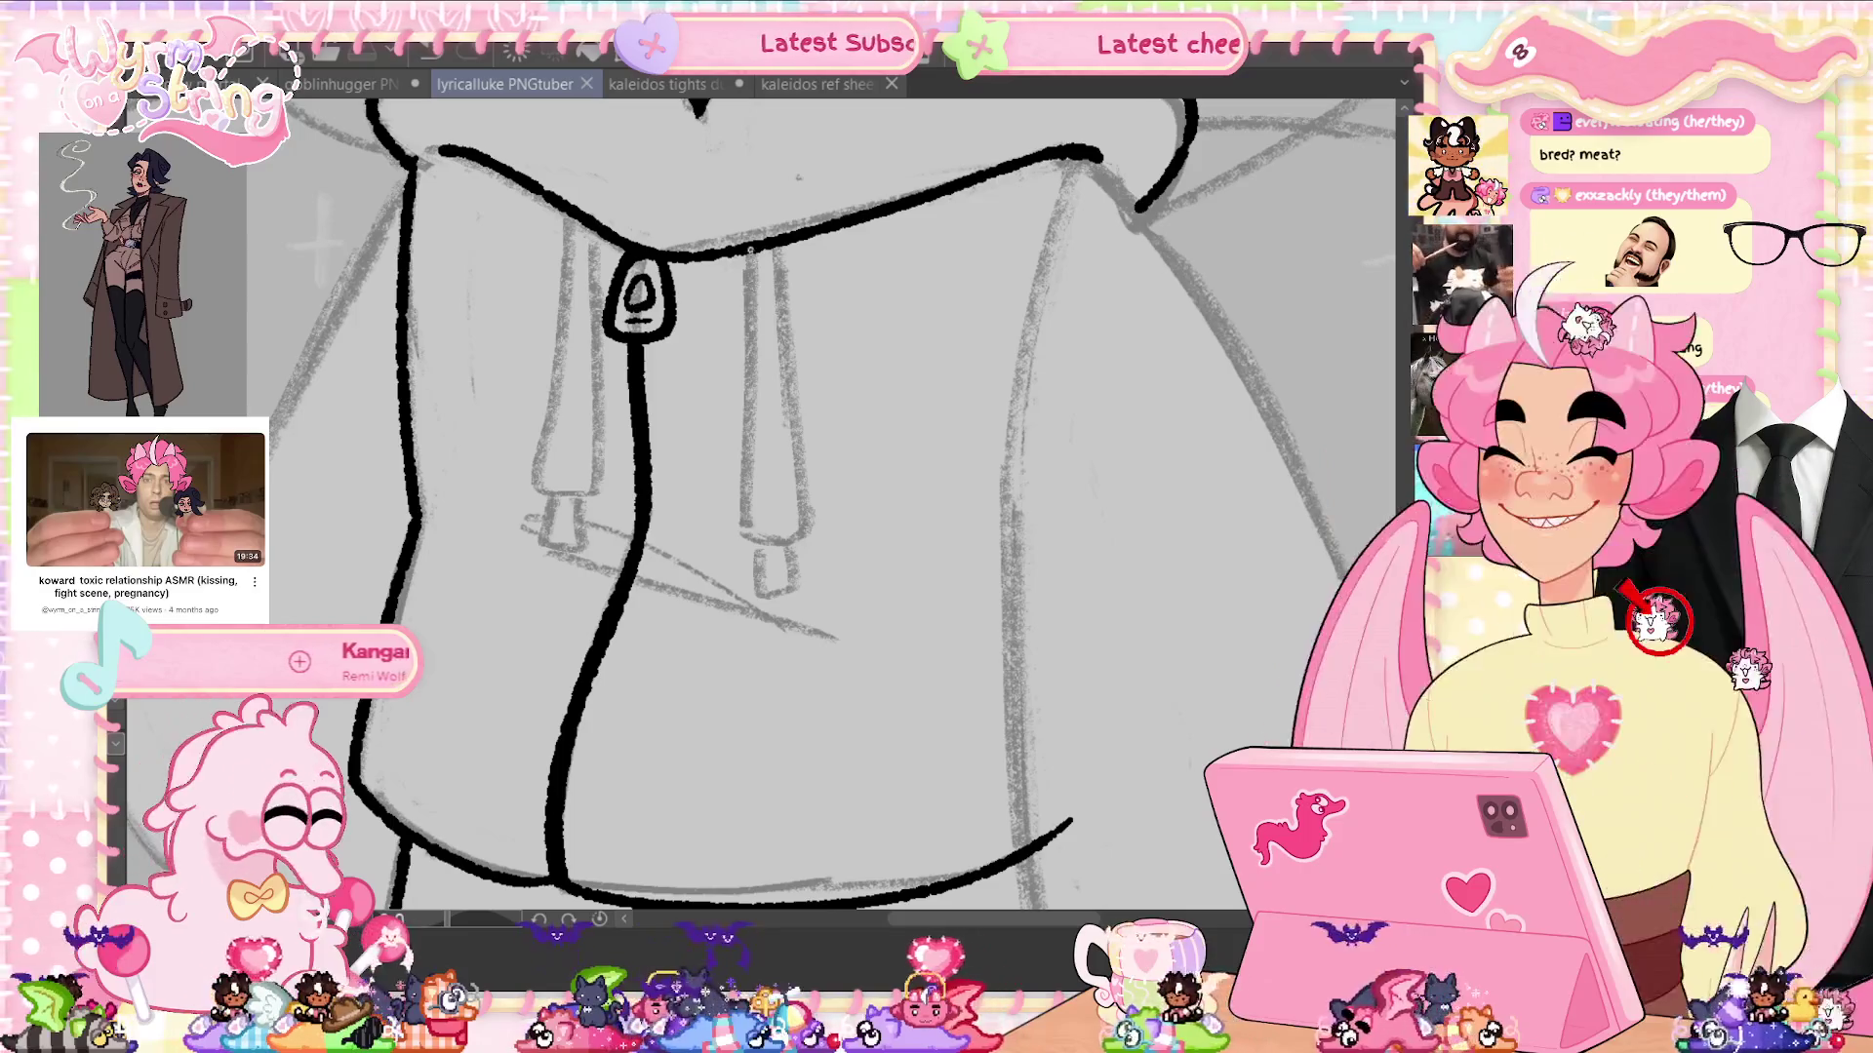
drag(751, 249, 745, 452)
drag(786, 545, 809, 526)
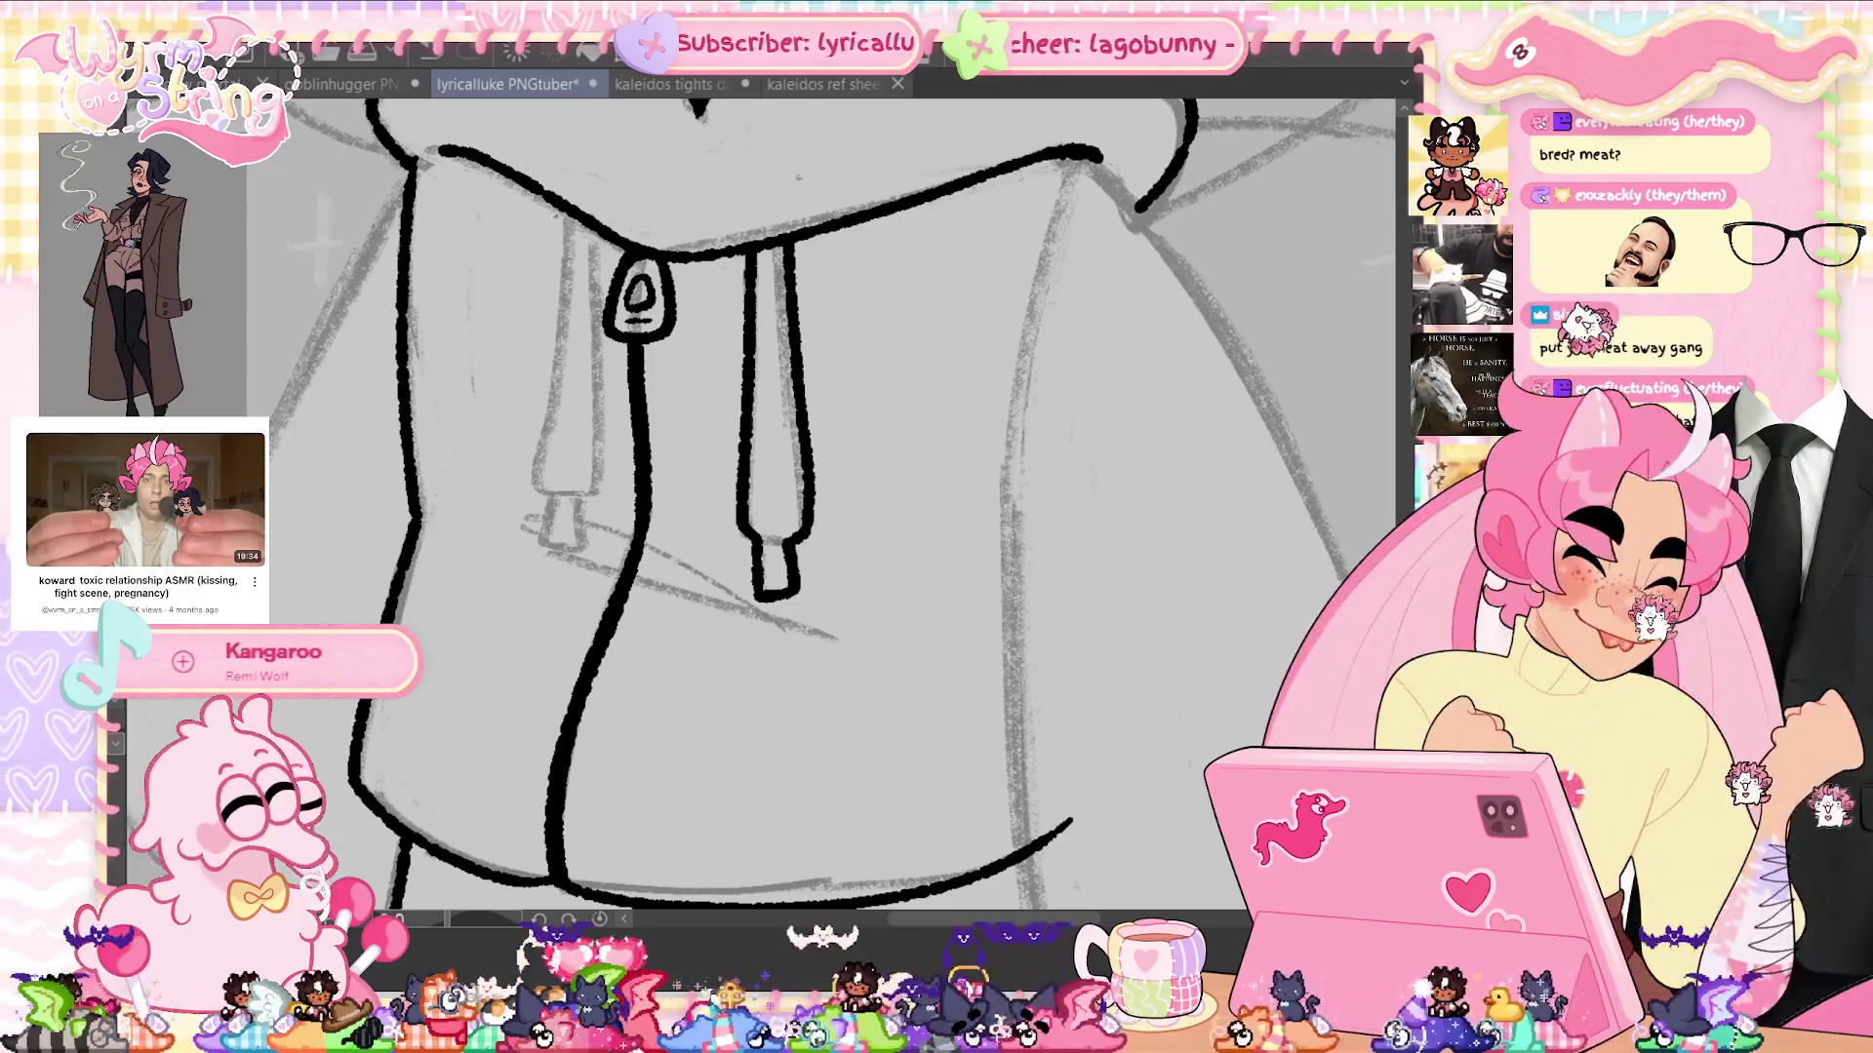
drag(562, 255, 537, 478)
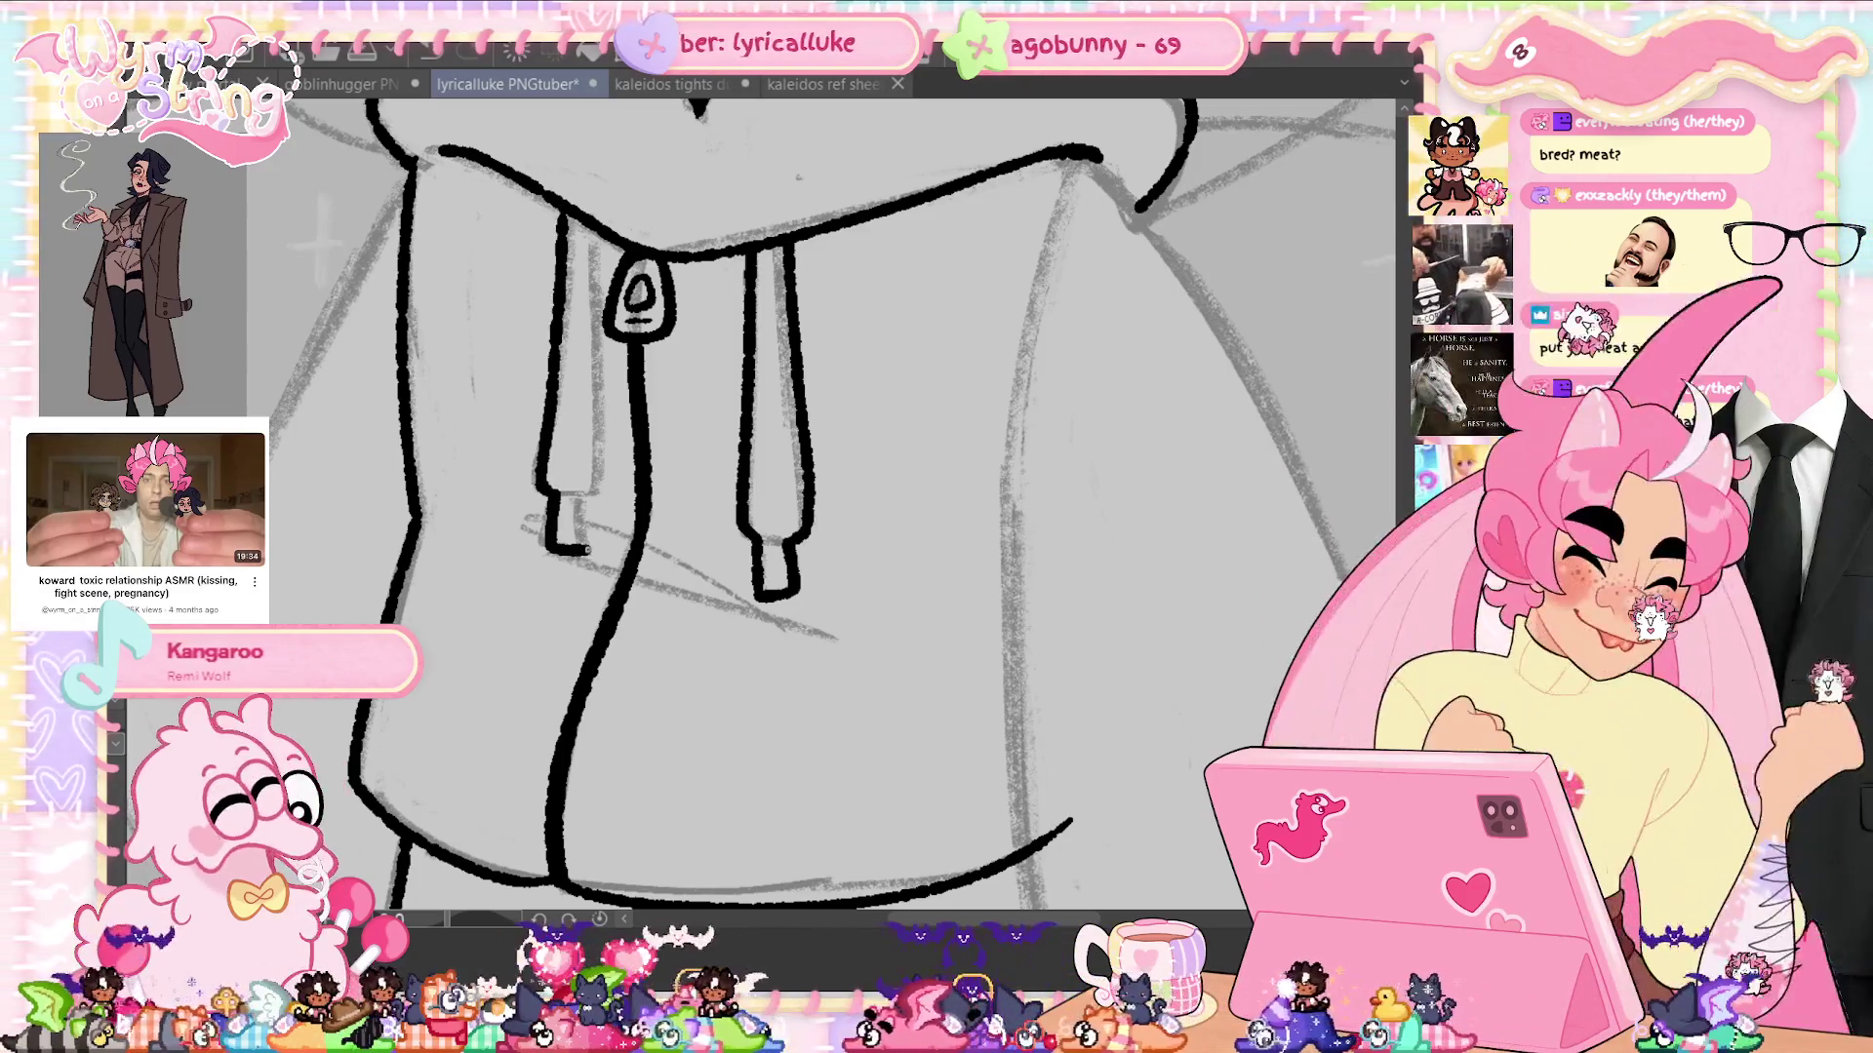
drag(586, 549, 586, 493)
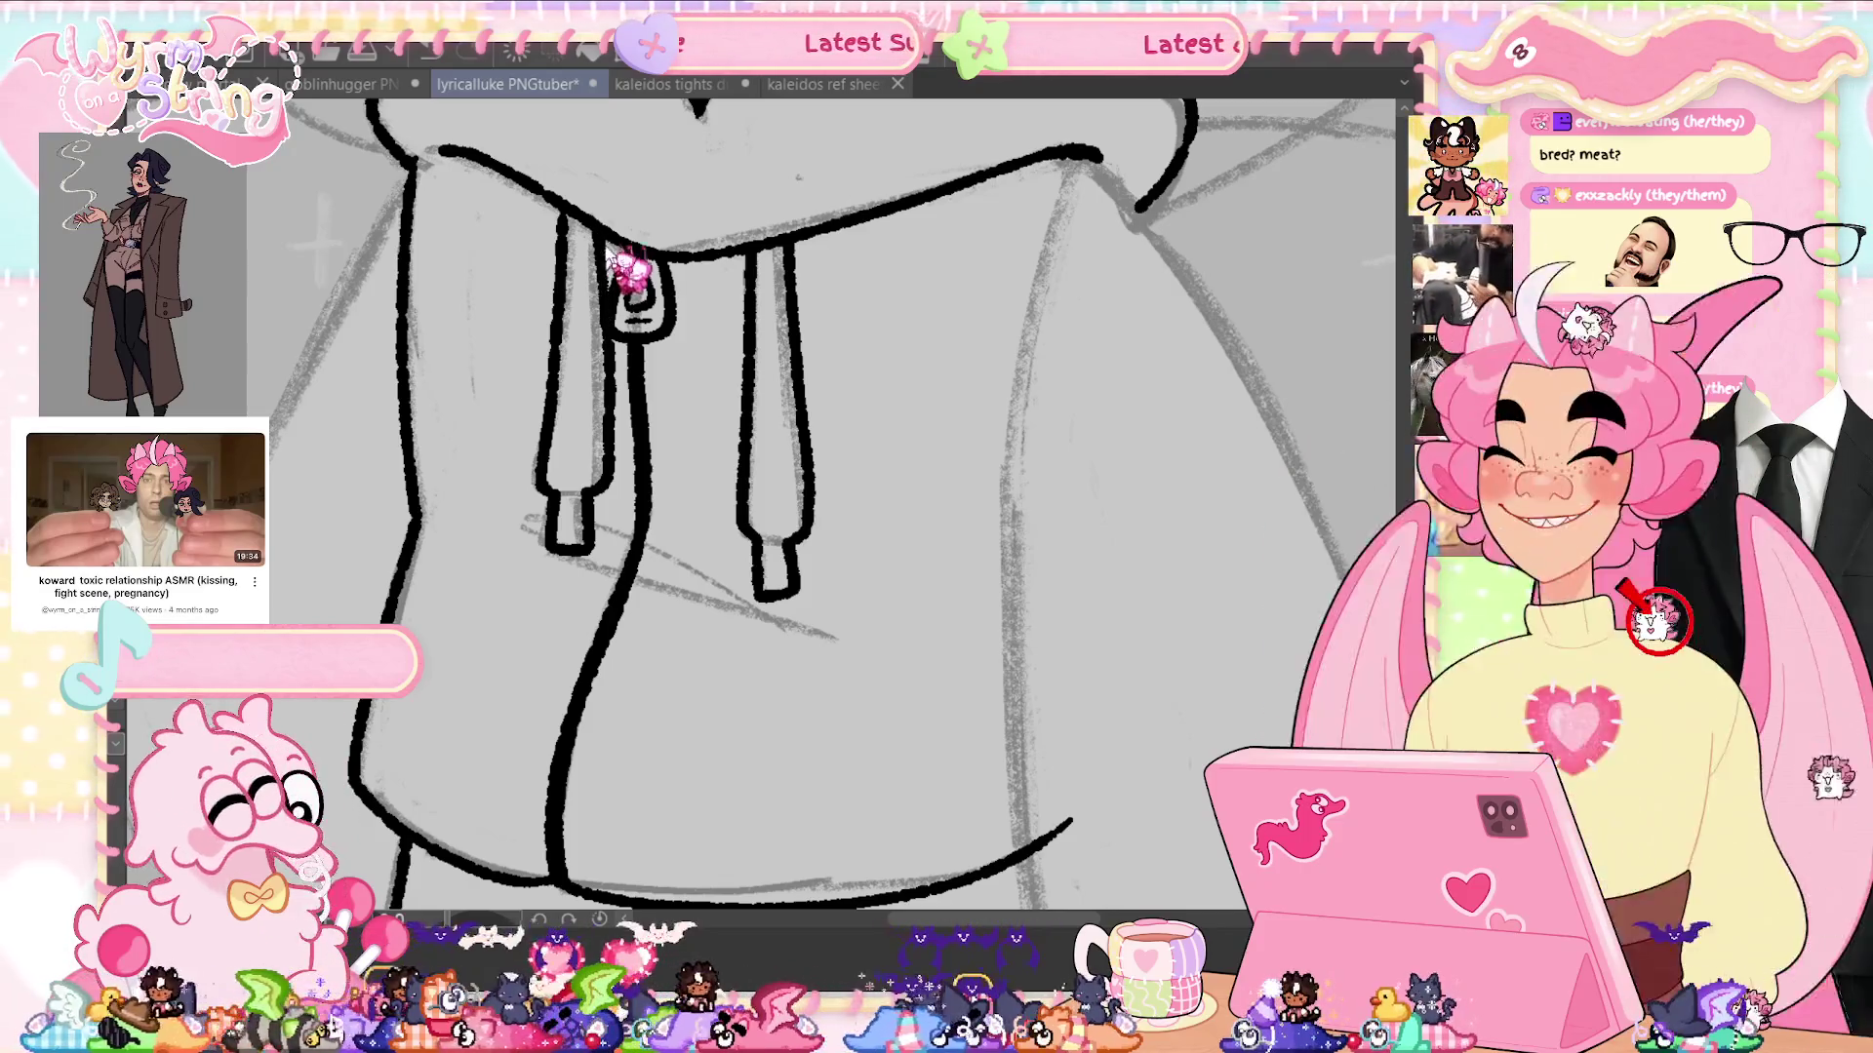
Touch up the eyelet's left edge and the drawstring tips, saving along the way
drag(605, 242, 607, 308)
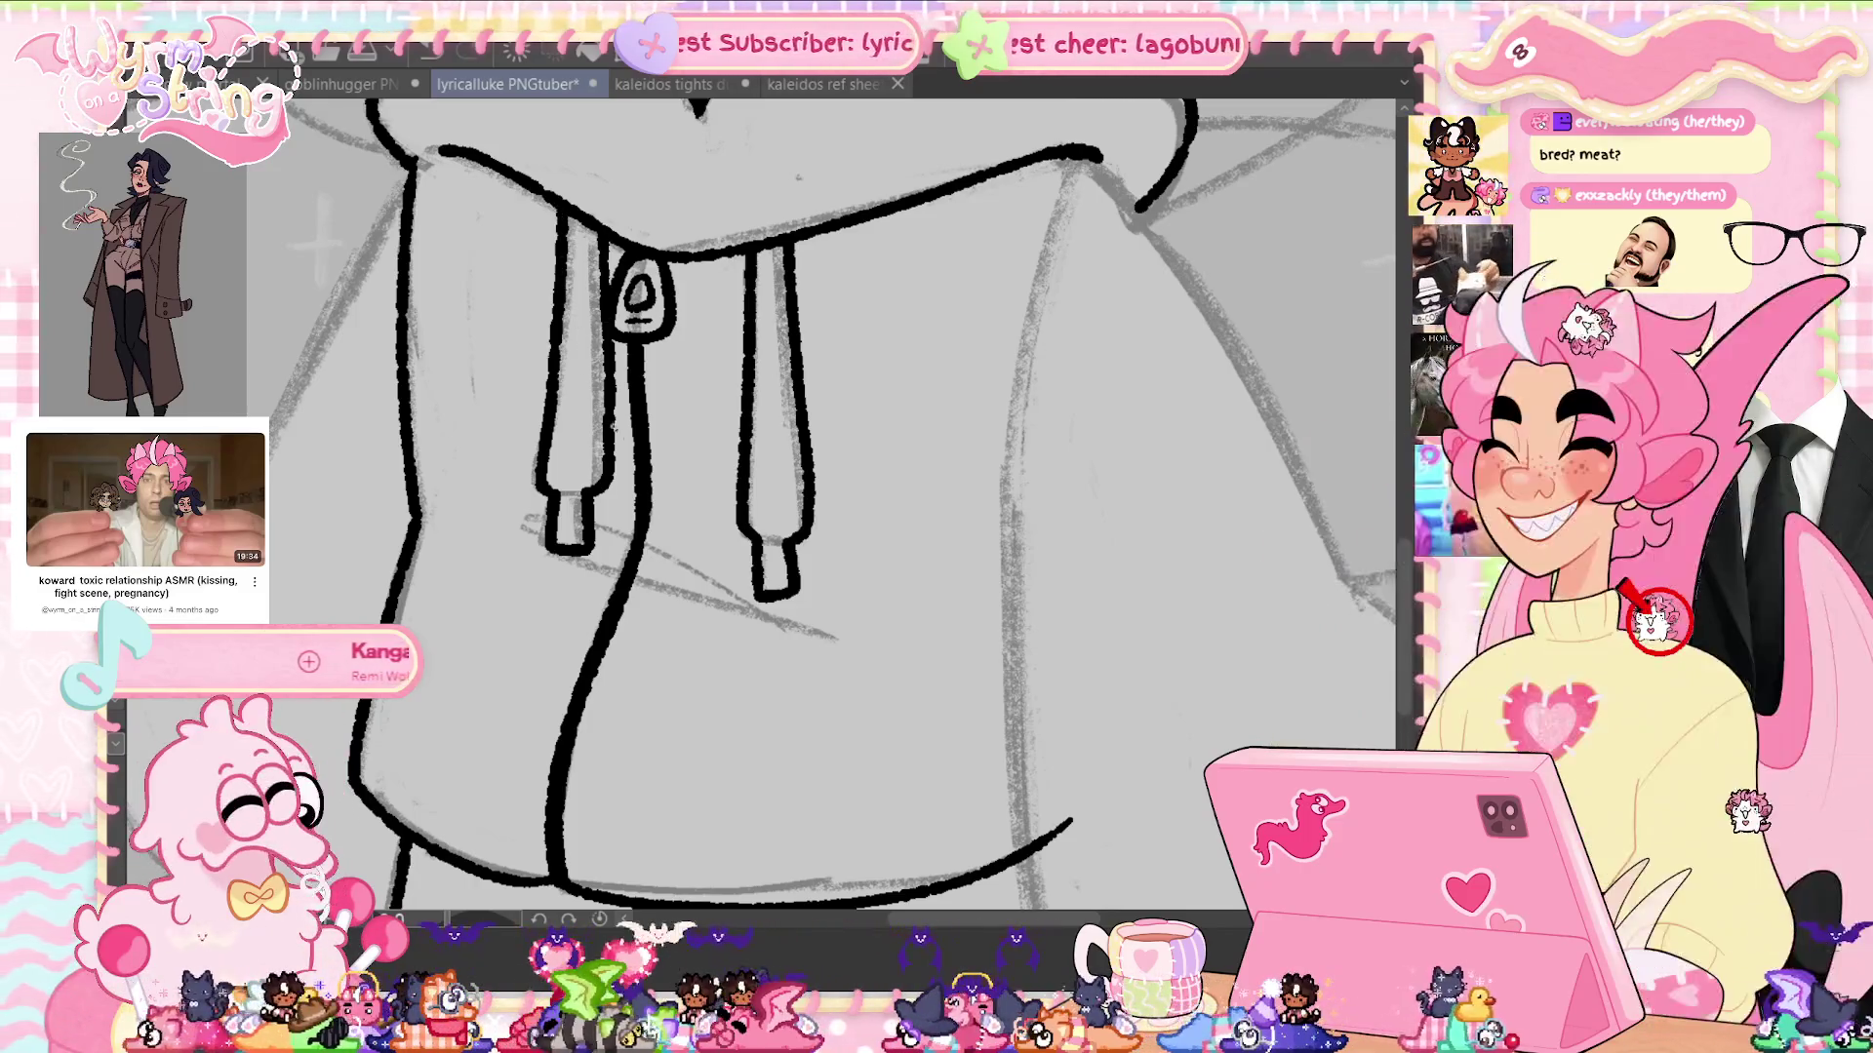
key(ctrl+s)
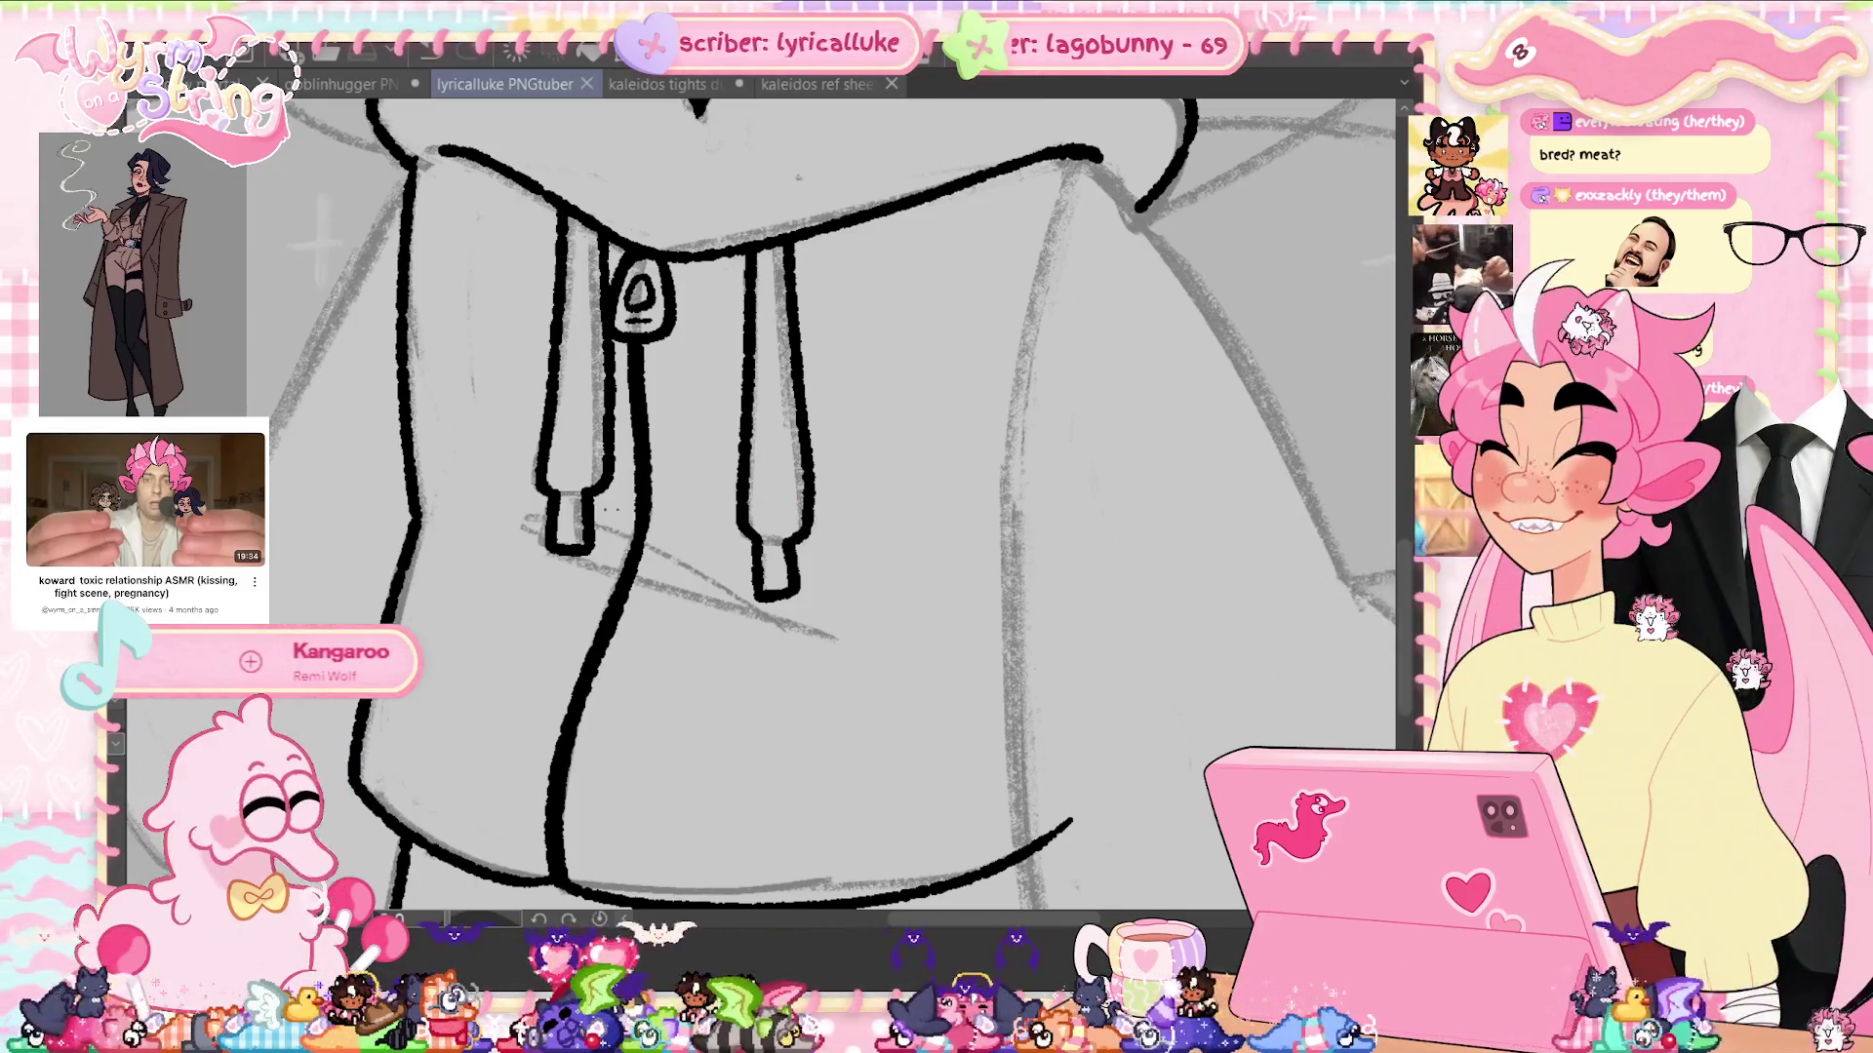
drag(547, 491, 579, 493)
drag(763, 539, 784, 543)
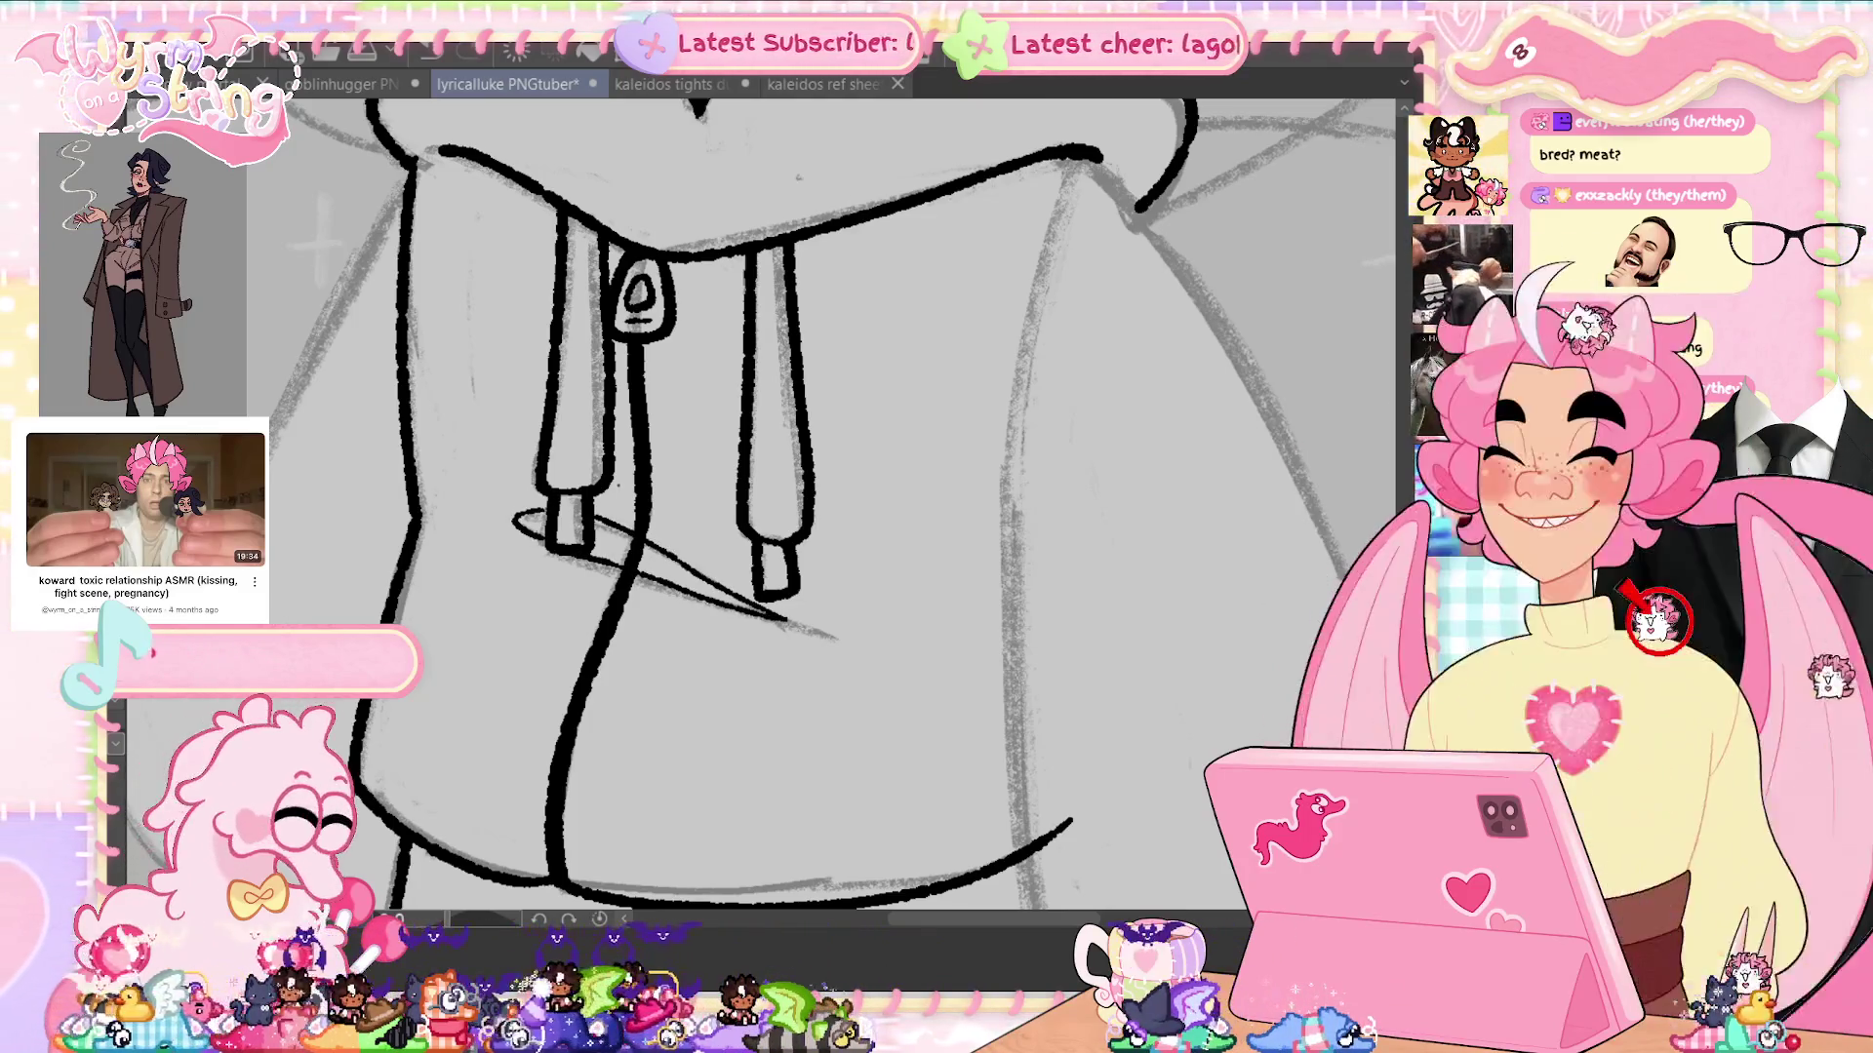
Add a short stroke beside the left drawstring tip and save
drag(553, 510, 513, 509)
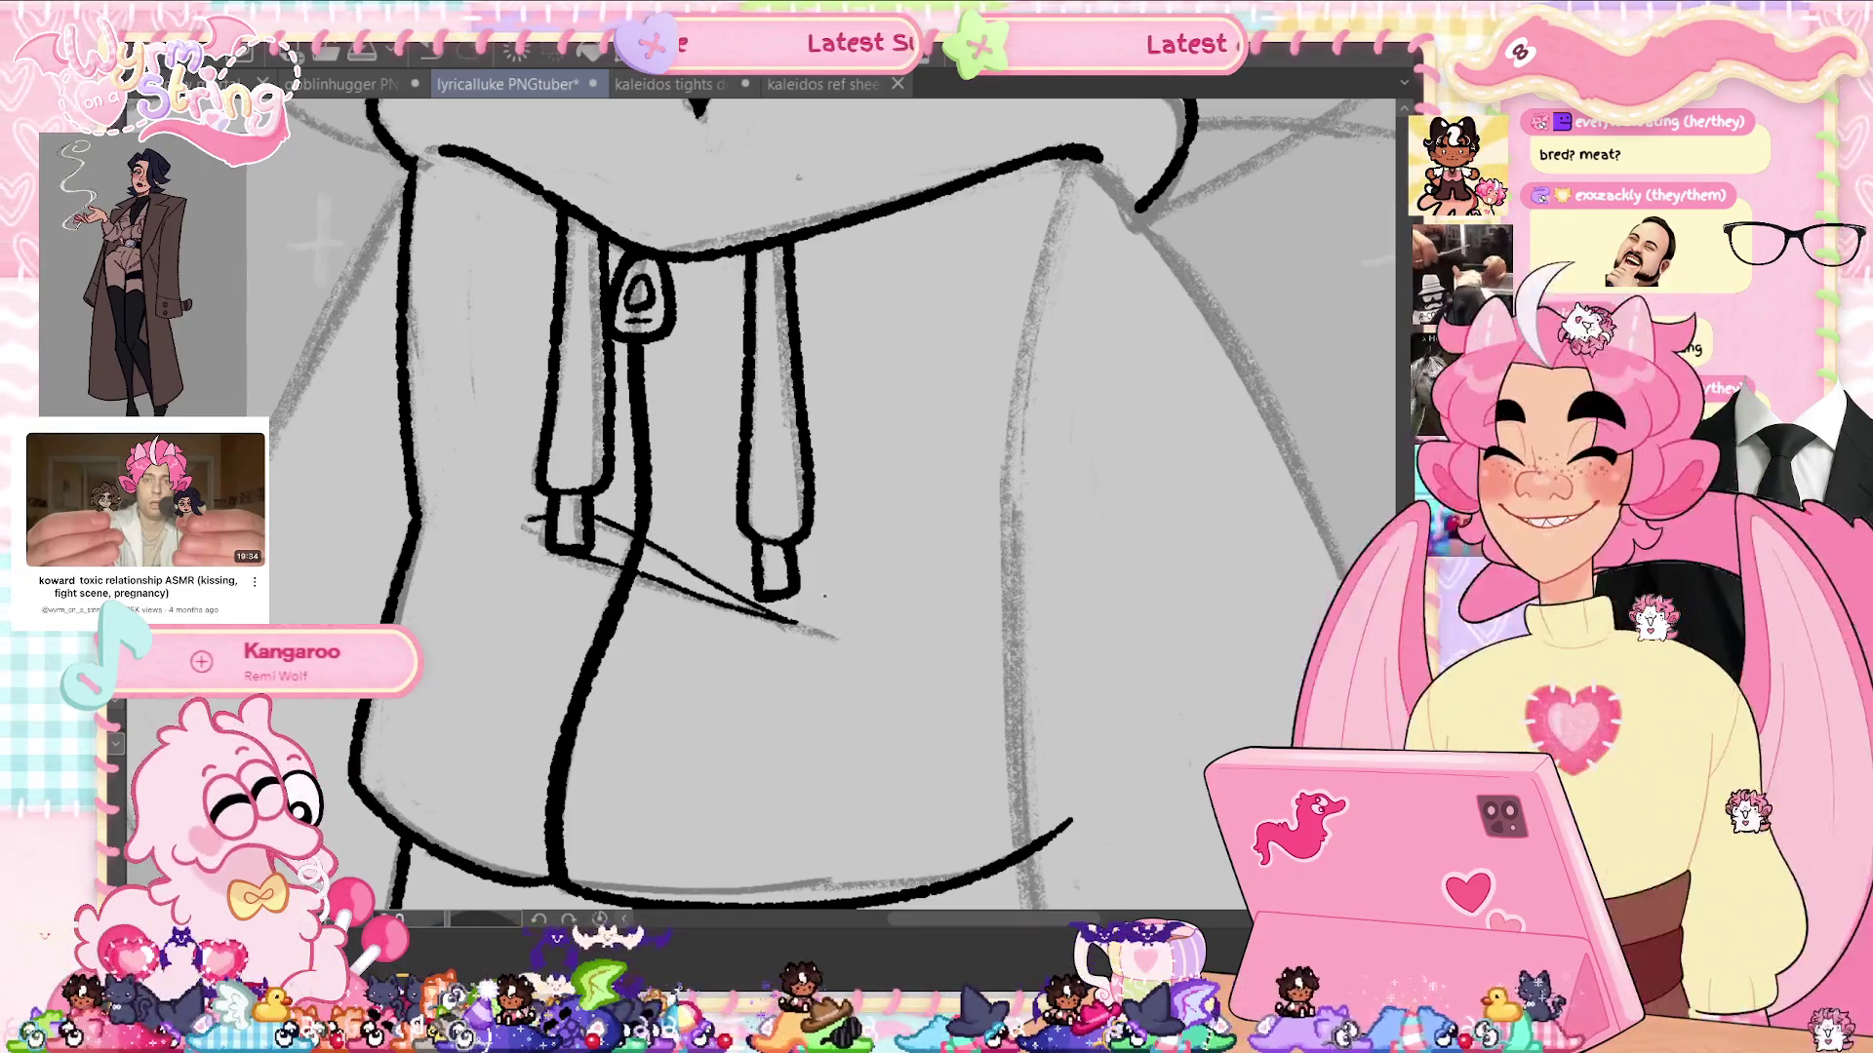
key(ctrl+s)
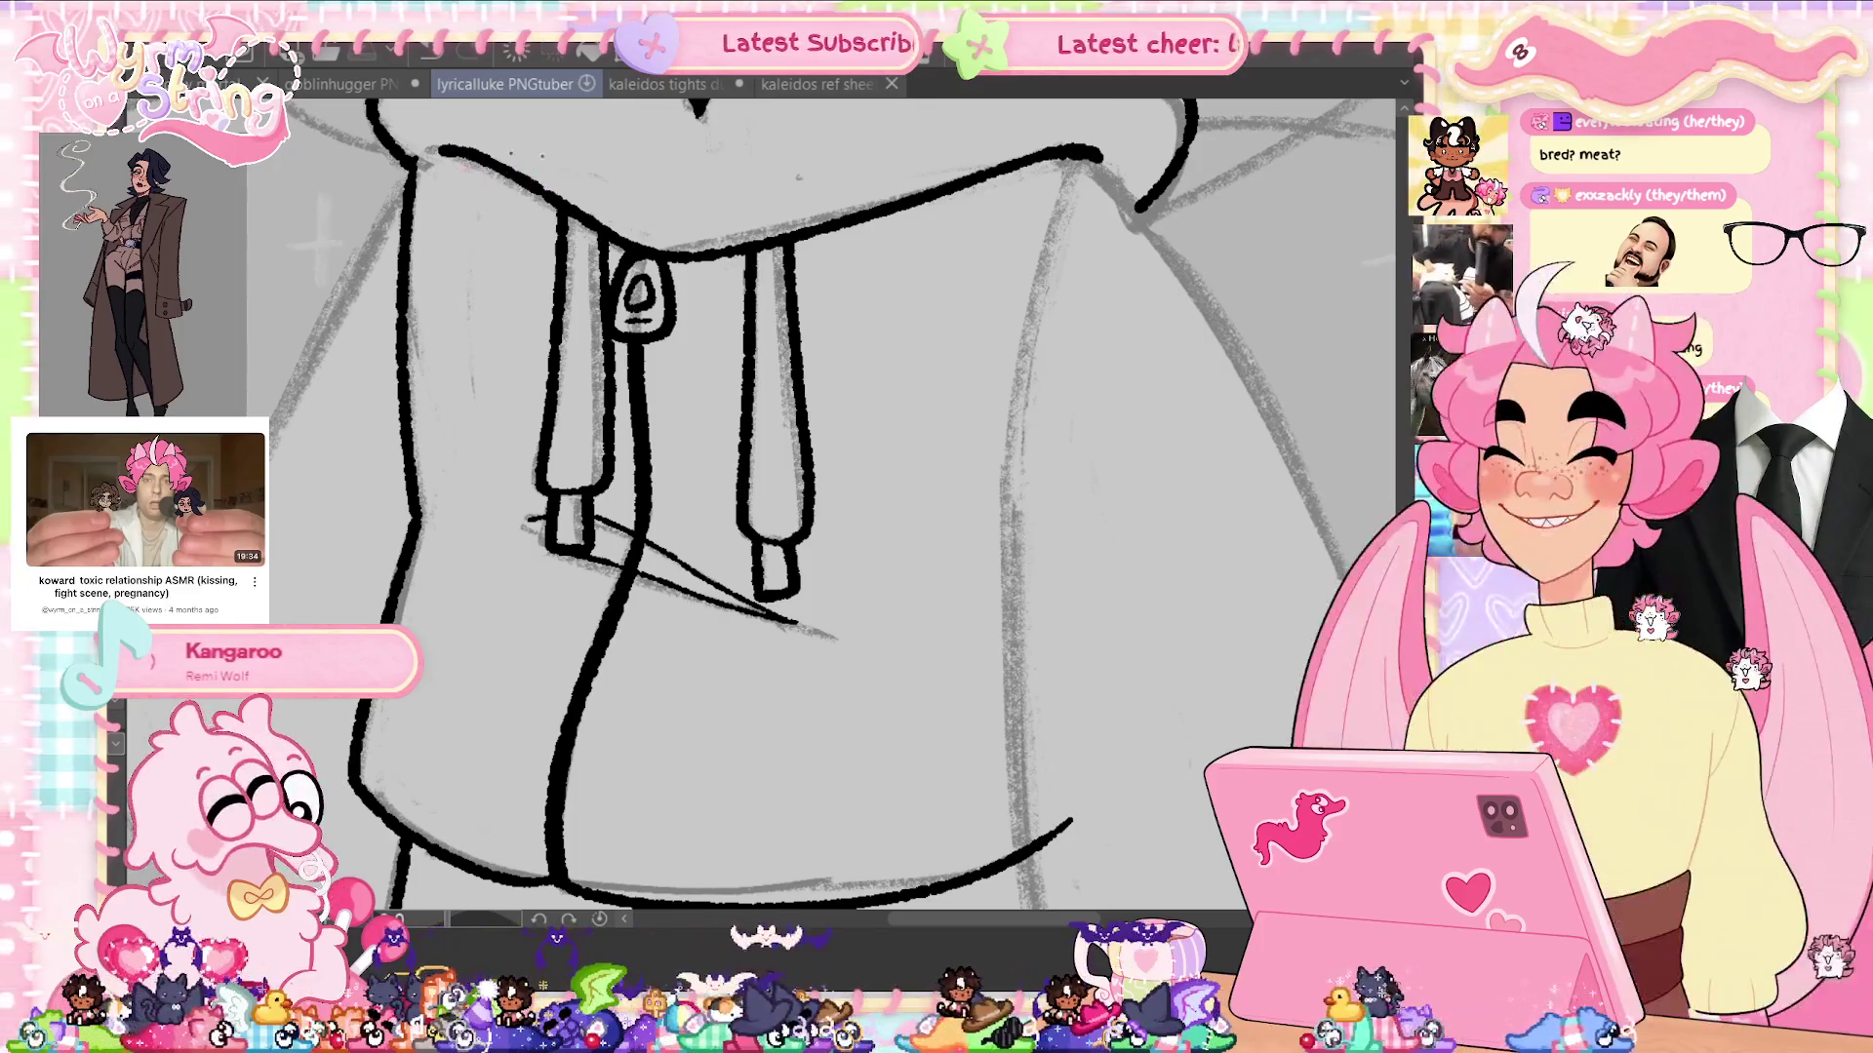
scroll(914, 767, up, 3)
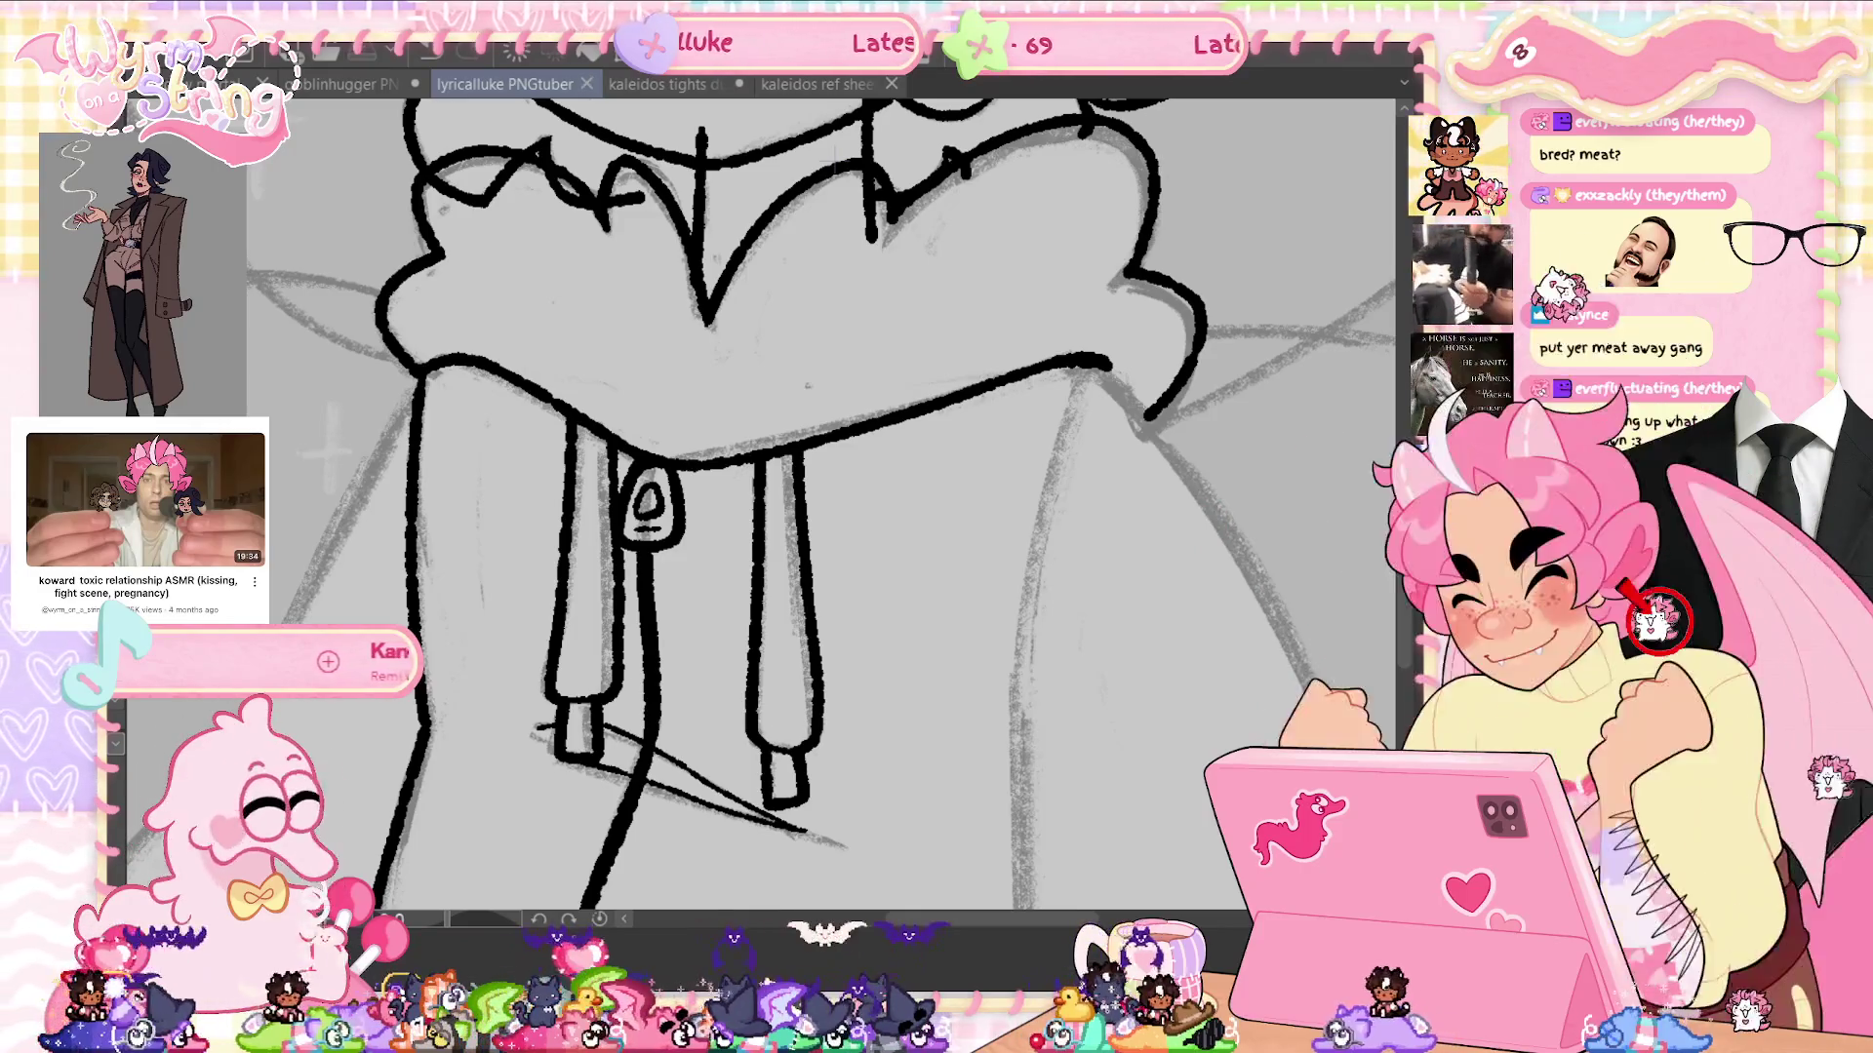
scroll(820, 488, down, 5)
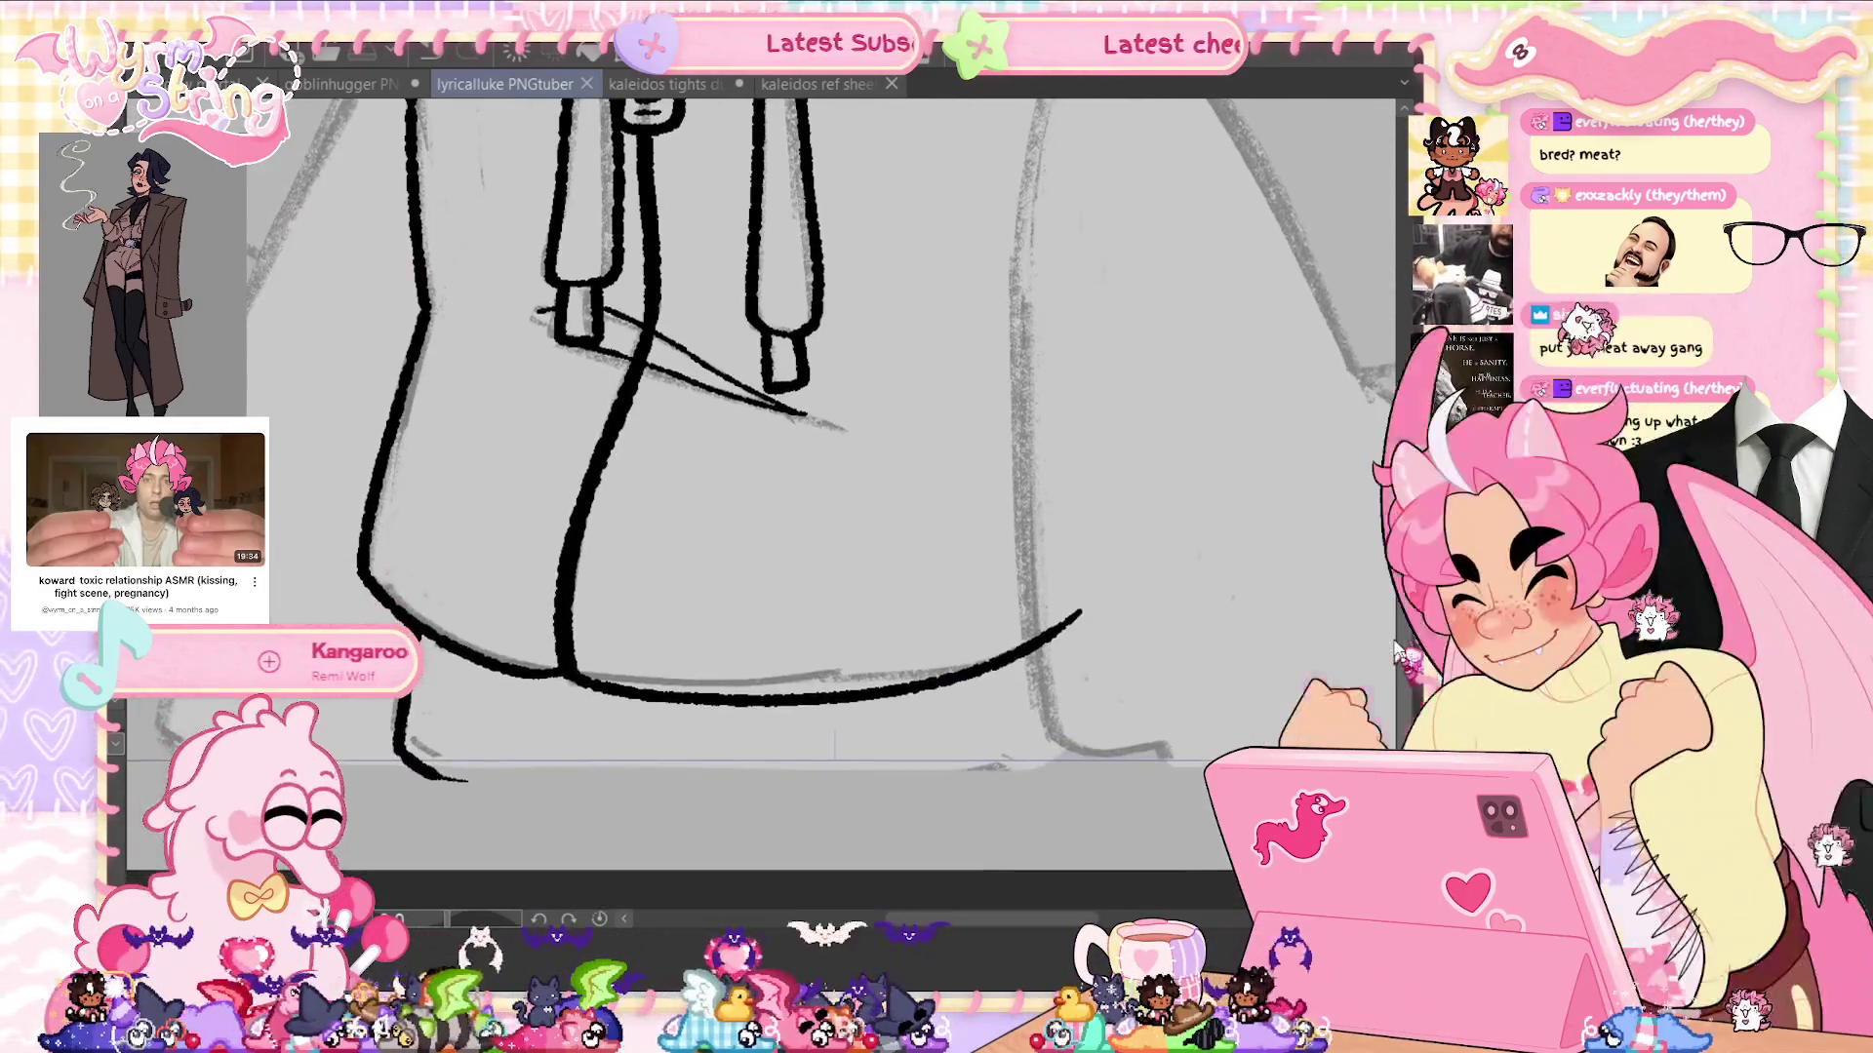
Ink the hoodie's curved bottom hem and the line running down from its end
drag(578, 609, 1018, 546)
scroll(820, 488, up, 1)
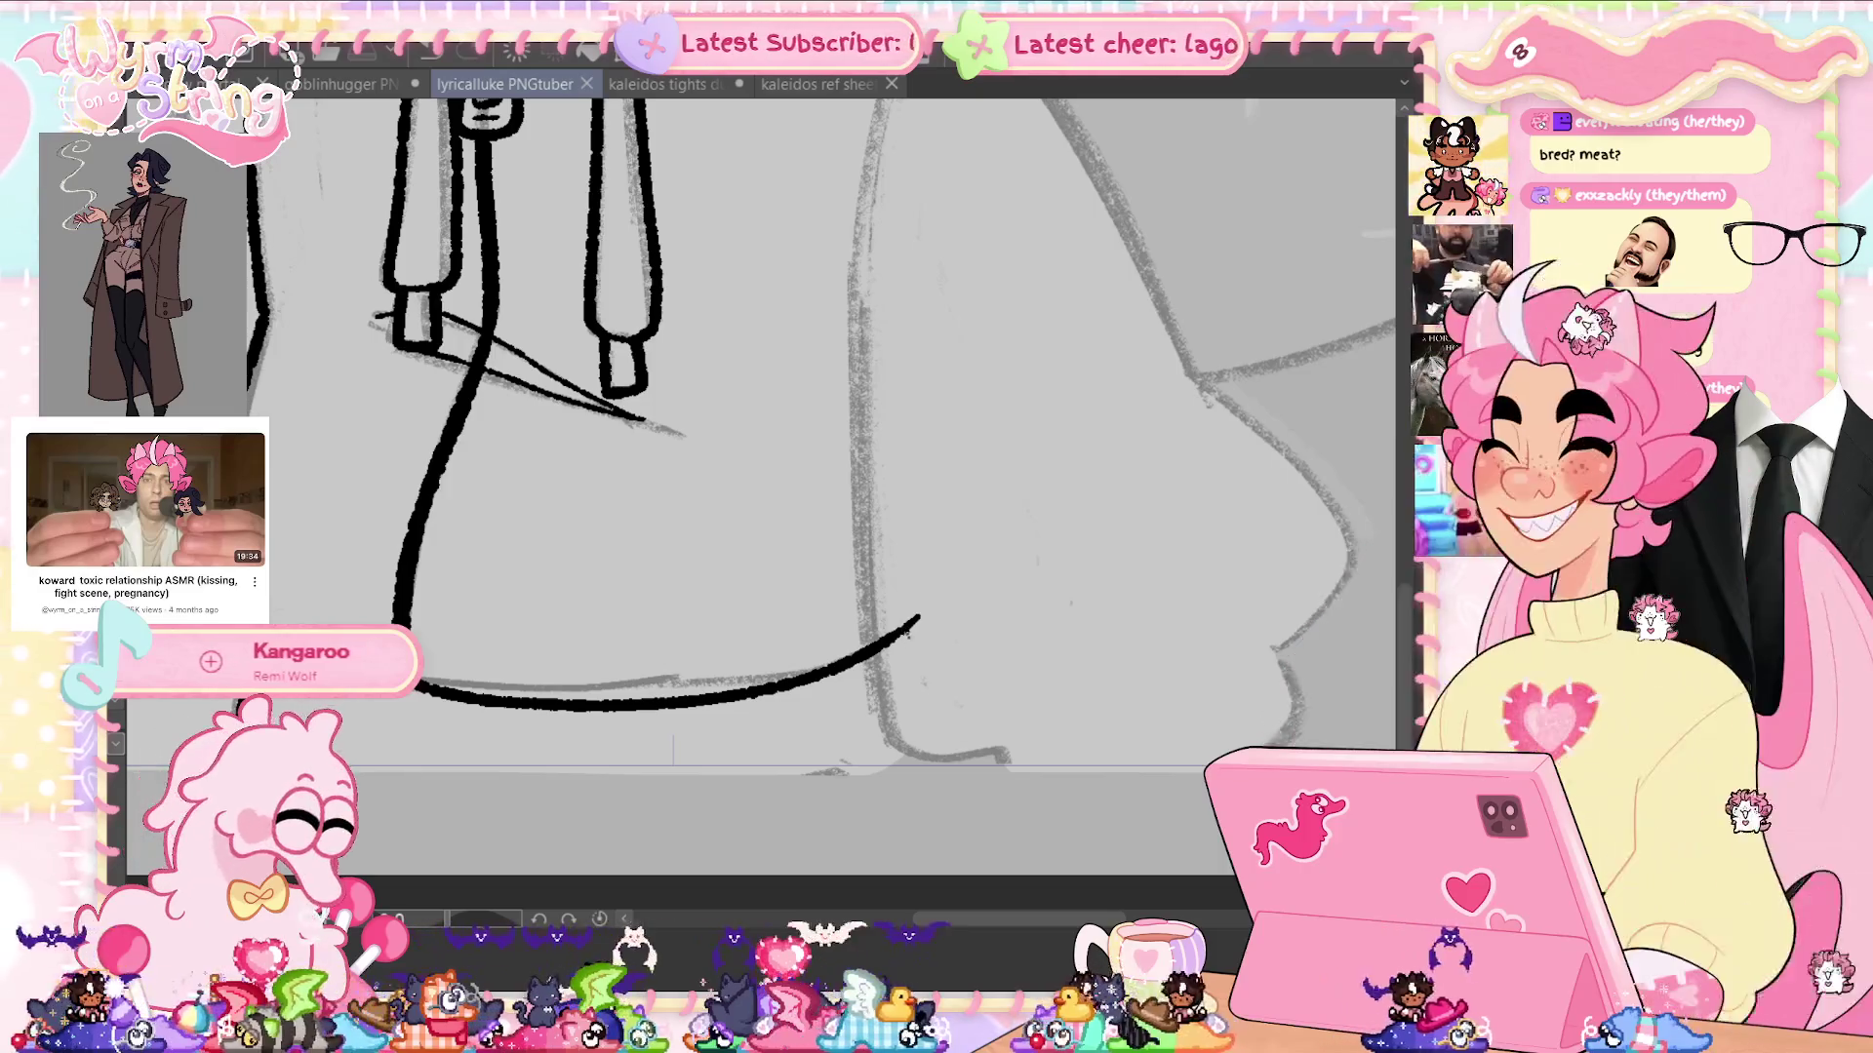
drag(908, 632, 920, 771)
key(ctrl+z)
drag(907, 629, 903, 783)
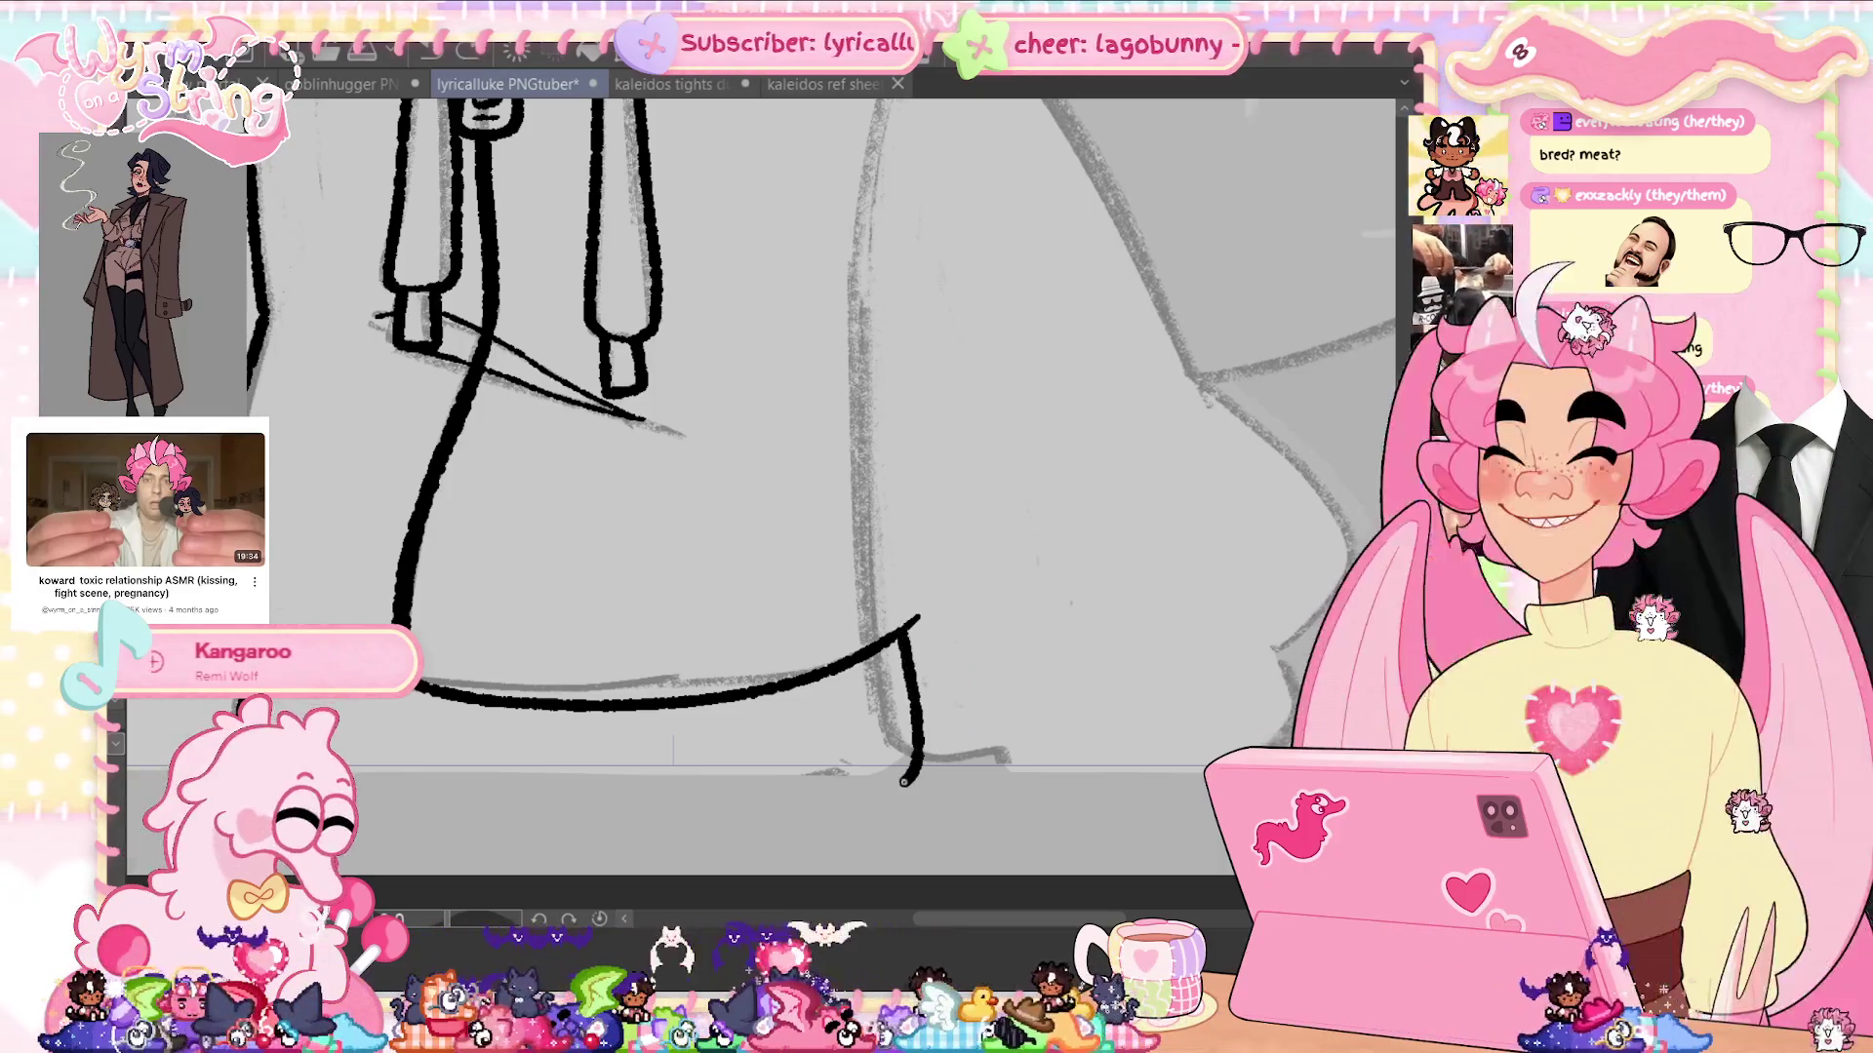
scroll(903, 782, up, 3)
Redraw the hoodie's right side curve and fit the whole drawing in the window
mouse_move(968, 844)
mouse_down()
mouse_move(1005, 795)
mouse_move(955, 516)
mouse_up()
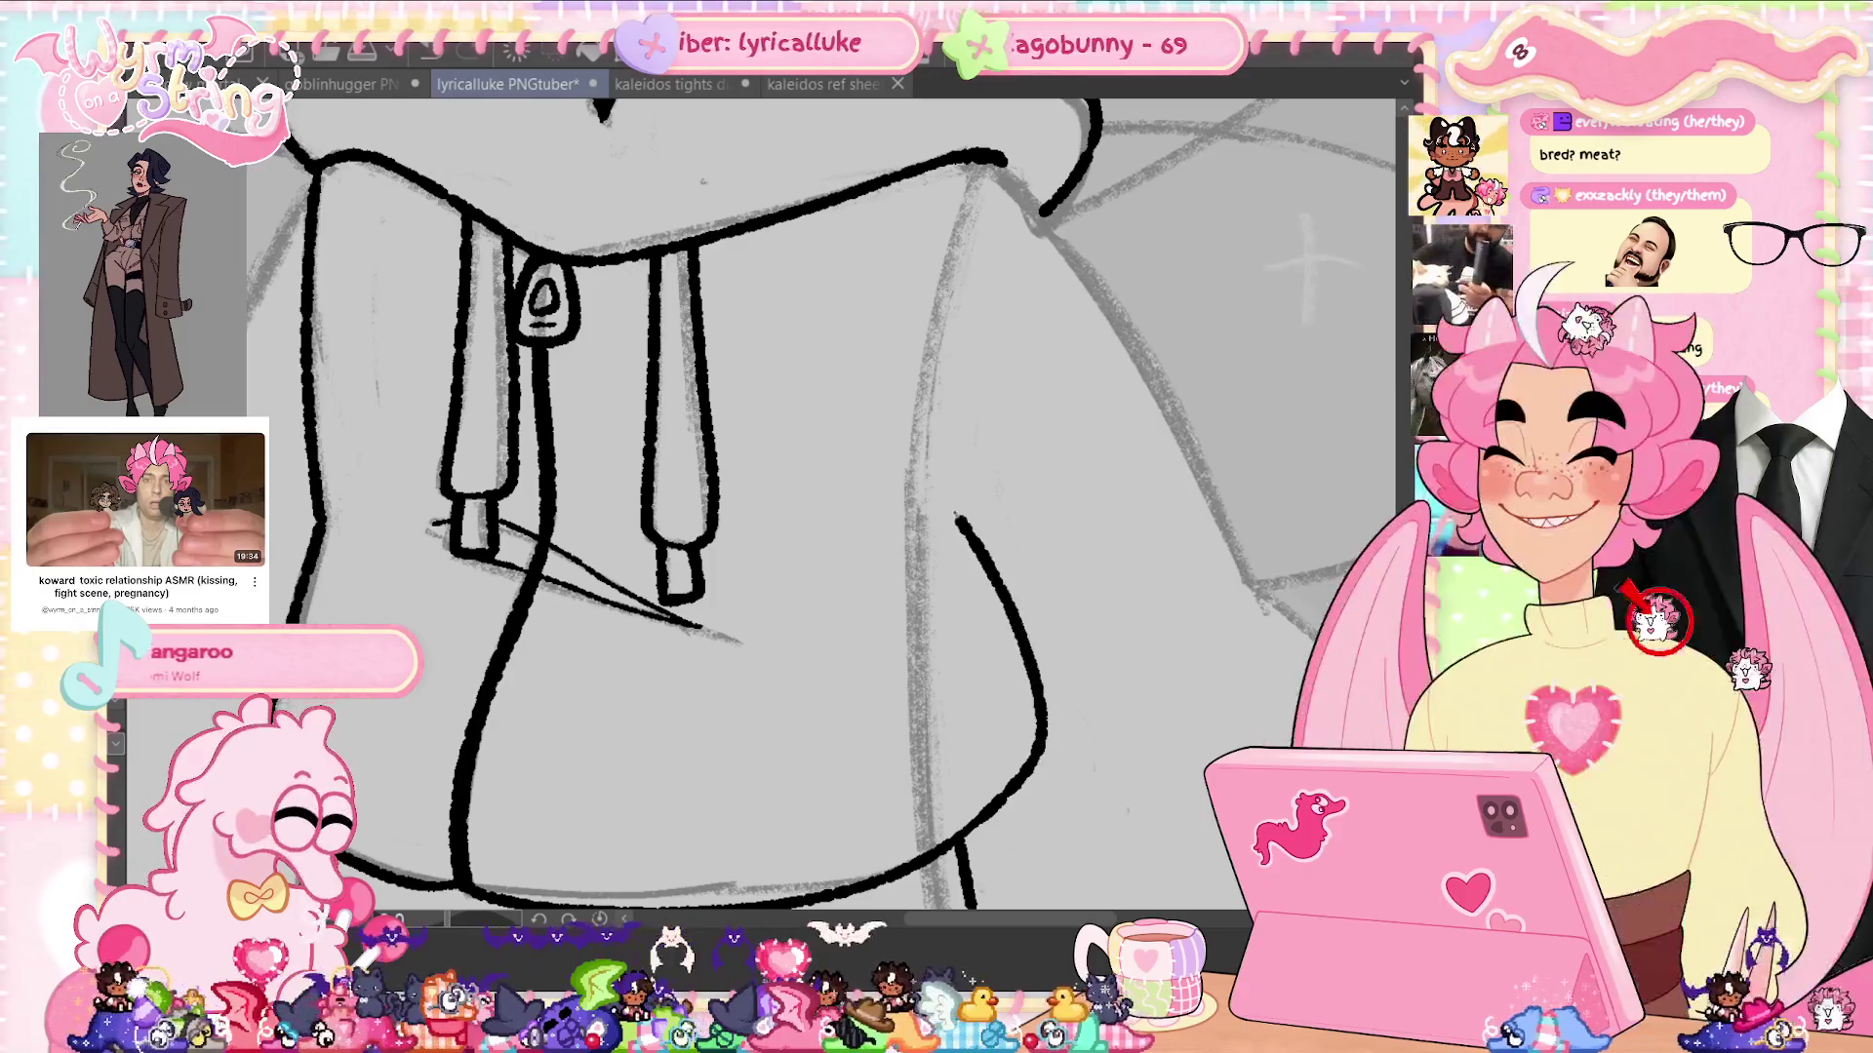
key(ctrl+z)
mouse_move(961, 839)
mouse_down()
mouse_move(979, 610)
mouse_move(942, 502)
mouse_move(1005, 158)
mouse_up()
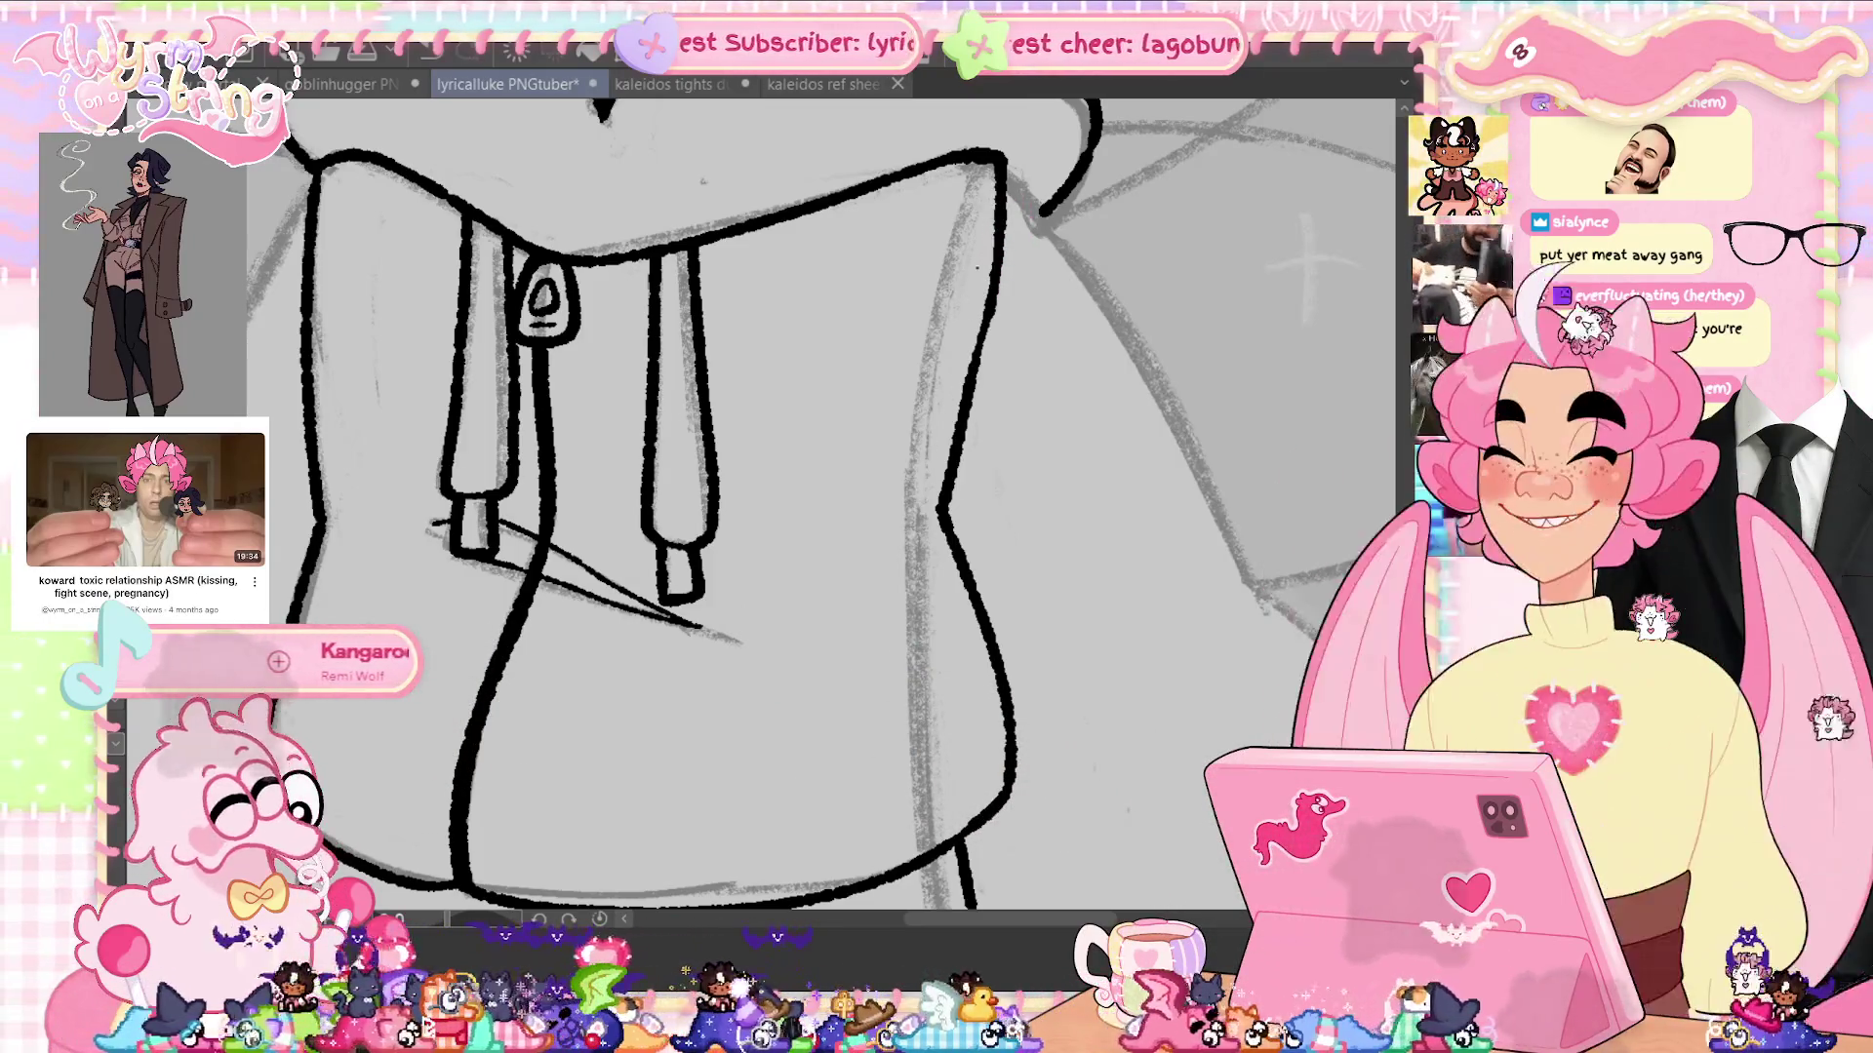
key(ctrl+0)
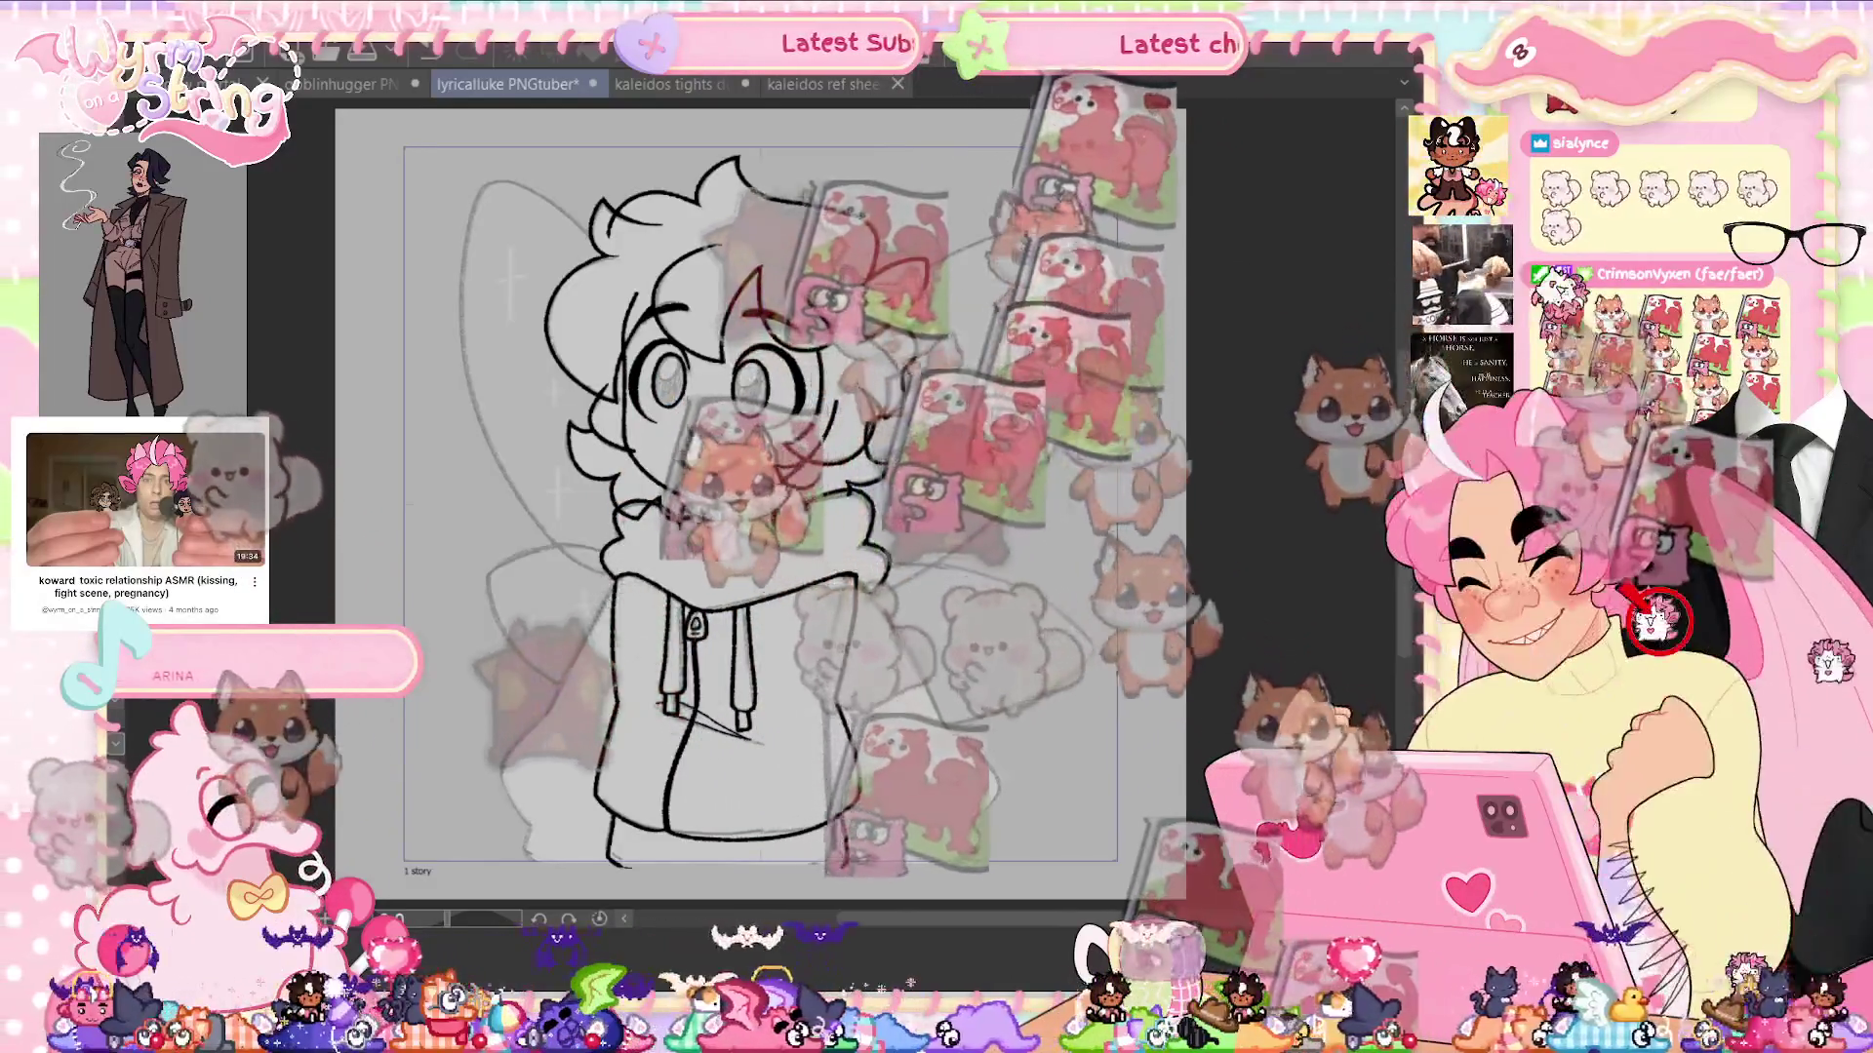
Ink the diagonal, left and inner hoodie fold lines plus a short sleeve-cuff line, then save
scroll(761, 488, up, 5)
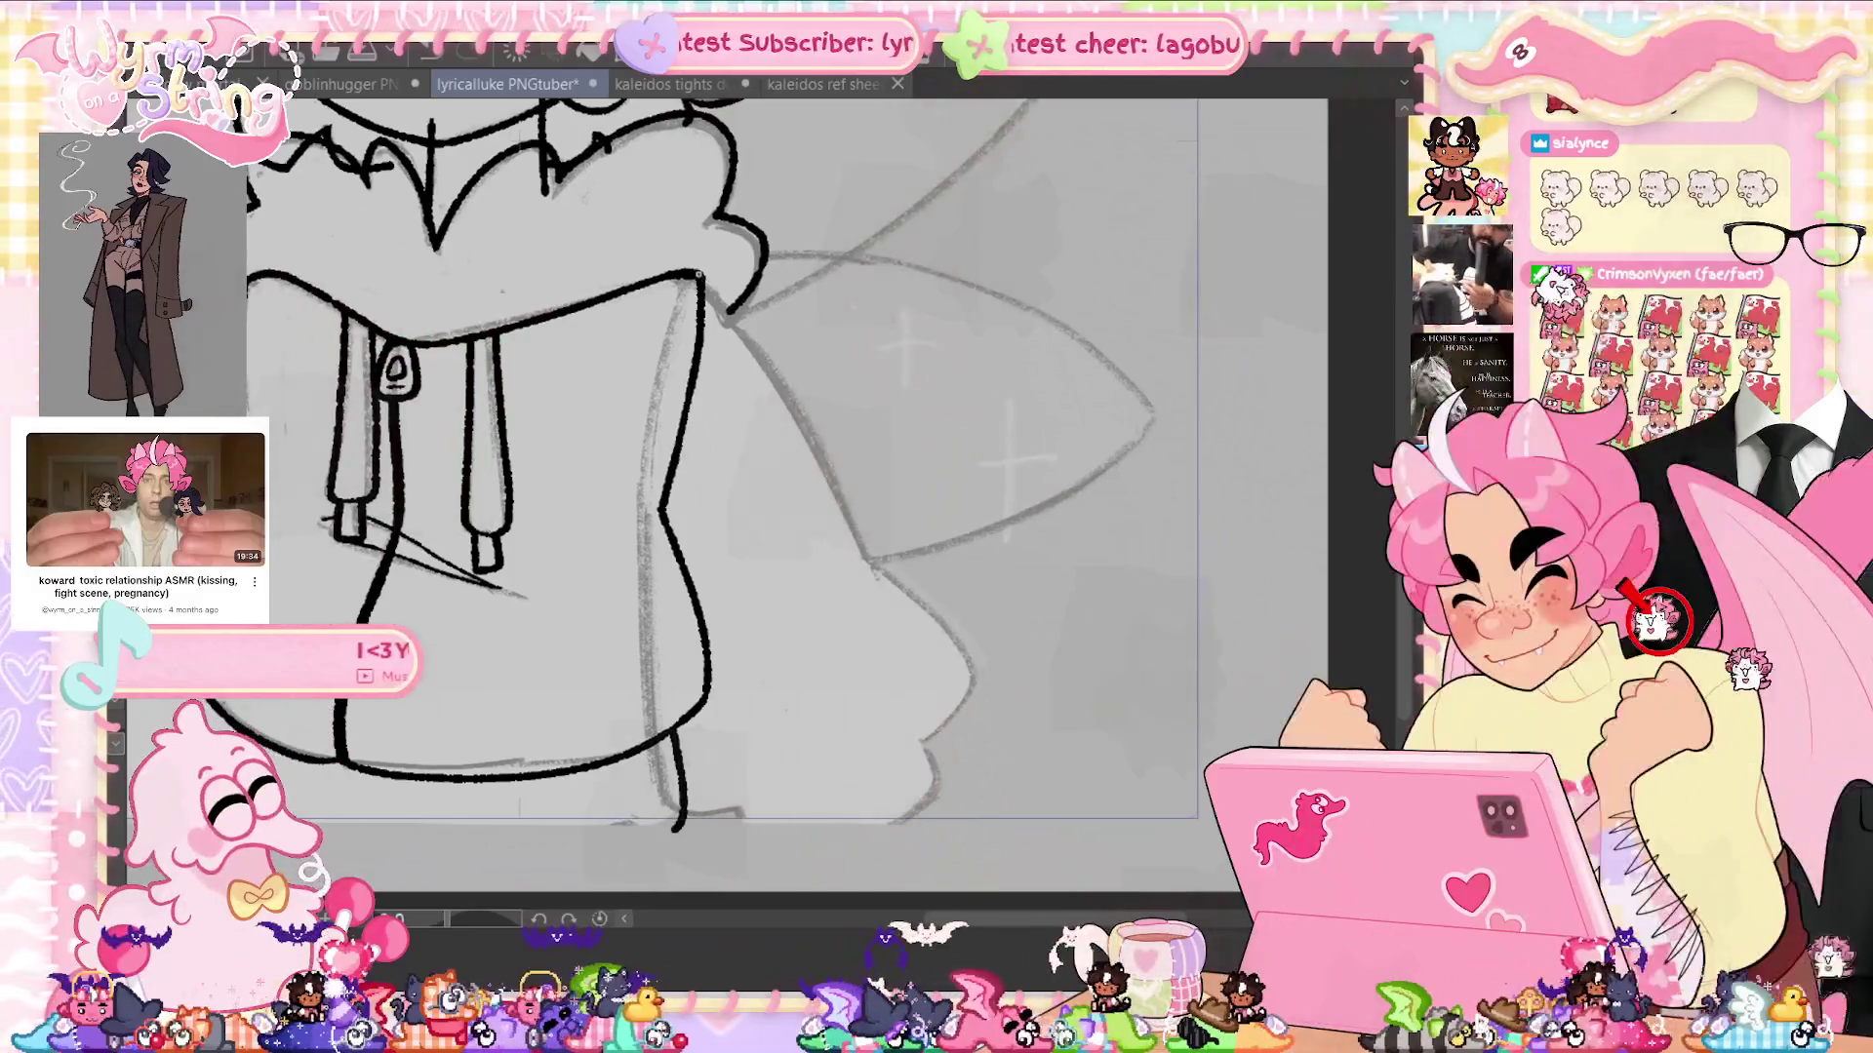
drag(700, 276, 853, 529)
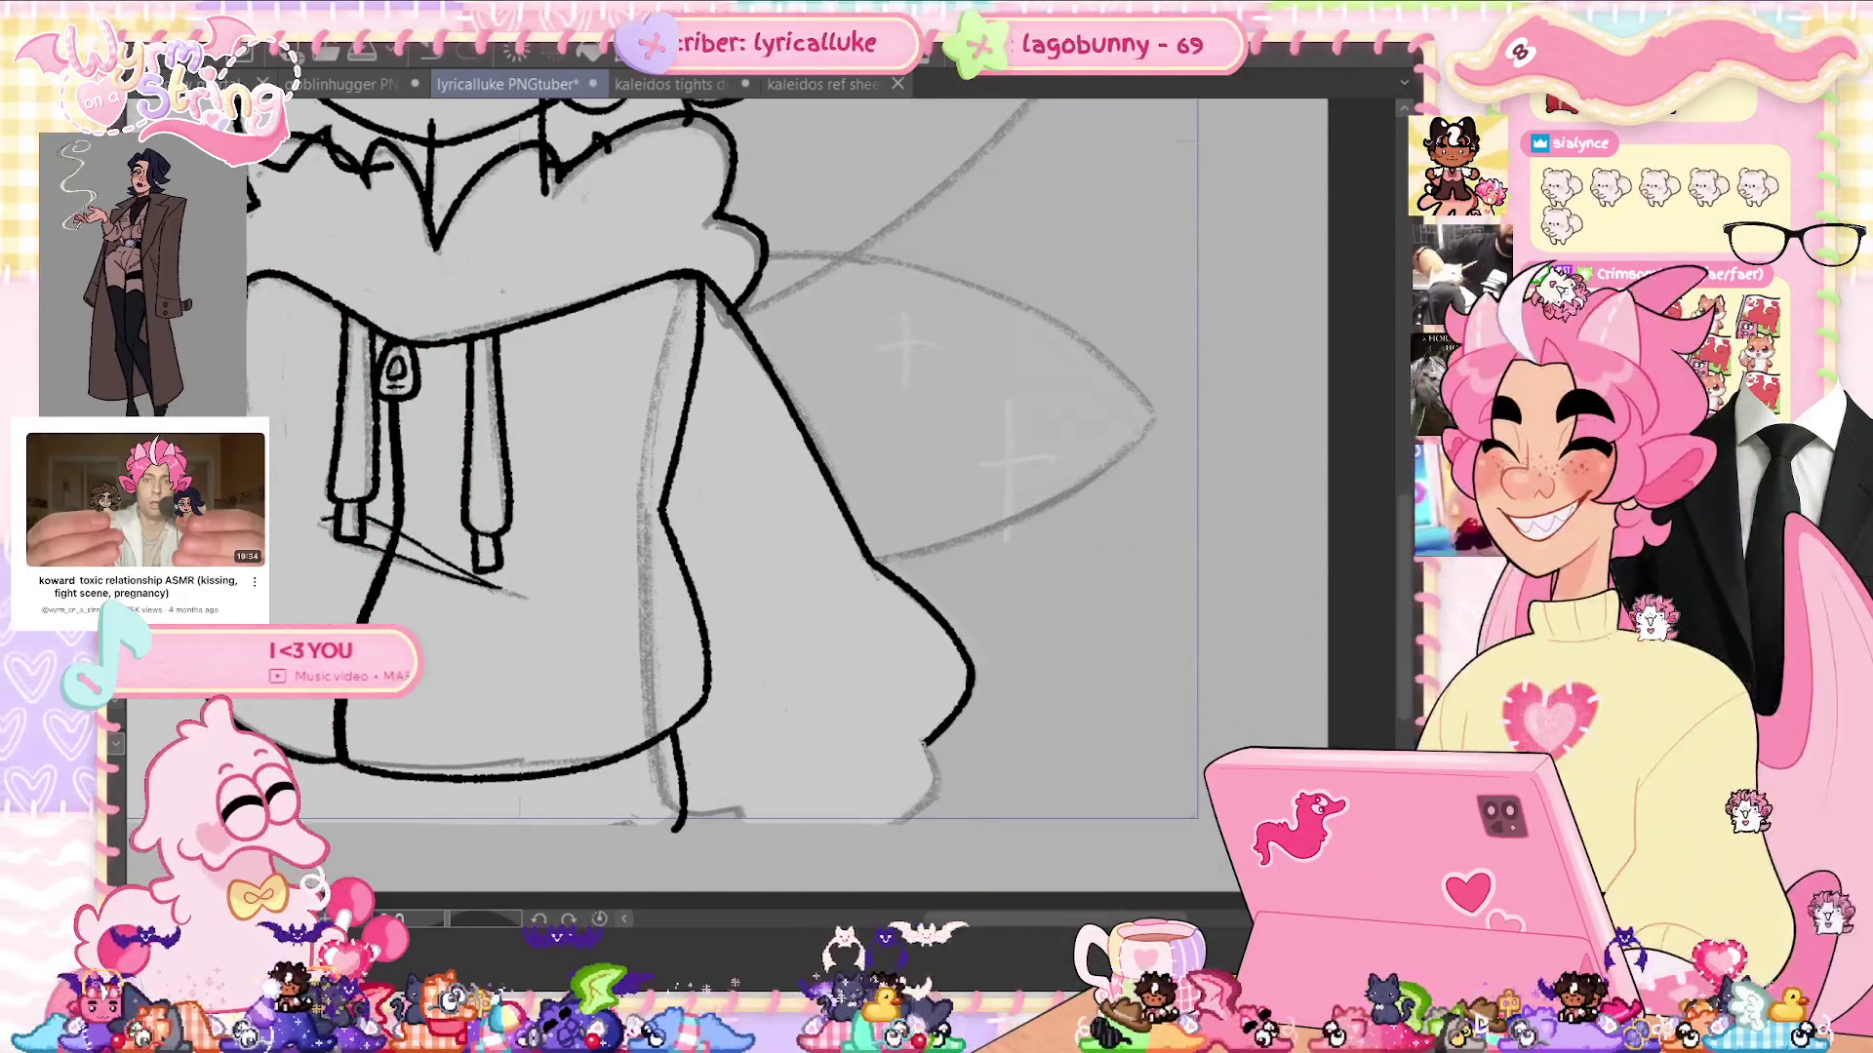
drag(925, 744, 883, 763)
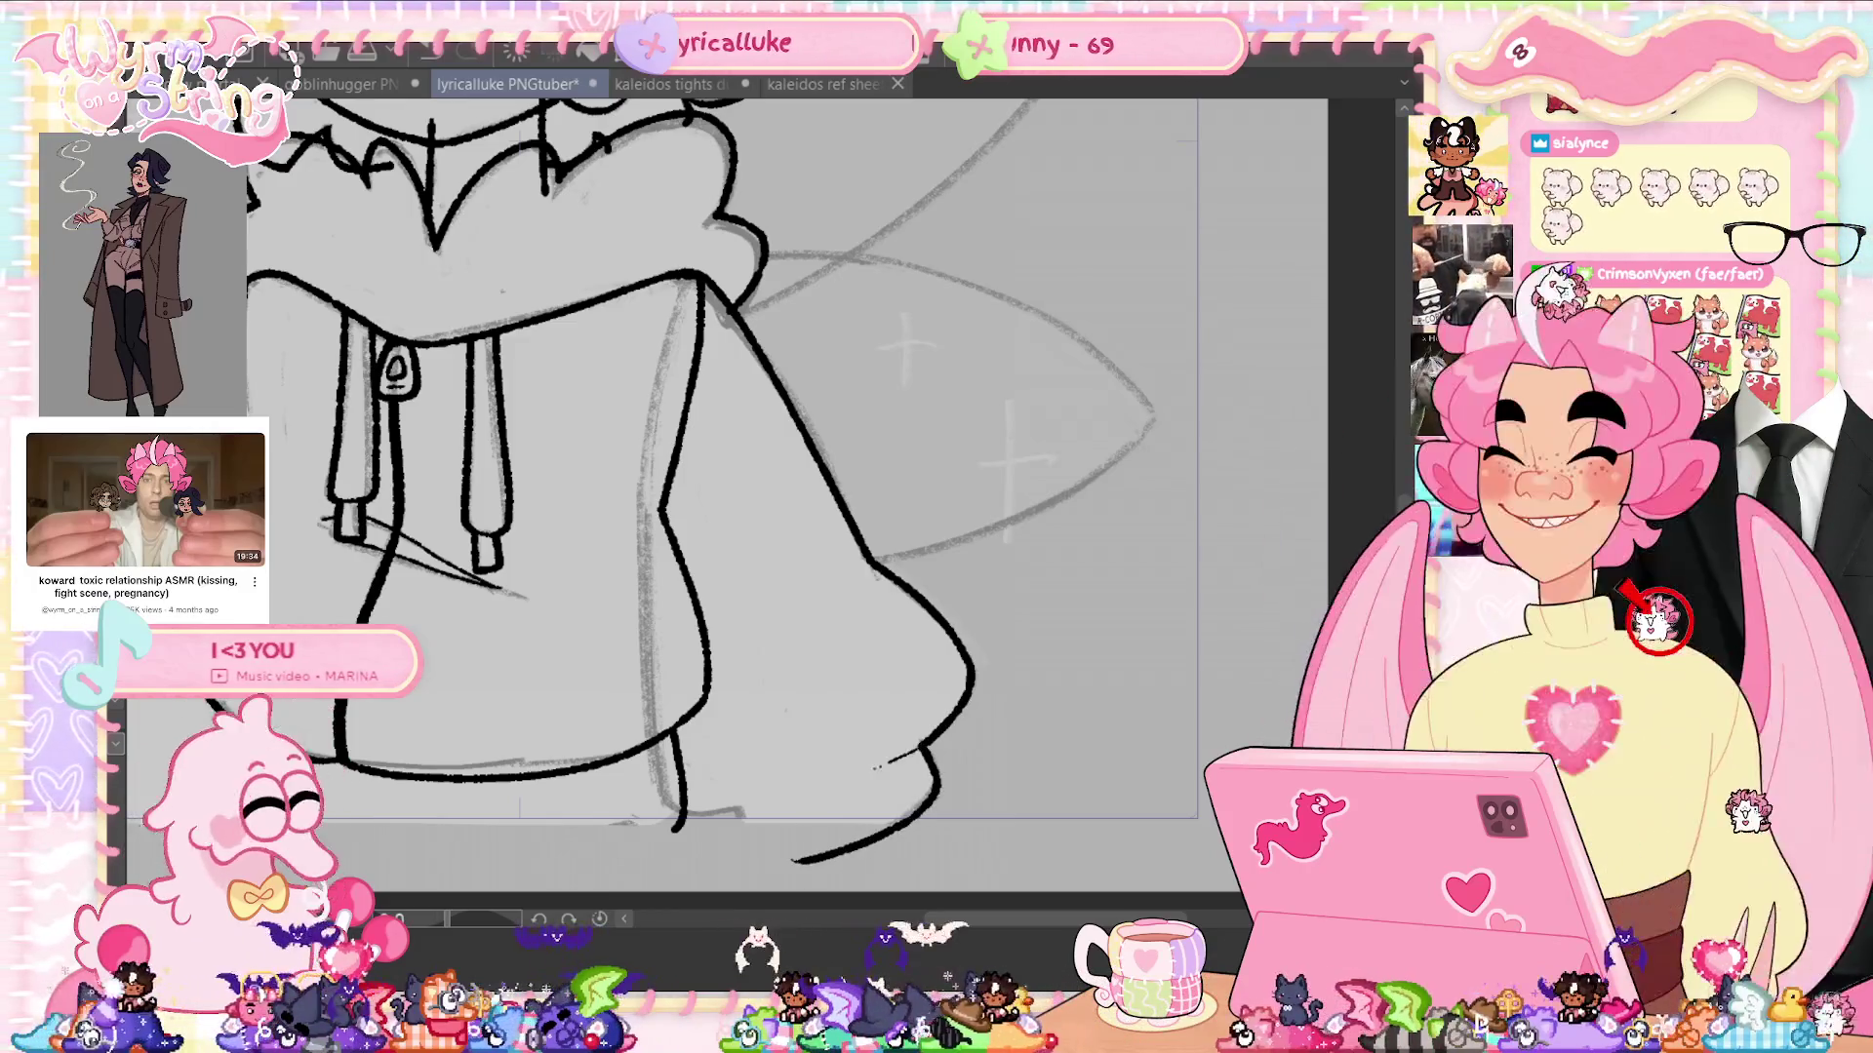
mouse_move(712, 817)
mouse_down()
mouse_move(639, 749)
mouse_move(639, 486)
mouse_up()
drag(693, 285, 640, 498)
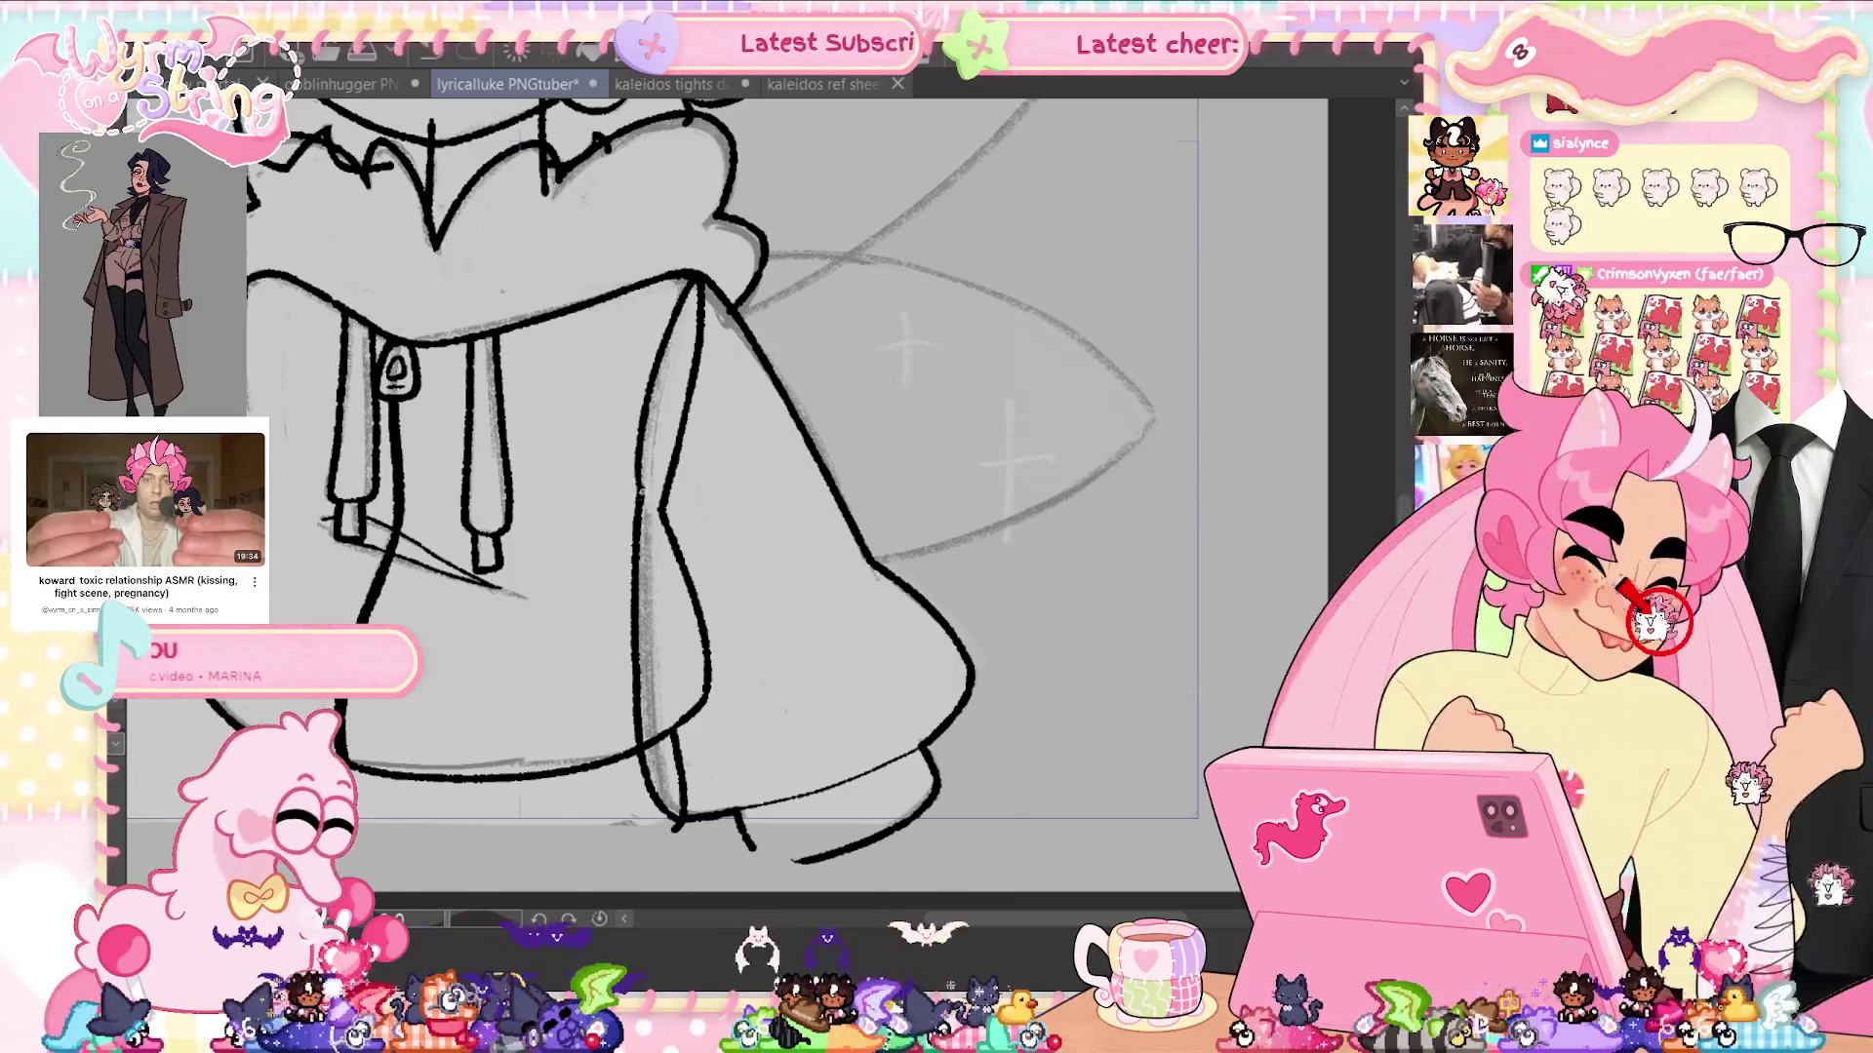
key(ctrl+s)
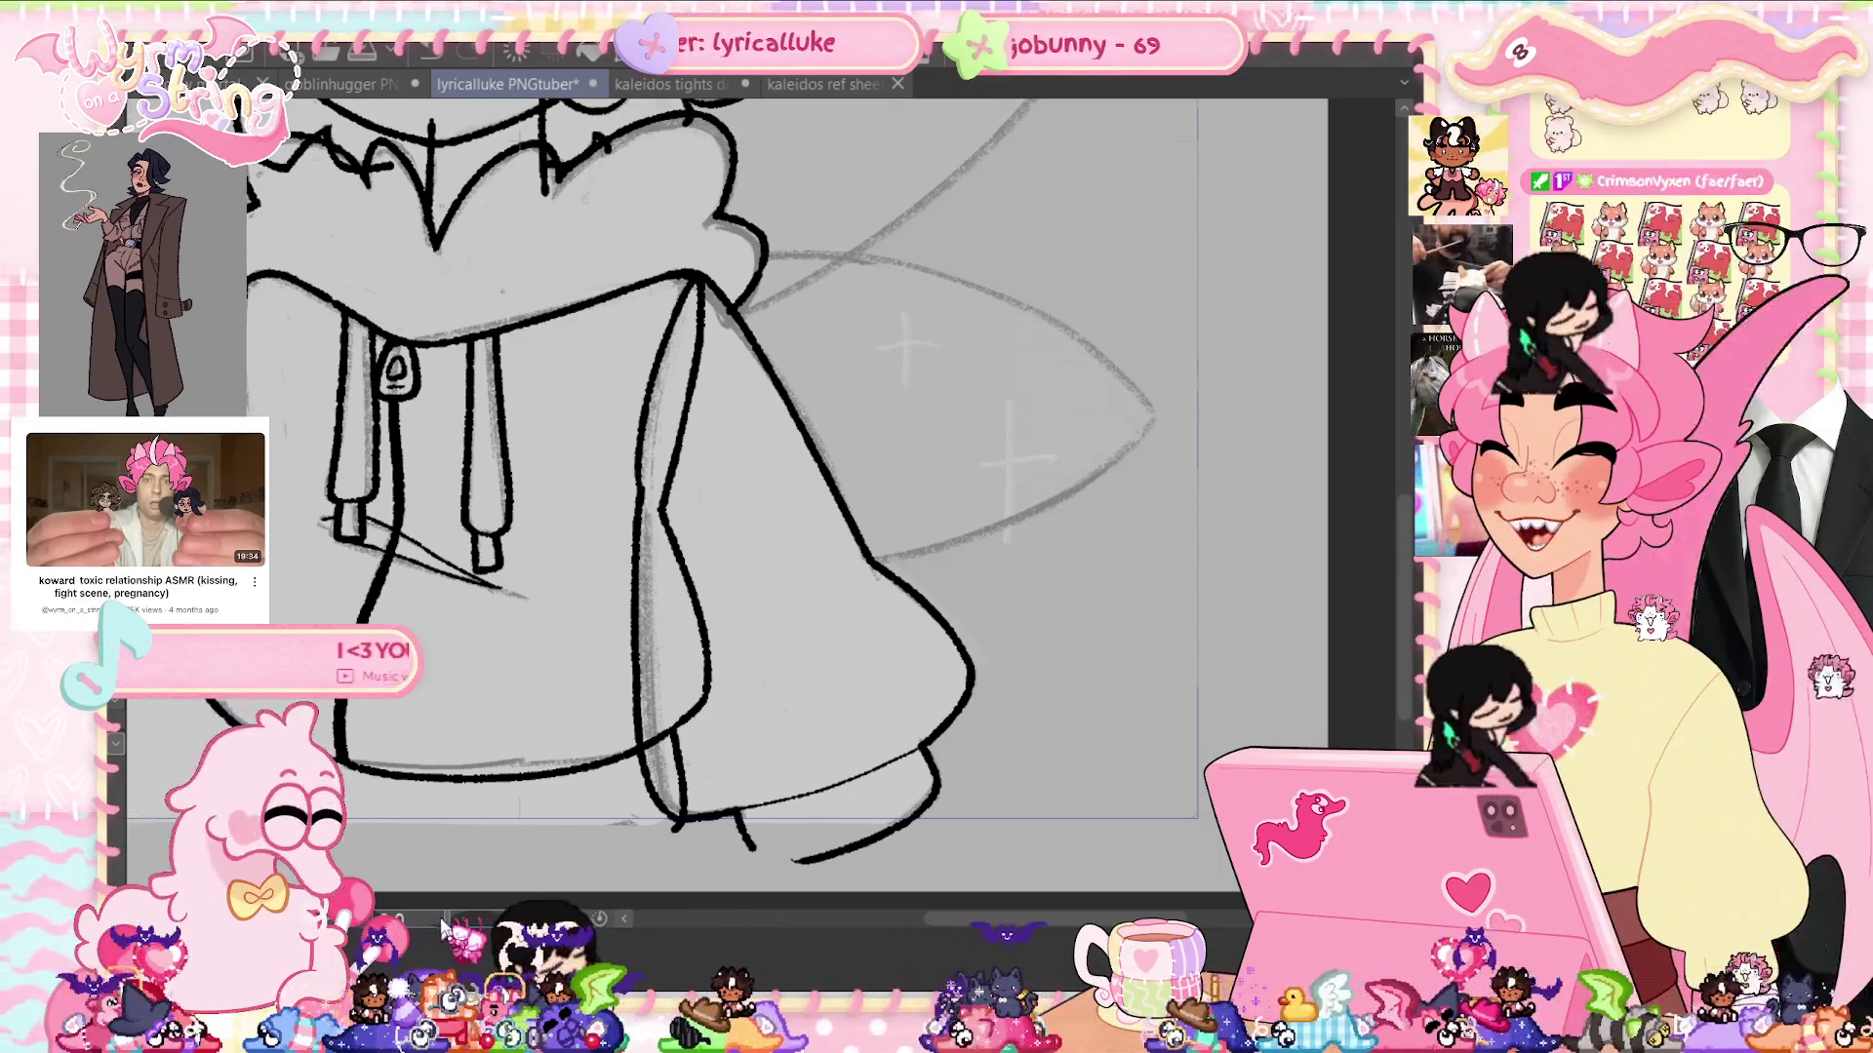
Adjust the view and save the drawing again
scroll(741, 488, up, 5)
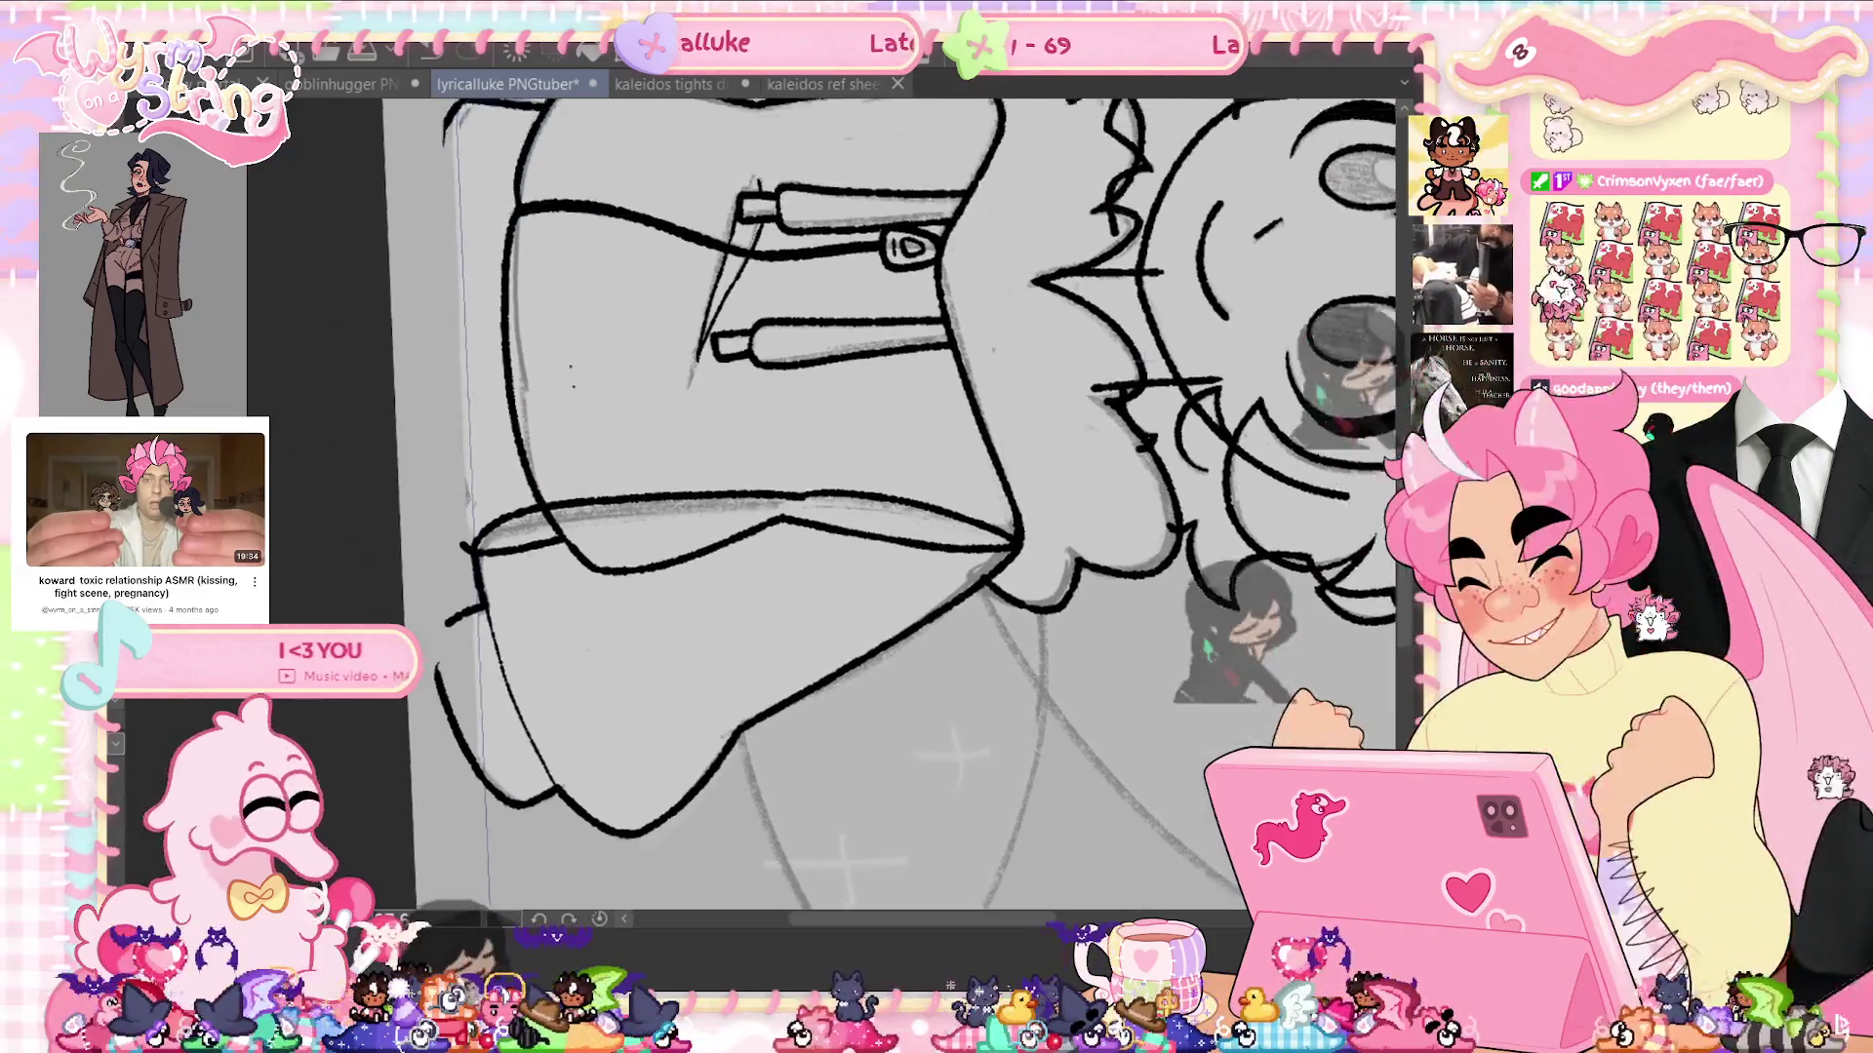
scroll(878, 487, up, 3)
scroll(878, 487, up, 3)
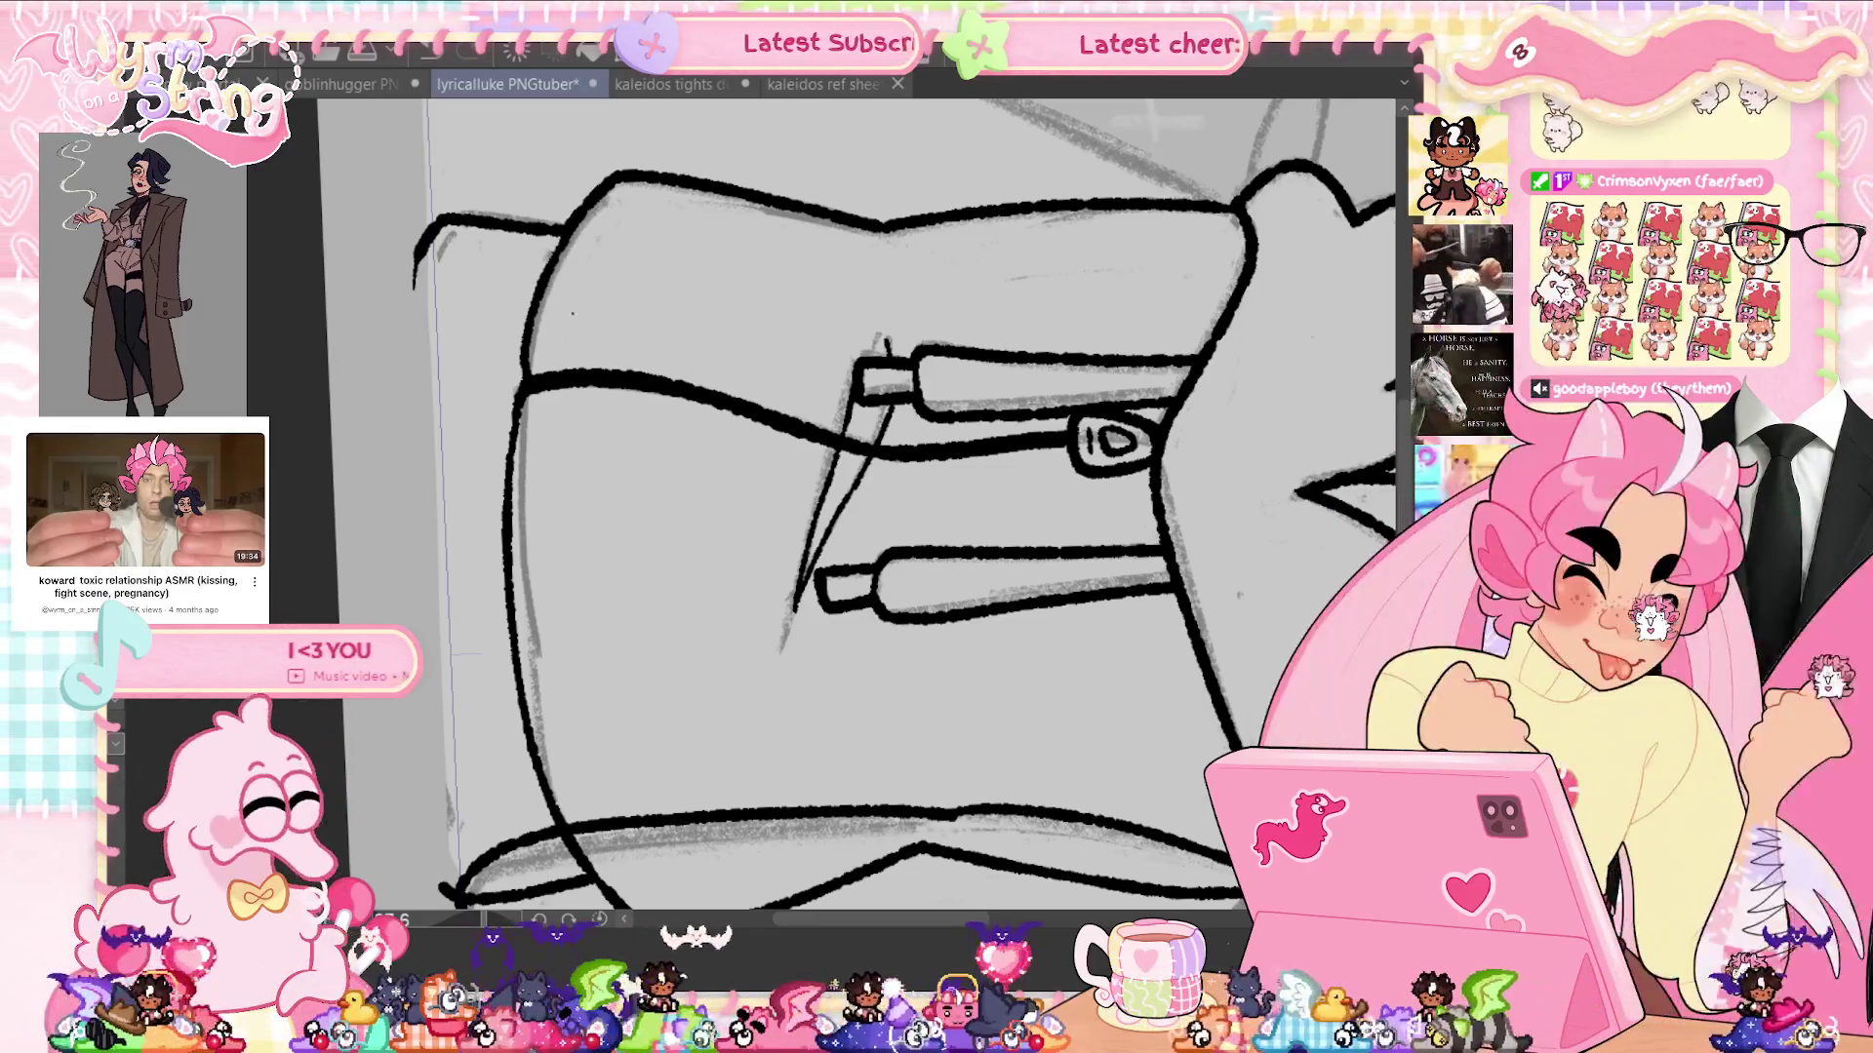
key(ctrl+s)
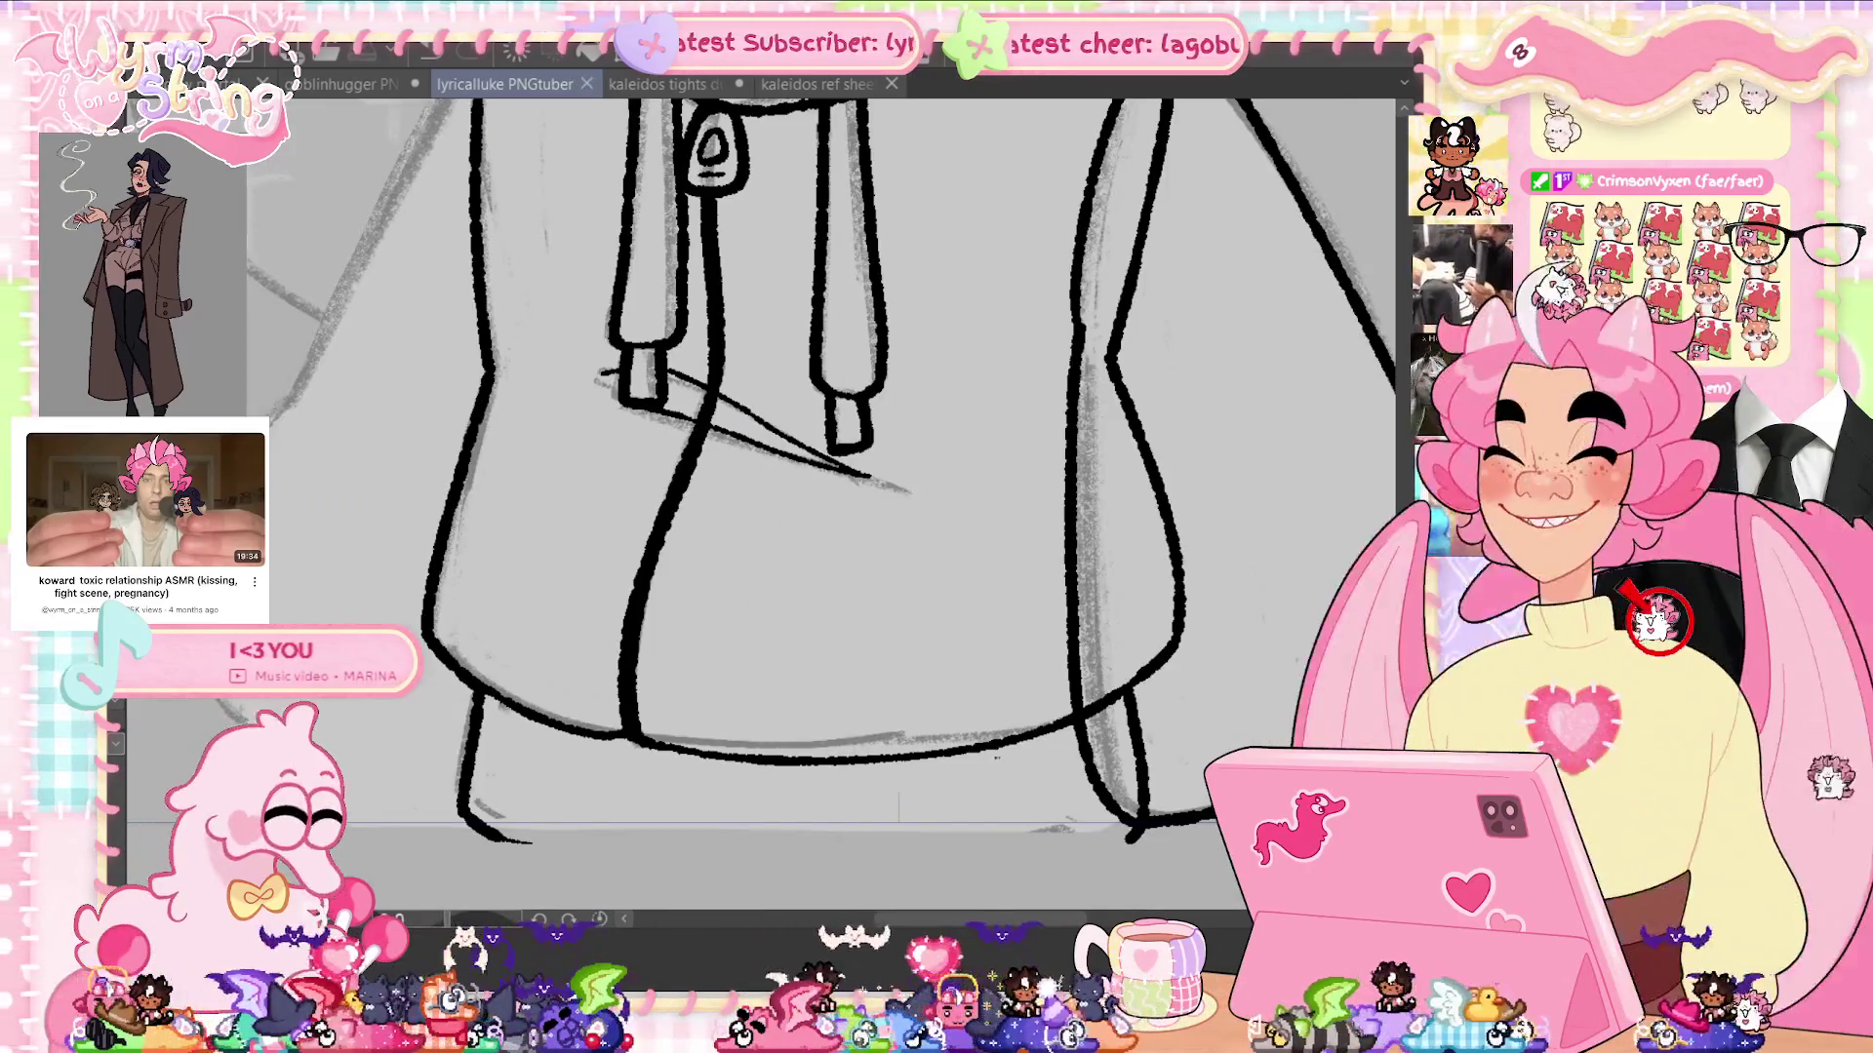
Fit the entire fairy canvas to the window with Ctrl+0
key(ctrl+0)
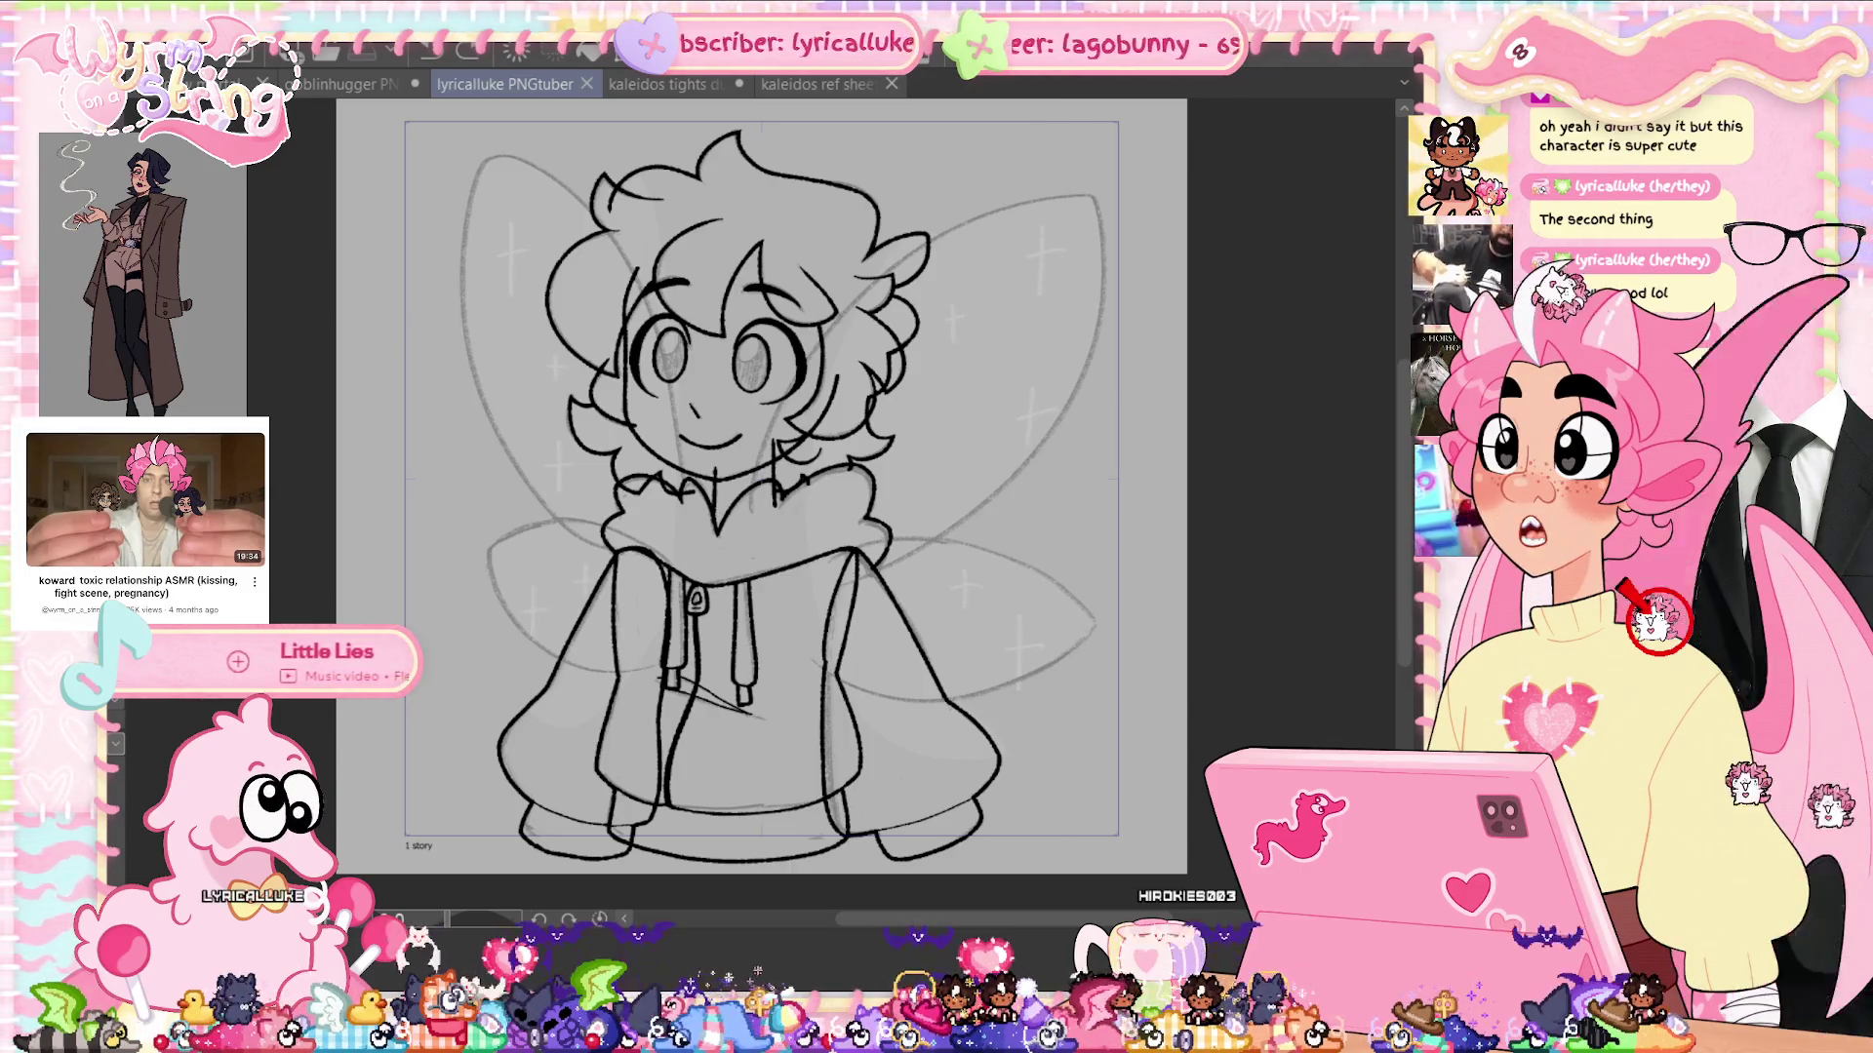
Switch to the browser page showing the purple flapping fairy-wings listing
key(alt+Tab)
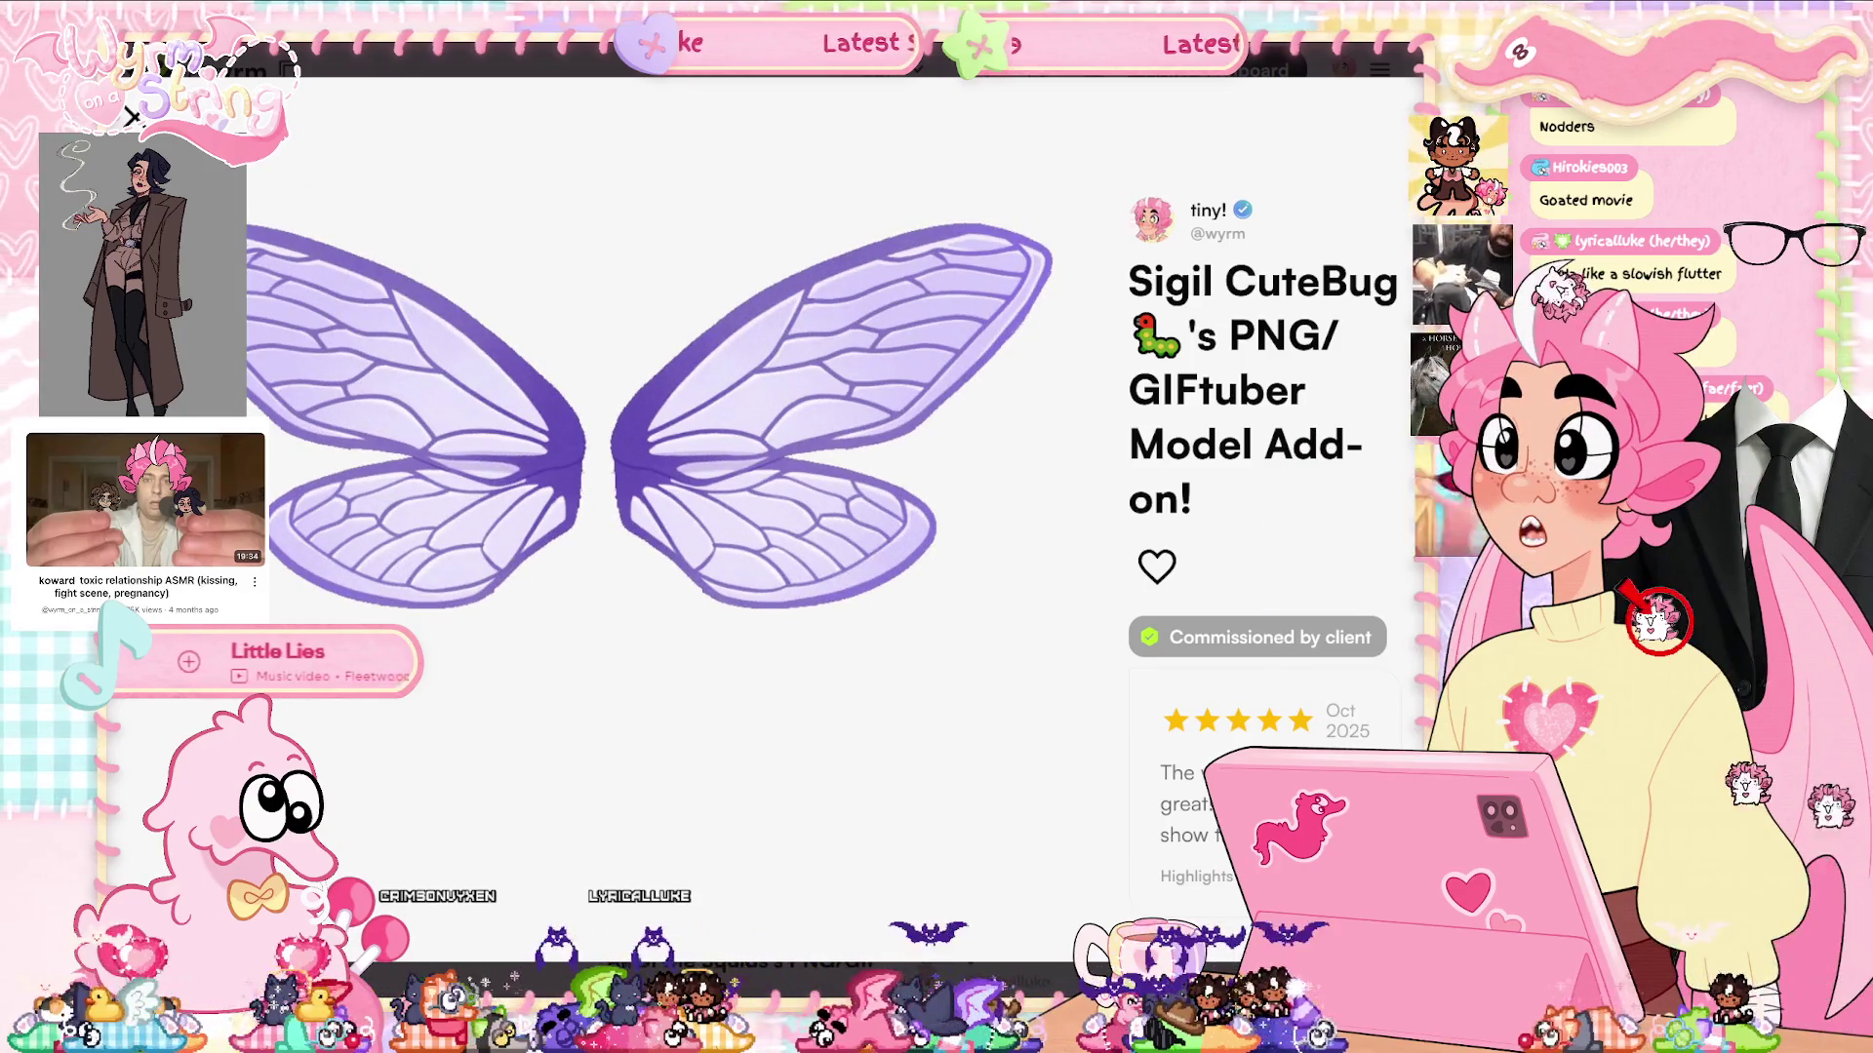
View the fairy-on-rock animation full screen in the browser, then return to Clip Studio Paint
key(alt+Tab)
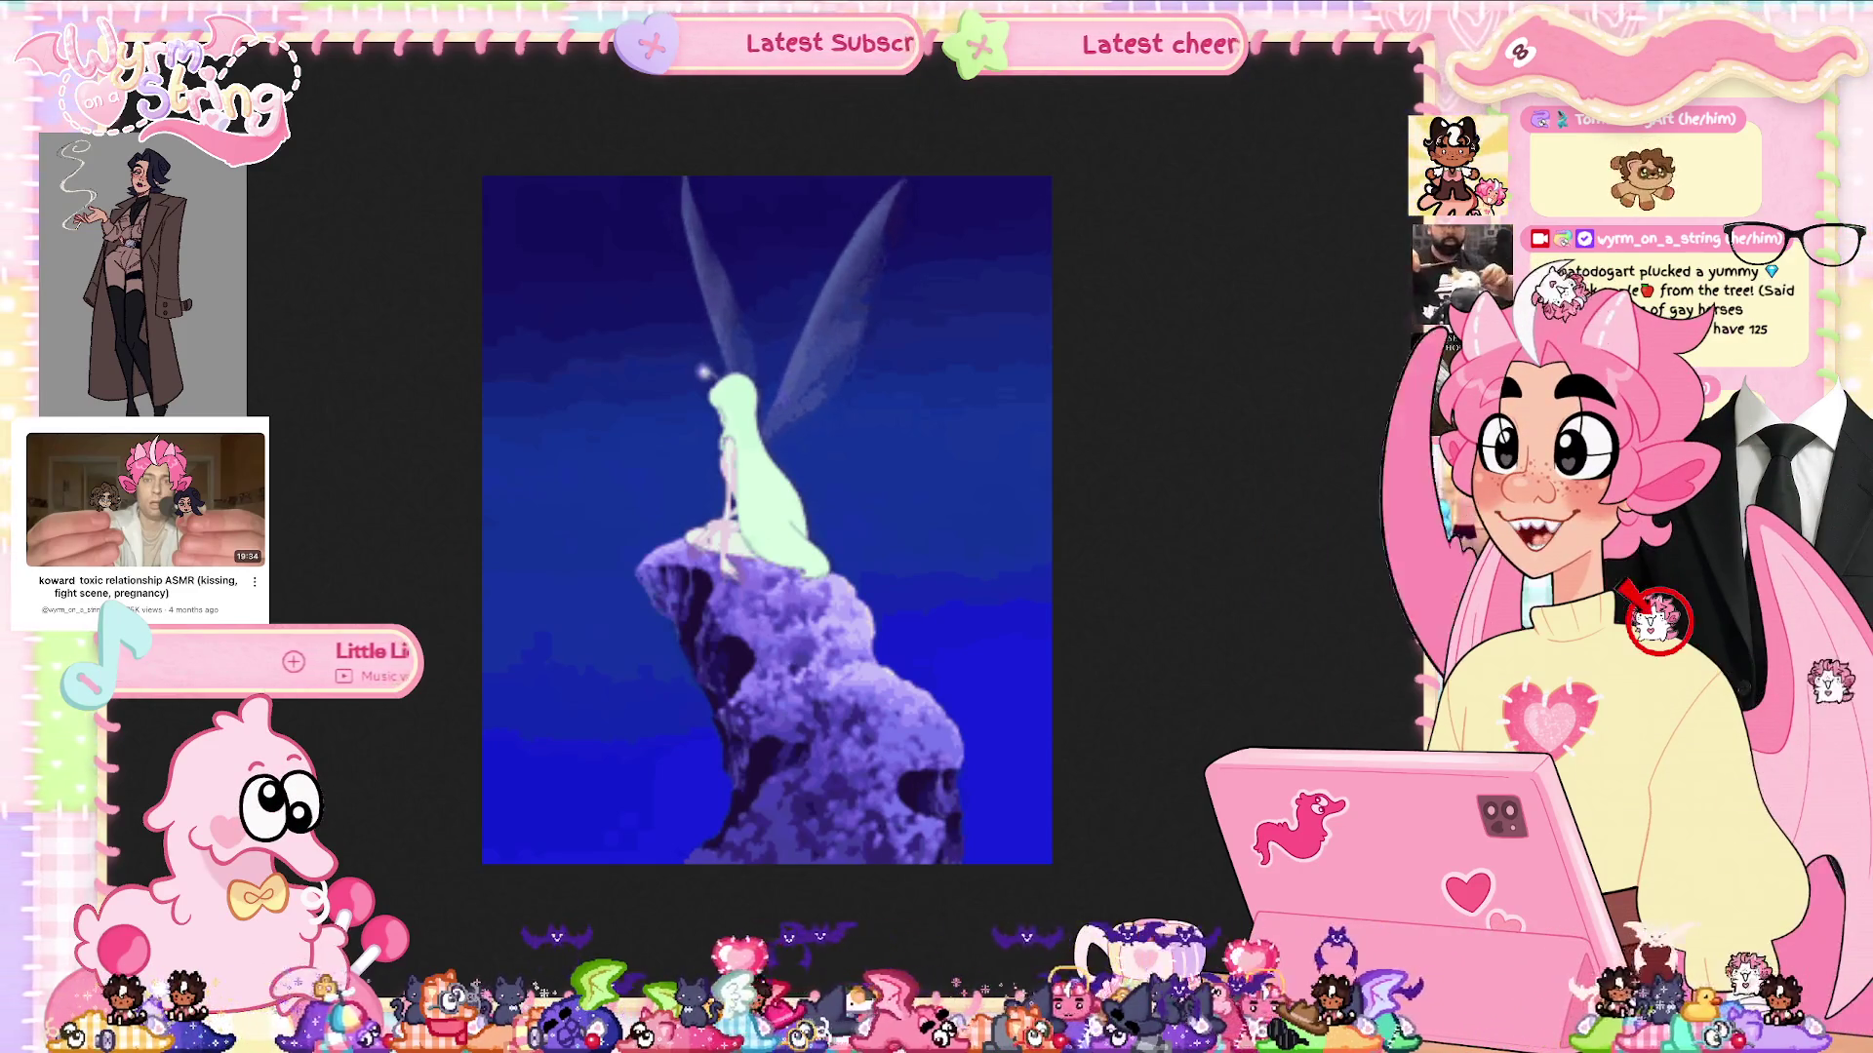
key(Escape)
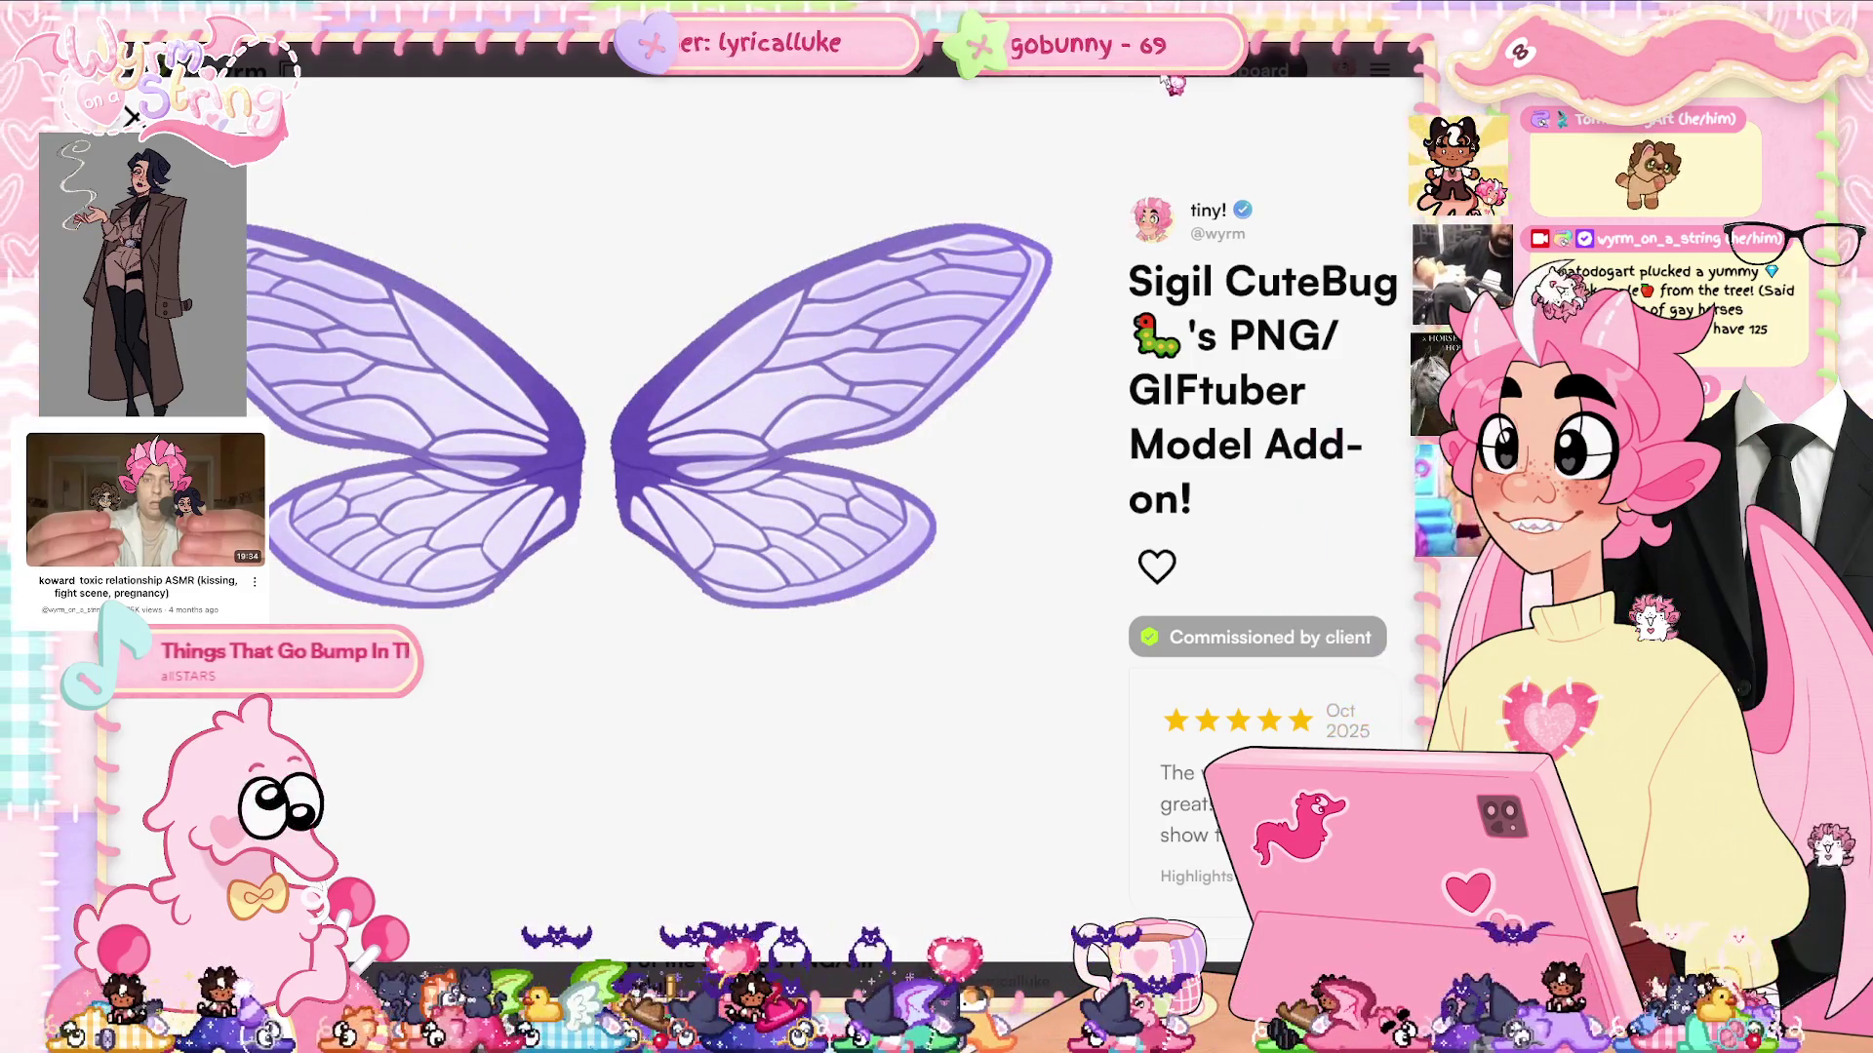
click(688, 375)
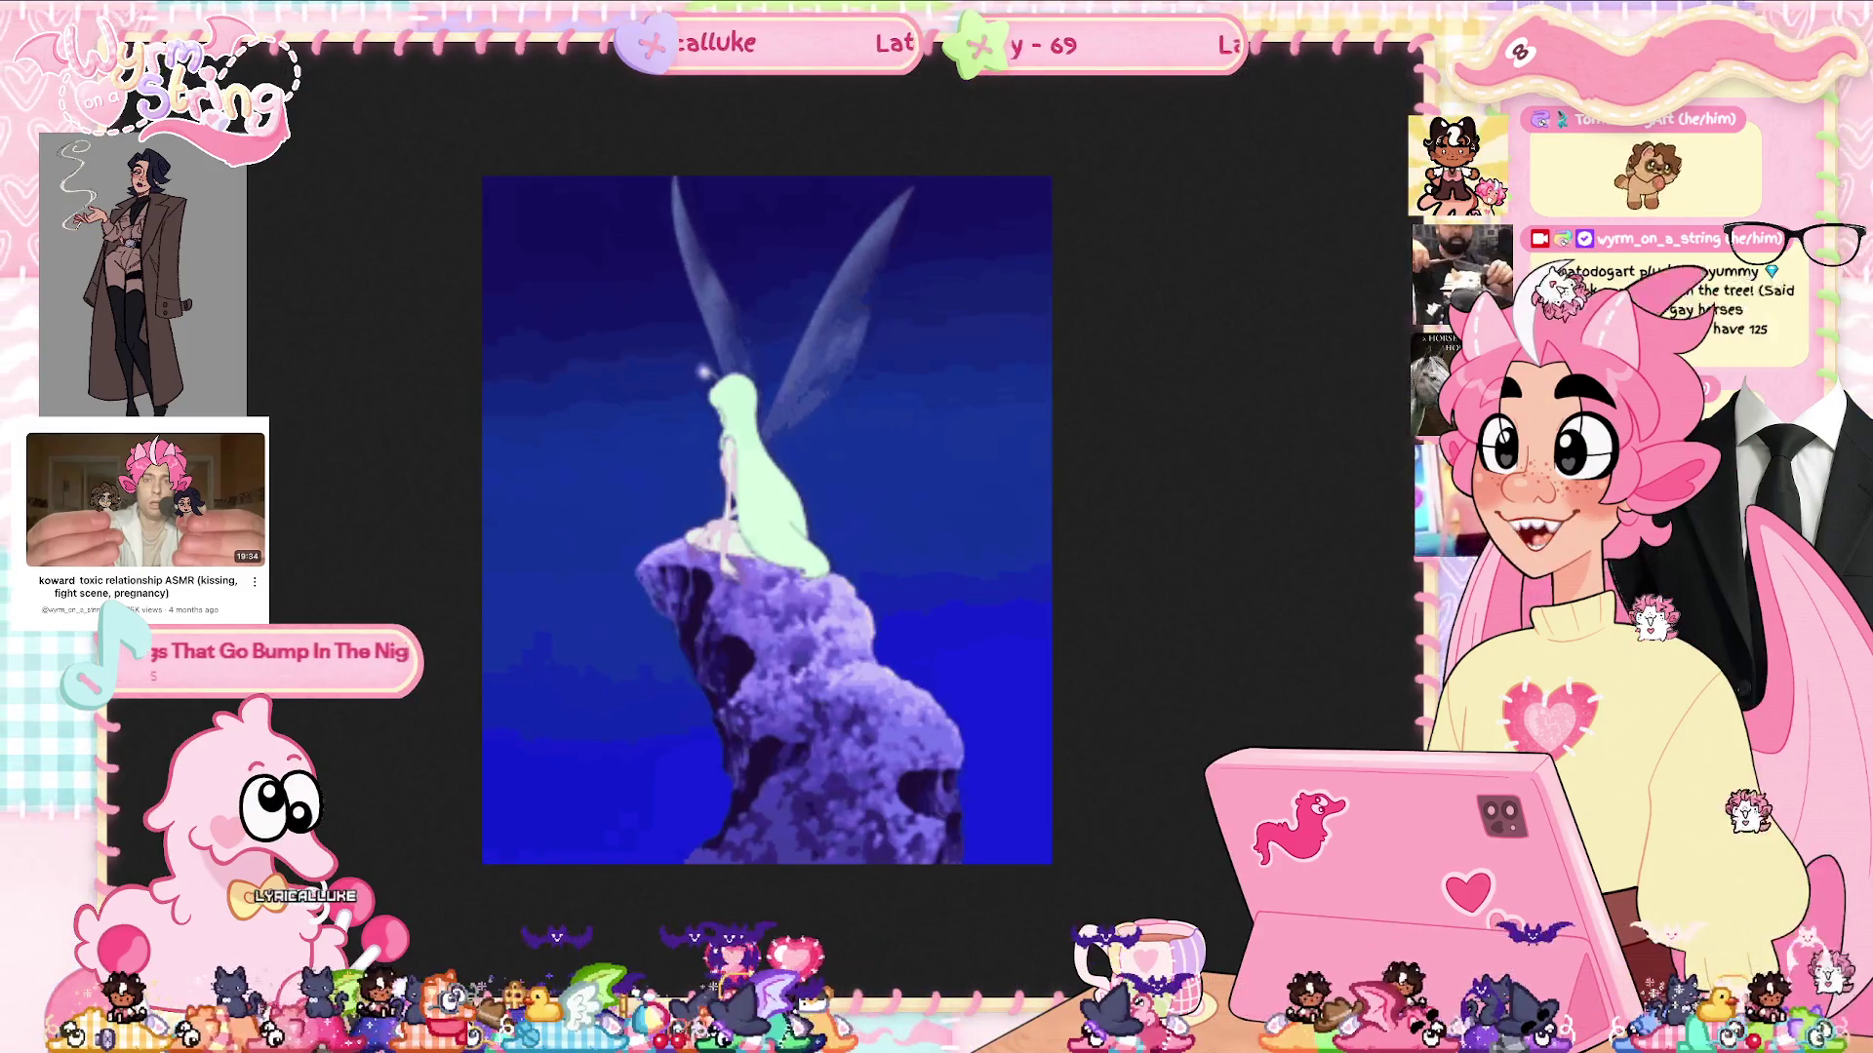
key(Escape)
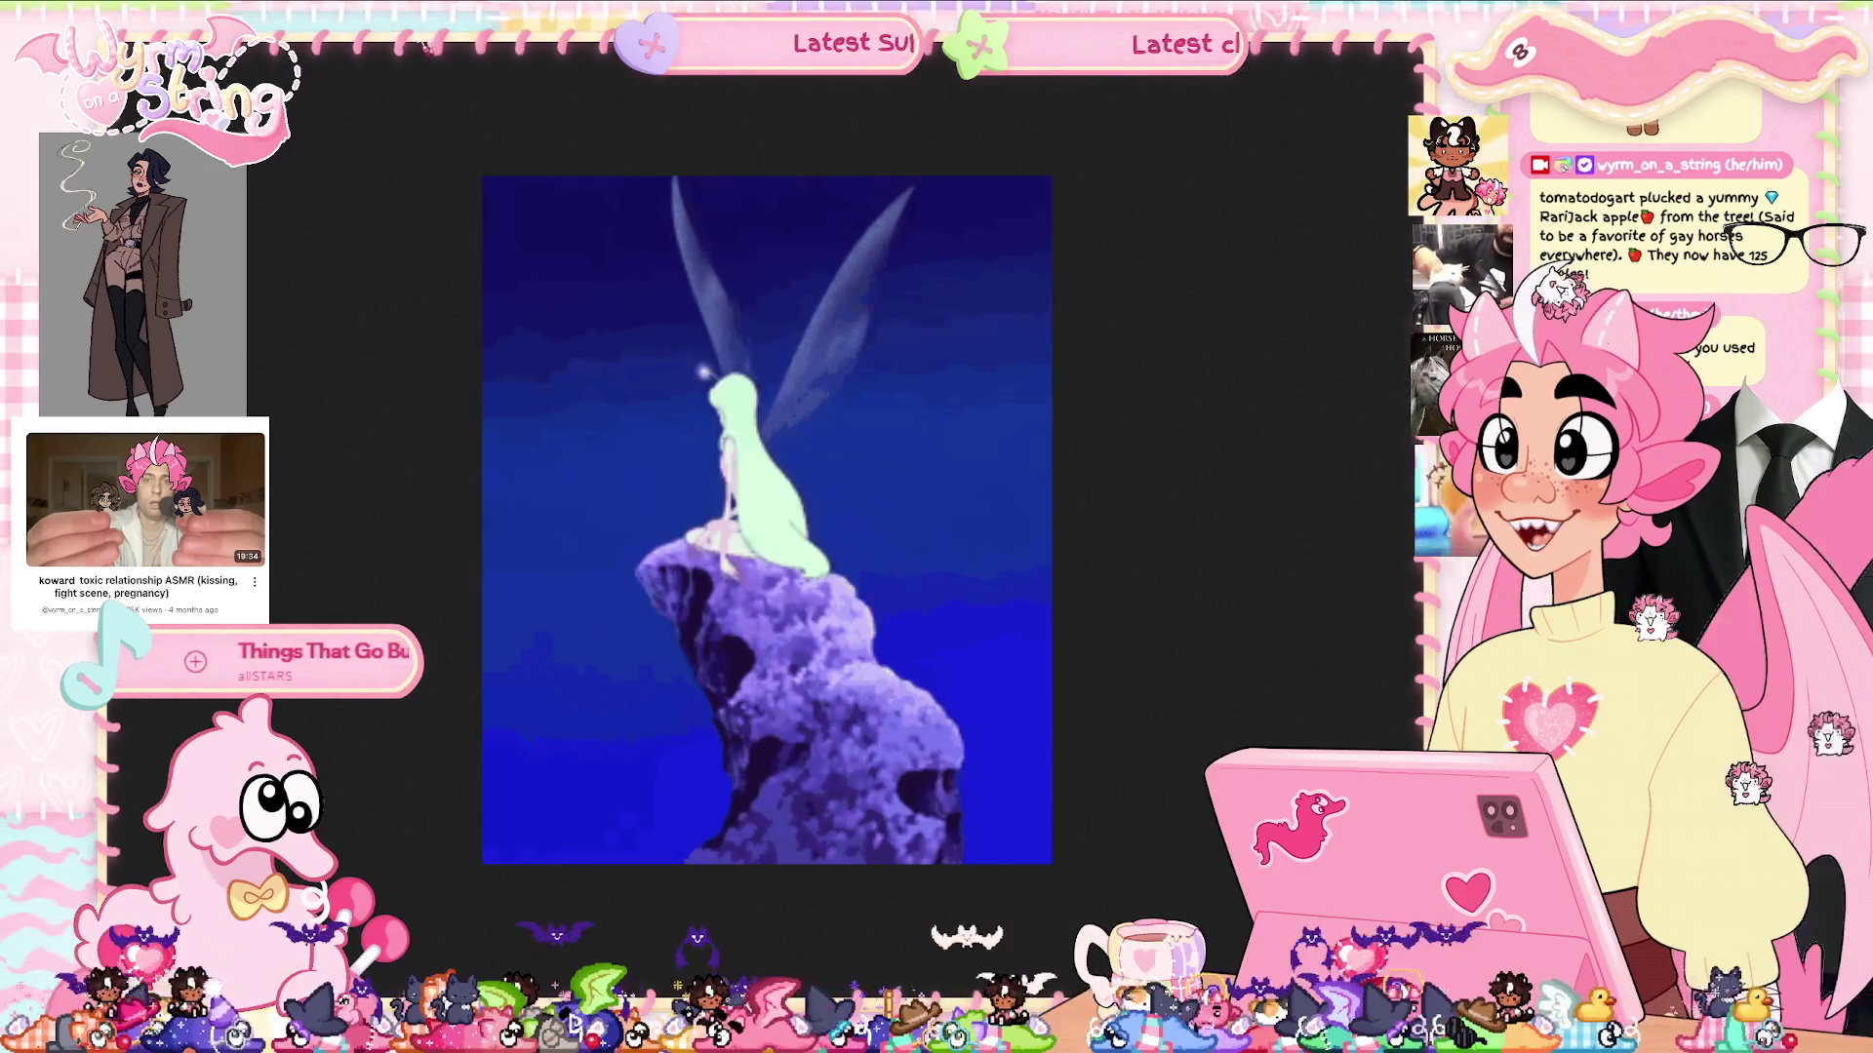
key(Escape)
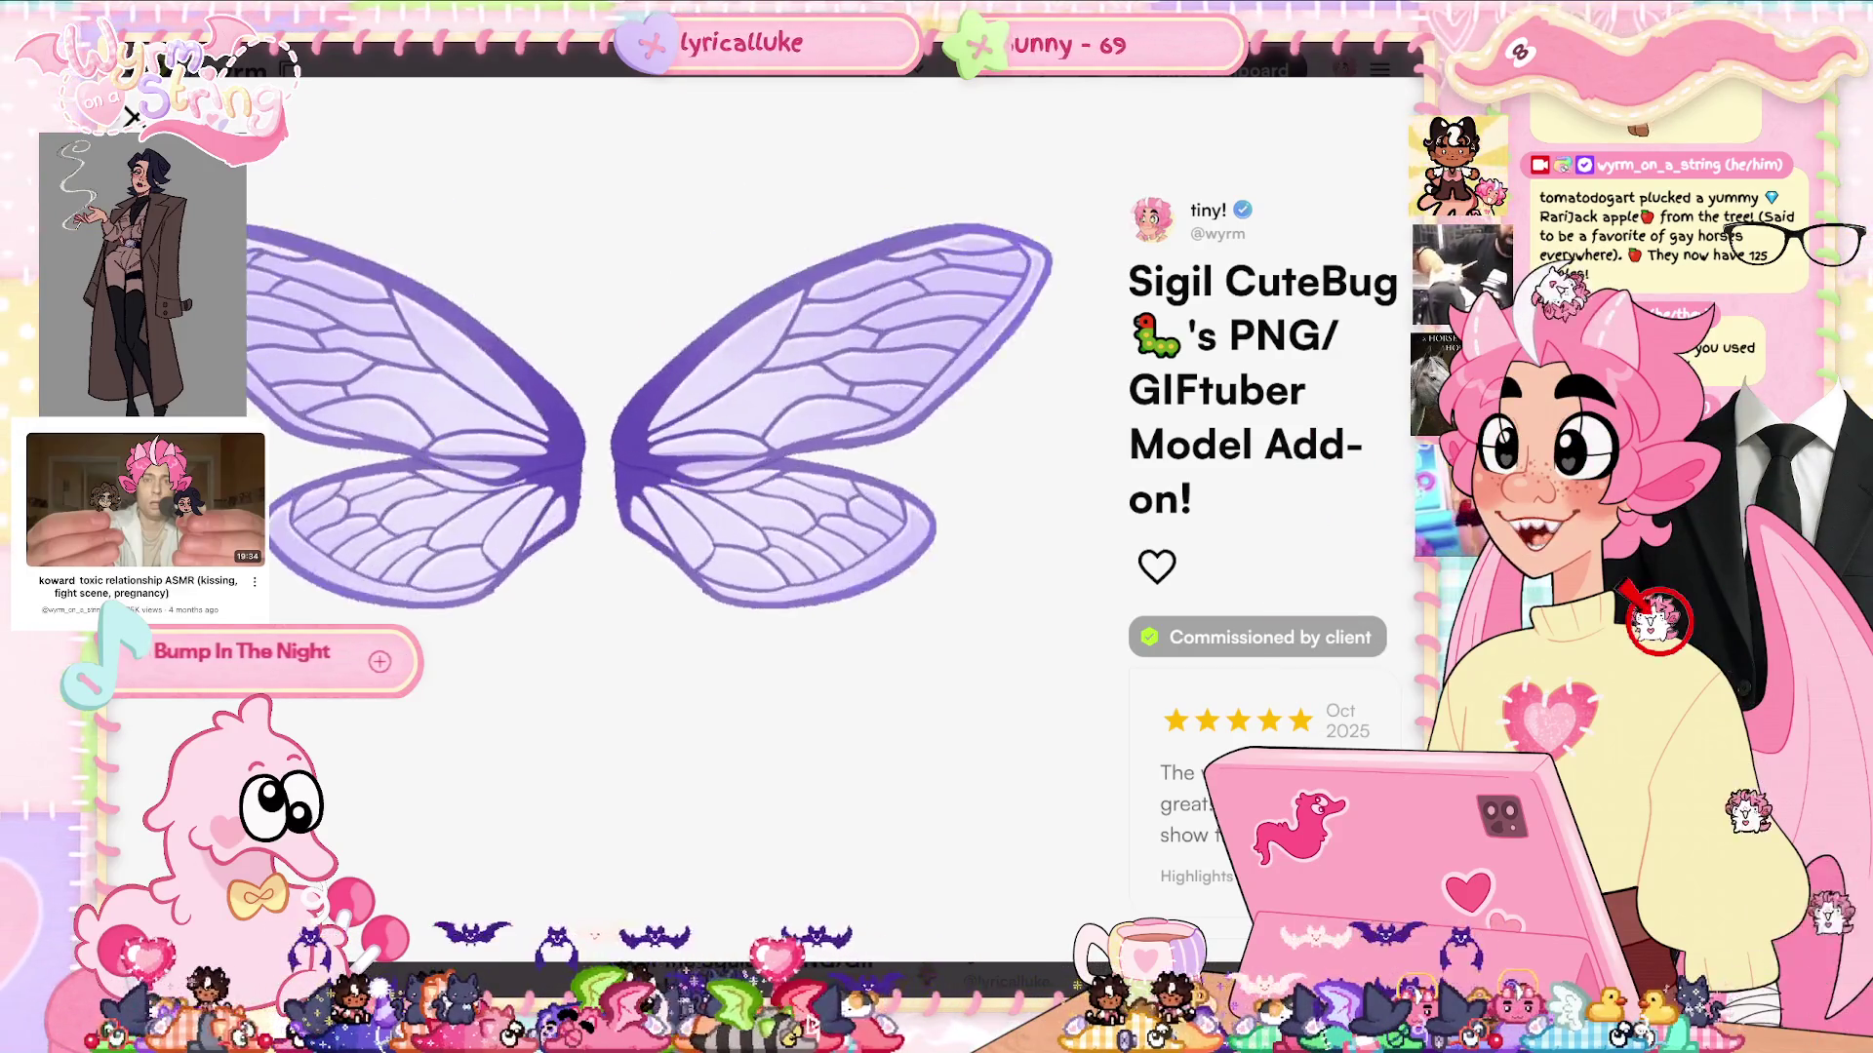
key(alt+Tab)
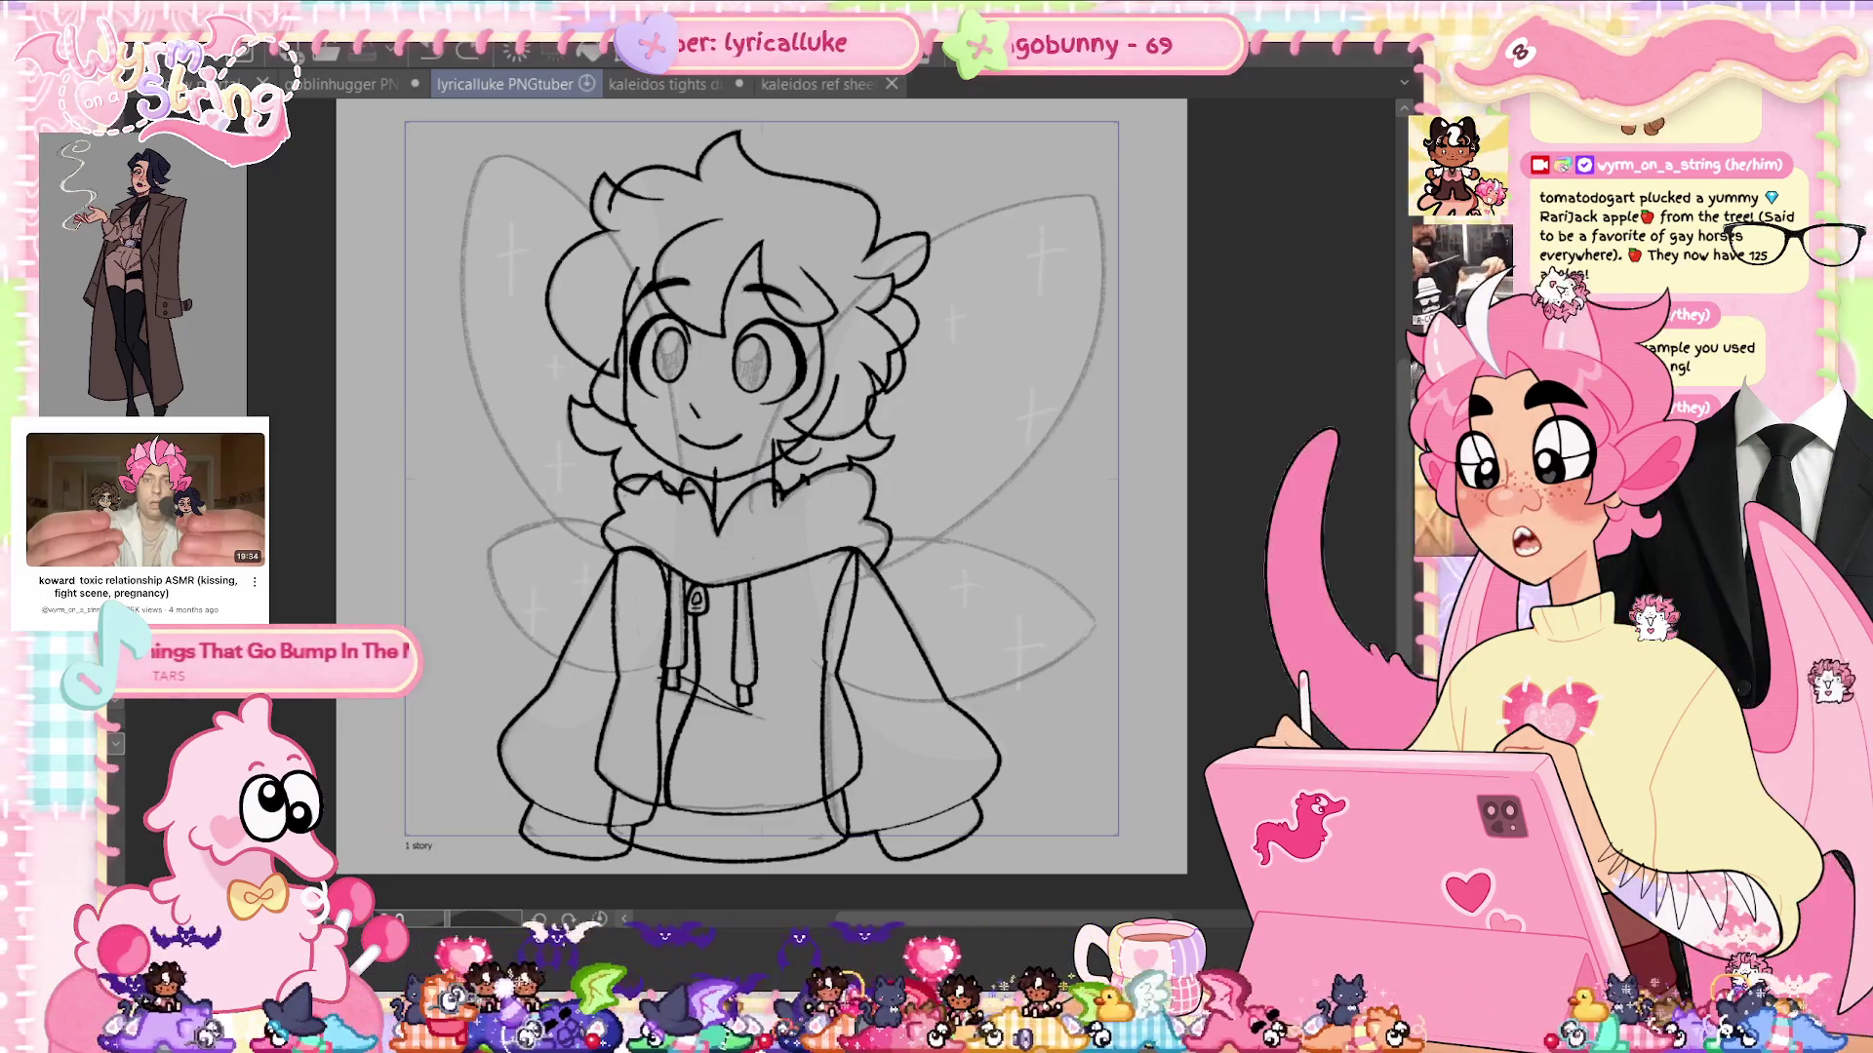
Save, then try inking the upper right wing's outer edge from the collar up to its tip
key(ctrl+s)
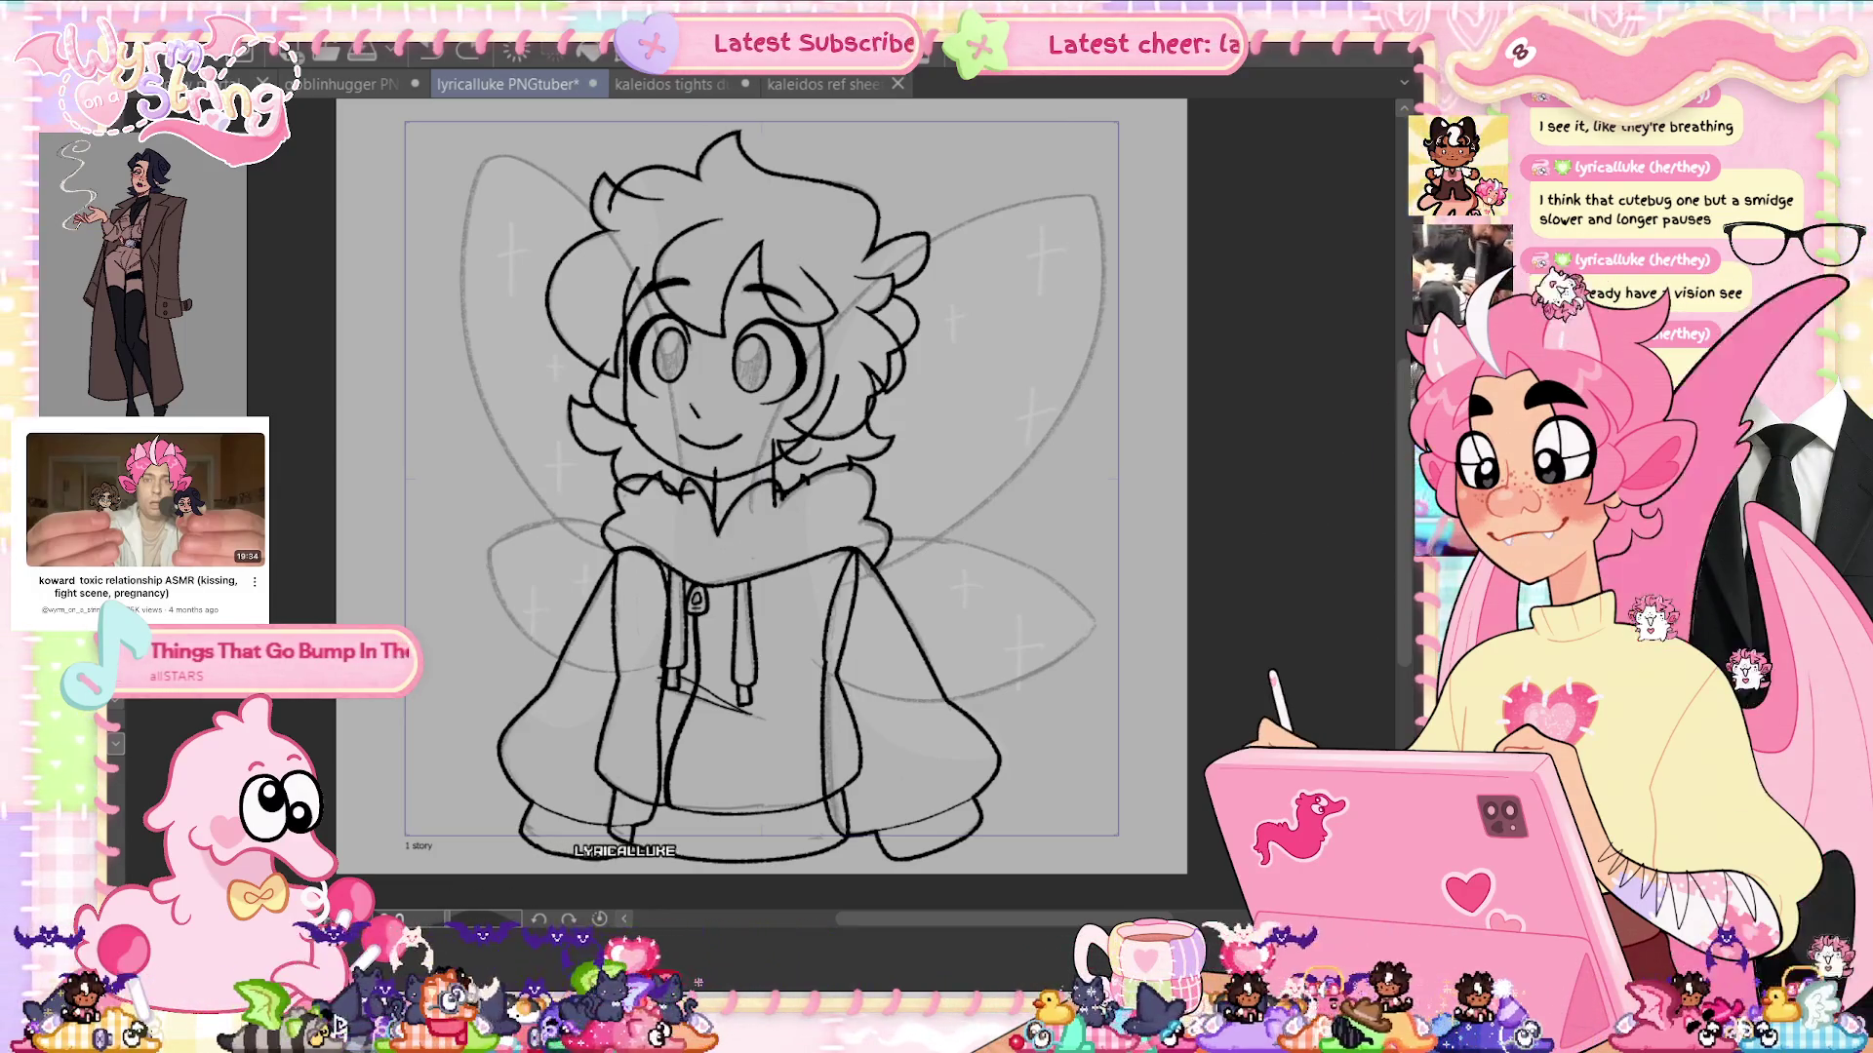
scroll(984, 359, up, 2)
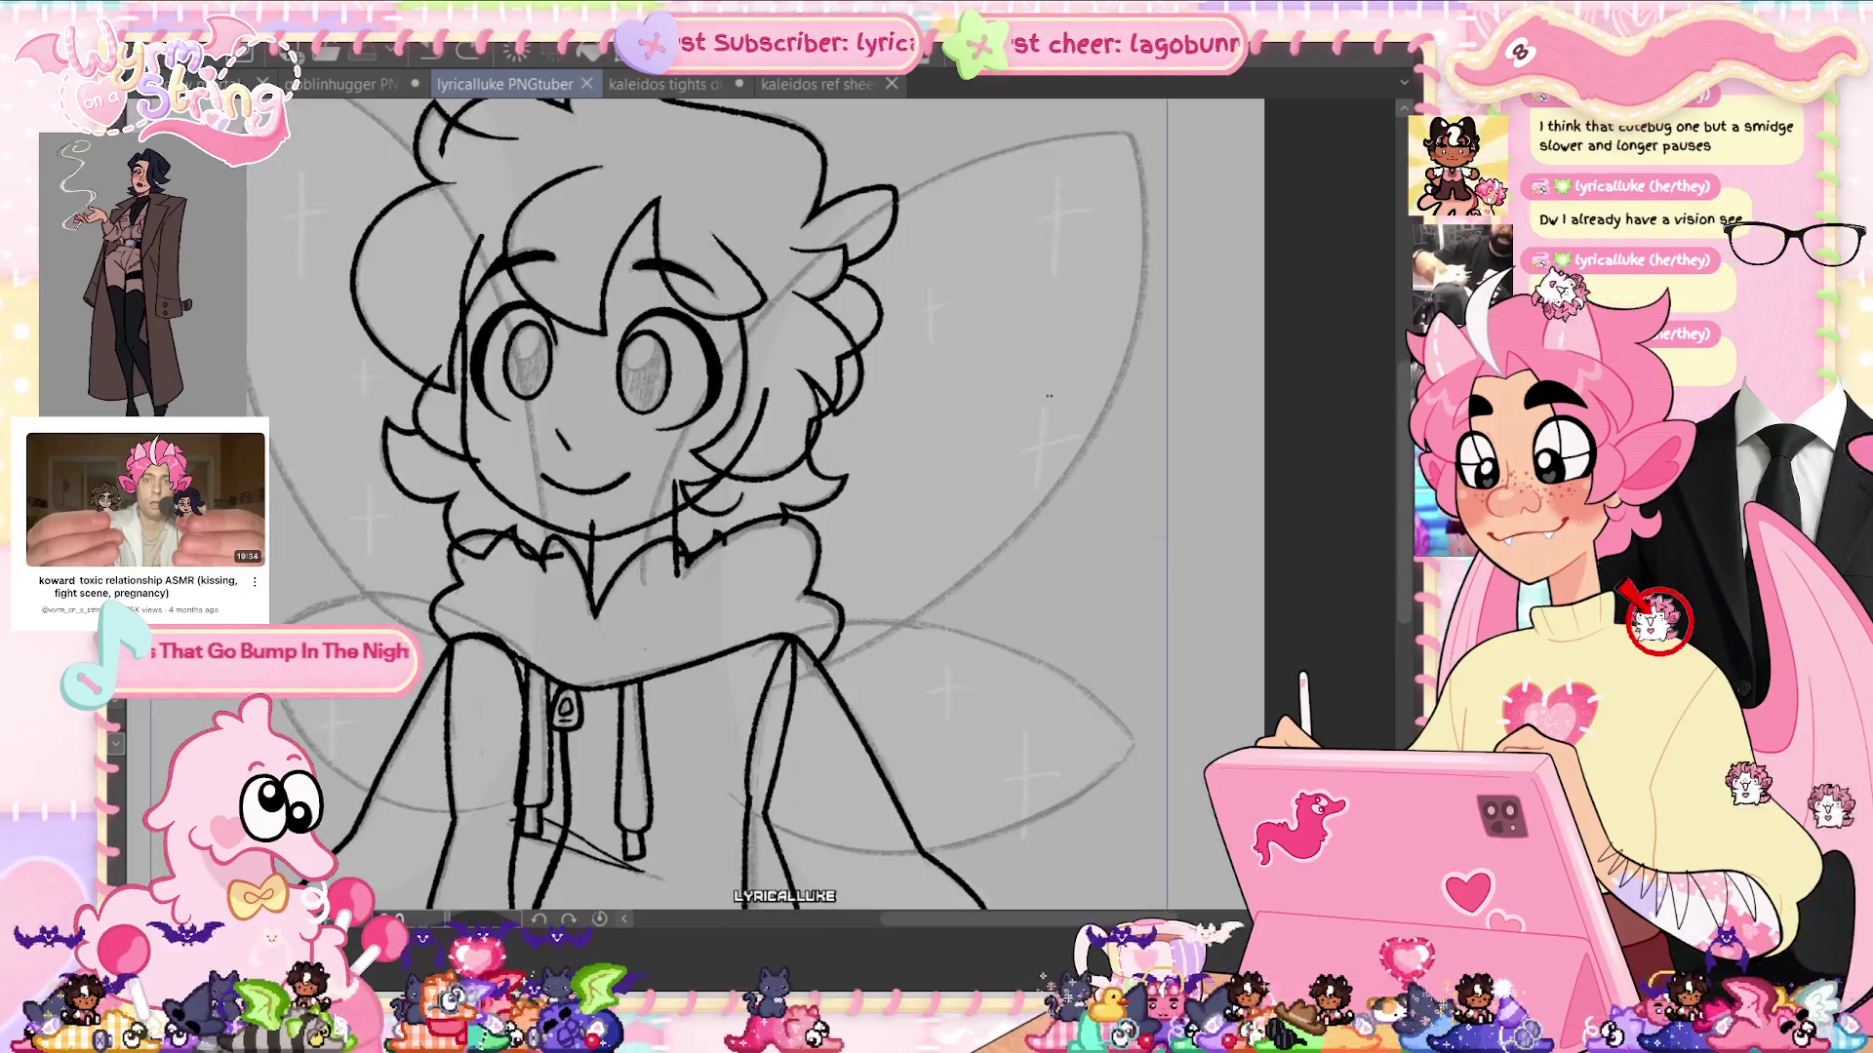
mouse_move(646, 625)
mouse_down()
mouse_move(644, 589)
mouse_move(1005, 164)
mouse_up()
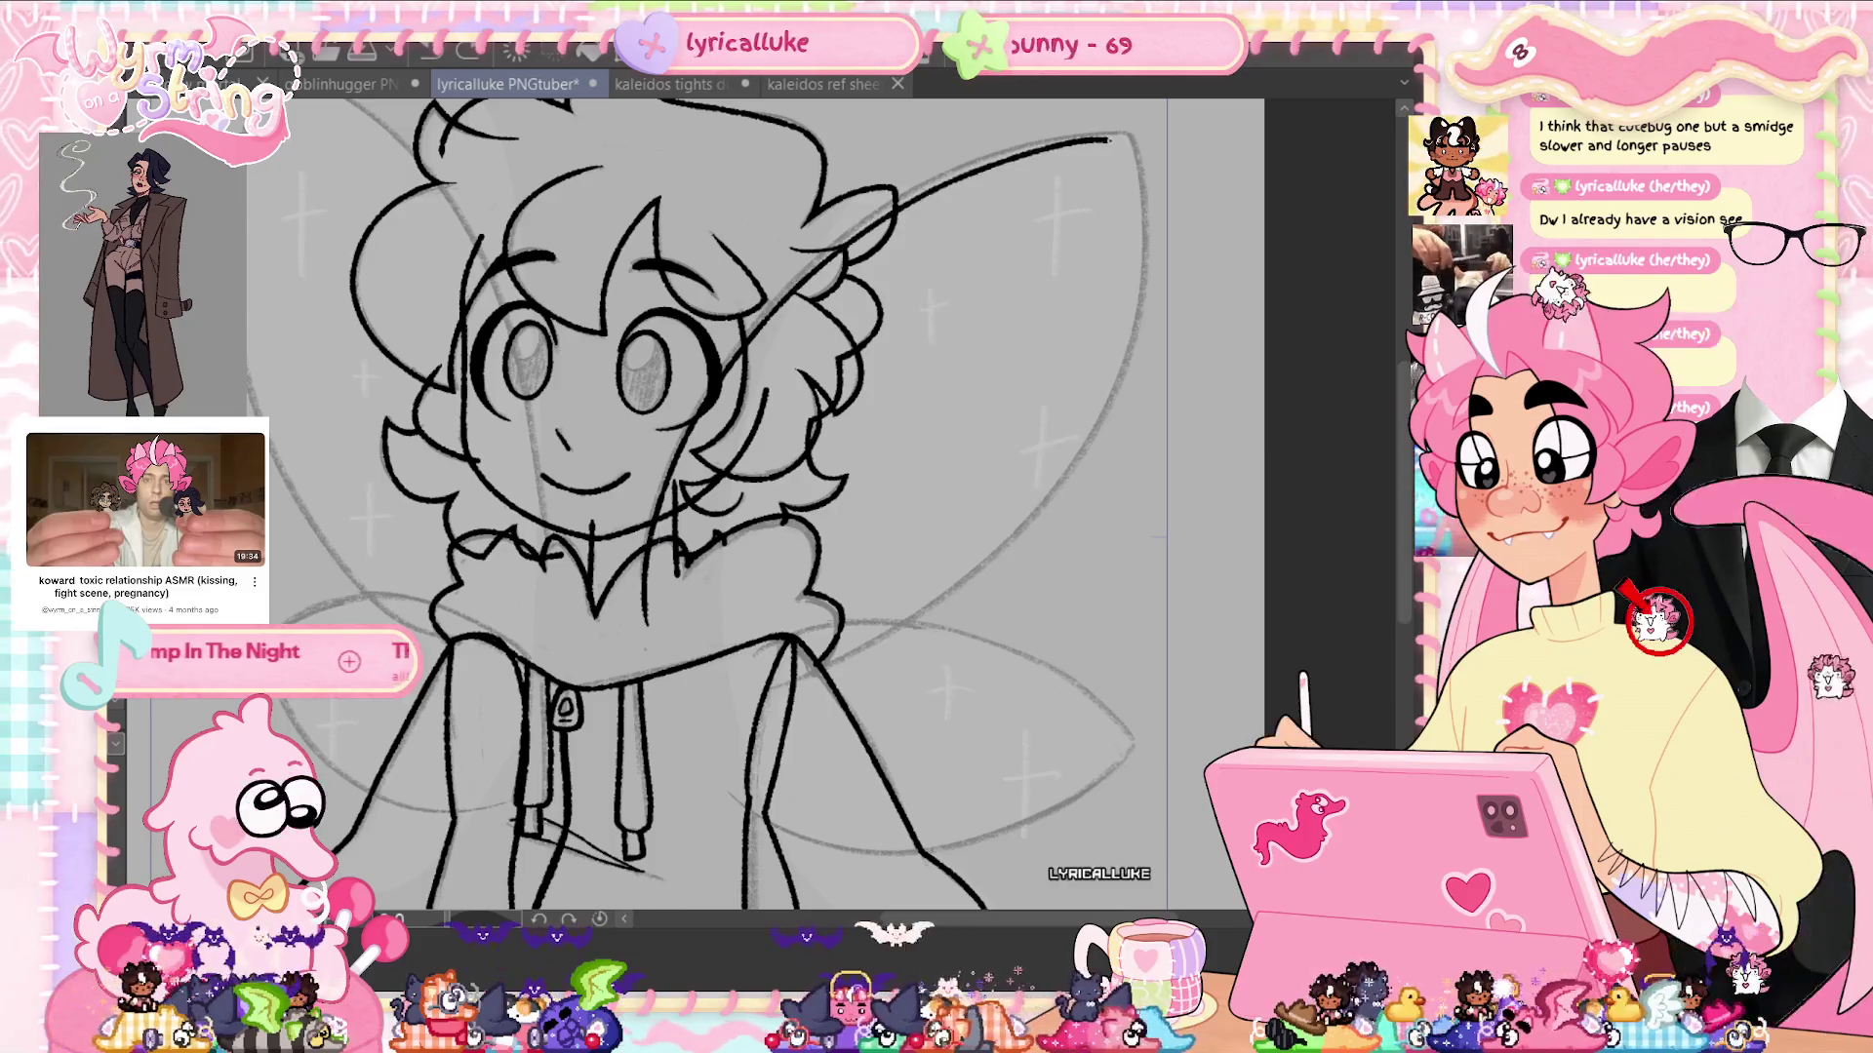
key(ctrl+z)
drag(646, 618, 1163, 119)
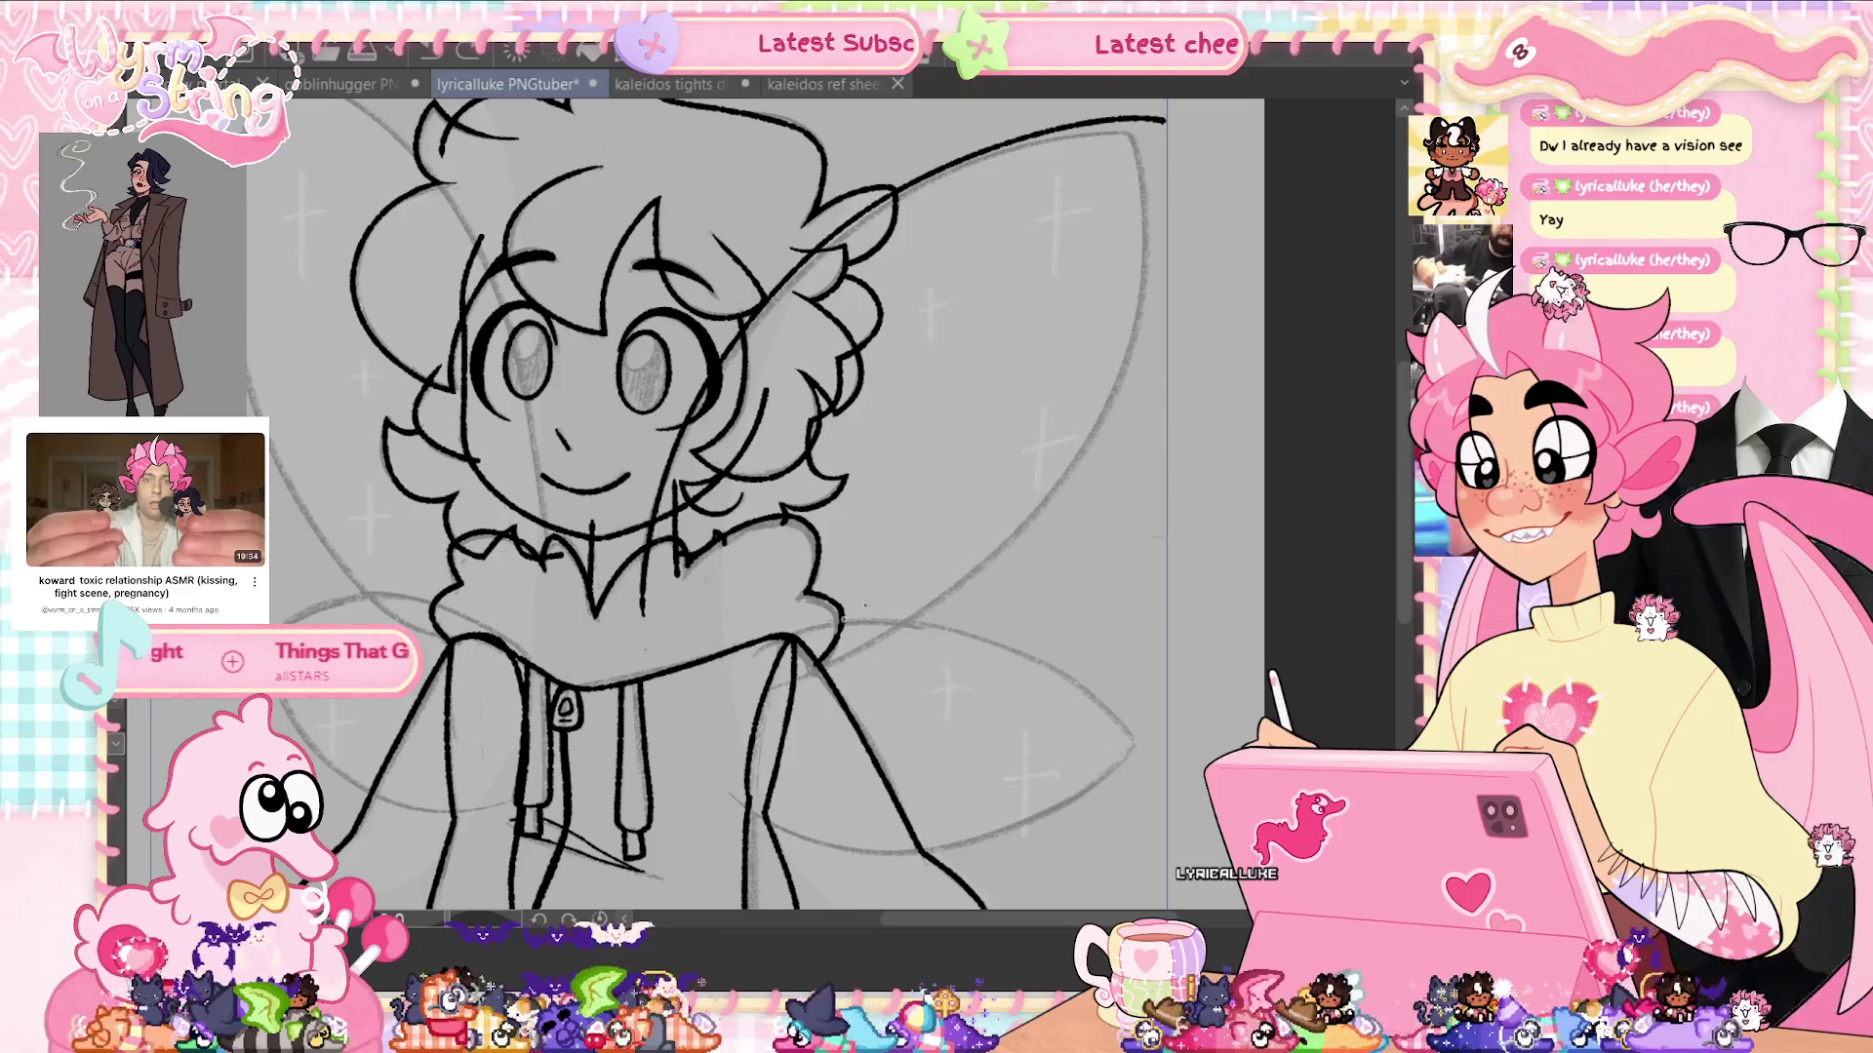
drag(898, 631, 1135, 108)
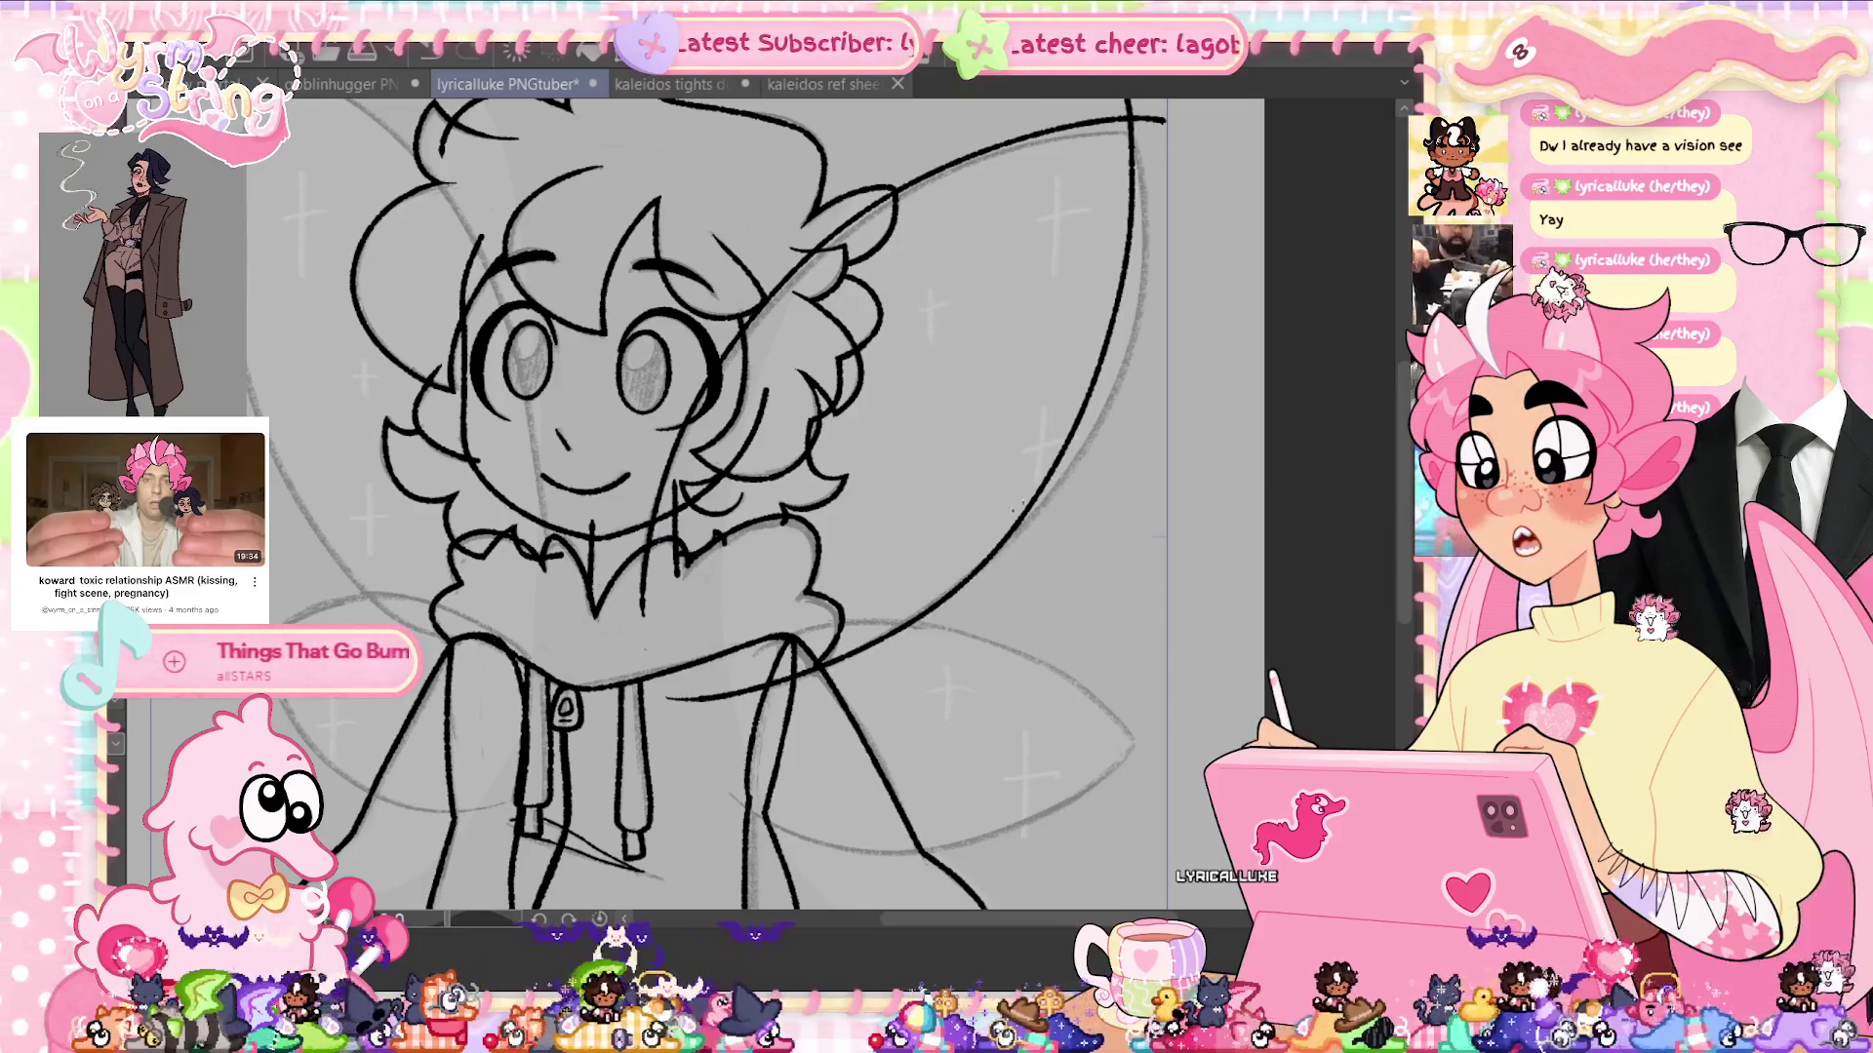
key(ctrl+z)
mouse_move(800, 678)
mouse_down()
mouse_move(1078, 487)
mouse_move(1135, 137)
mouse_up()
key(ctrl+z)
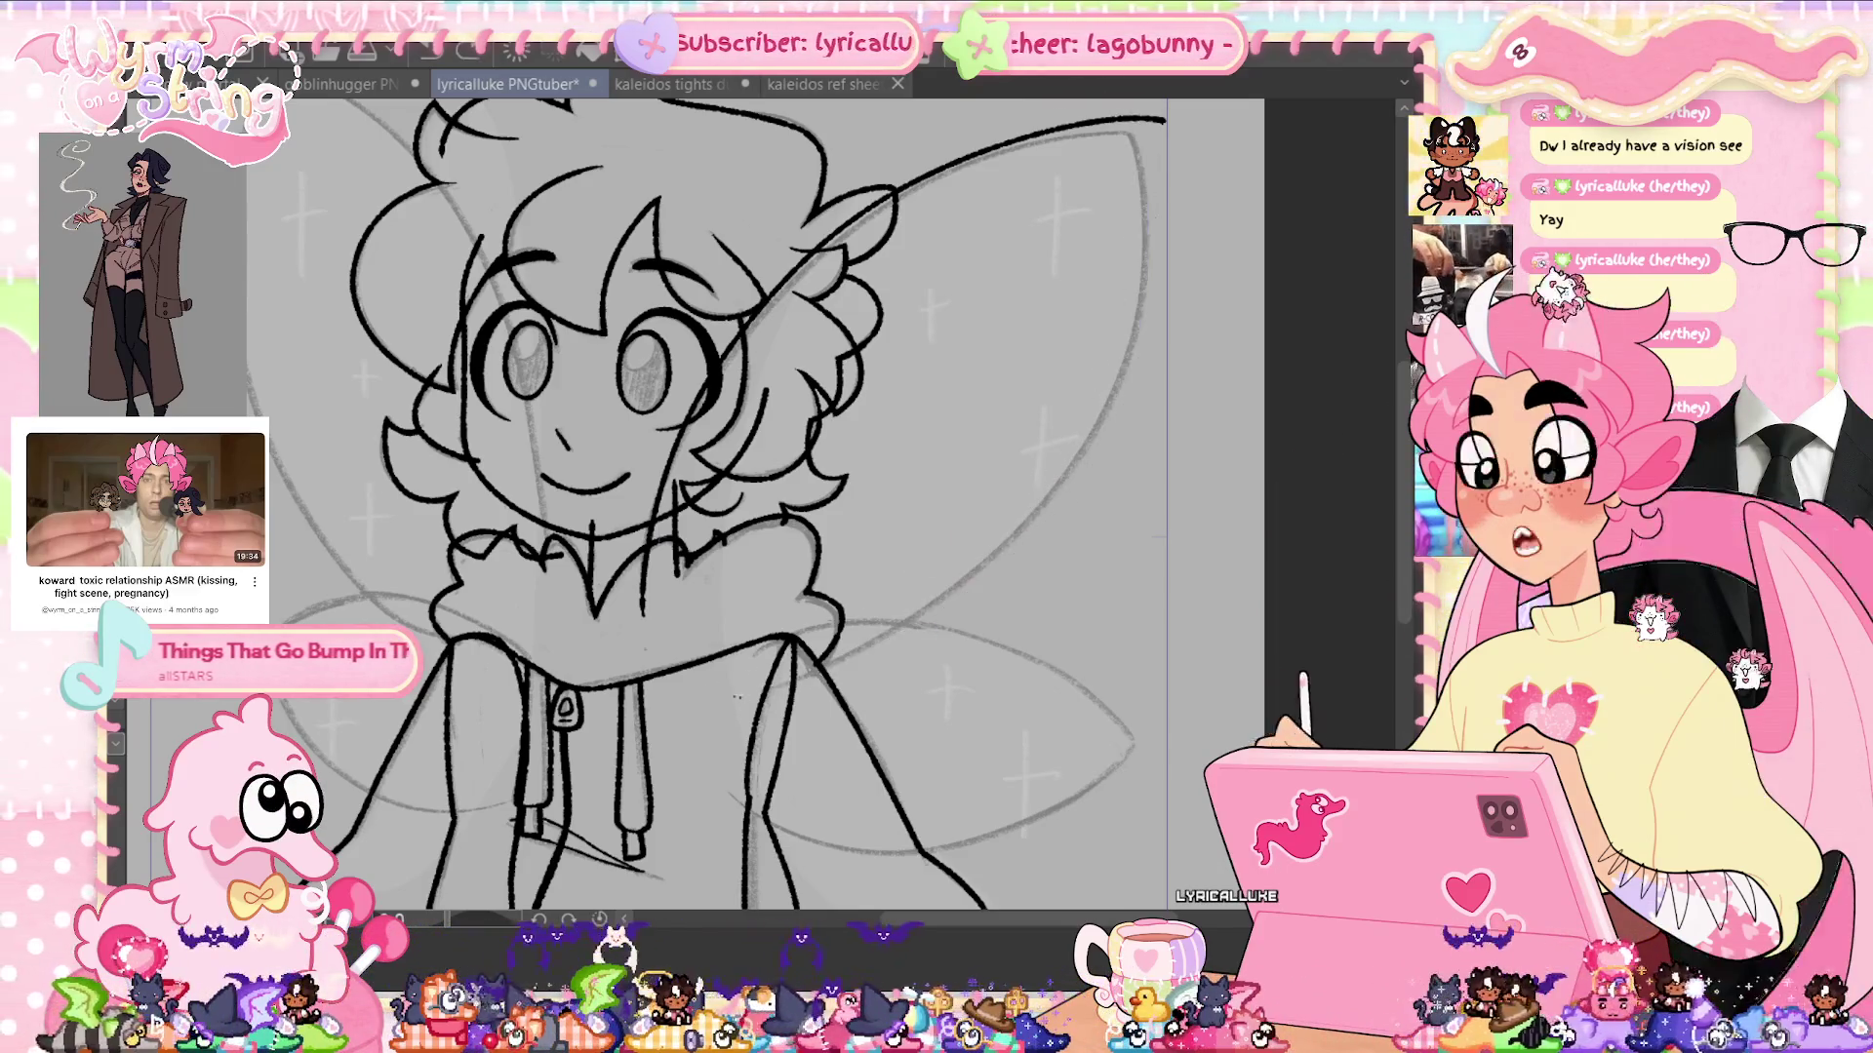
Ink the upper right wing's edge curving from its tip down to the collar
drag(687, 694, 1068, 429)
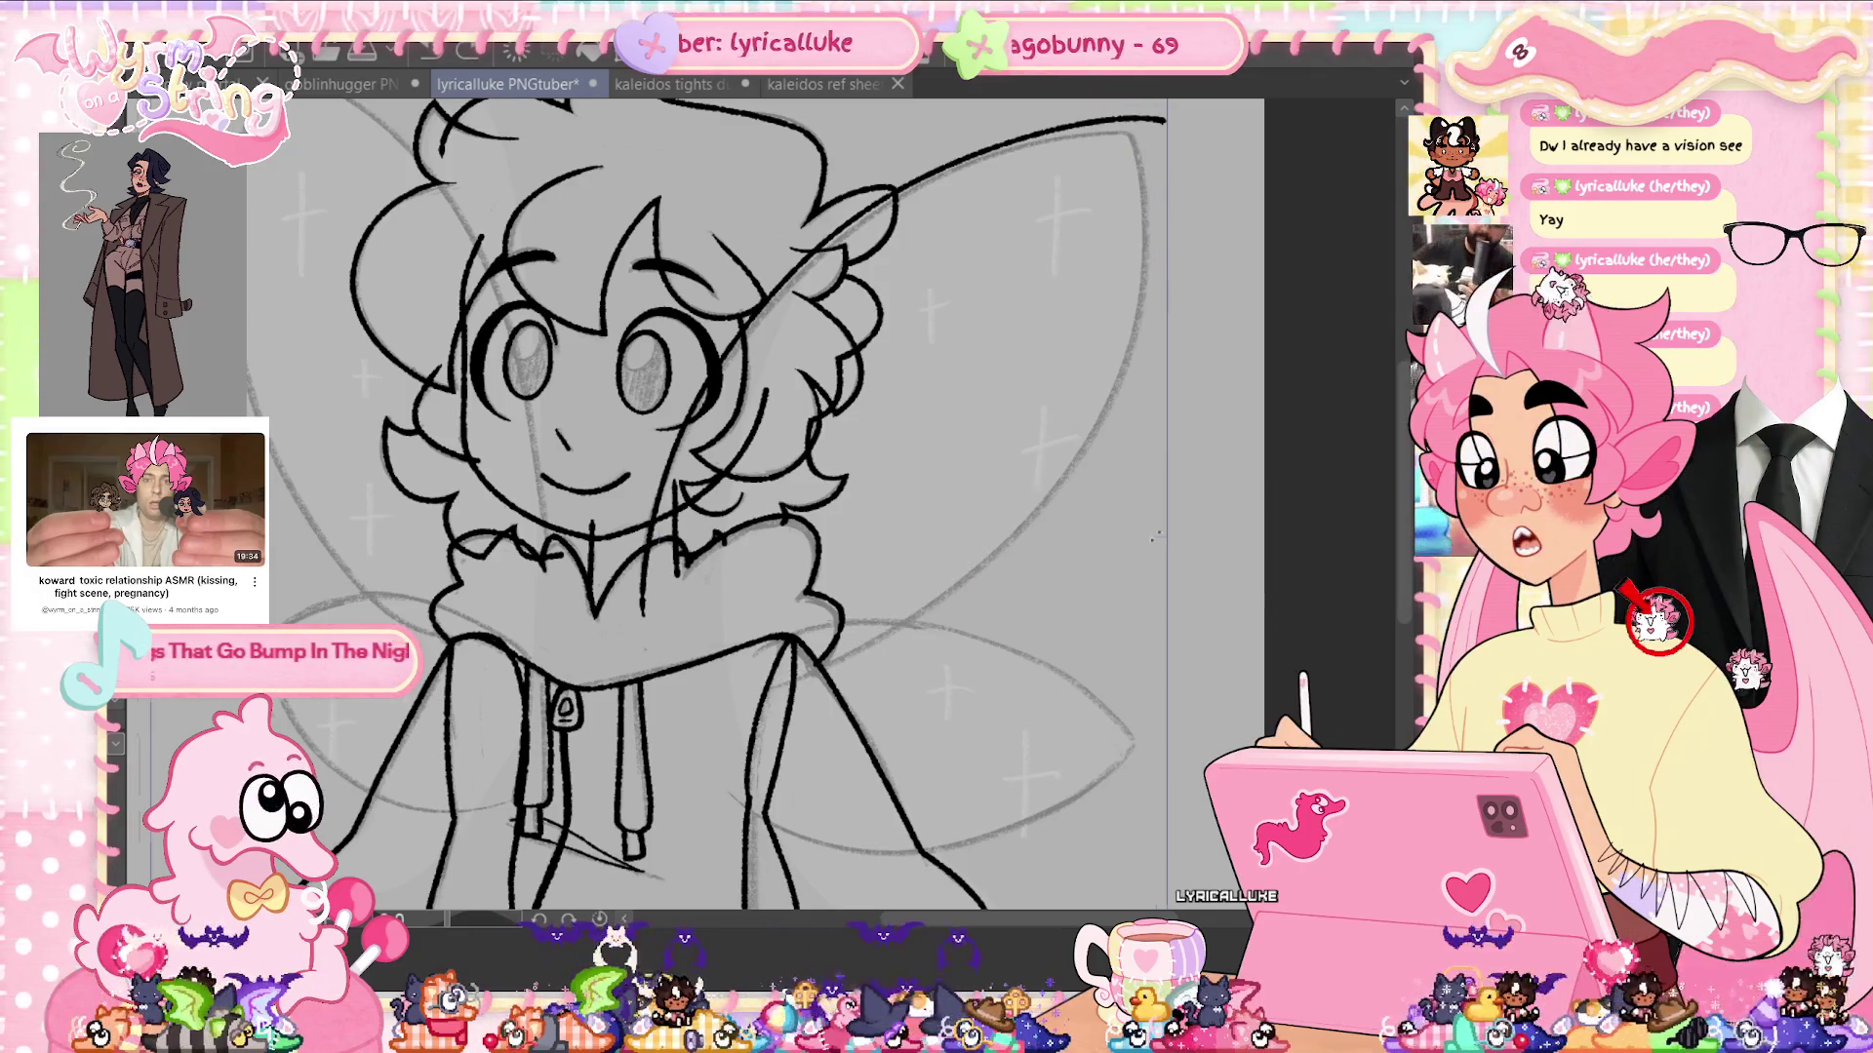
key(ctrl+z)
drag(1029, 173, 556, 771)
key(ctrl+z)
mouse_move(1029, 173)
mouse_down()
mouse_move(950, 576)
mouse_move(585, 790)
mouse_up()
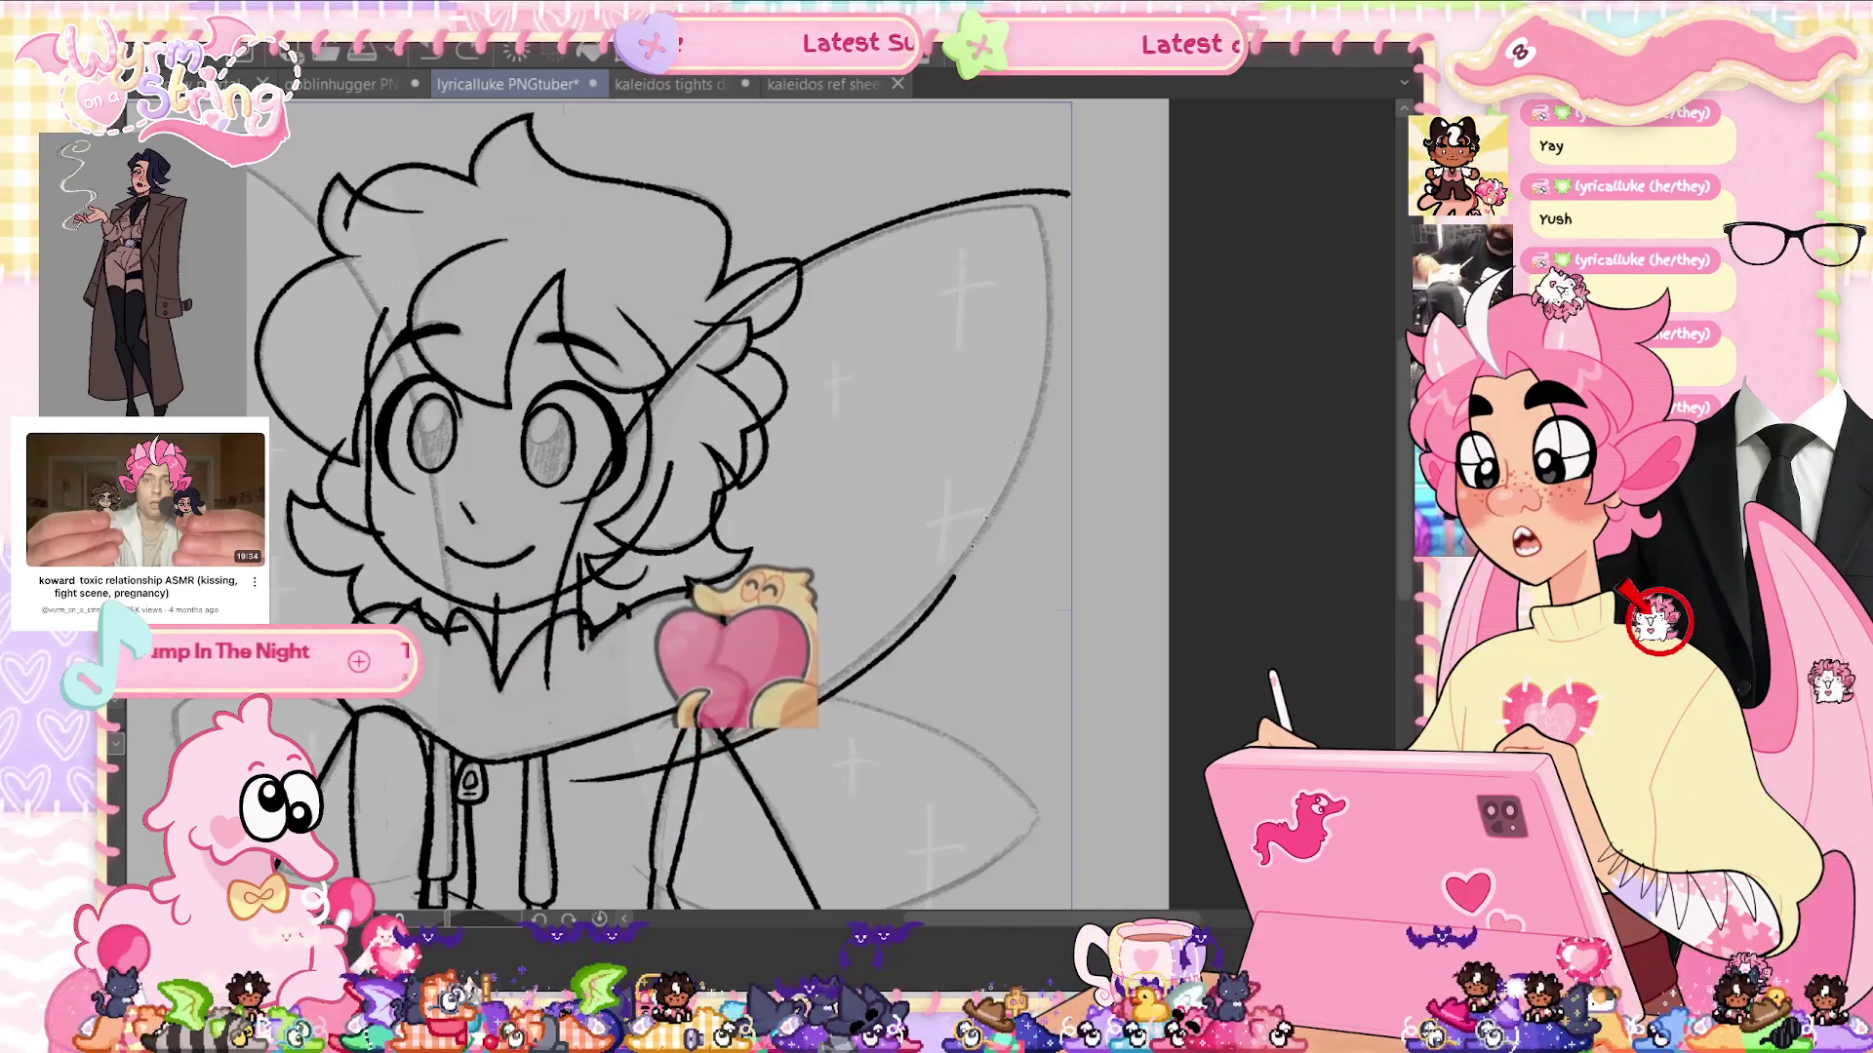
key(ctrl+z)
drag(1029, 166, 585, 770)
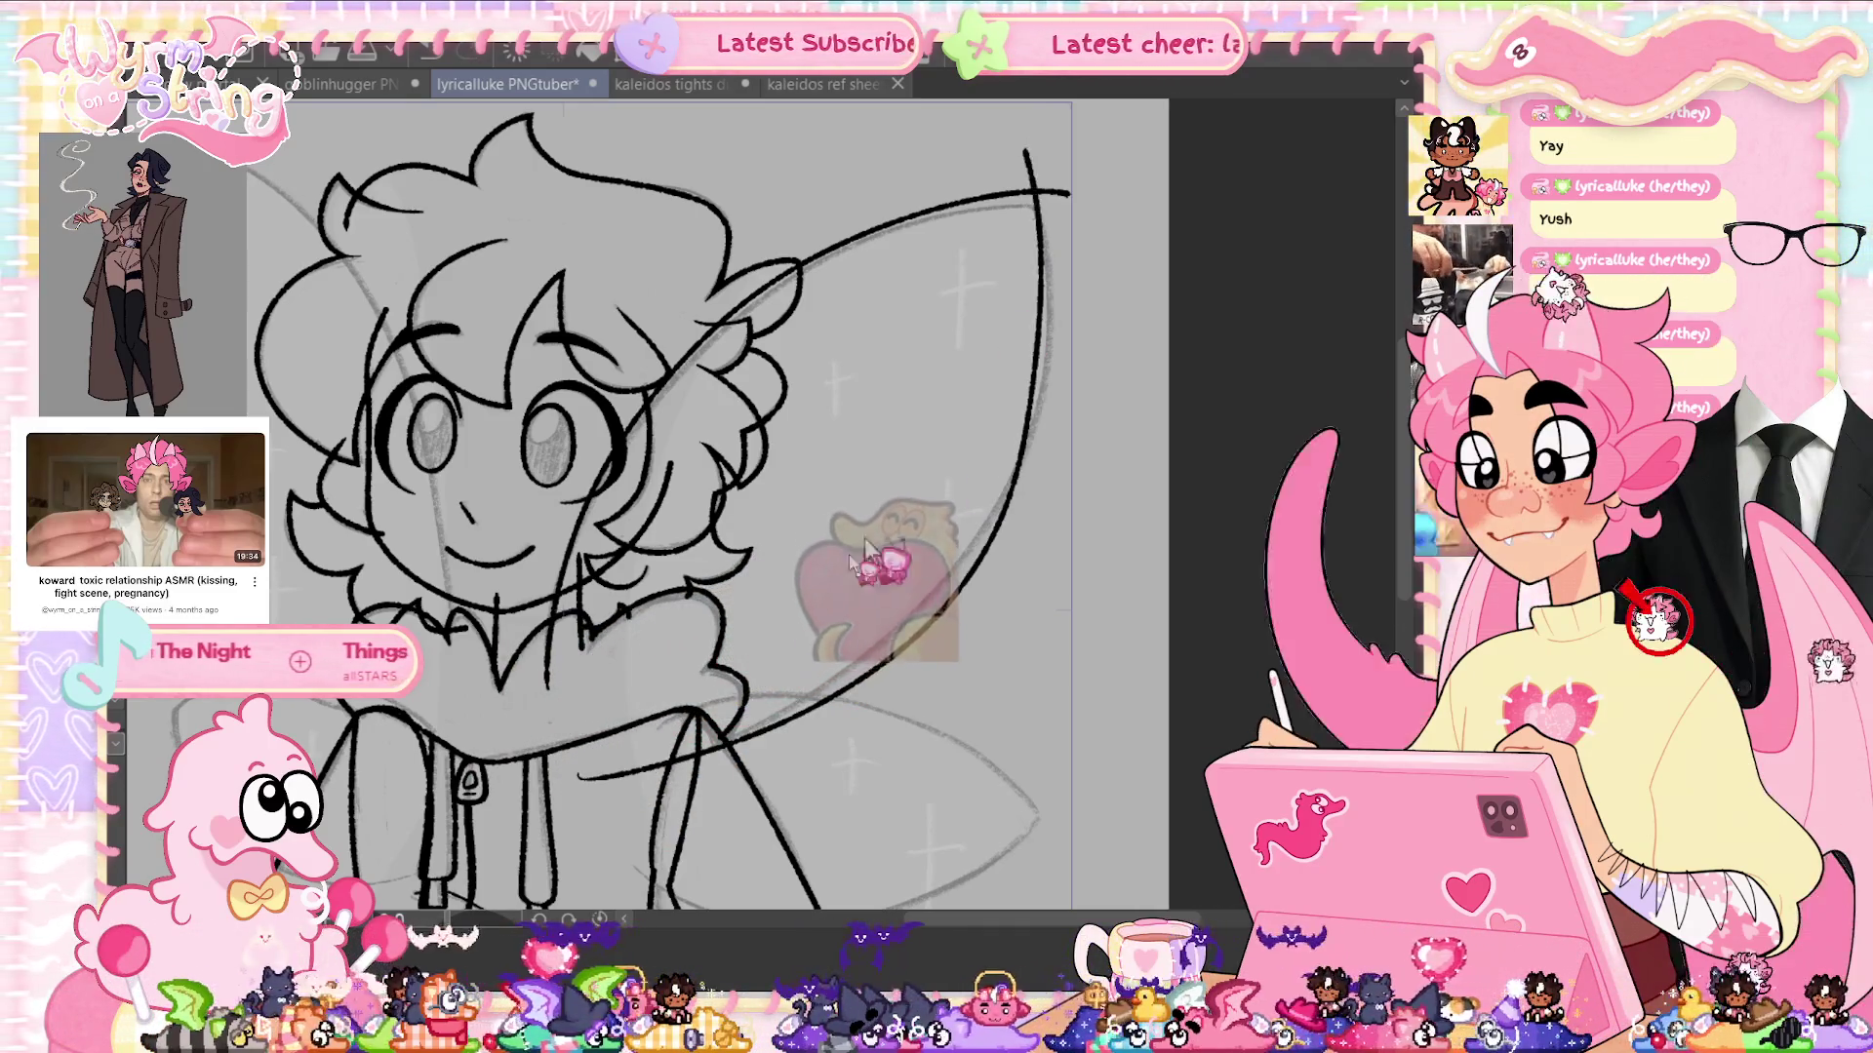
key(ctrl+z)
drag(1029, 152, 575, 770)
key(ctrl+z)
drag(1036, 346, 571, 780)
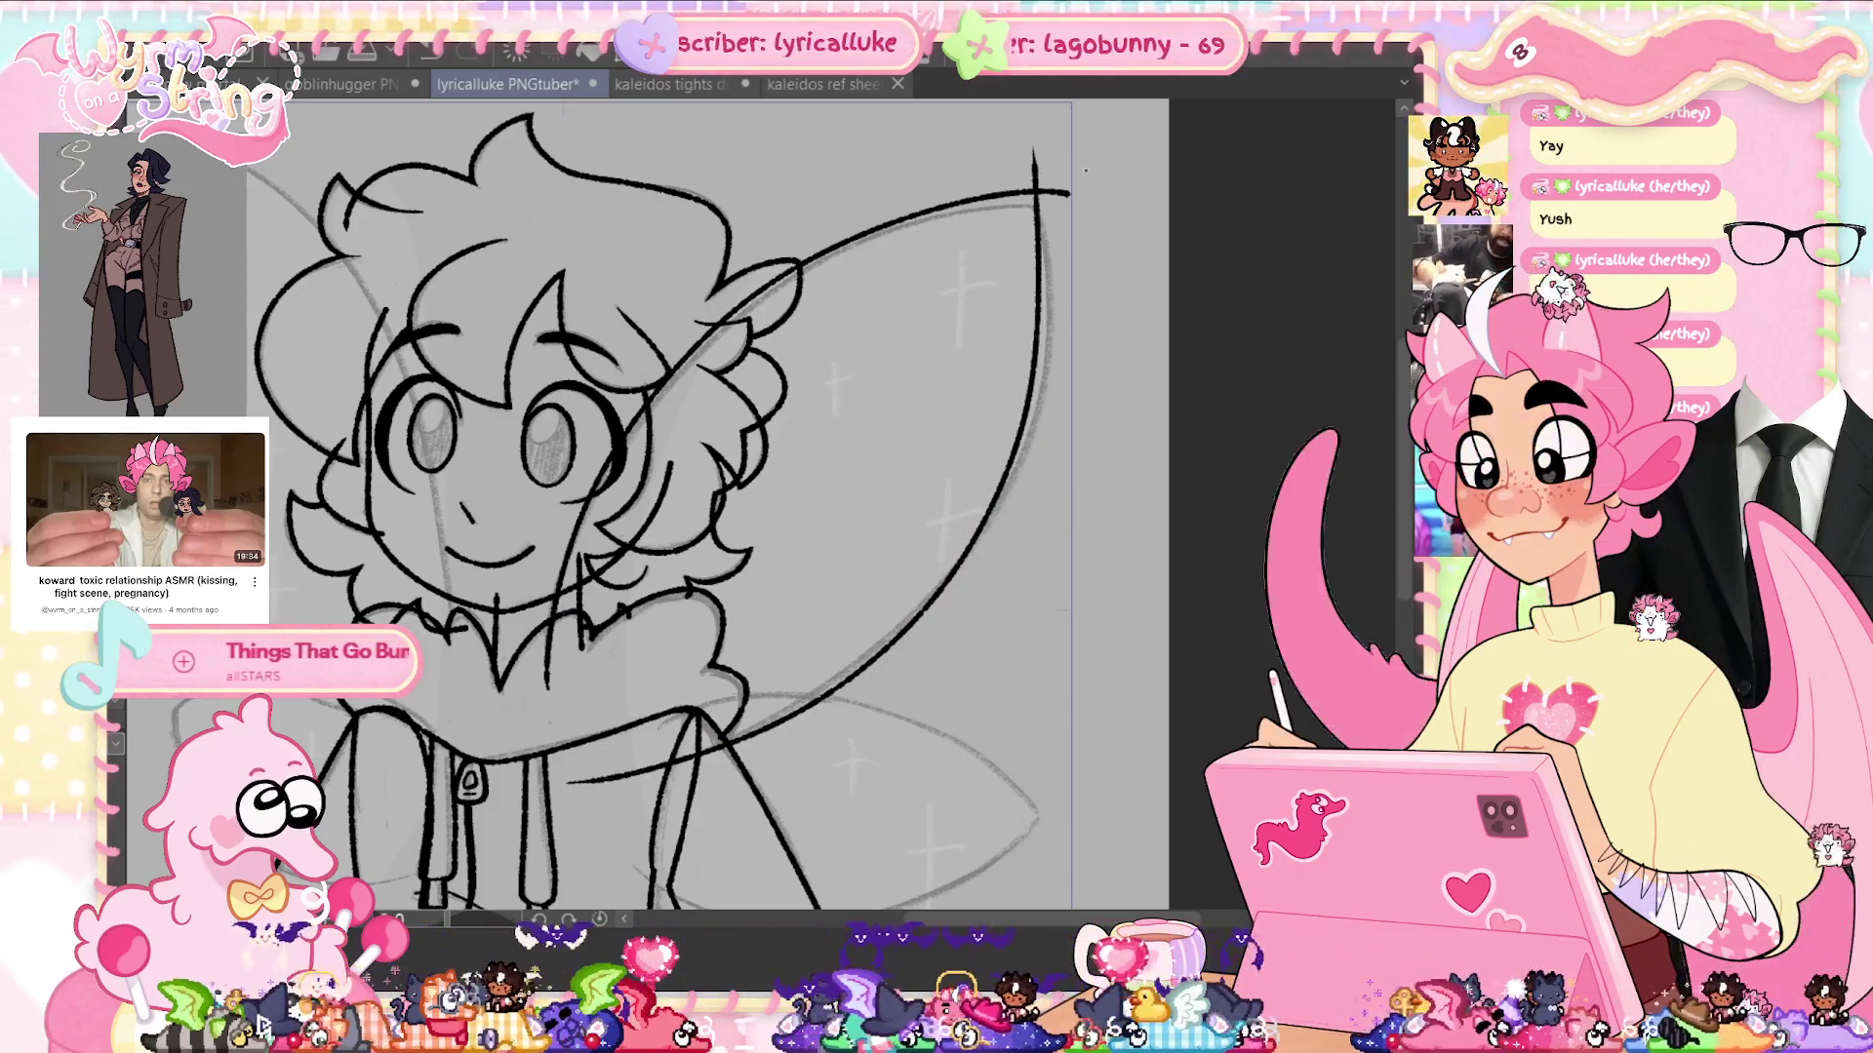
Add the short line below the collar and redraw where the wing edge meets it
drag(548, 665, 554, 749)
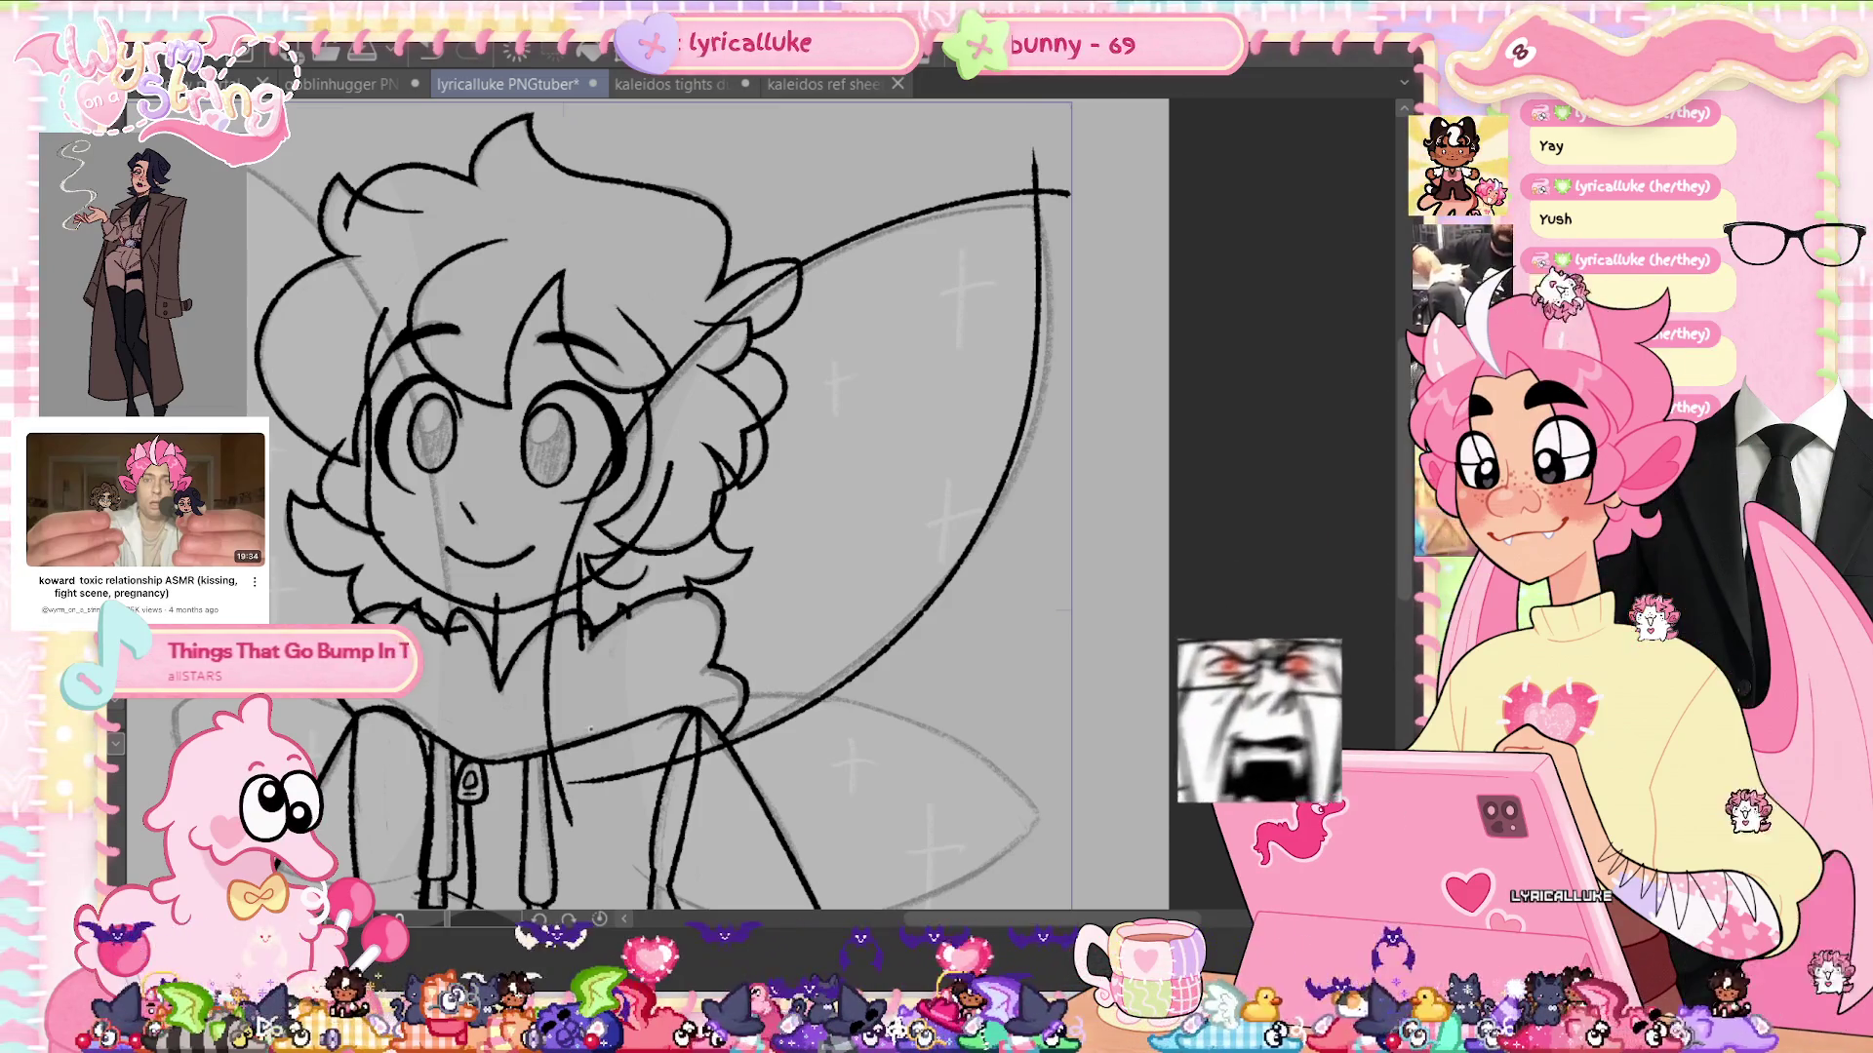
key(ctrl+z)
mouse_move(546, 665)
mouse_down()
mouse_move(554, 749)
mouse_move(629, 786)
mouse_move(568, 781)
mouse_up()
key(ctrl+z)
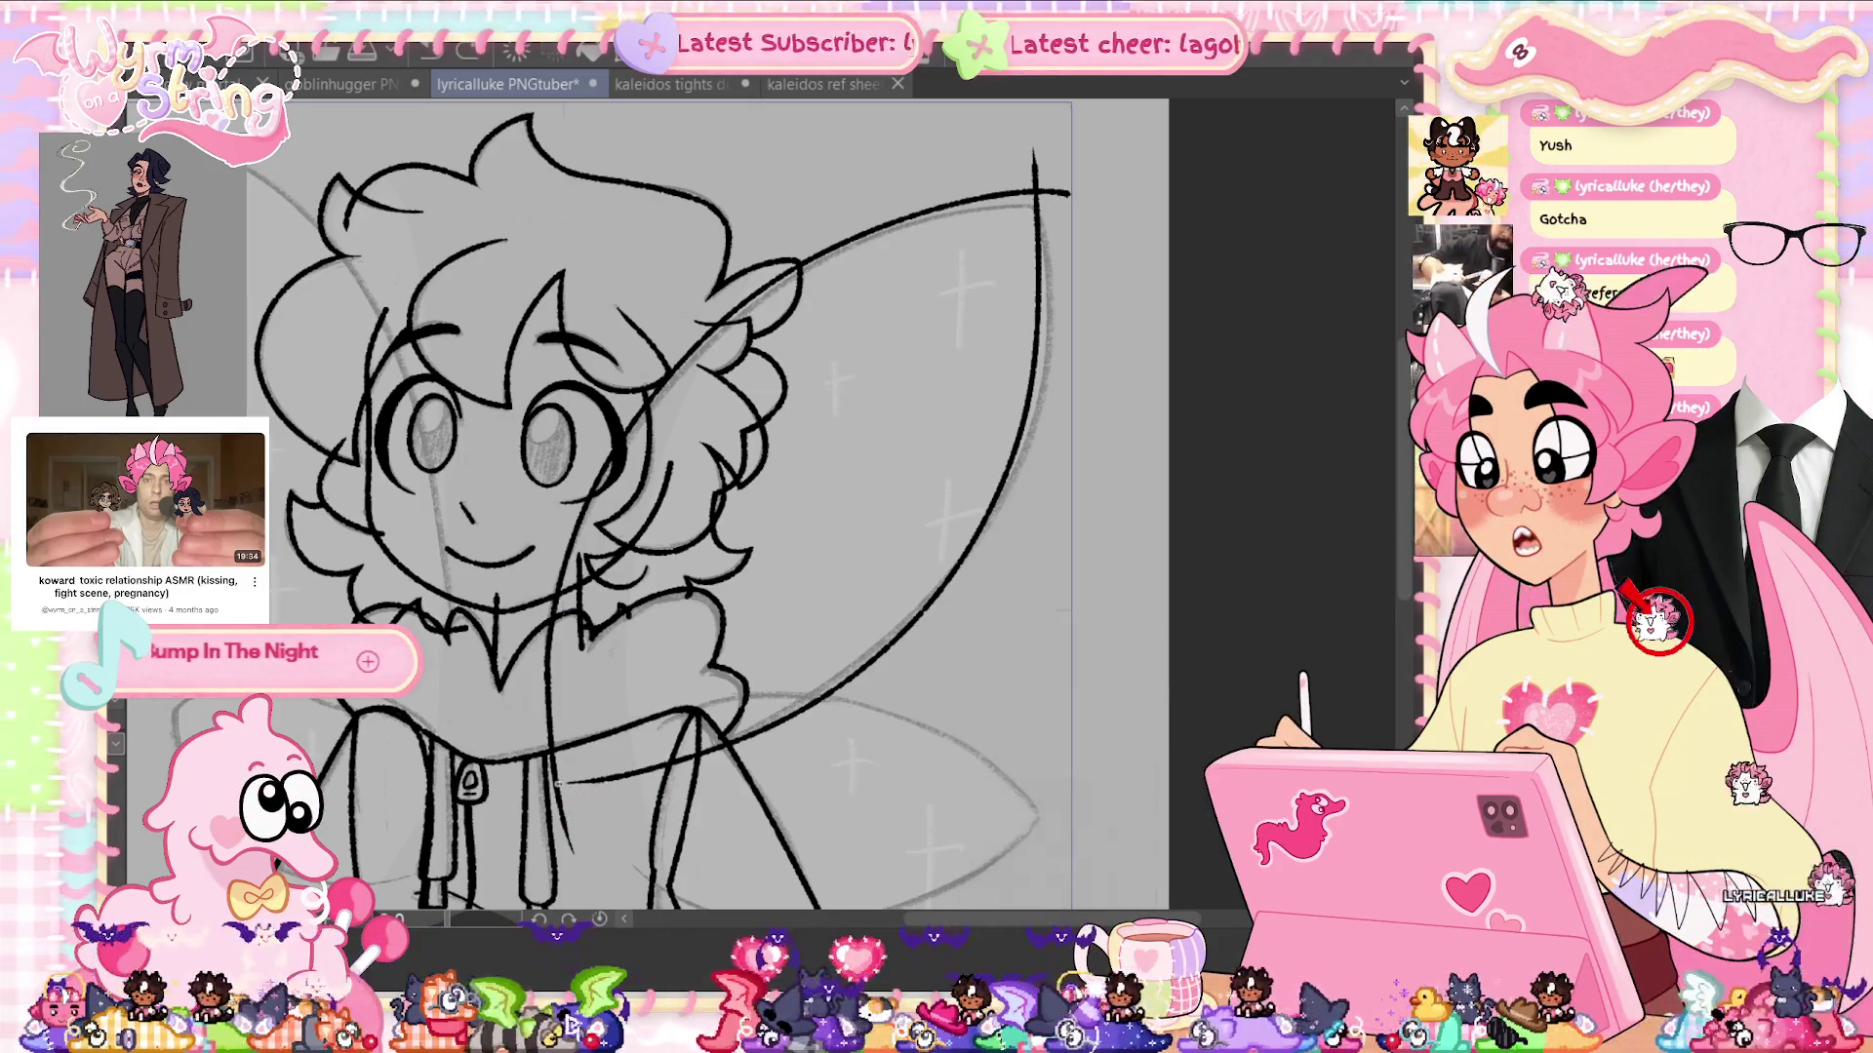
key(ctrl+z)
drag(605, 779, 534, 784)
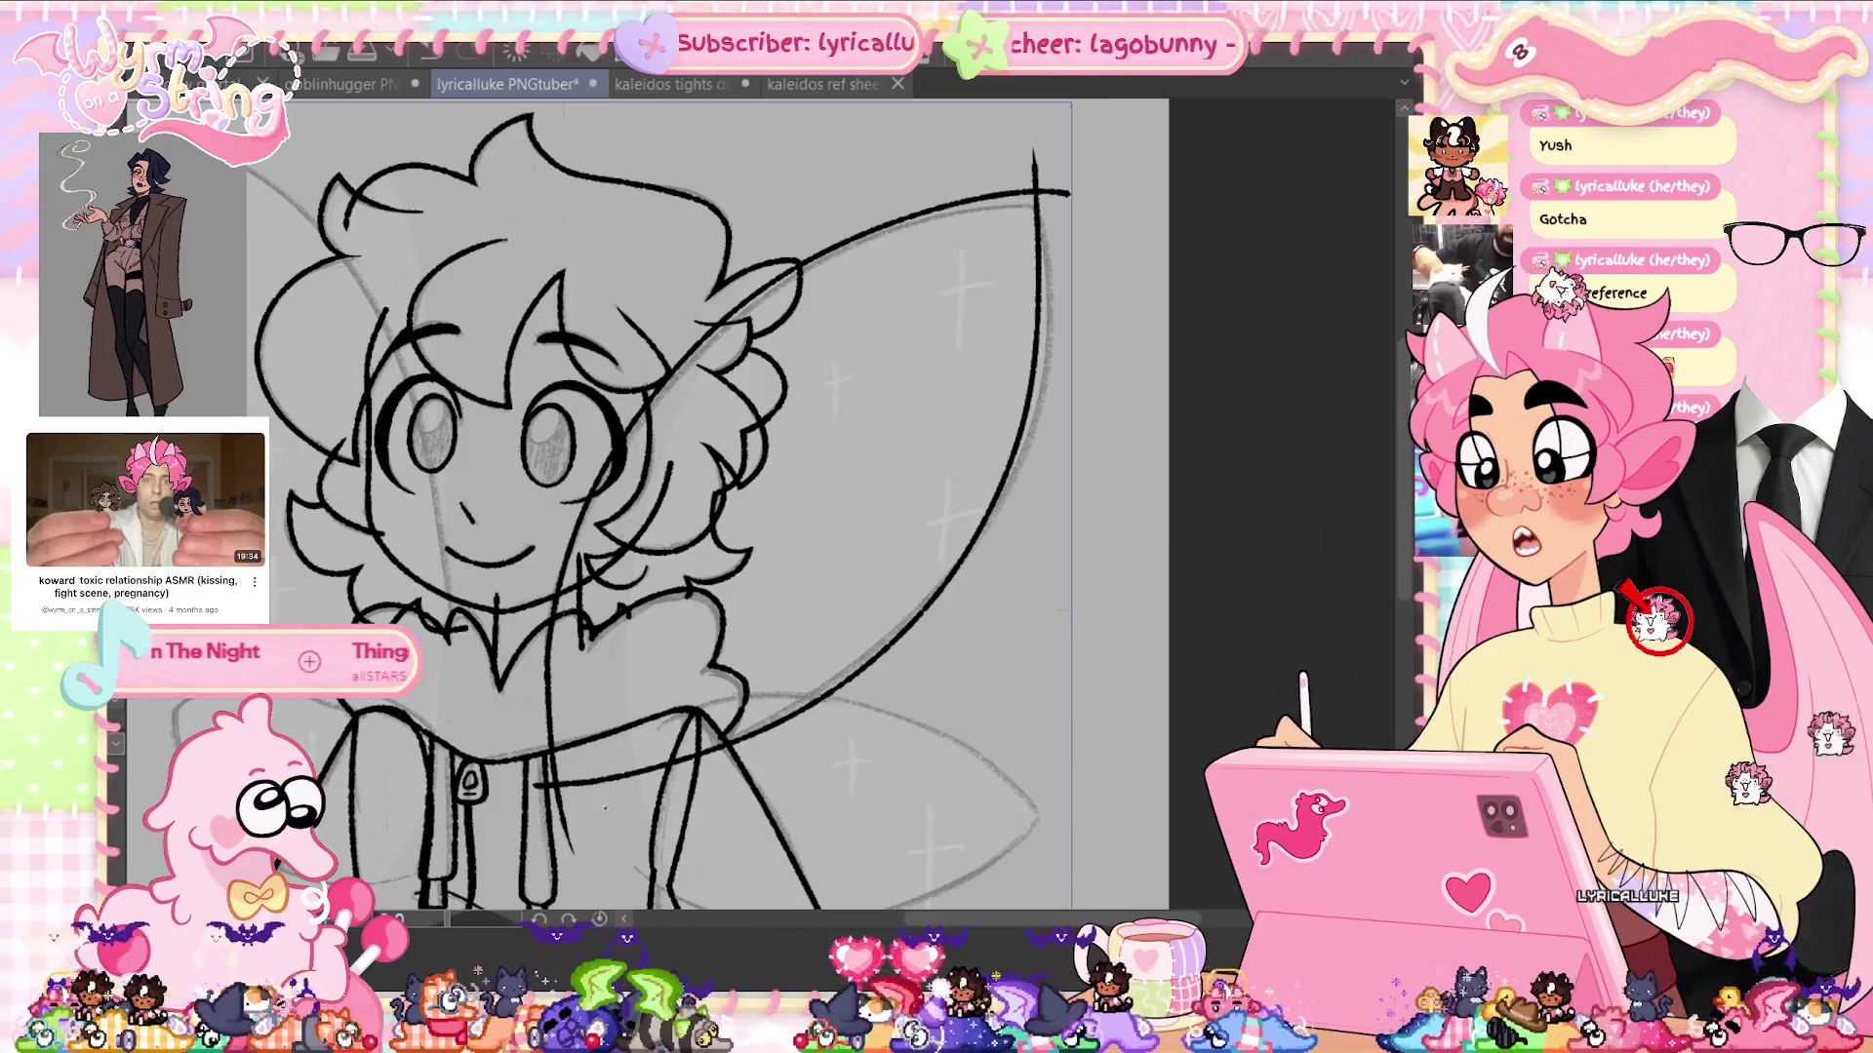
scroll(599, 827, up, 2)
Undo the three stray stroke bits beside the hood collar
scroll(599, 827, up, 2)
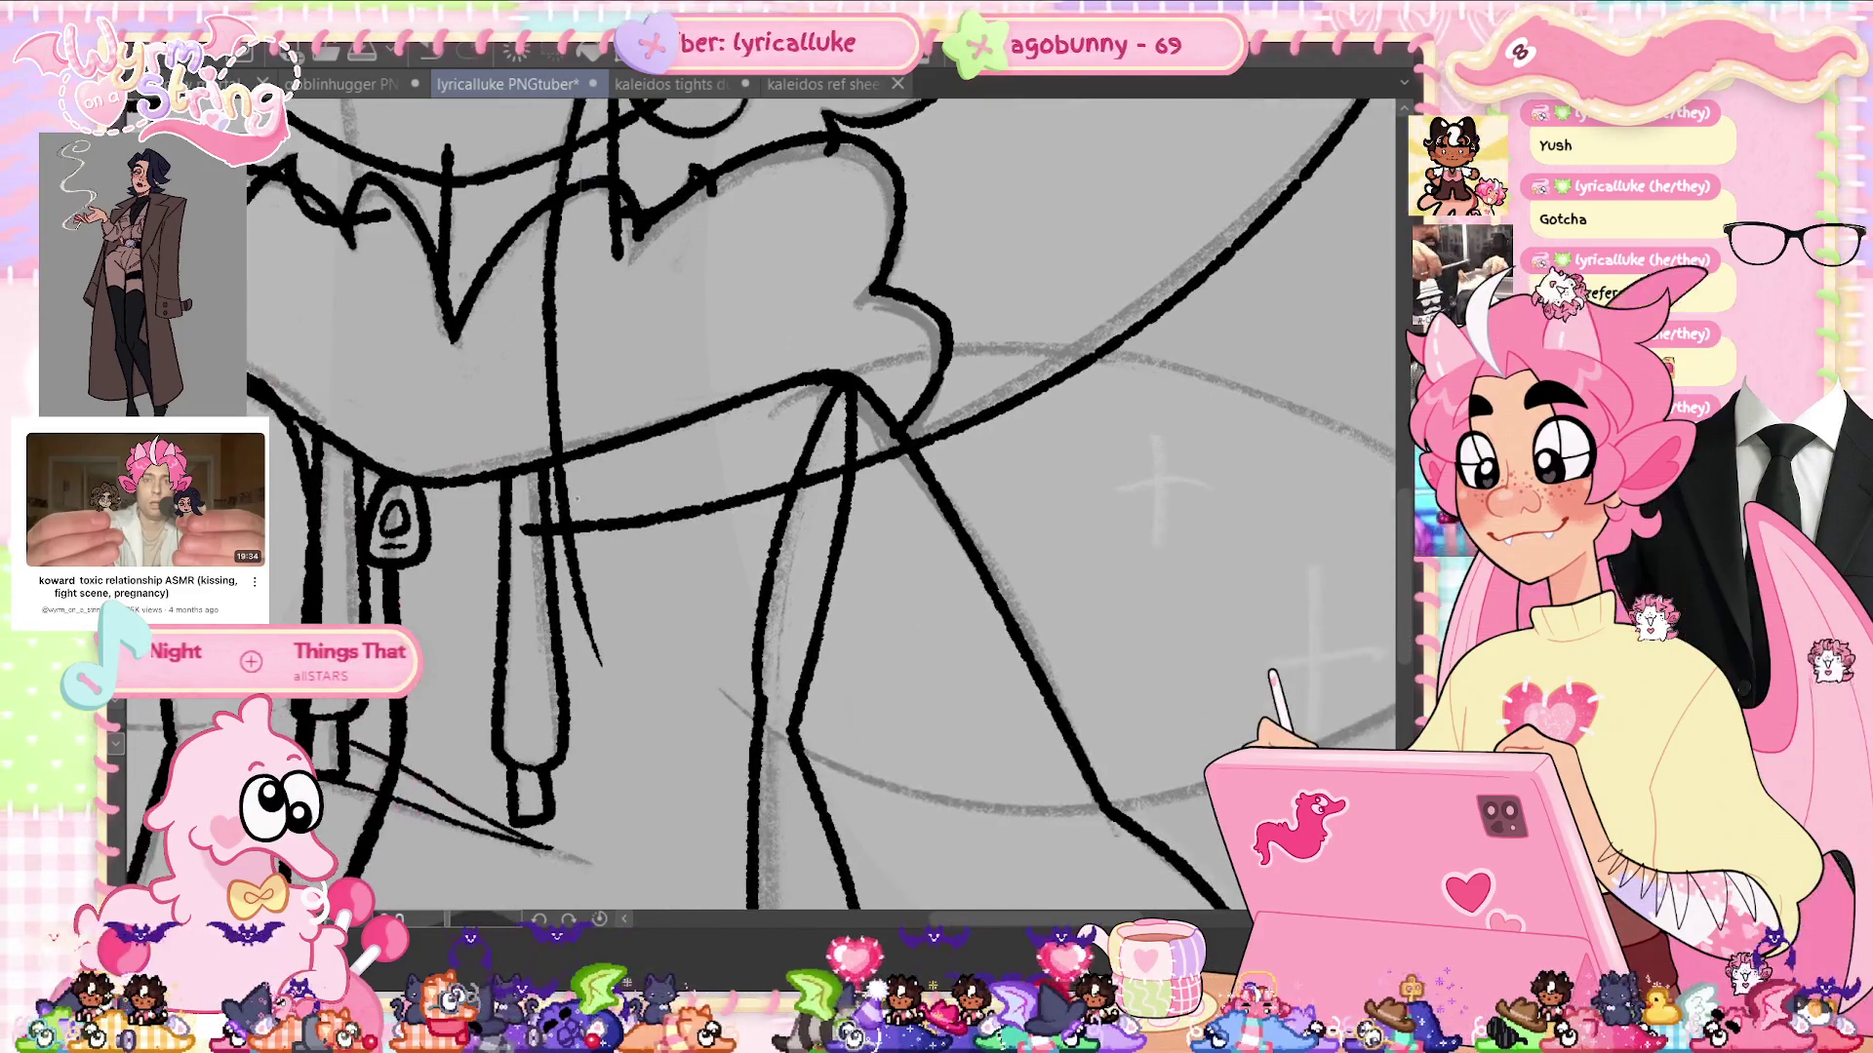
key(ctrl+z)
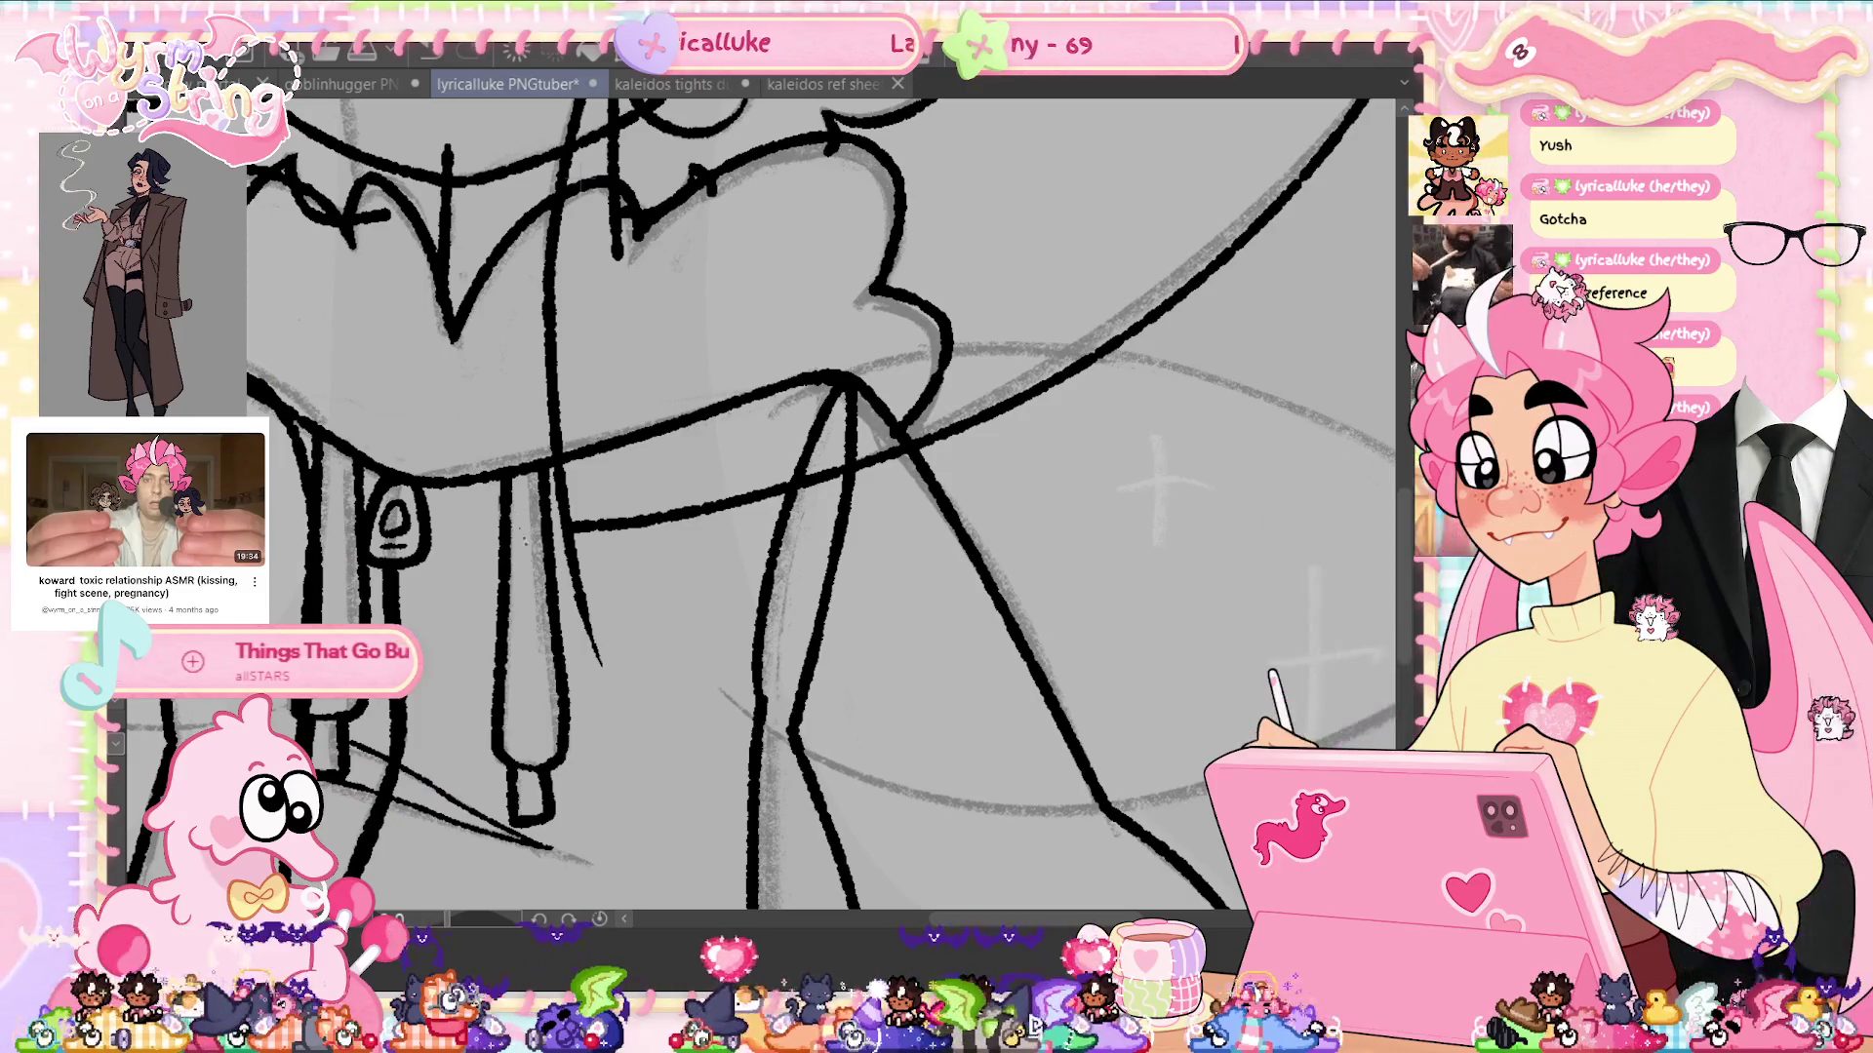
key(ctrl+z)
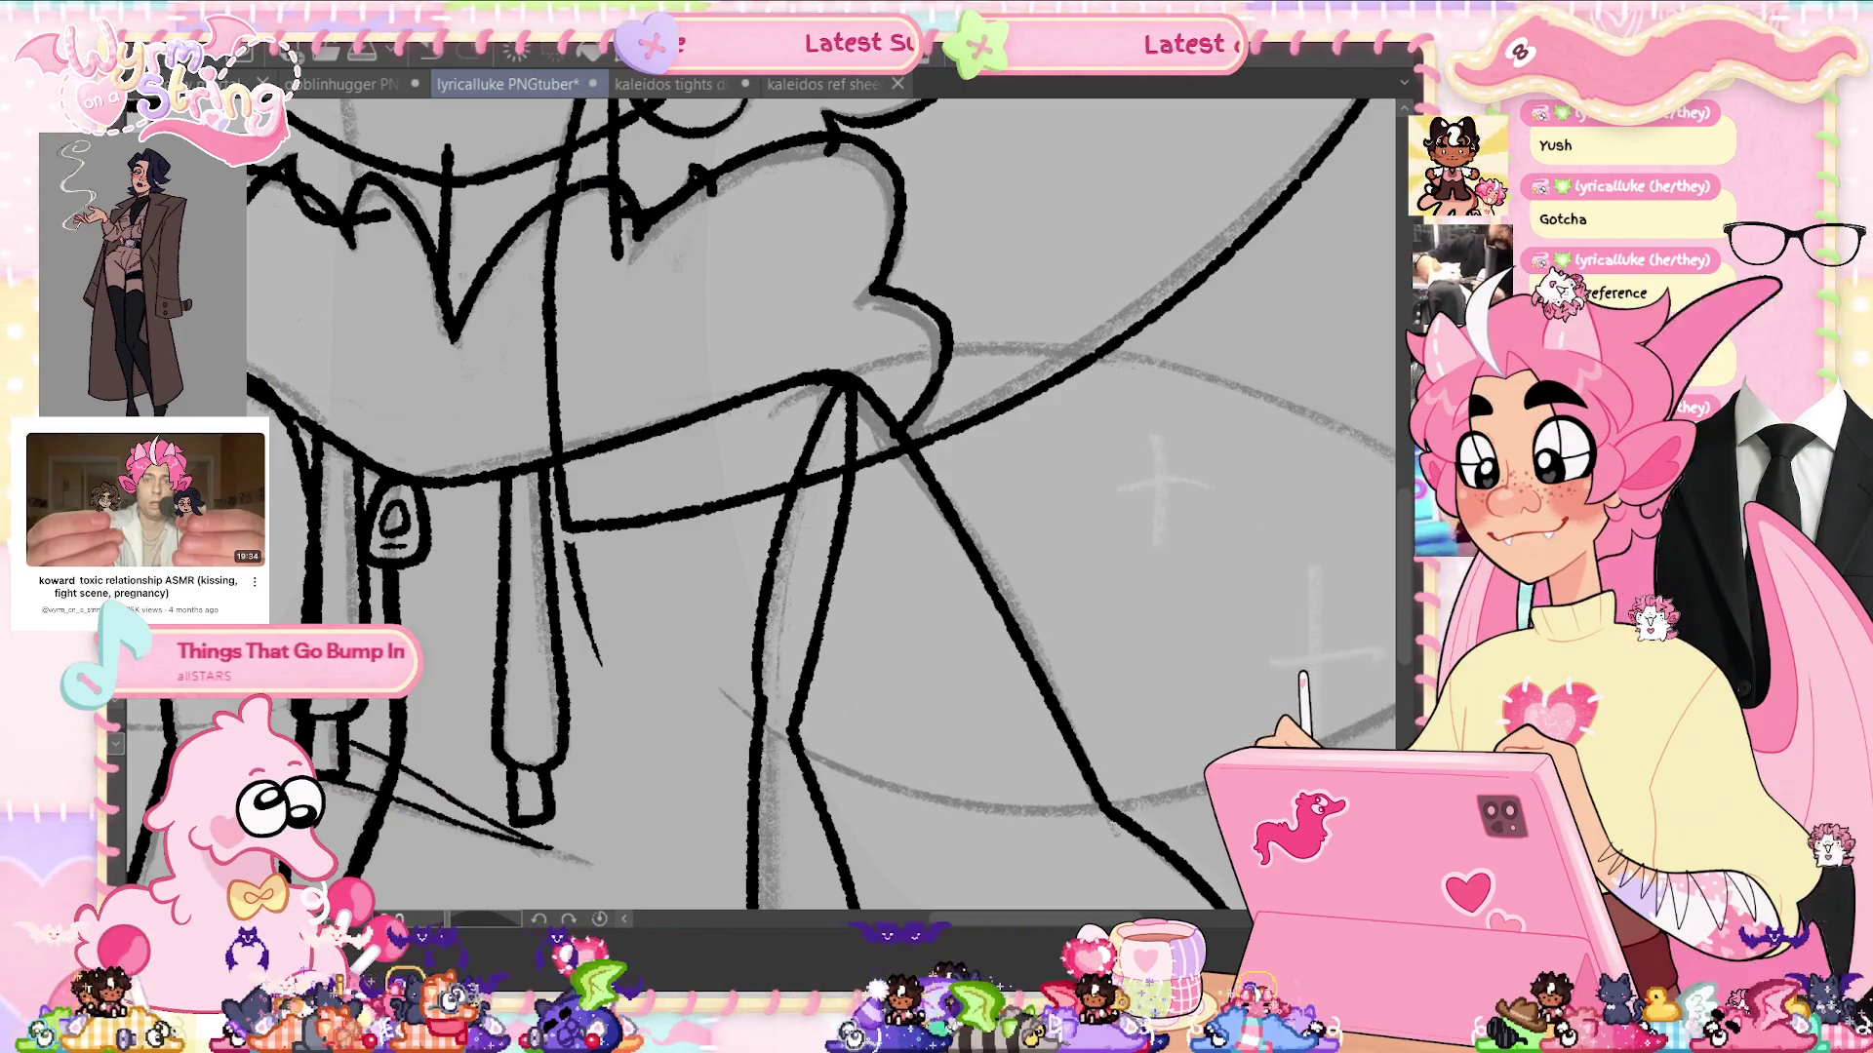
key(ctrl+z)
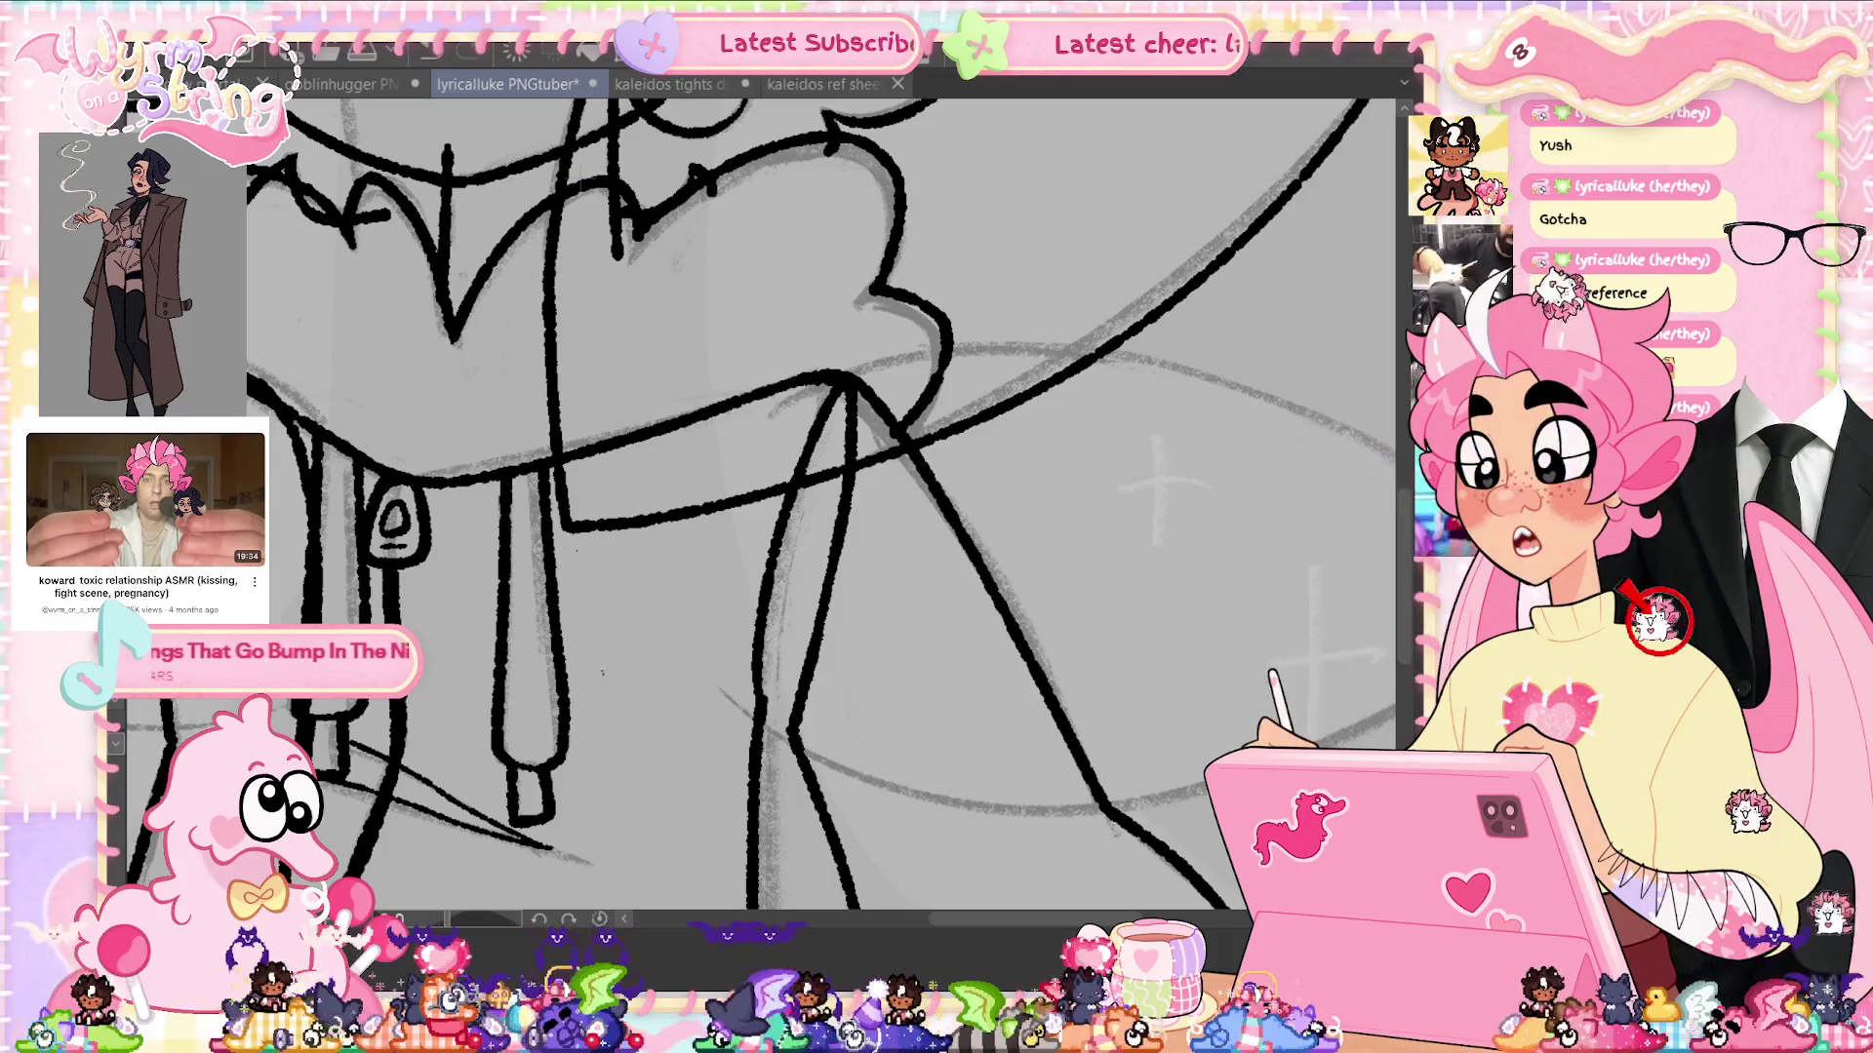
scroll(717, 507, down, 5)
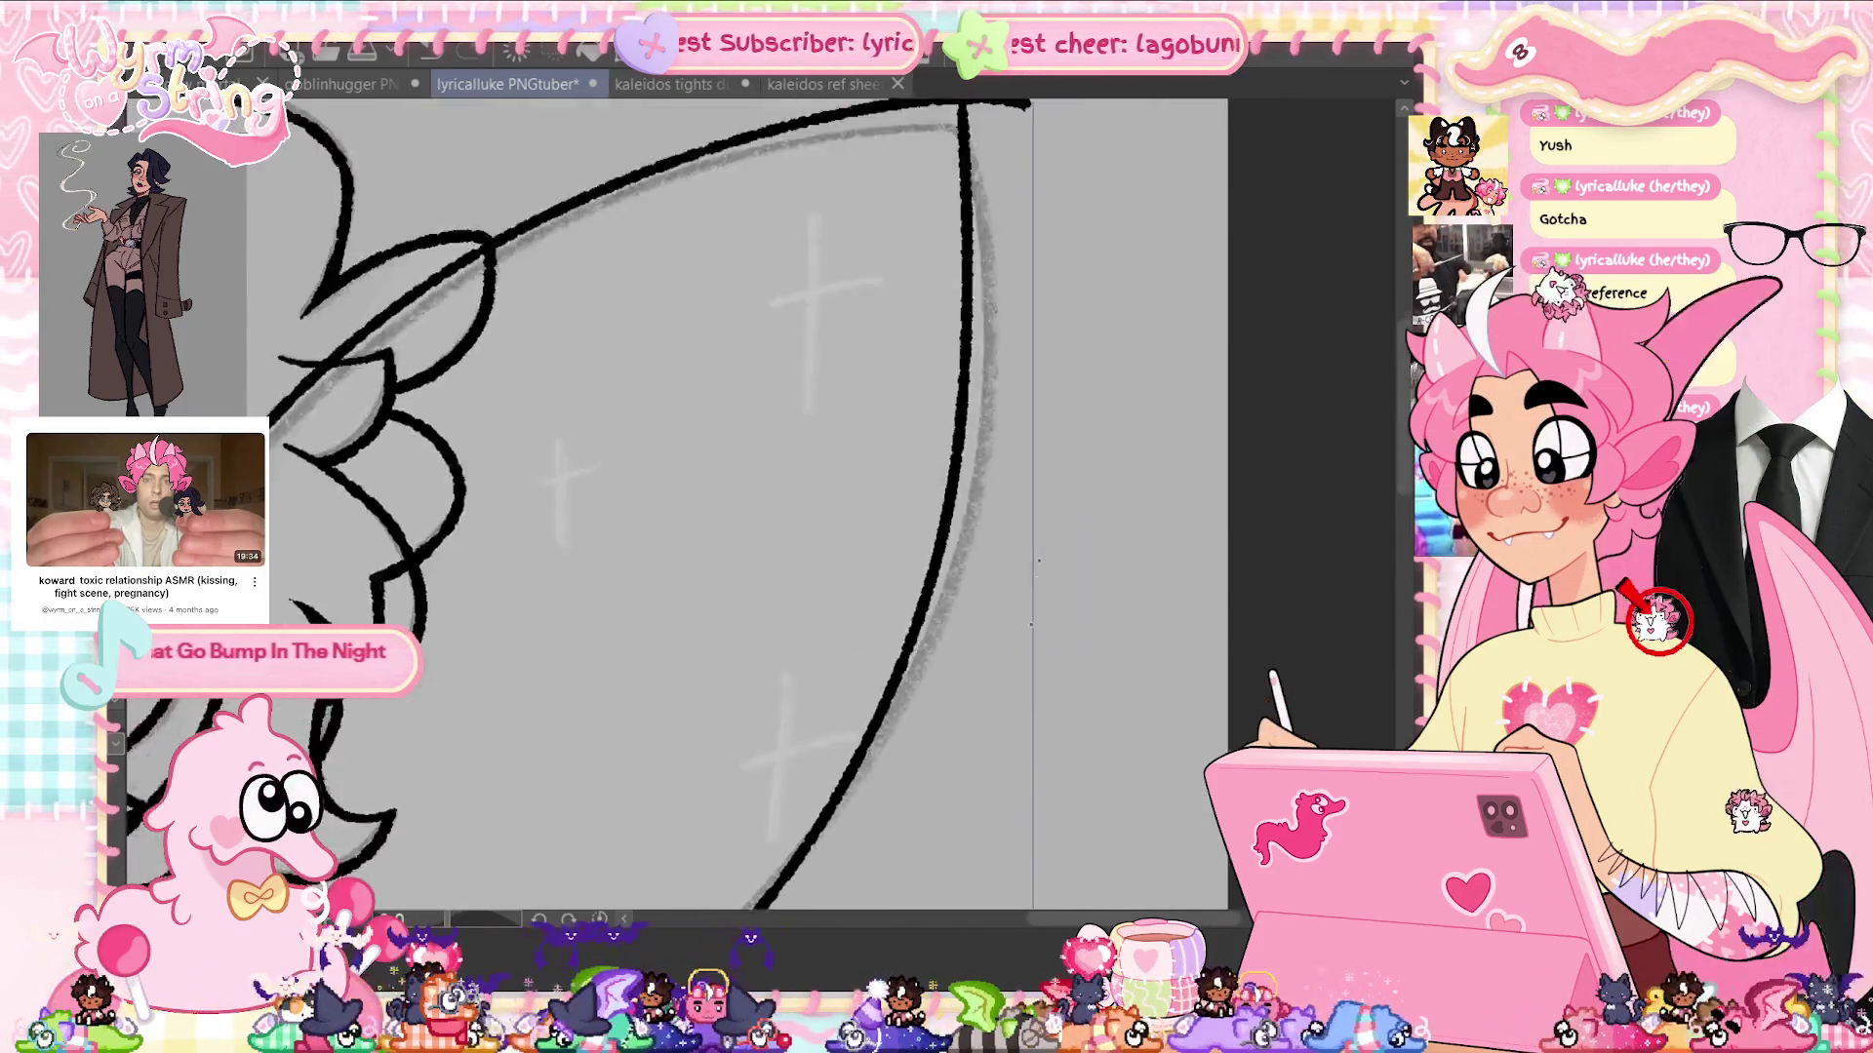
Erase the short stroke and spike at the wing corner, then save and fit the canvas
drag(932, 435, 987, 438)
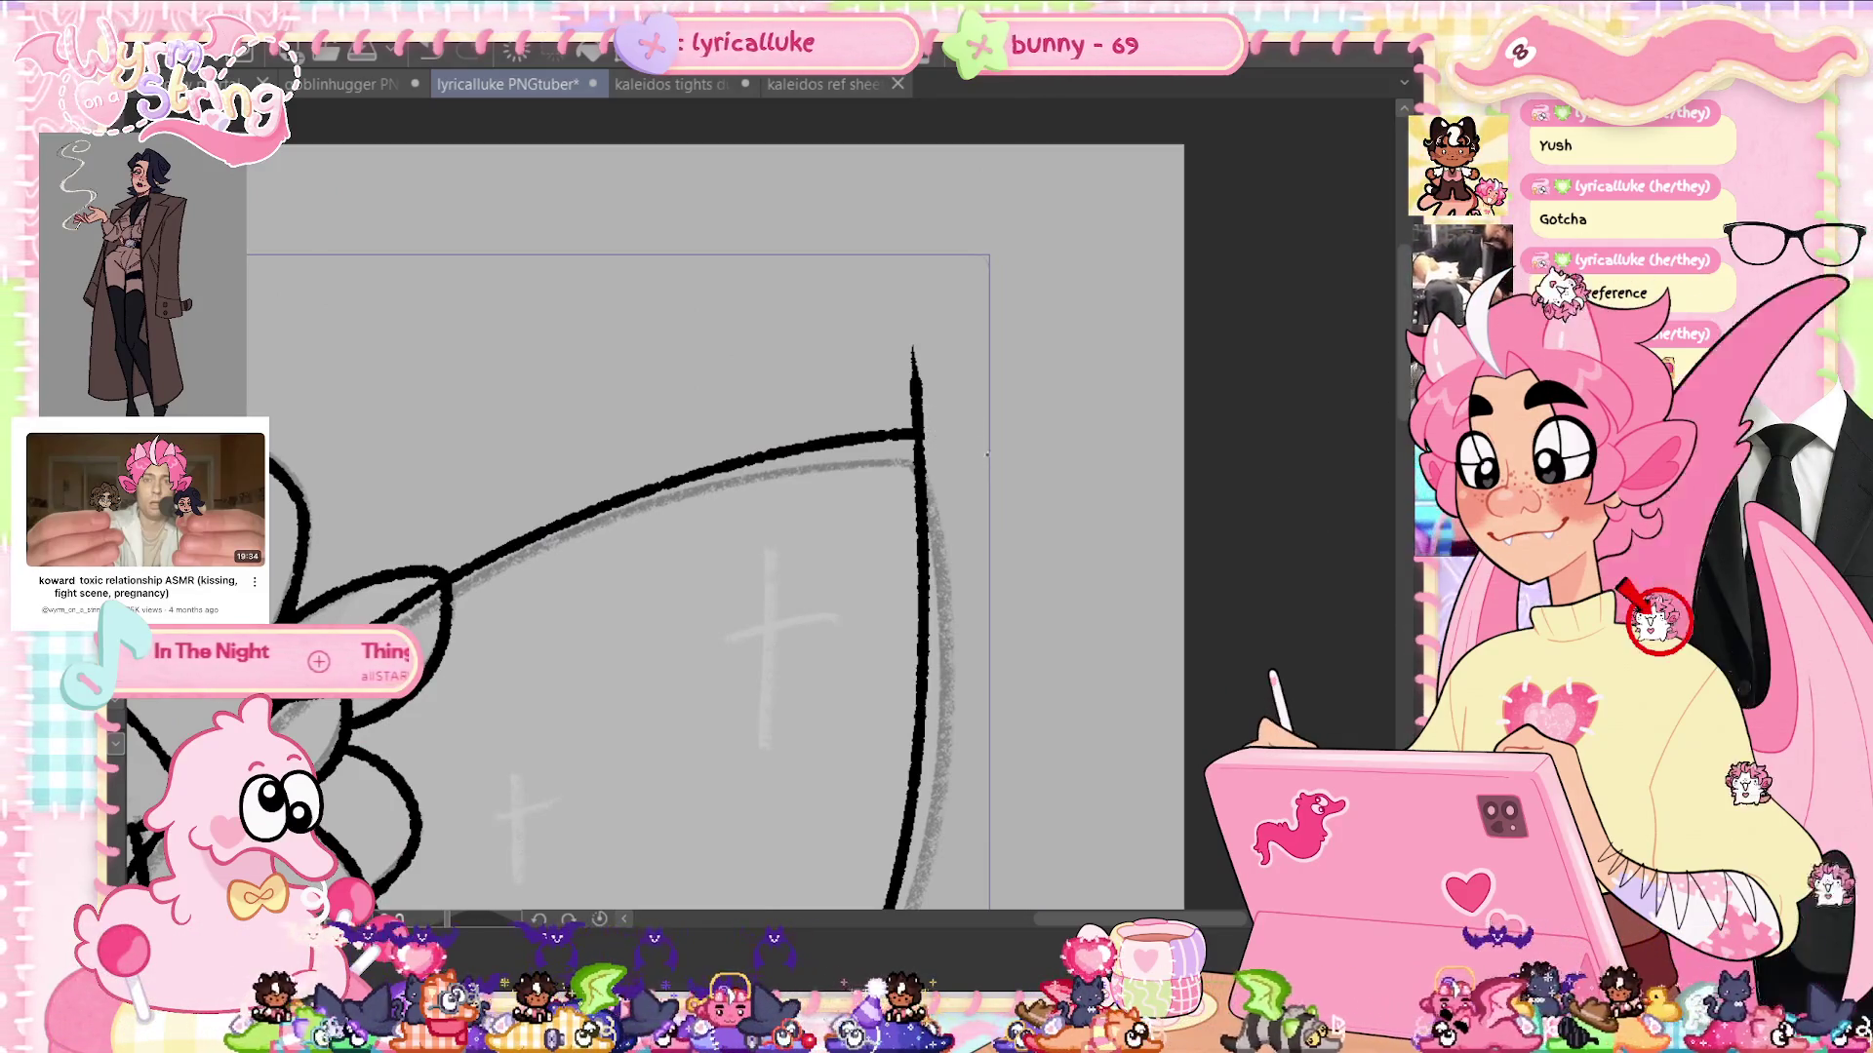
drag(914, 352, 916, 414)
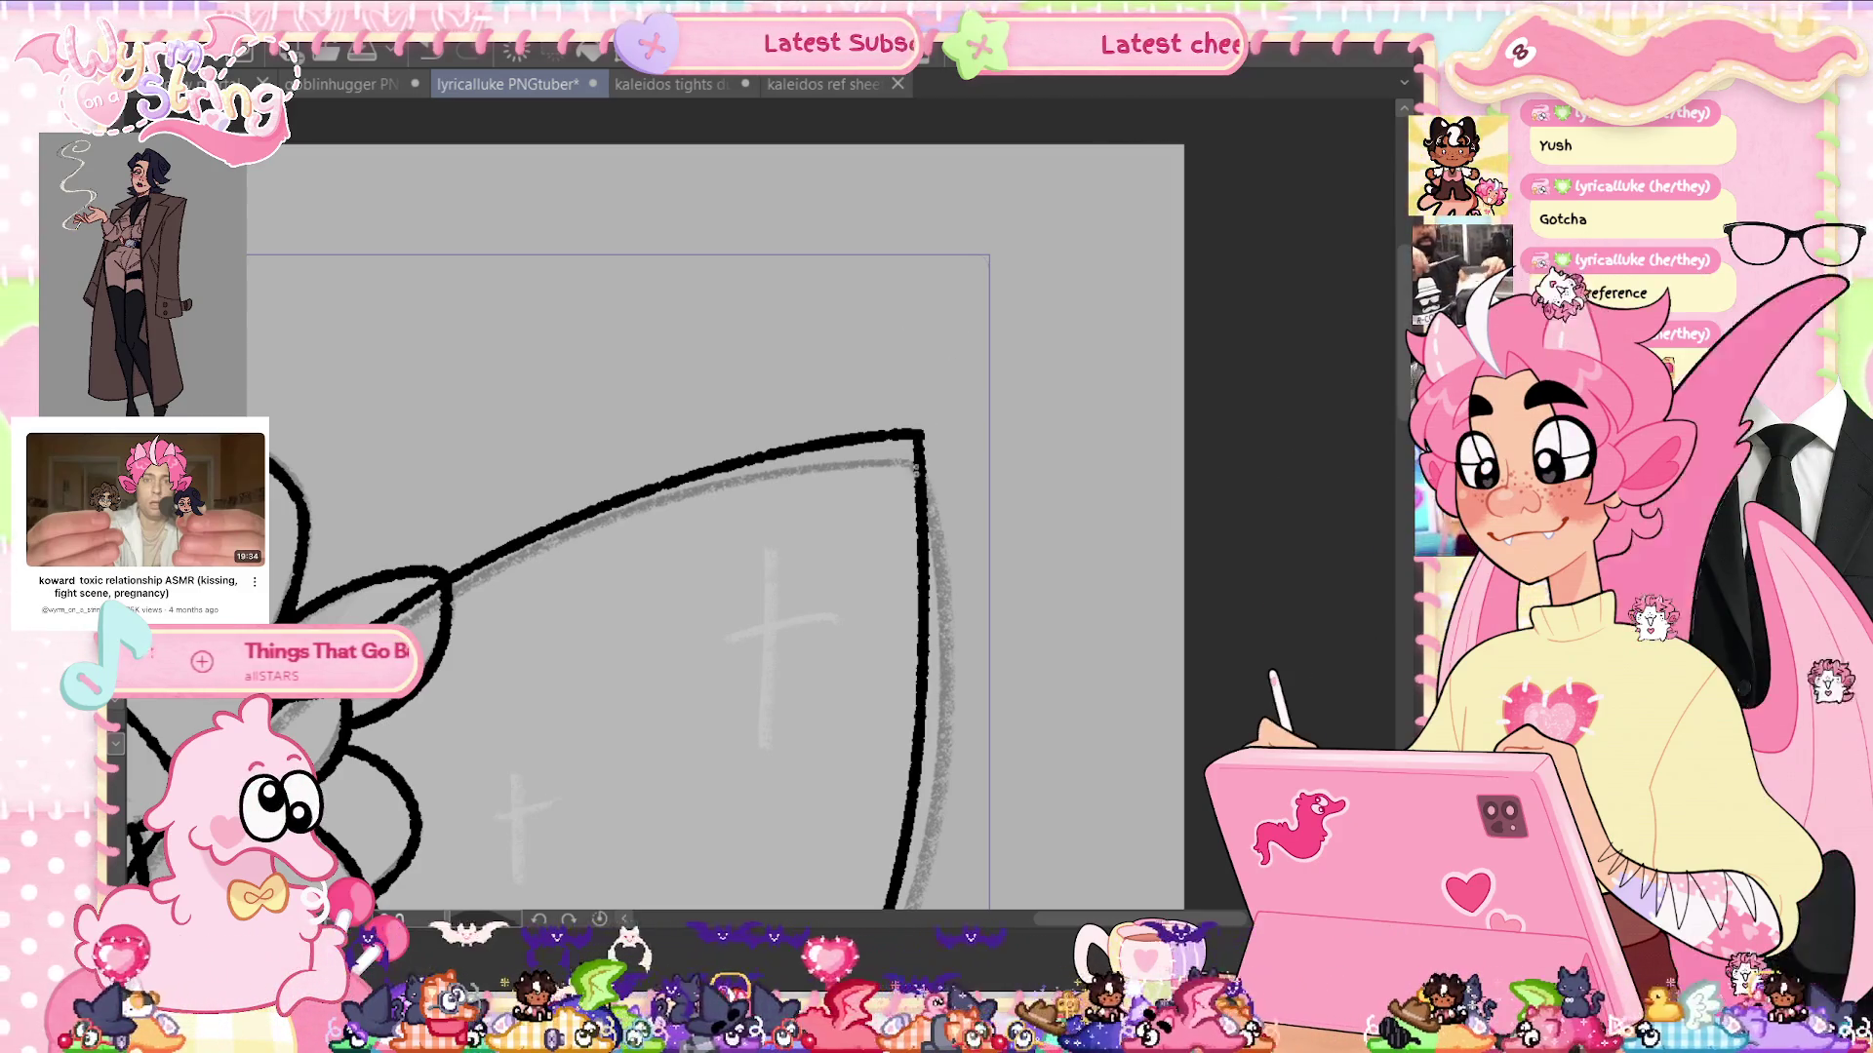
drag(762, 761, 1040, 531)
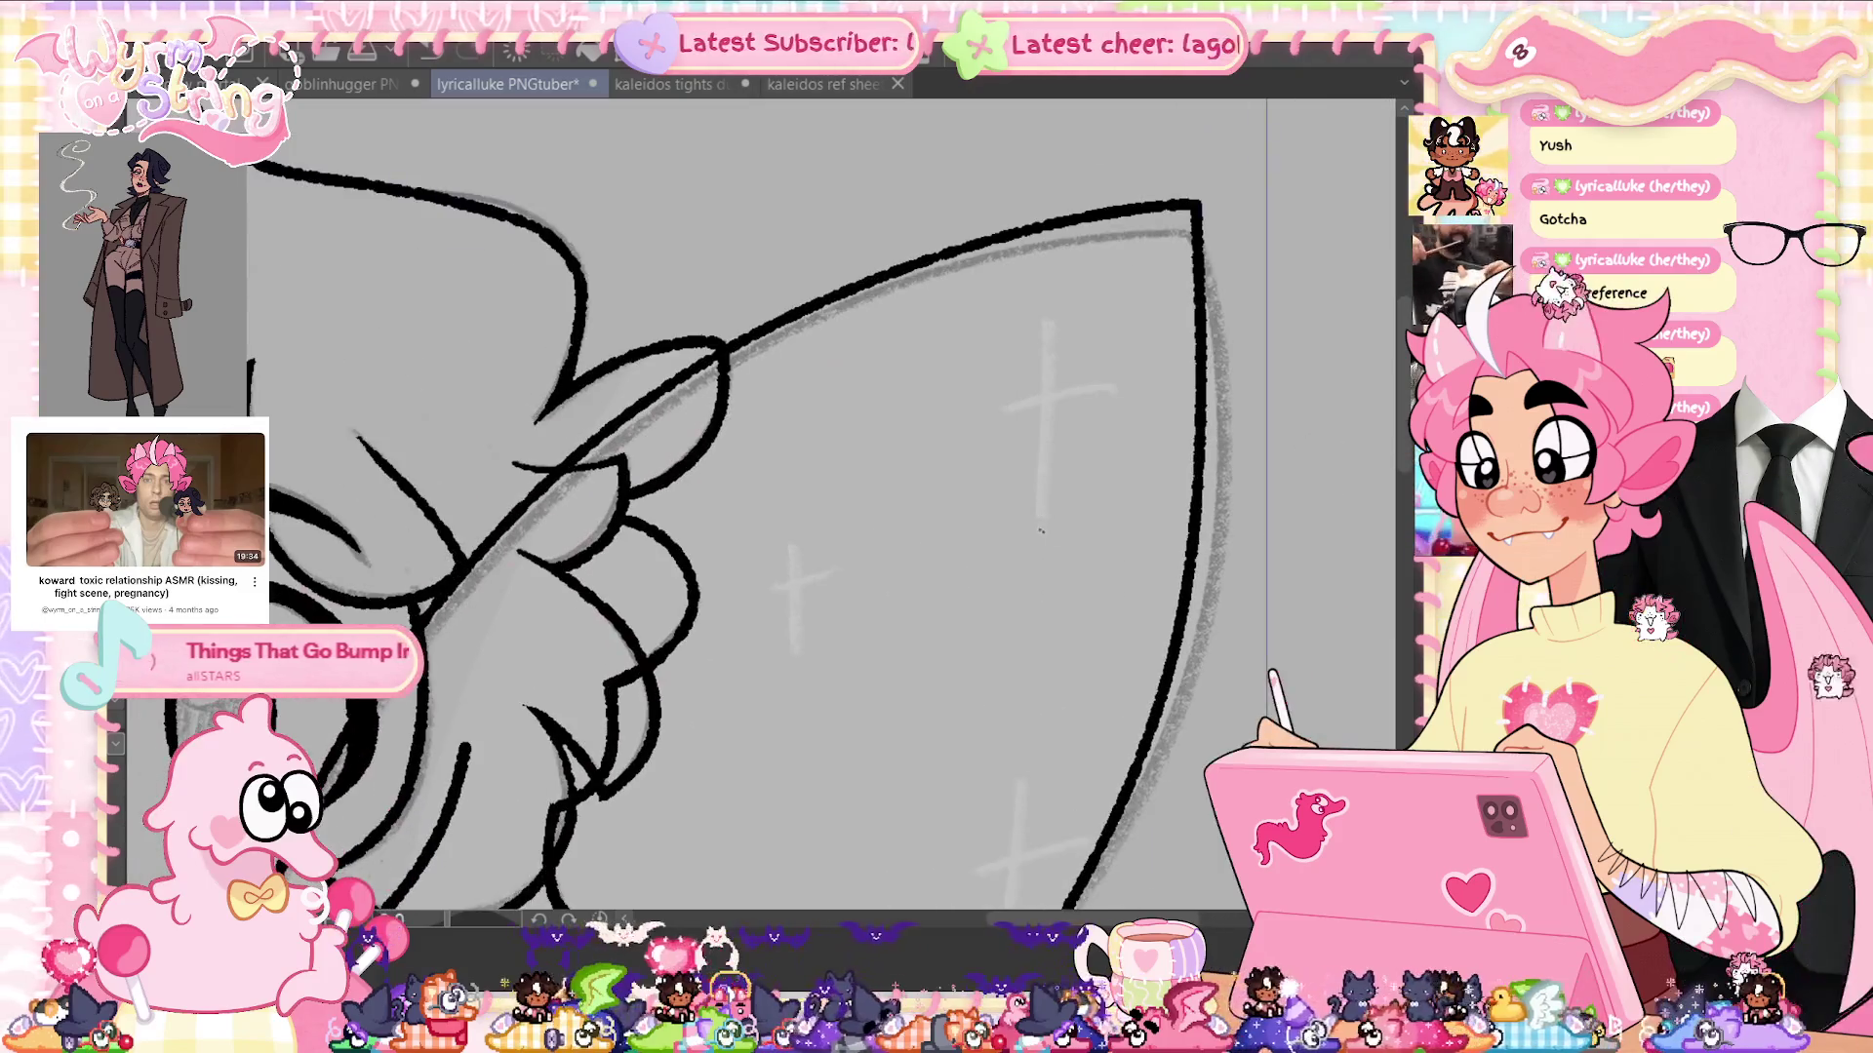
drag(1226, 261, 964, 621)
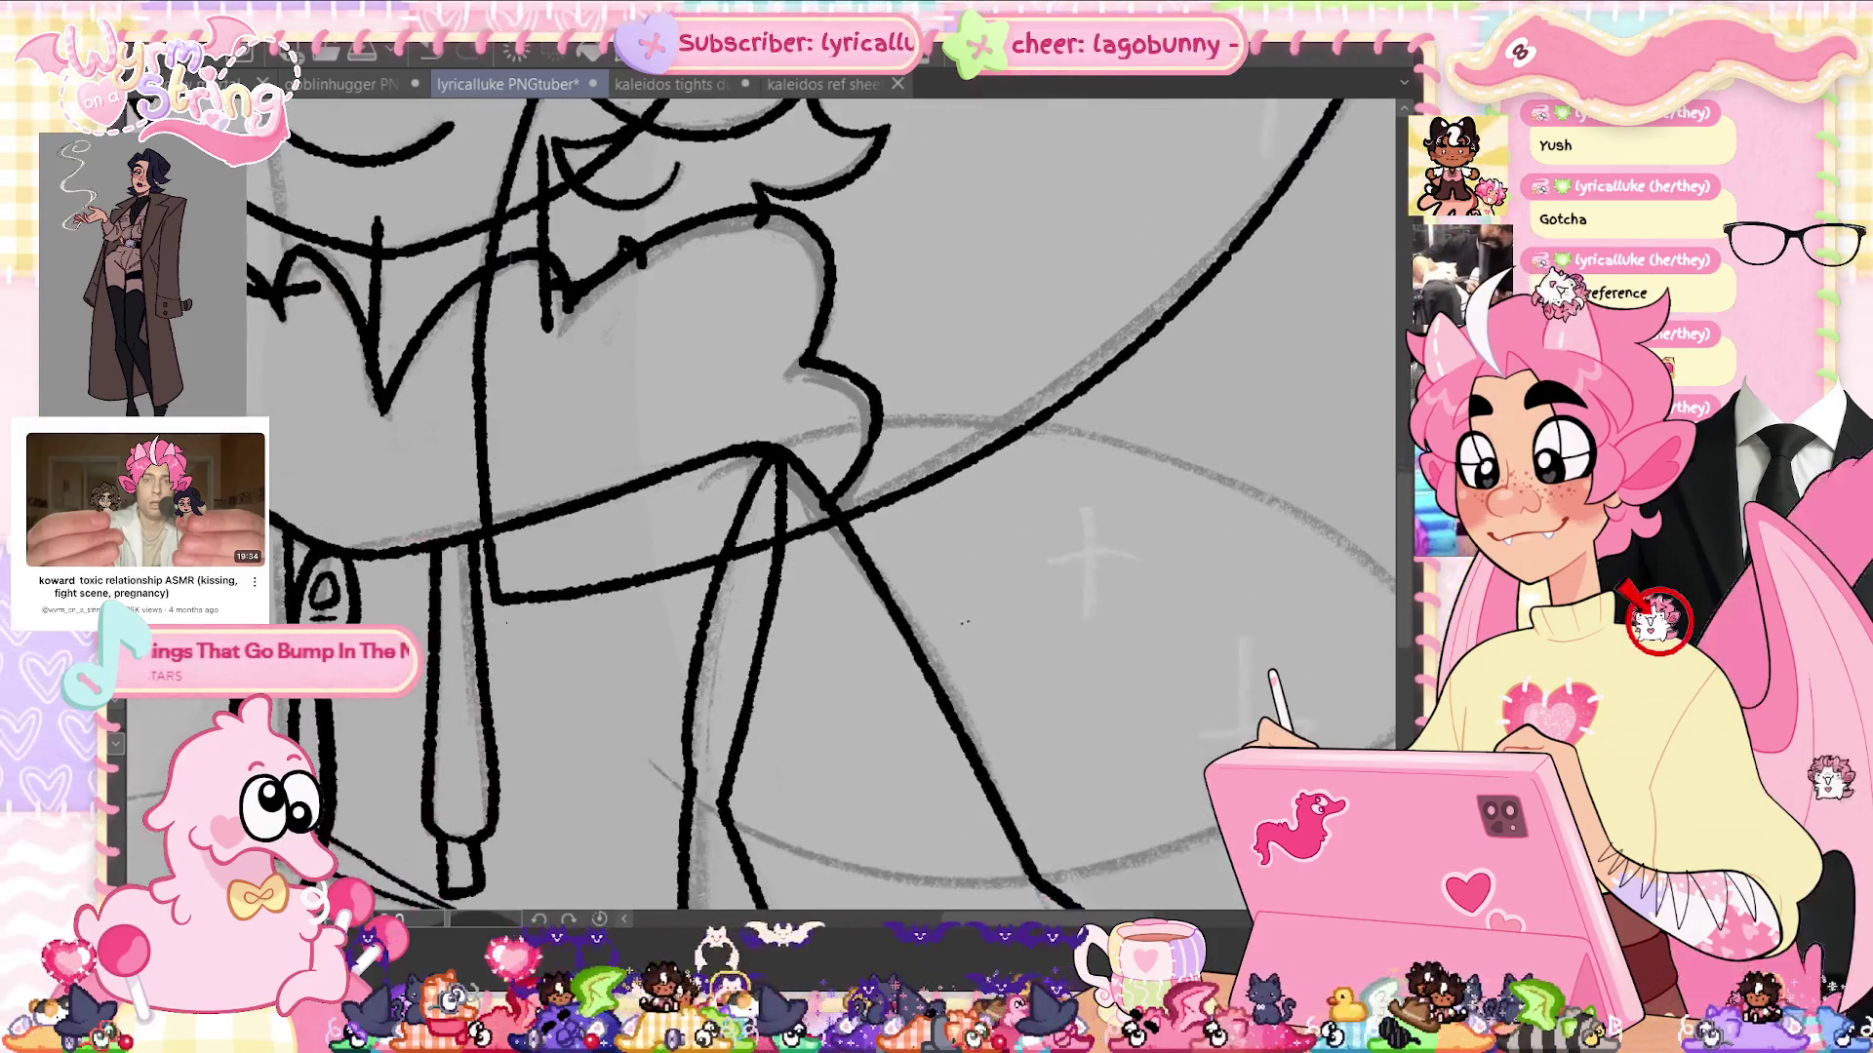
key(ctrl+s)
key(ctrl+0)
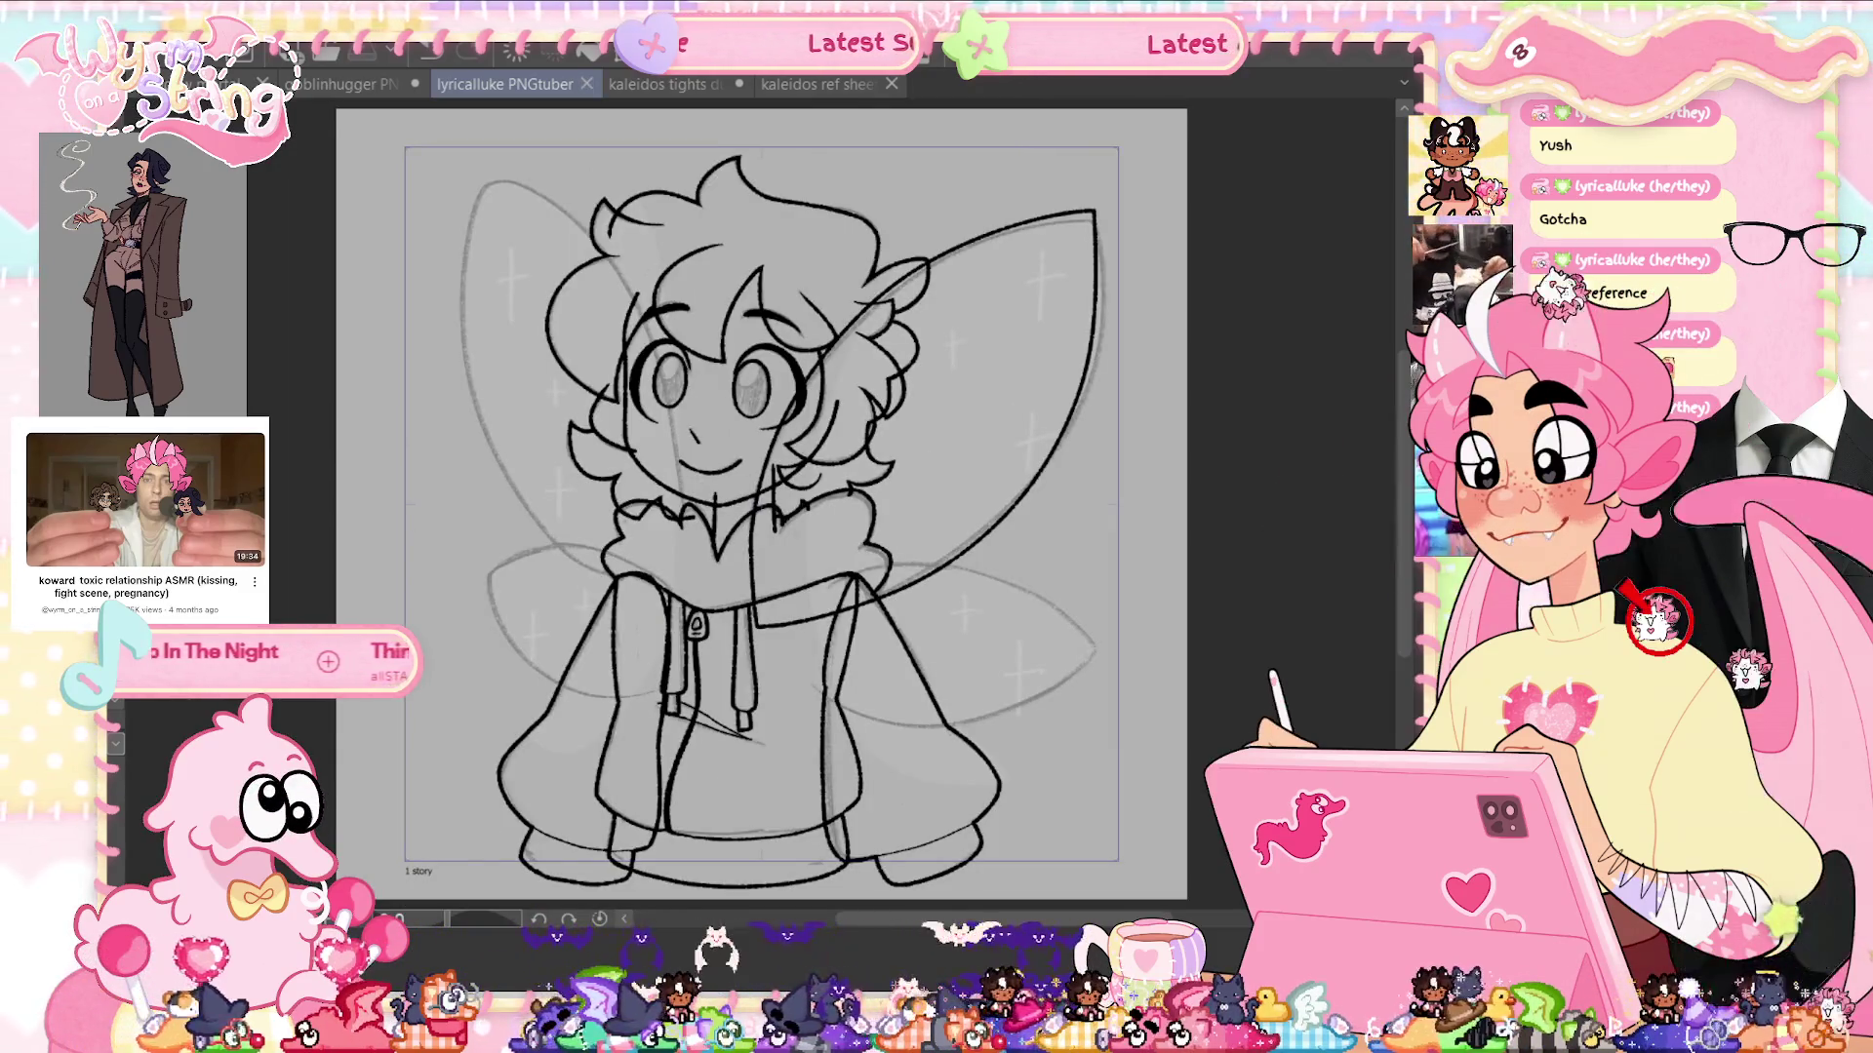
Draw the lower right wing's sweeping top curve across the hoodie and confirm its transform
click(846, 699)
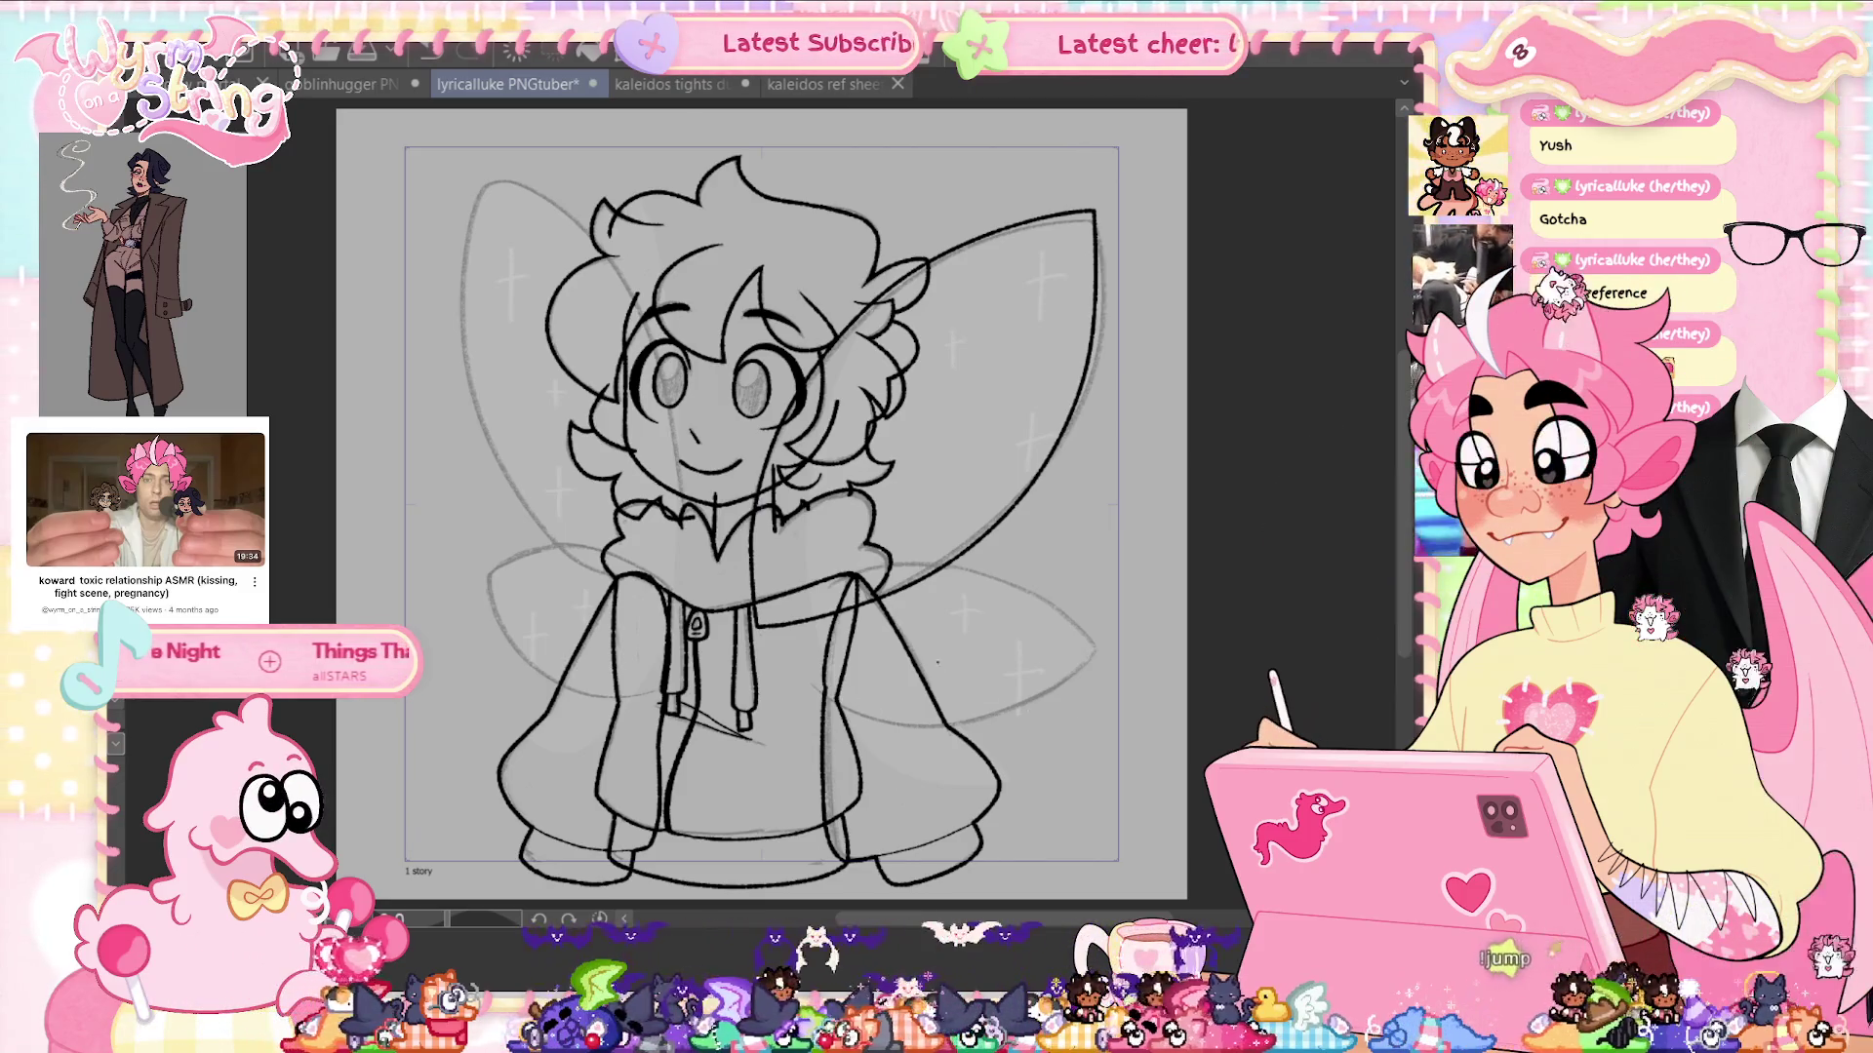
scroll(968, 718, up, 2)
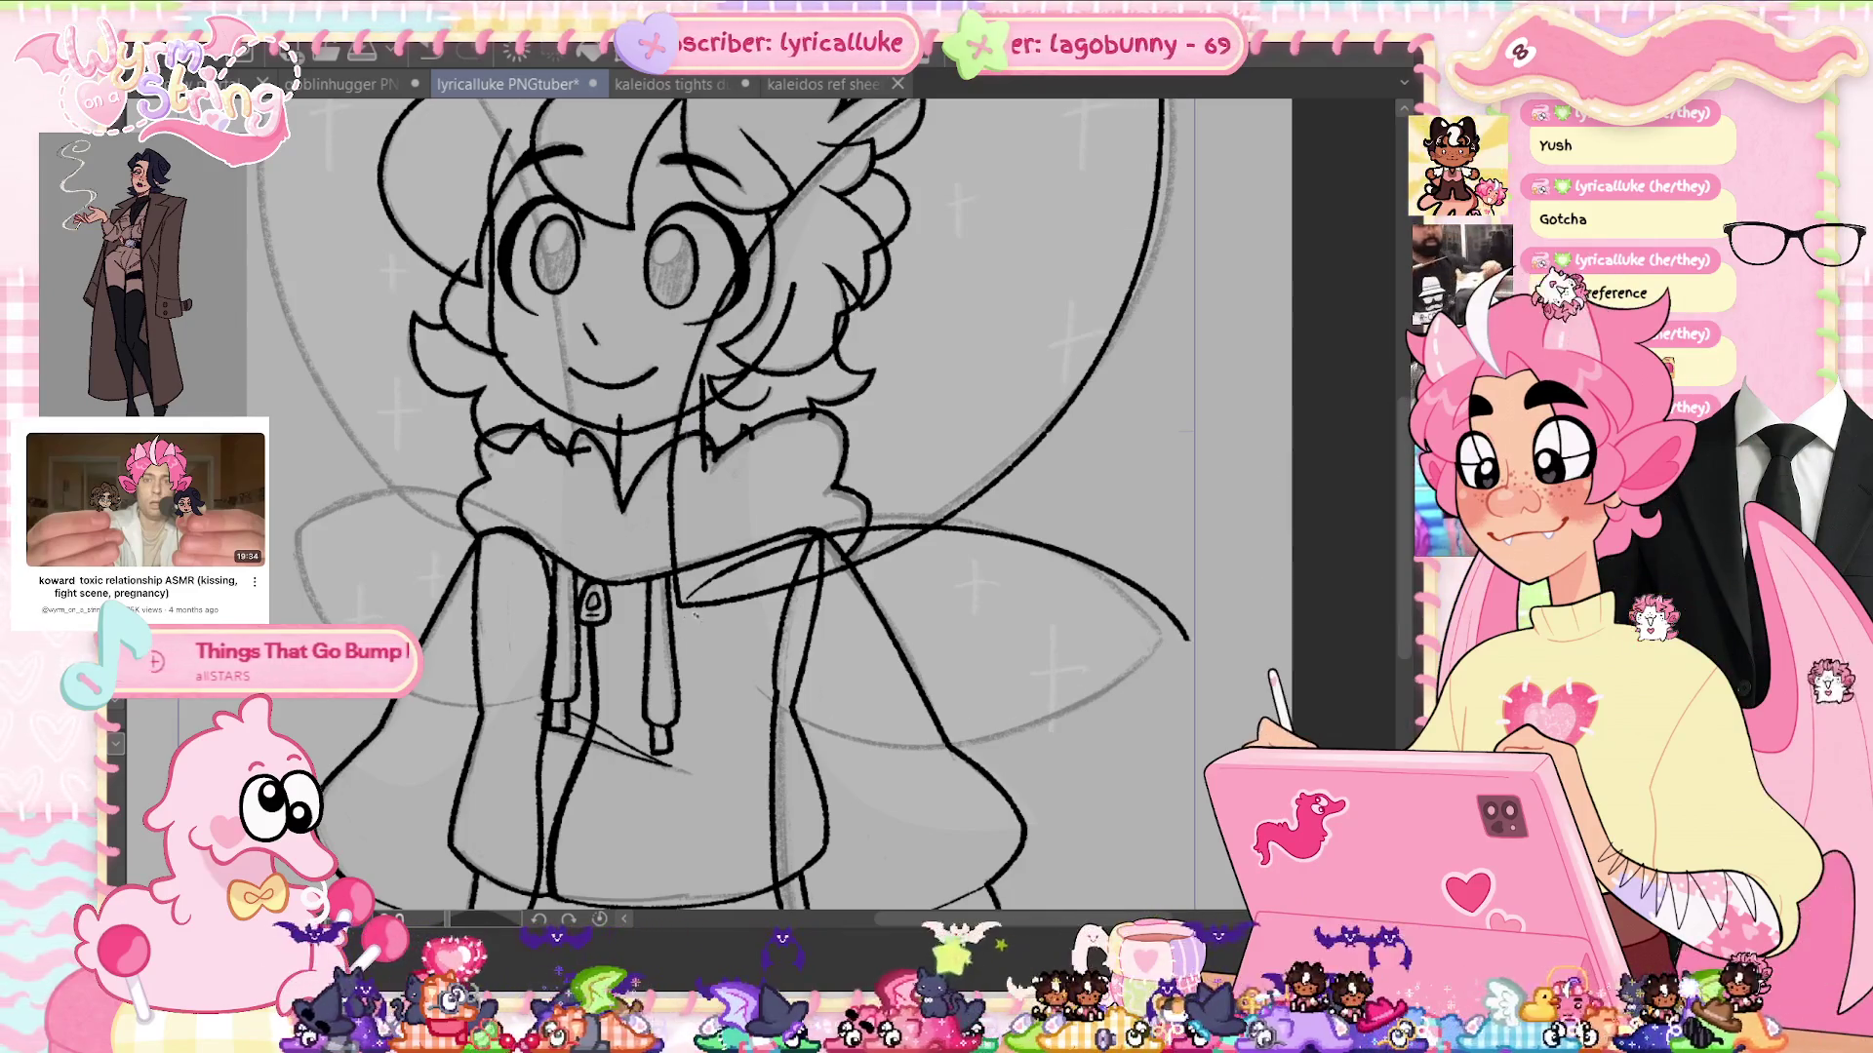
drag(694, 613, 1182, 596)
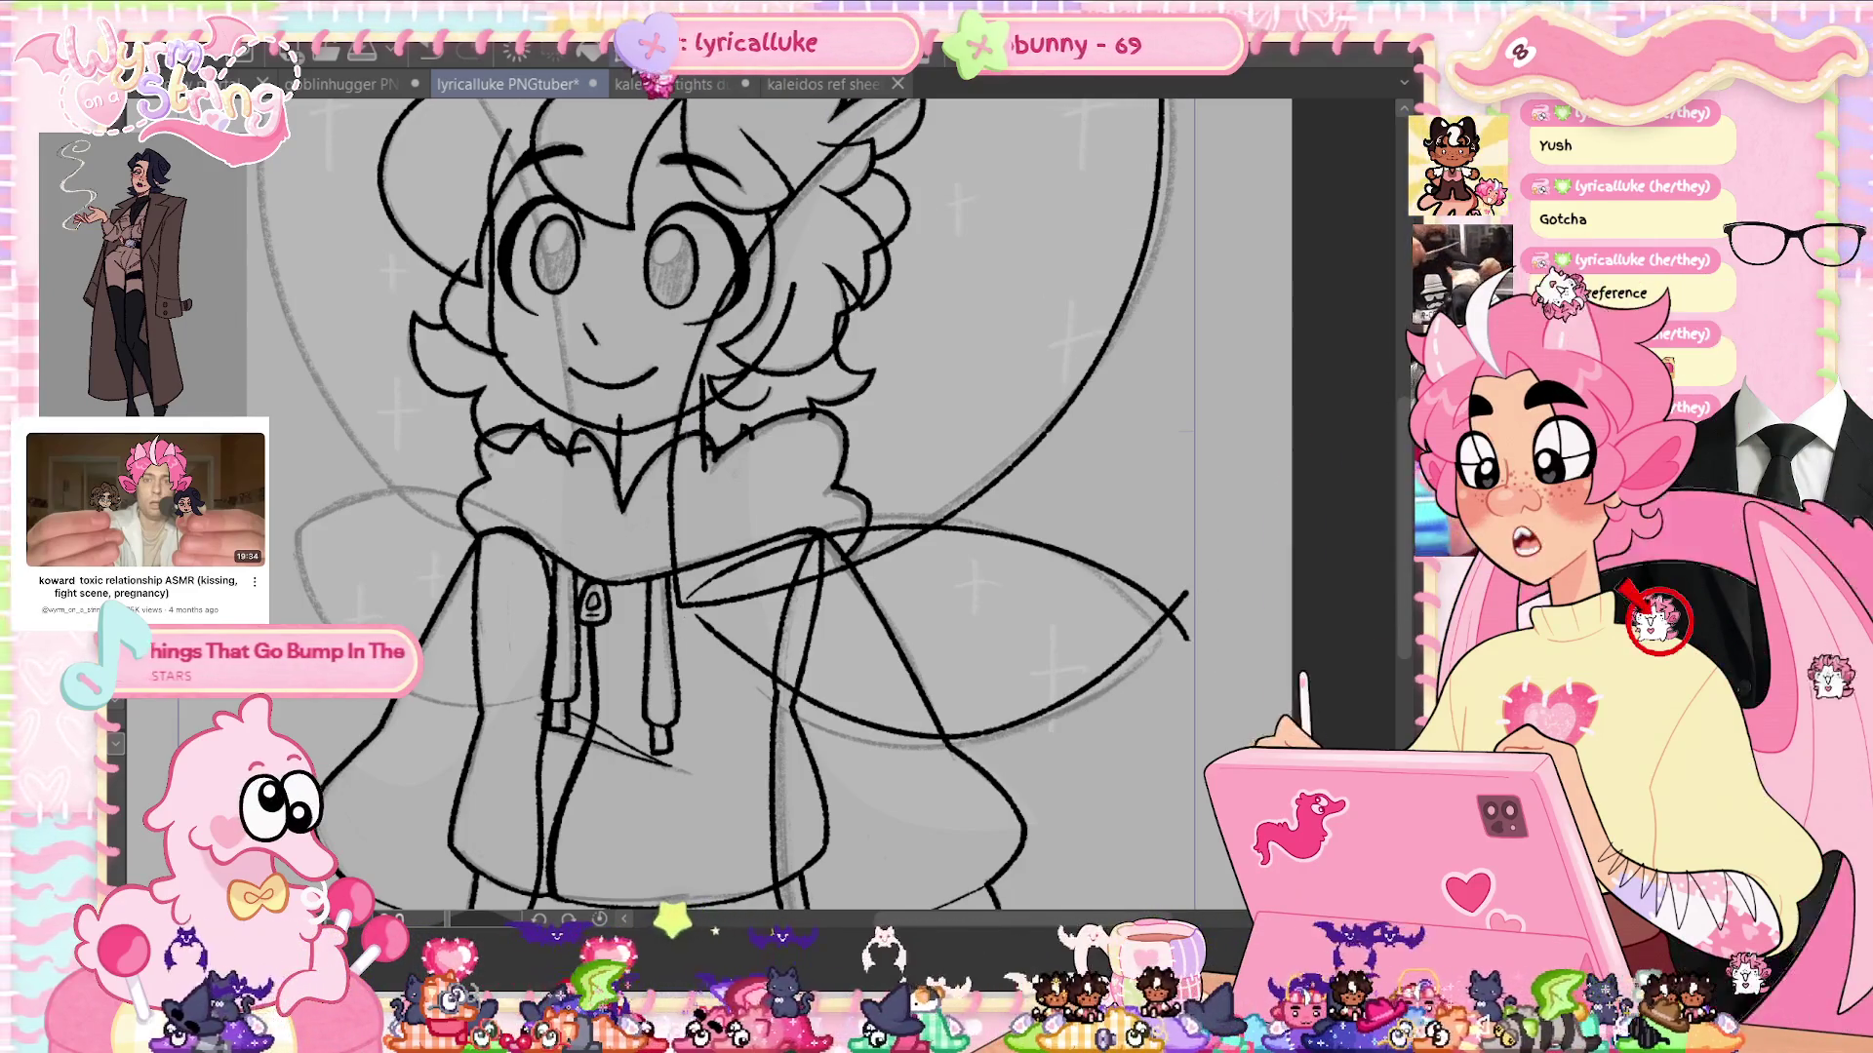
key(ctrl+t)
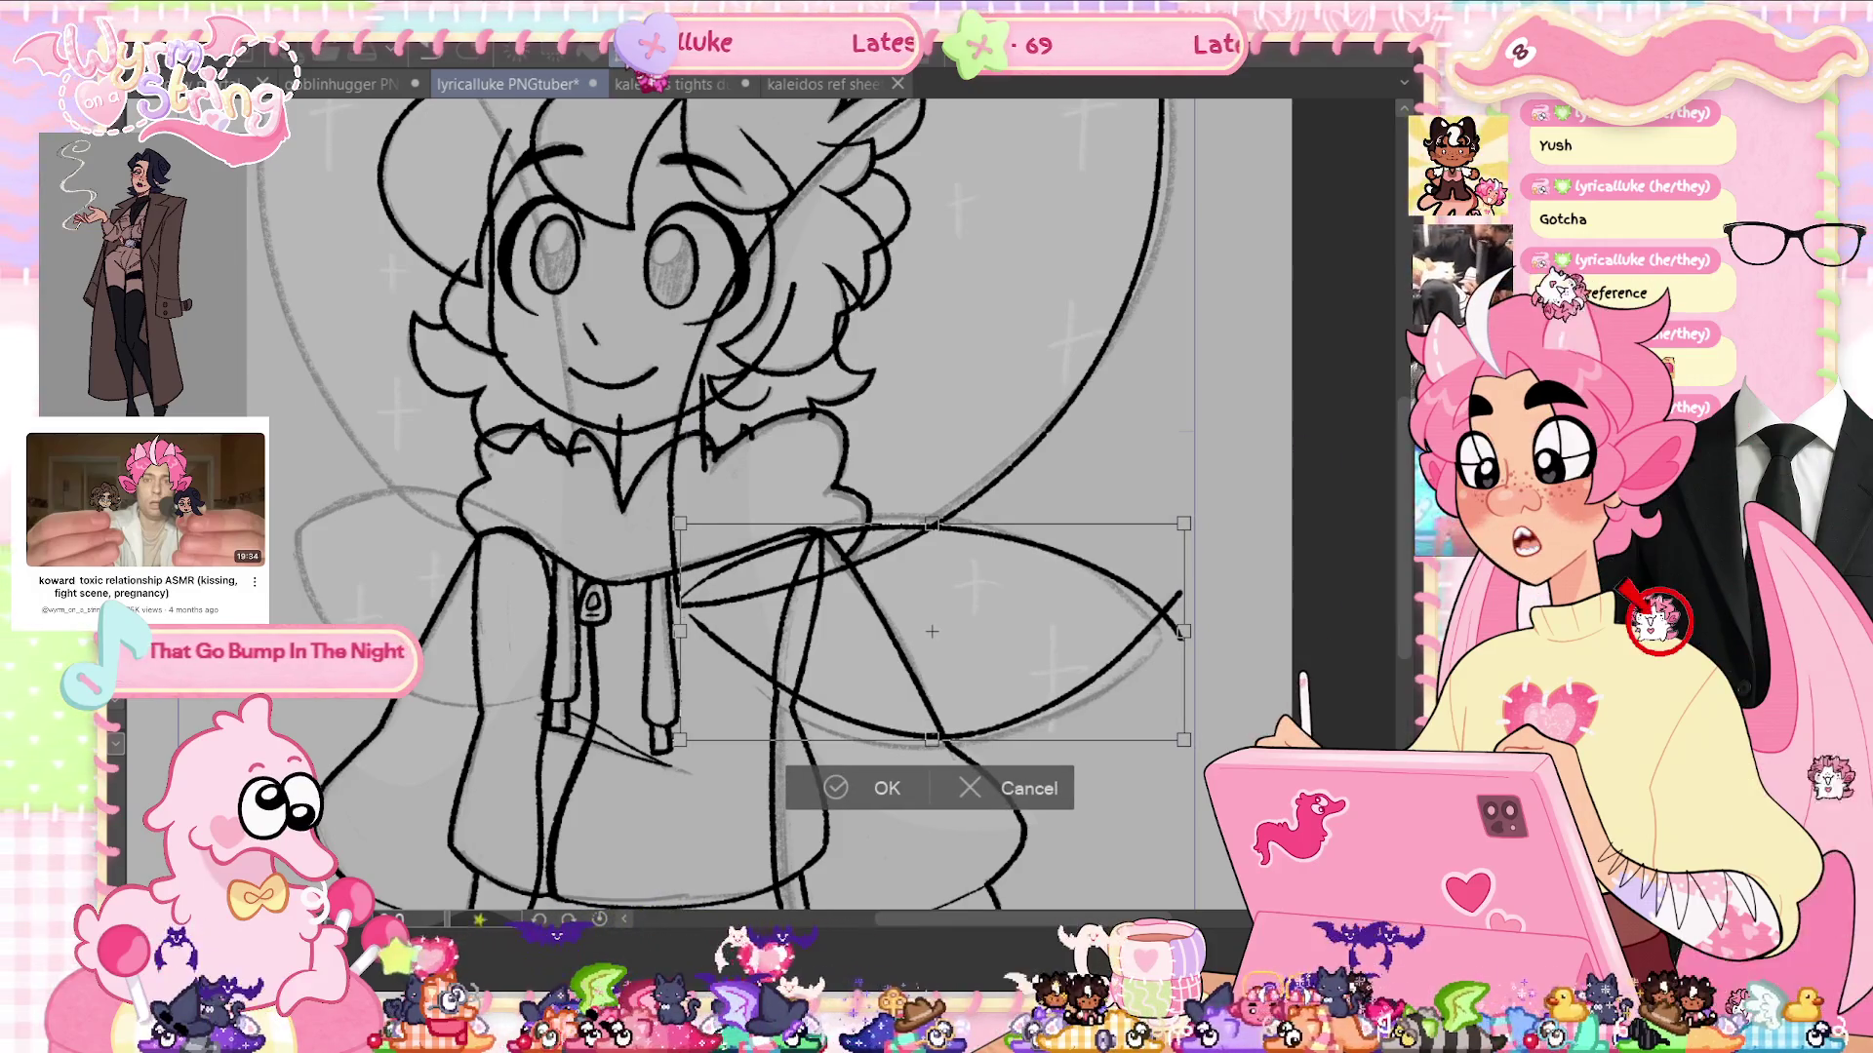
click(868, 786)
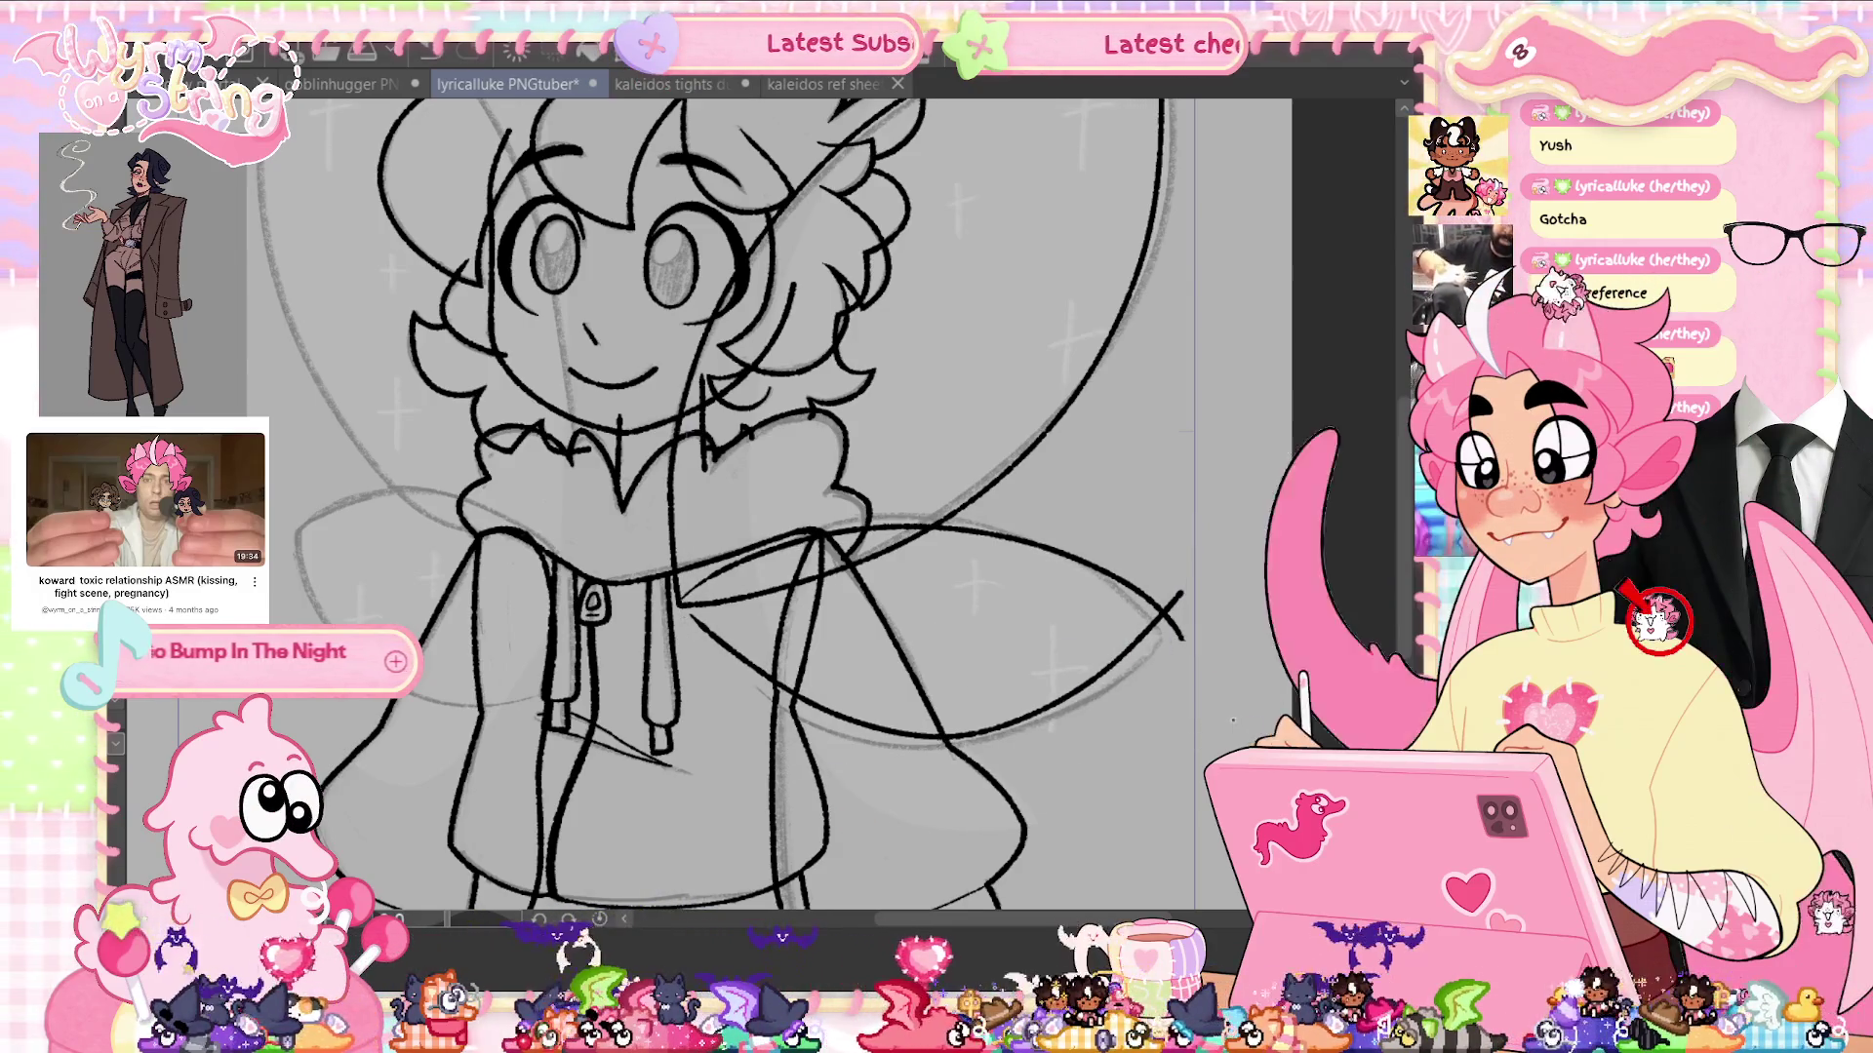
scroll(1255, 682, up, 3)
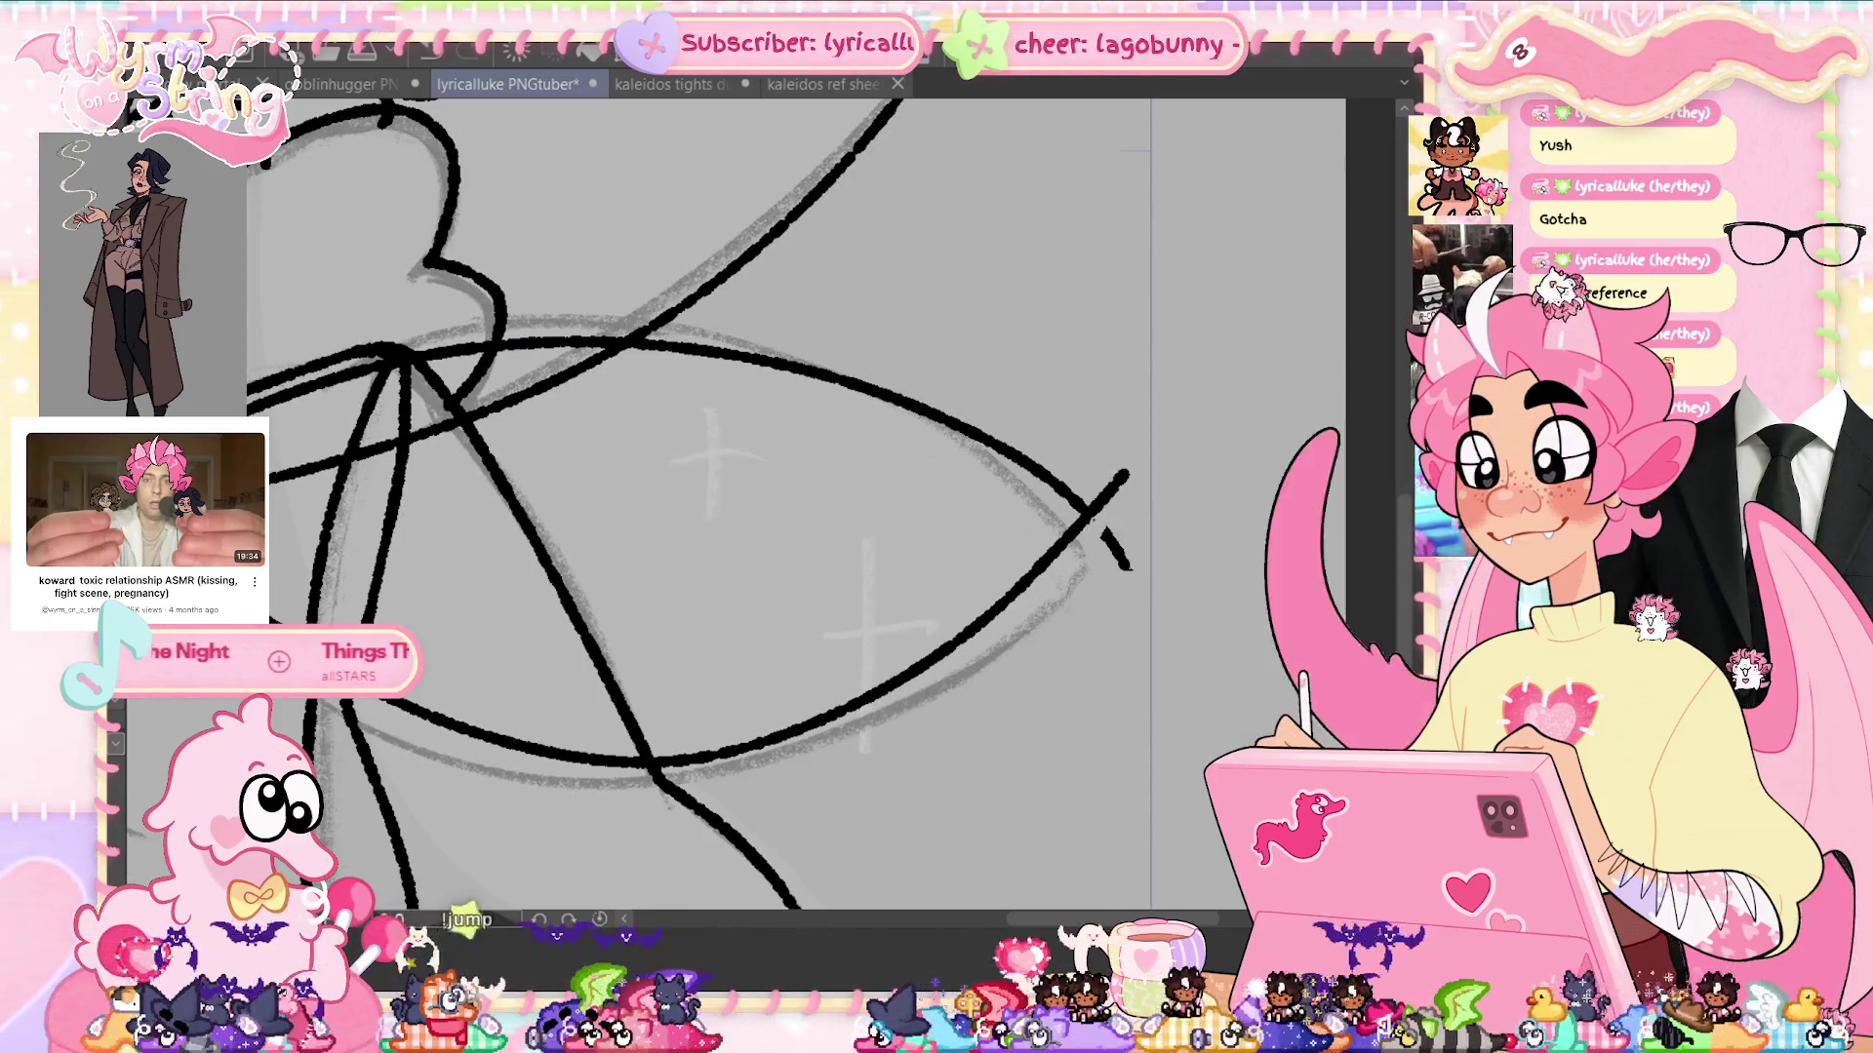
Erase the tail and diagonal strokes overhanging the lower right wing tip, then fit the canvas
drag(1102, 522, 1126, 563)
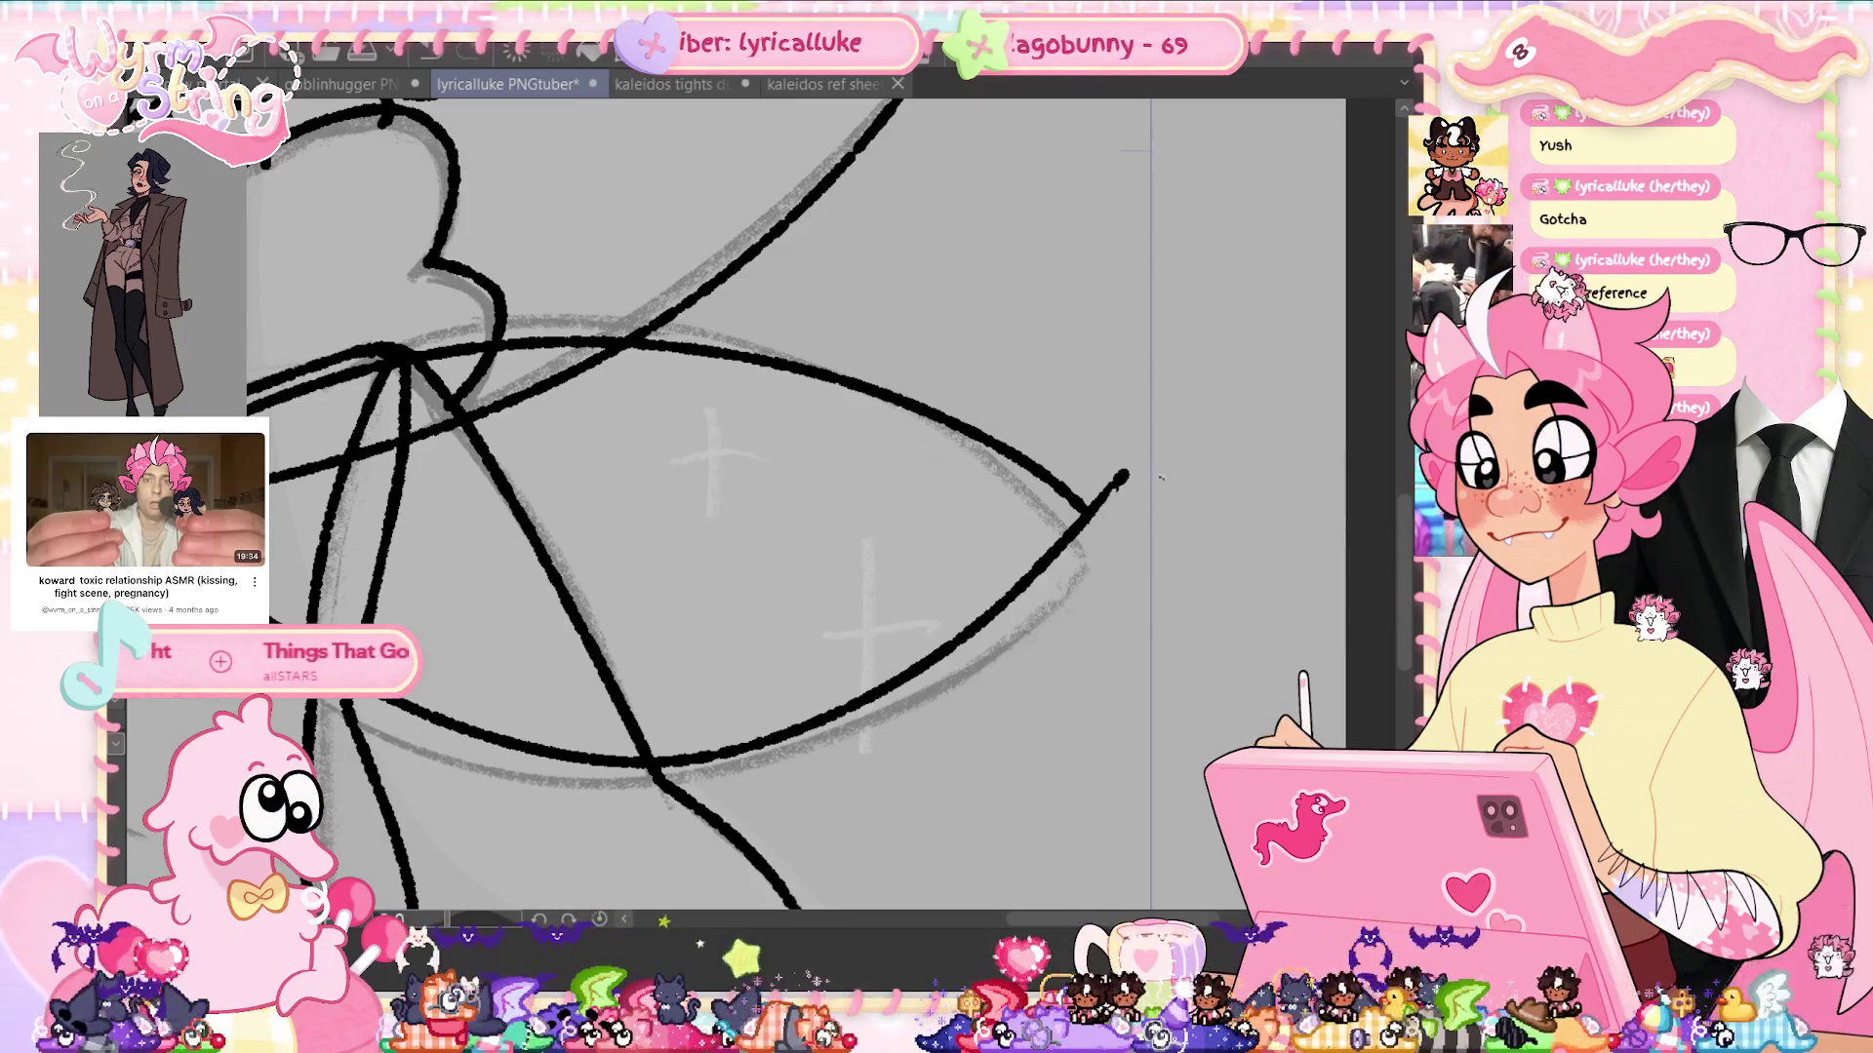
click(1096, 503)
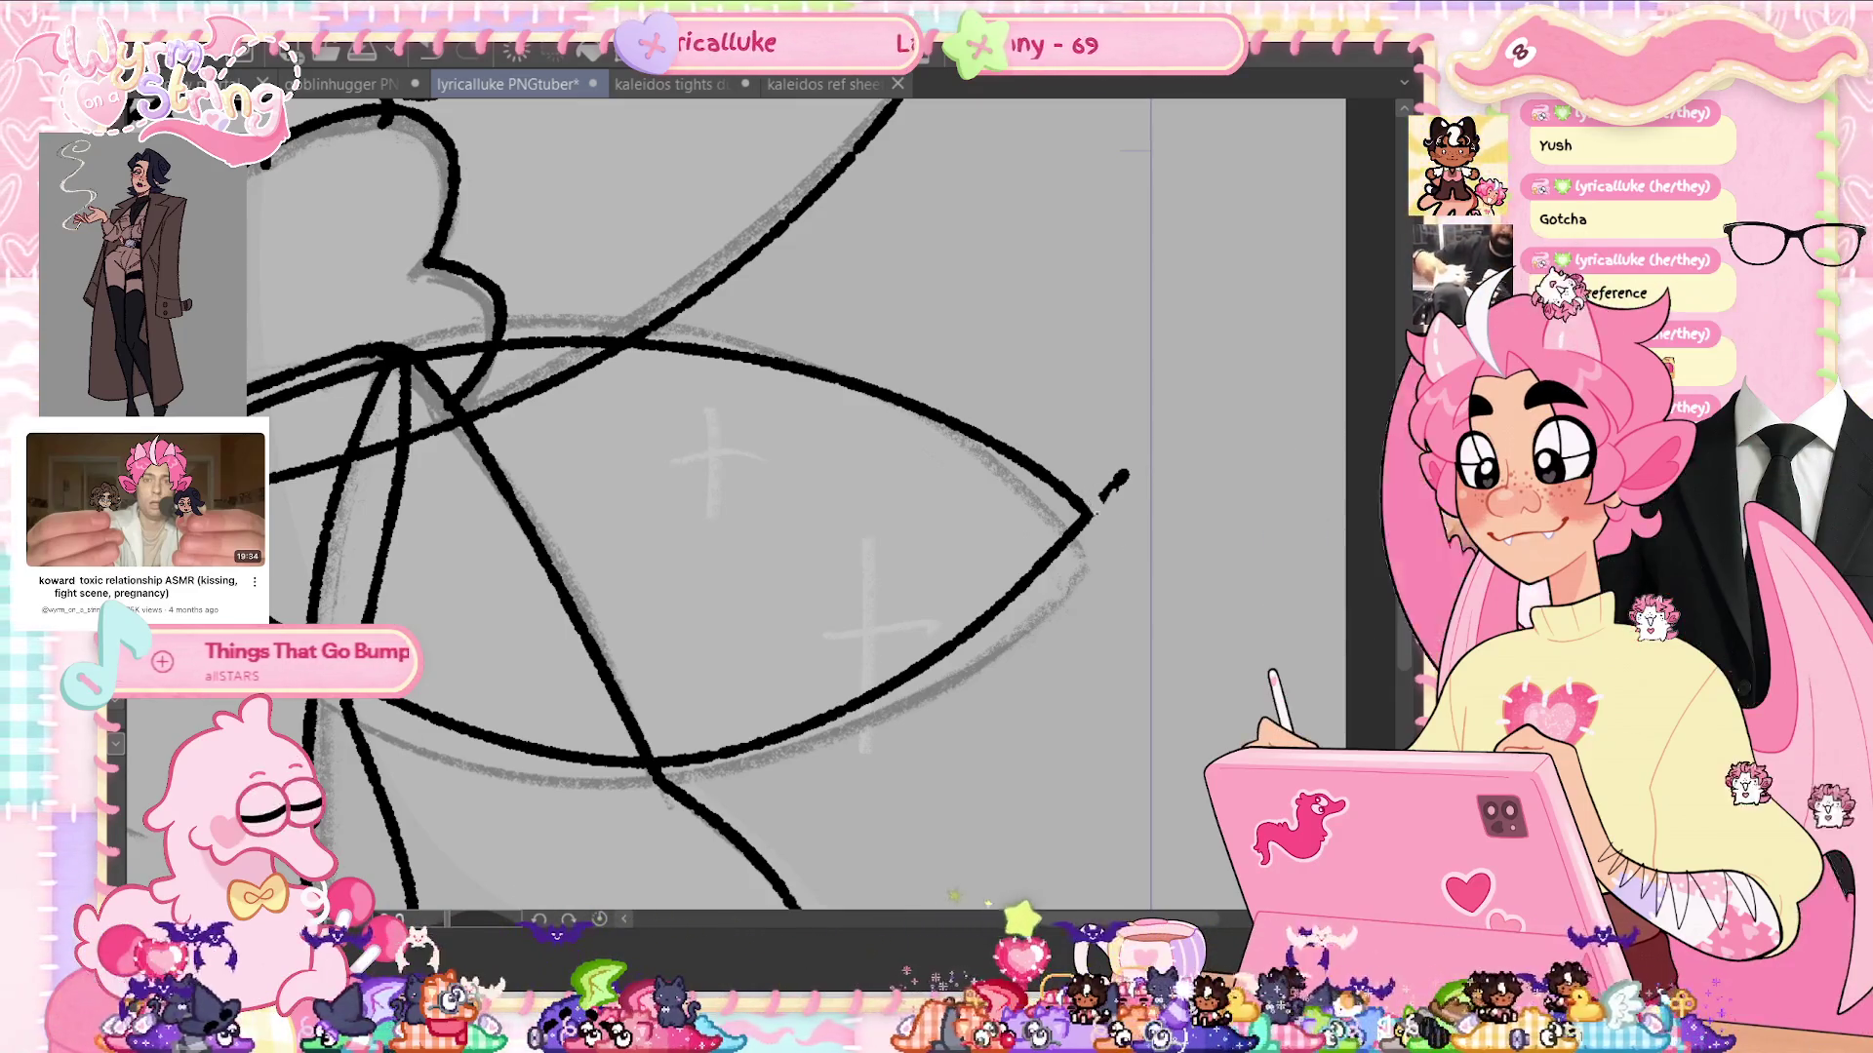
drag(1102, 503, 1112, 482)
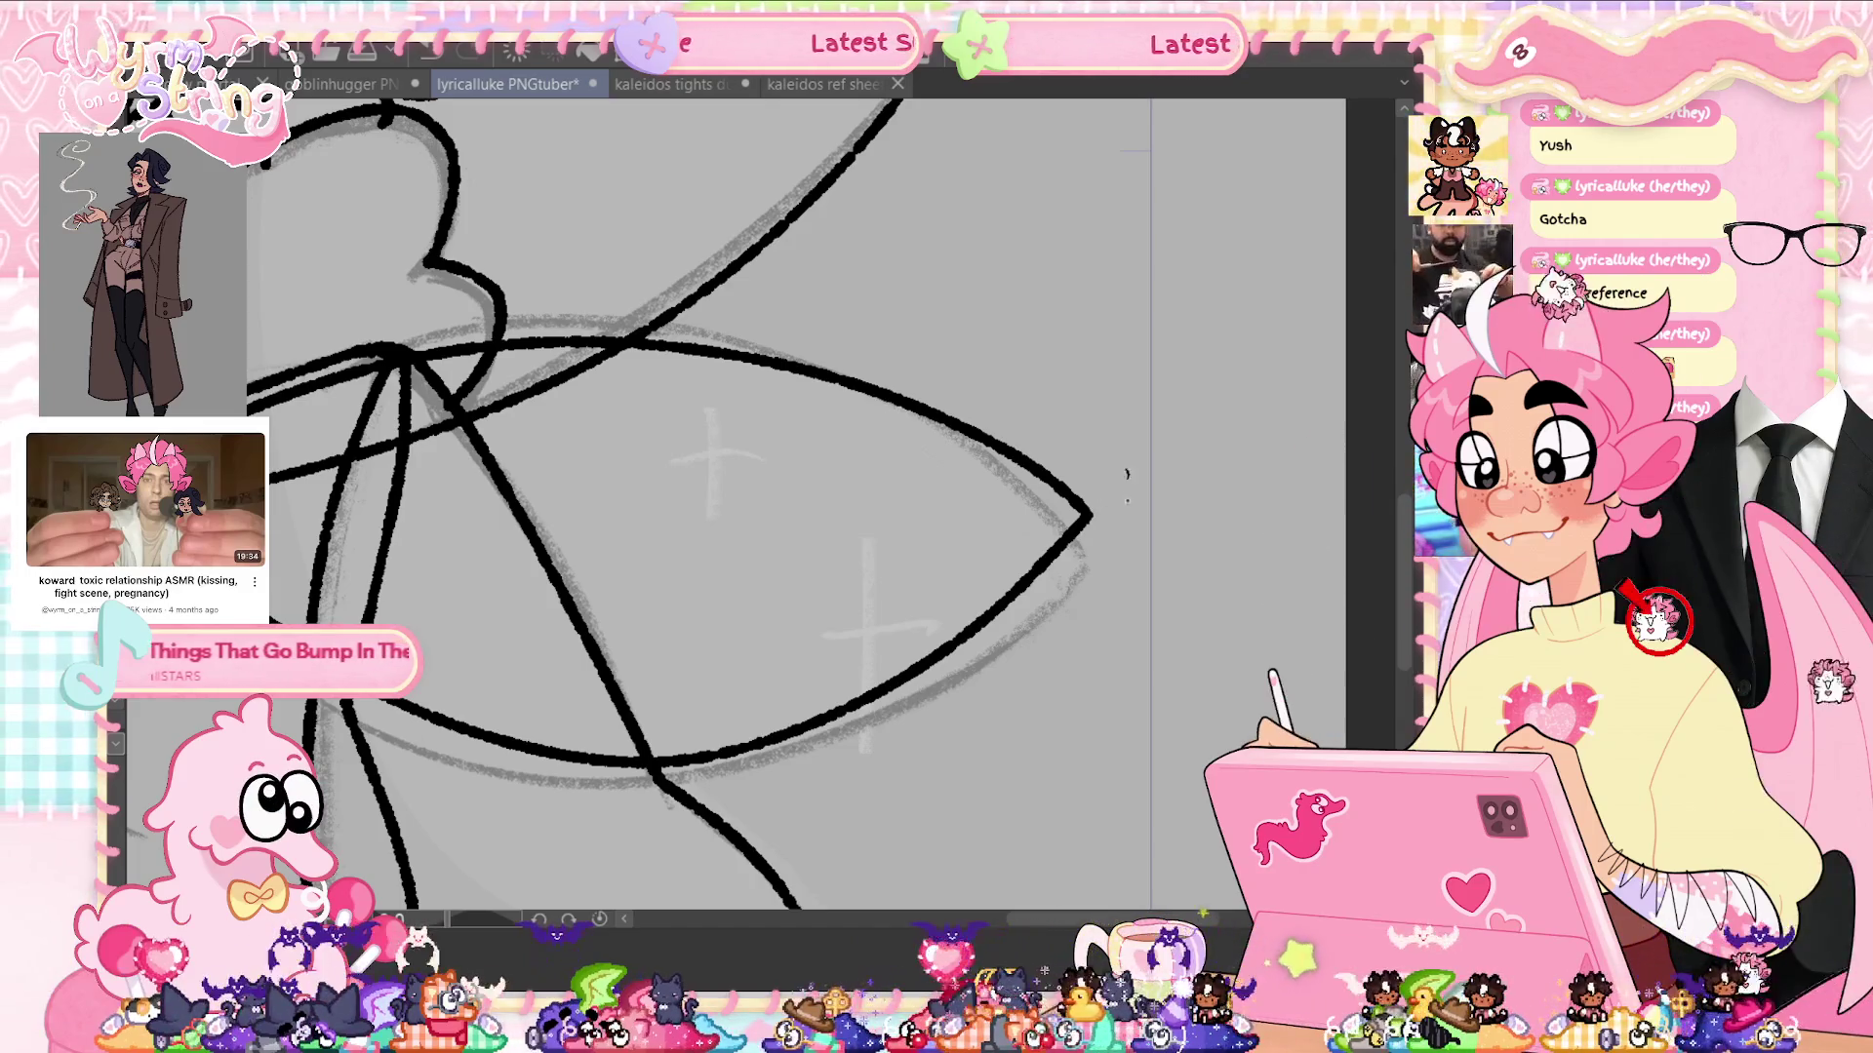
scroll(794, 503, left, 5)
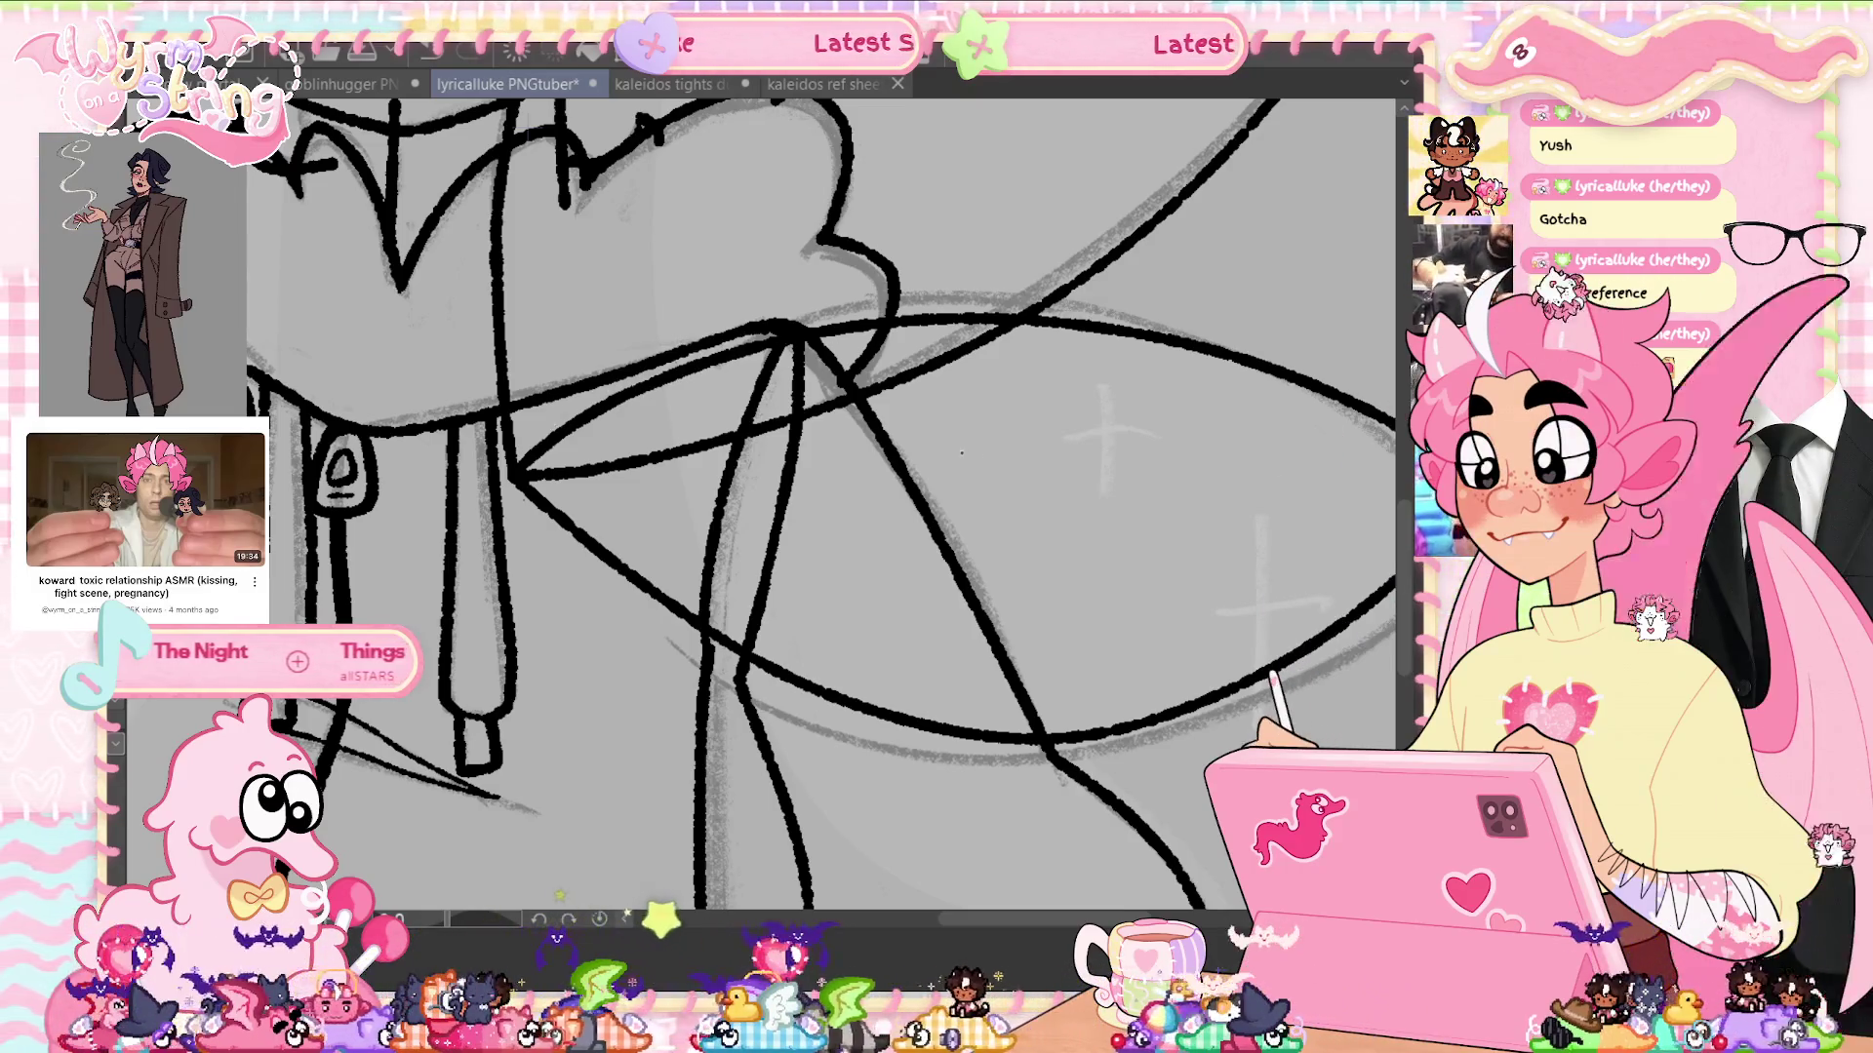
key(ctrl+0)
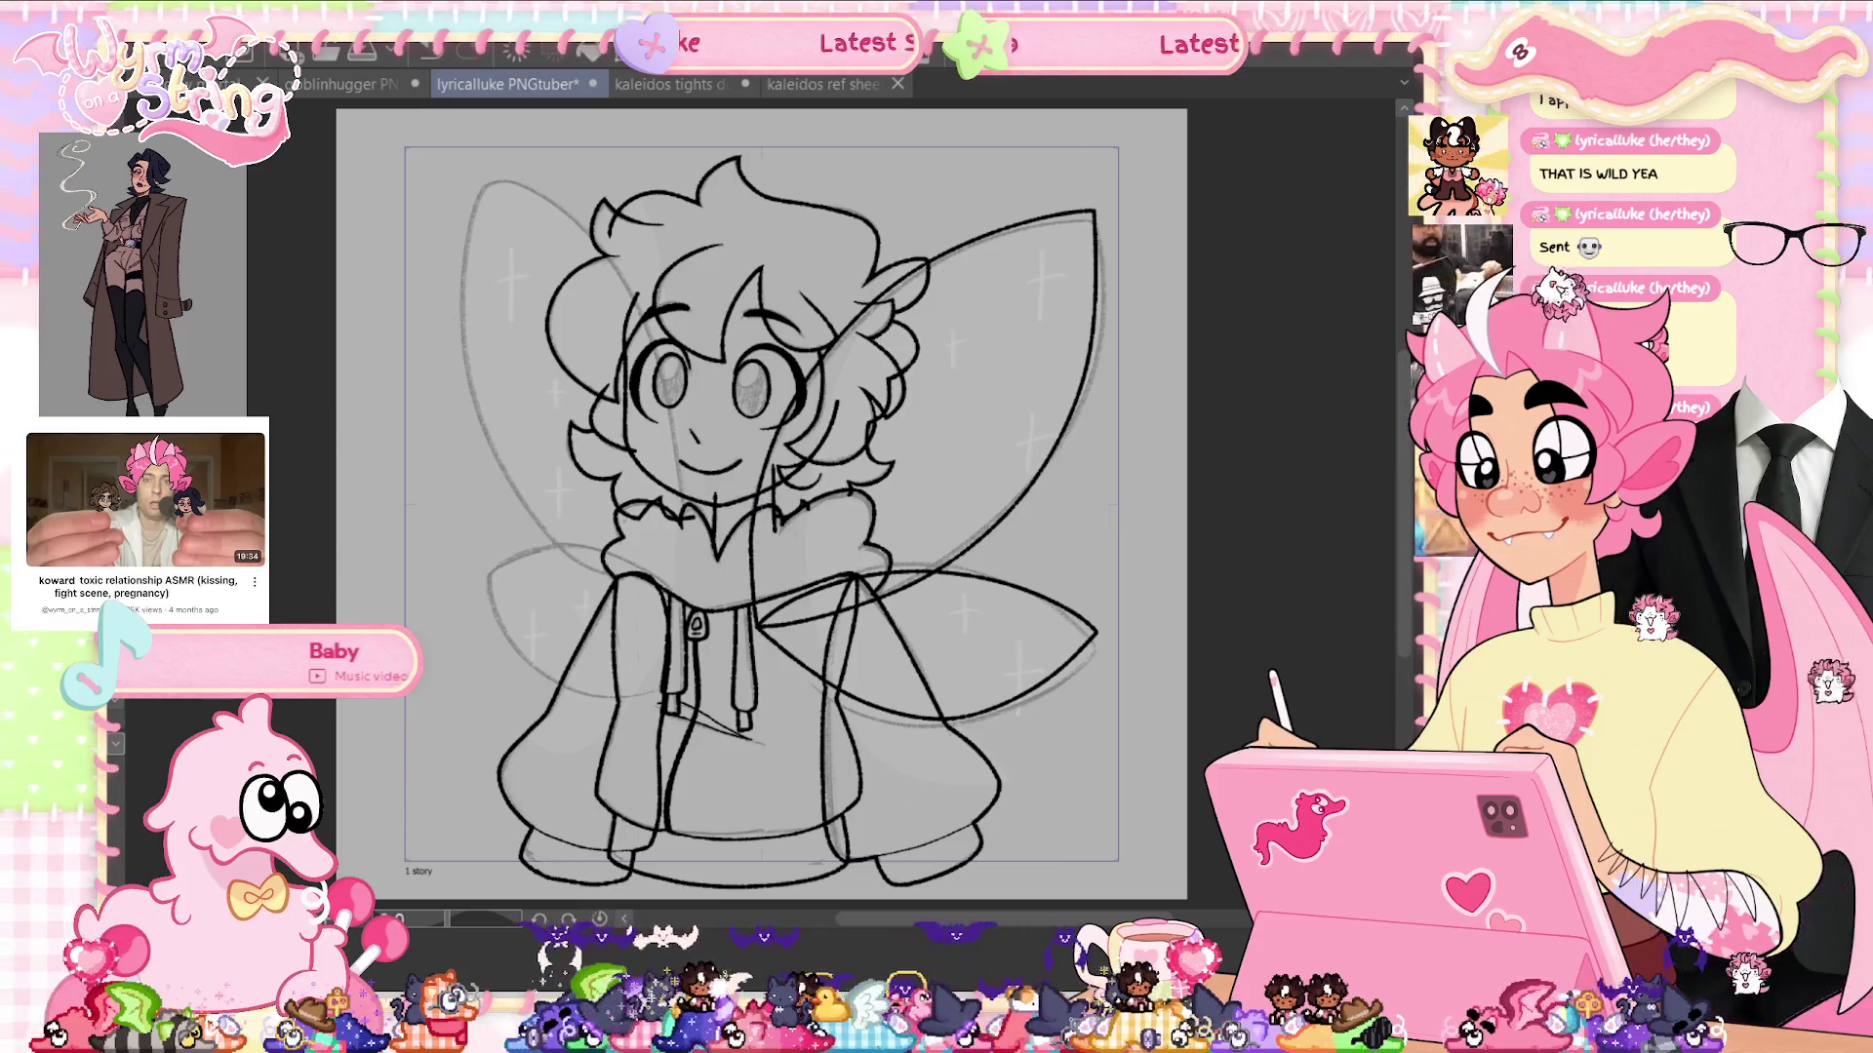
Save, then ink the upper left wing's outer edge from its tip down past the face
key(ctrl+s)
scroll(651, 481, up, 3)
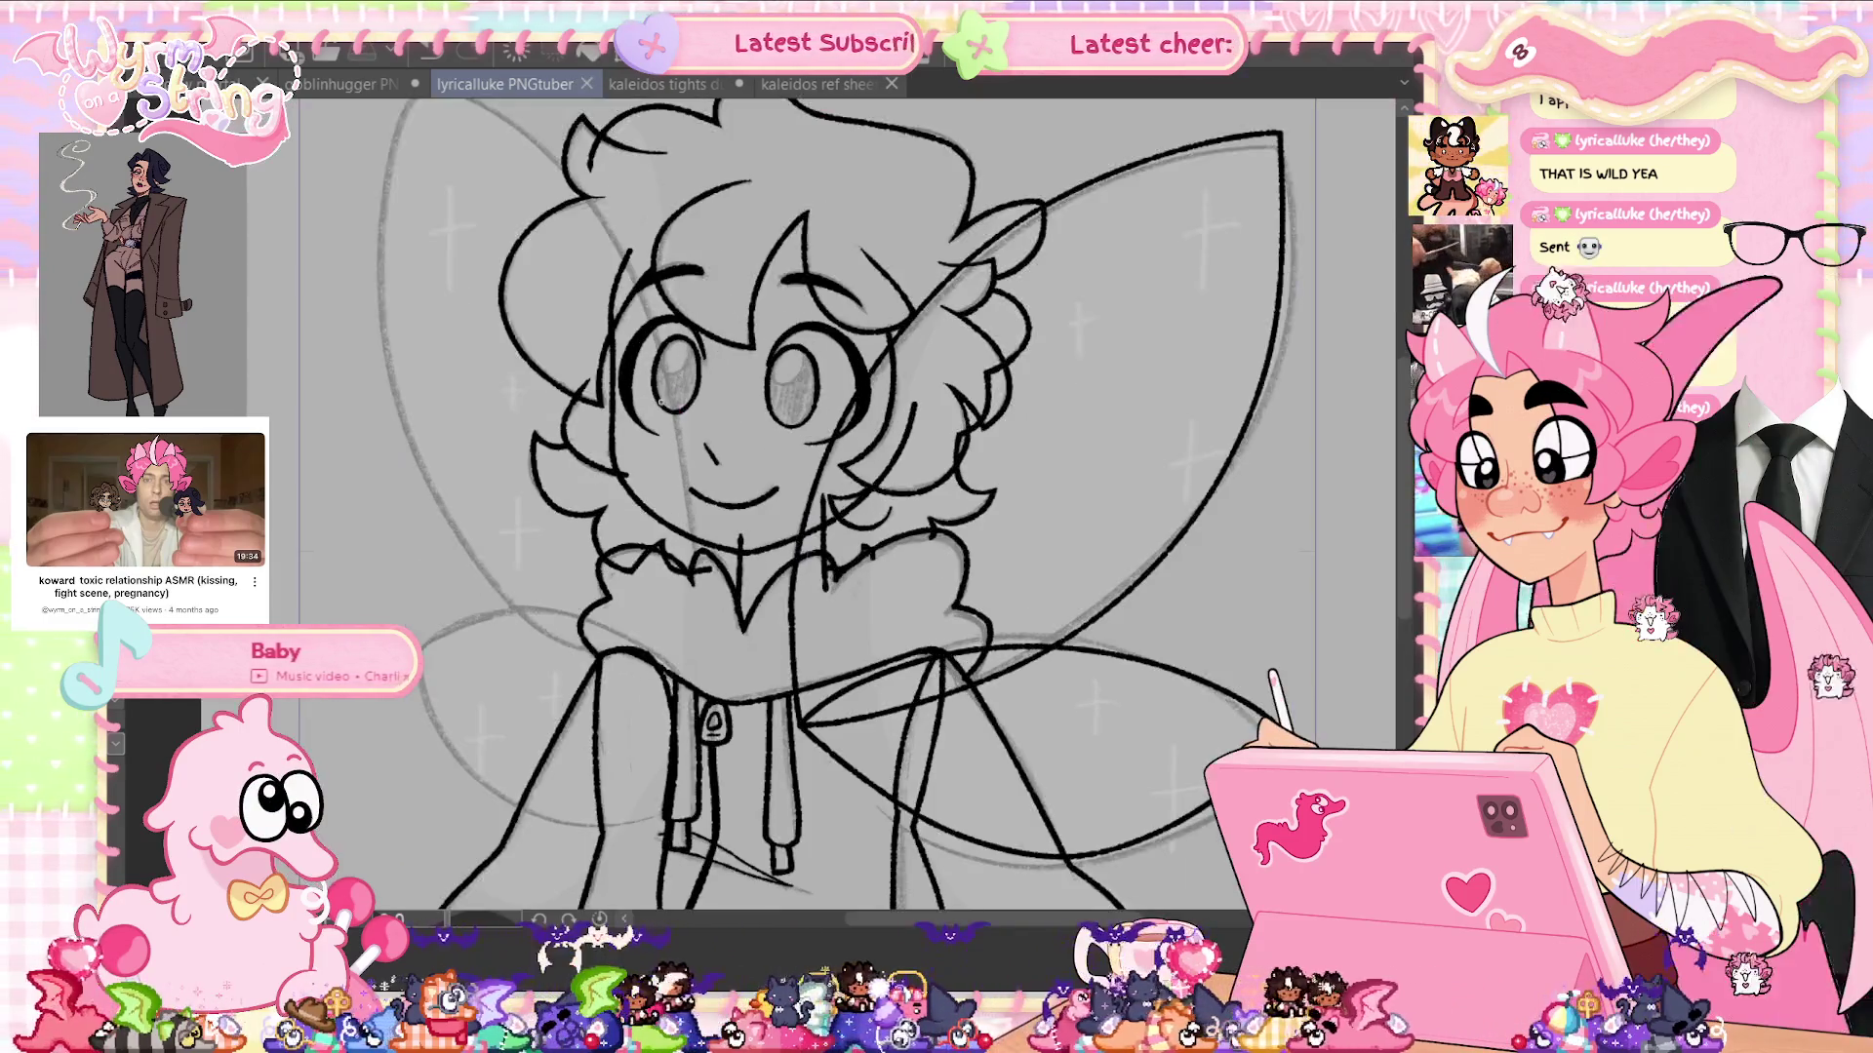
drag(894, 455, 866, 768)
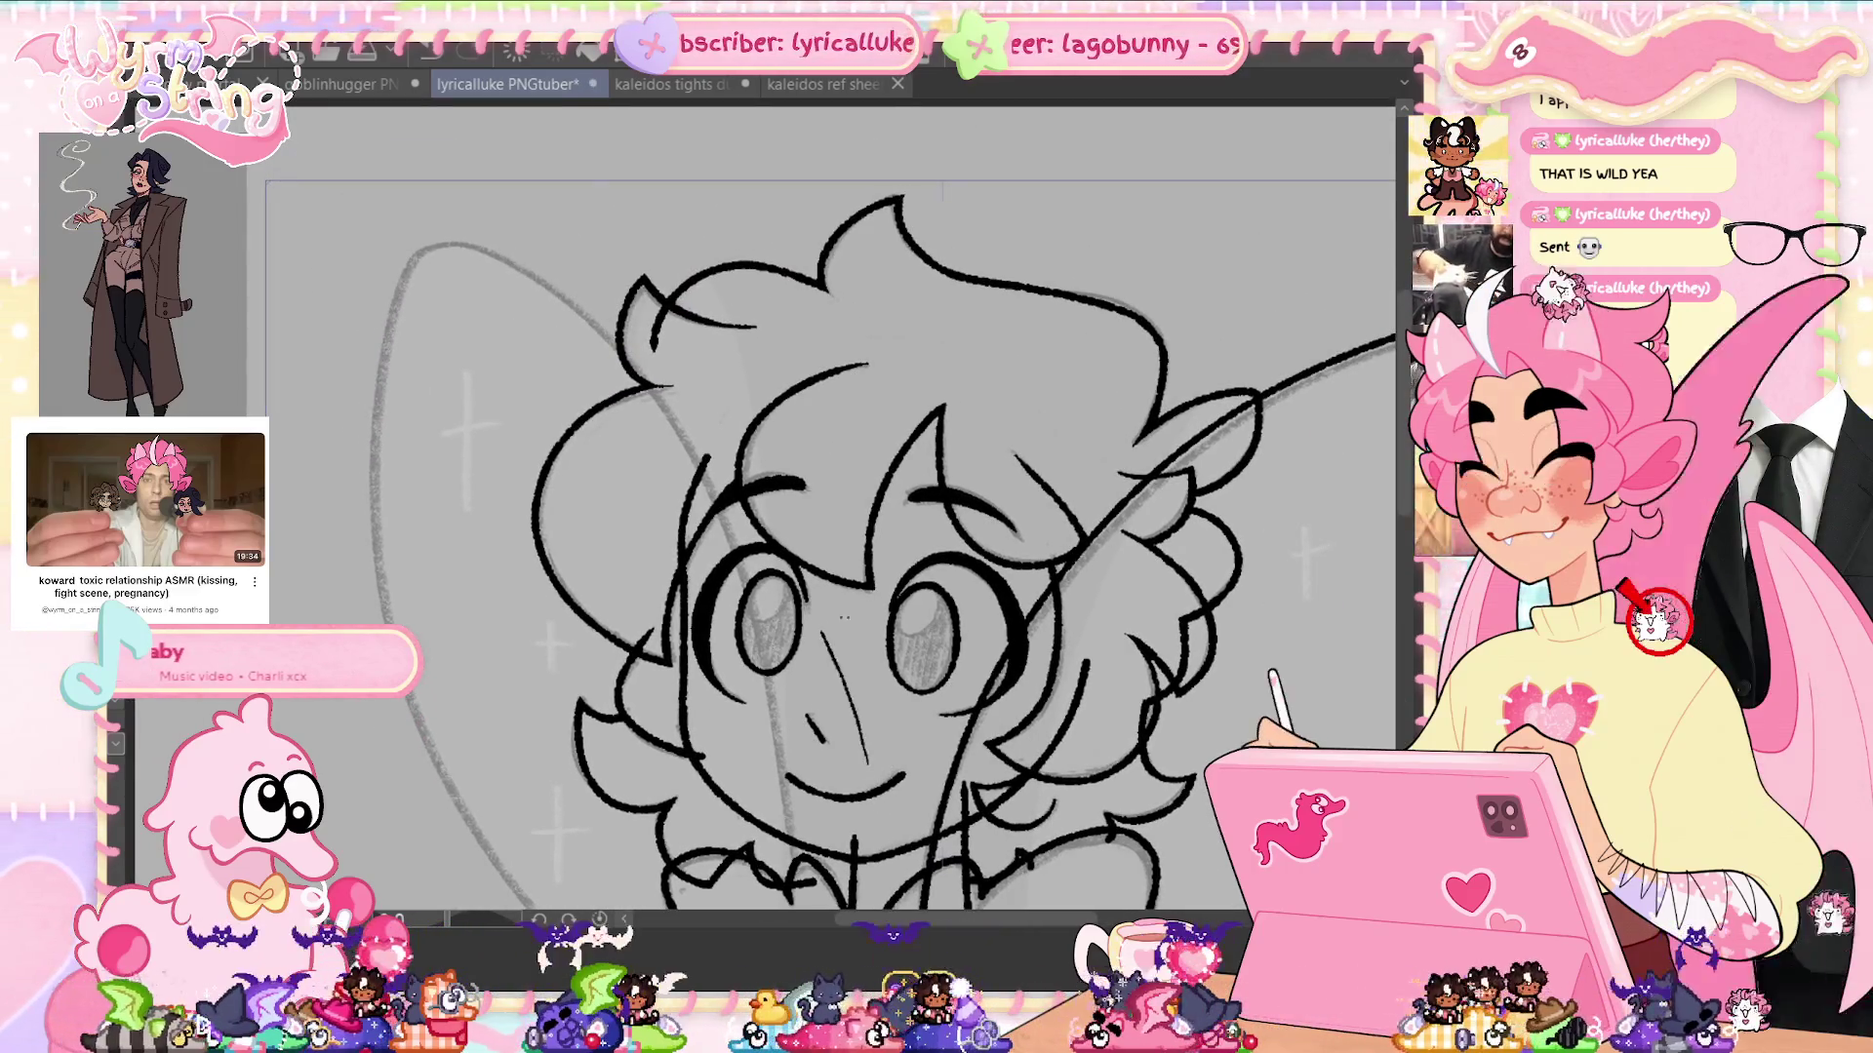
scroll(997, 707, down, 1)
mouse_move(1407, 494)
mouse_down()
mouse_move(1359, 335)
mouse_move(1271, 344)
mouse_up()
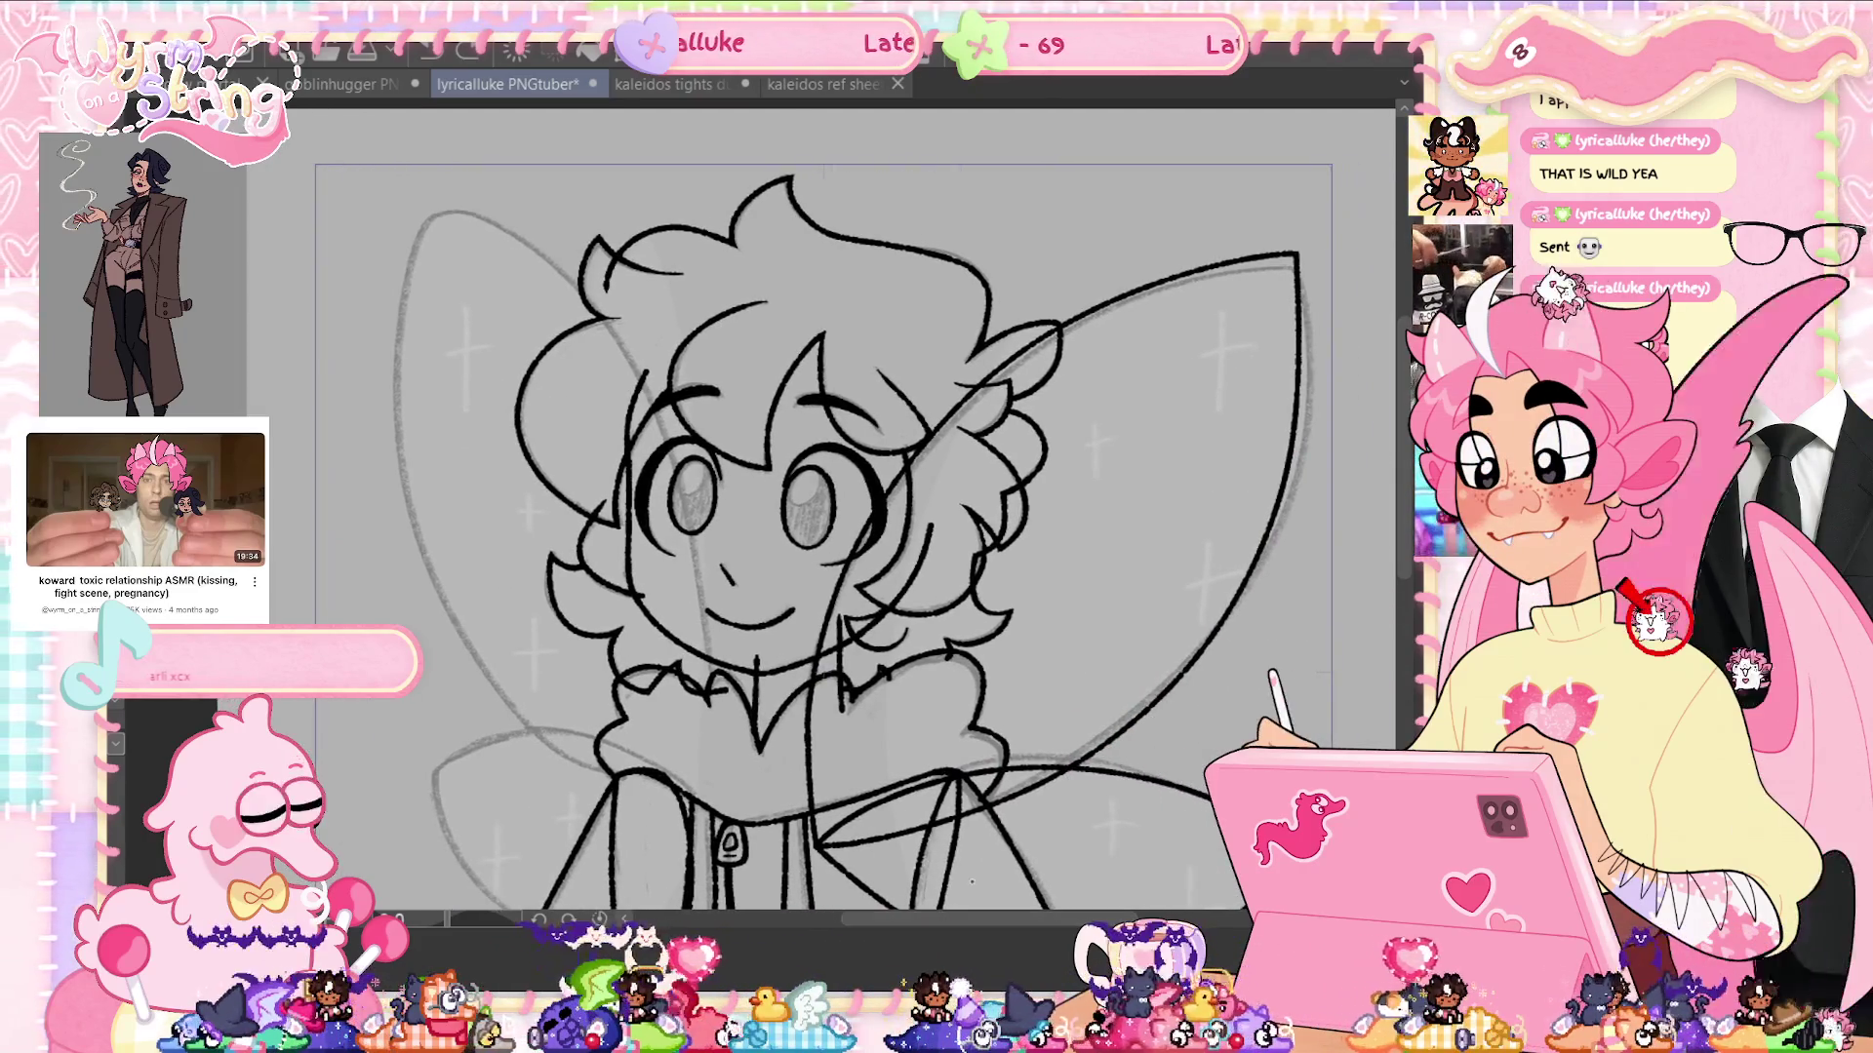
mouse_move(599, 322)
mouse_down()
mouse_move(450, 208)
mouse_move(488, 665)
mouse_up()
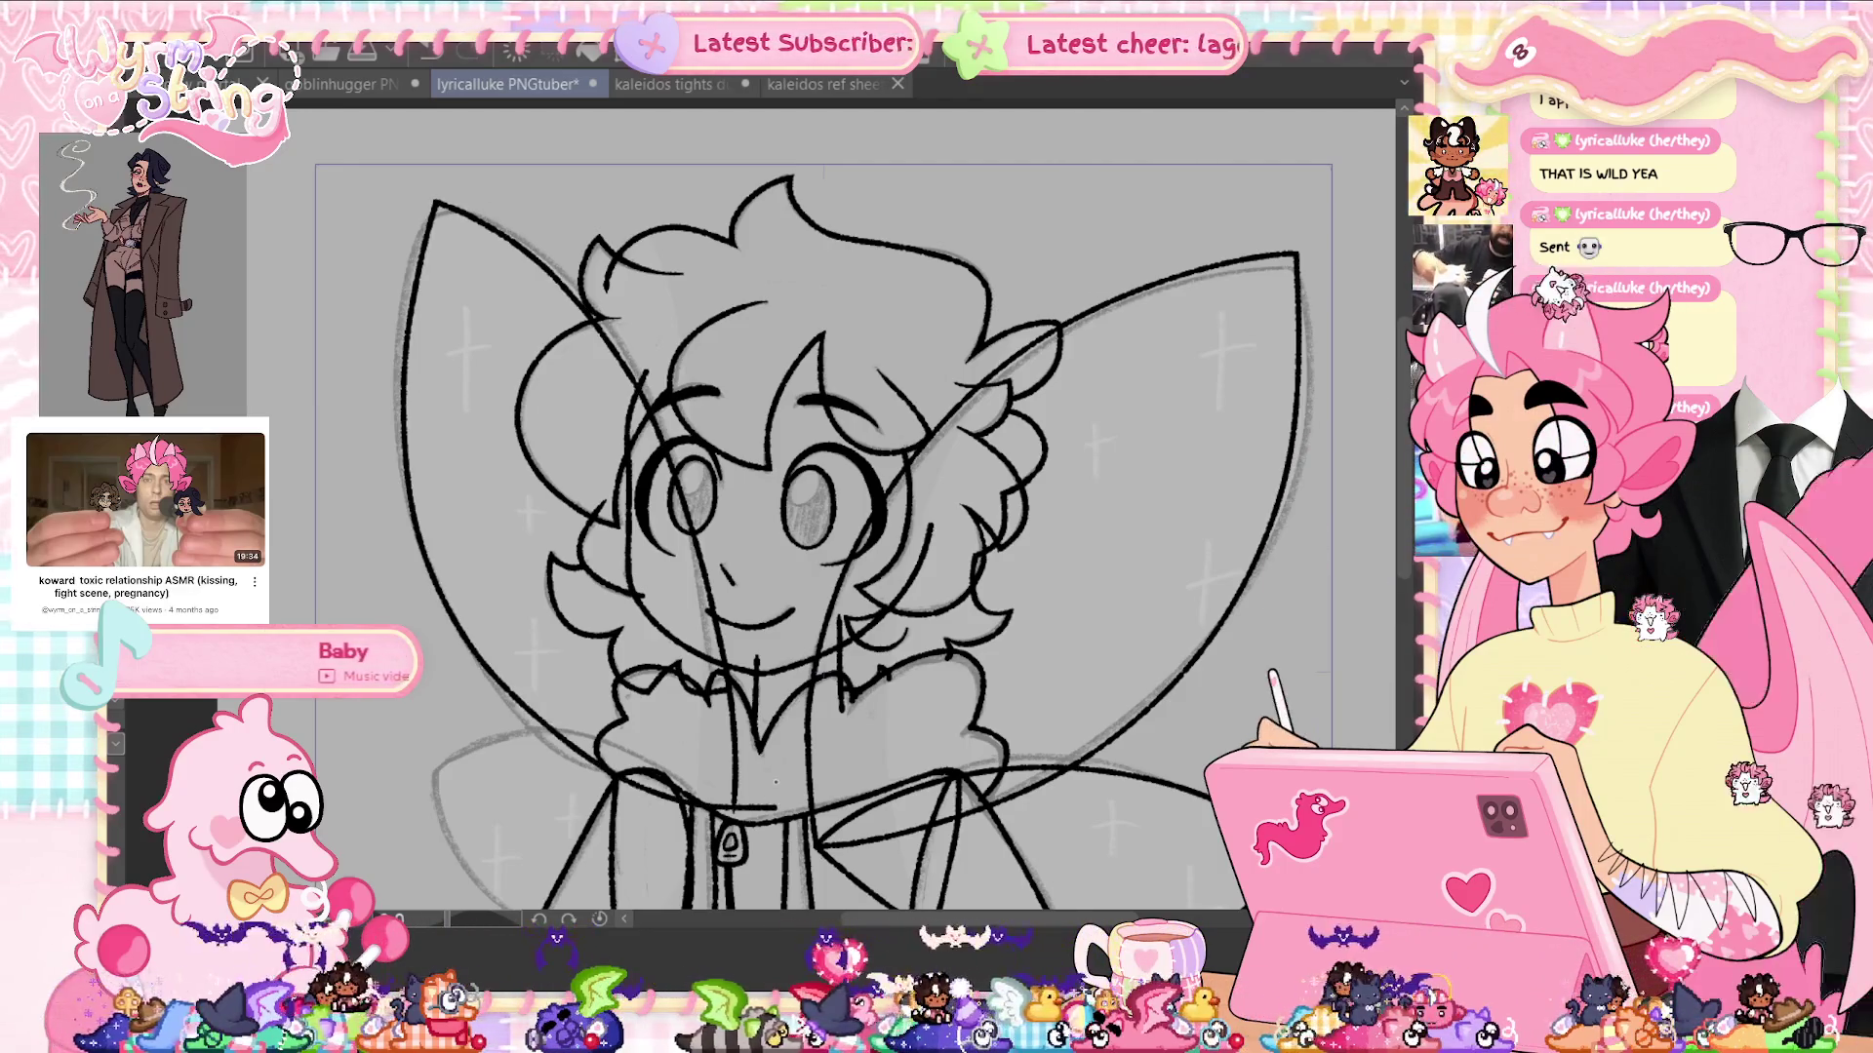
key(ctrl+z)
key(ctrl+z)
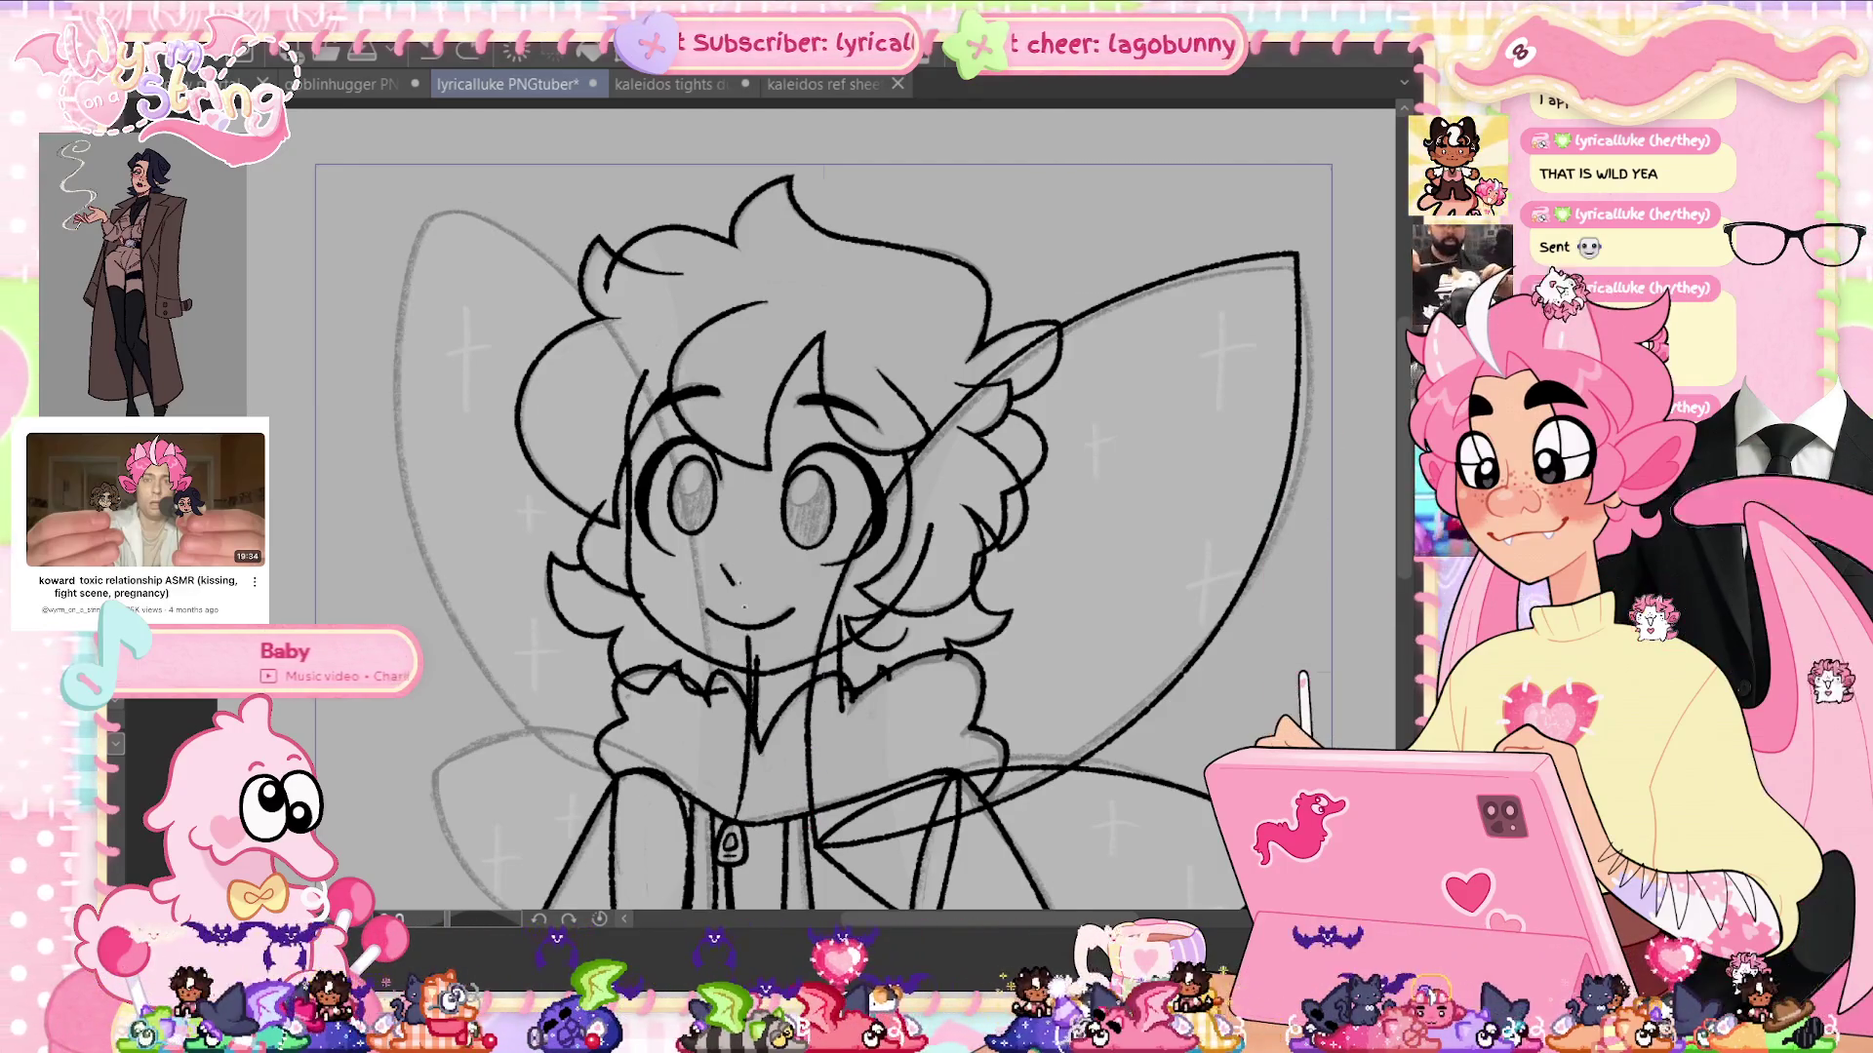
drag(426, 212, 610, 785)
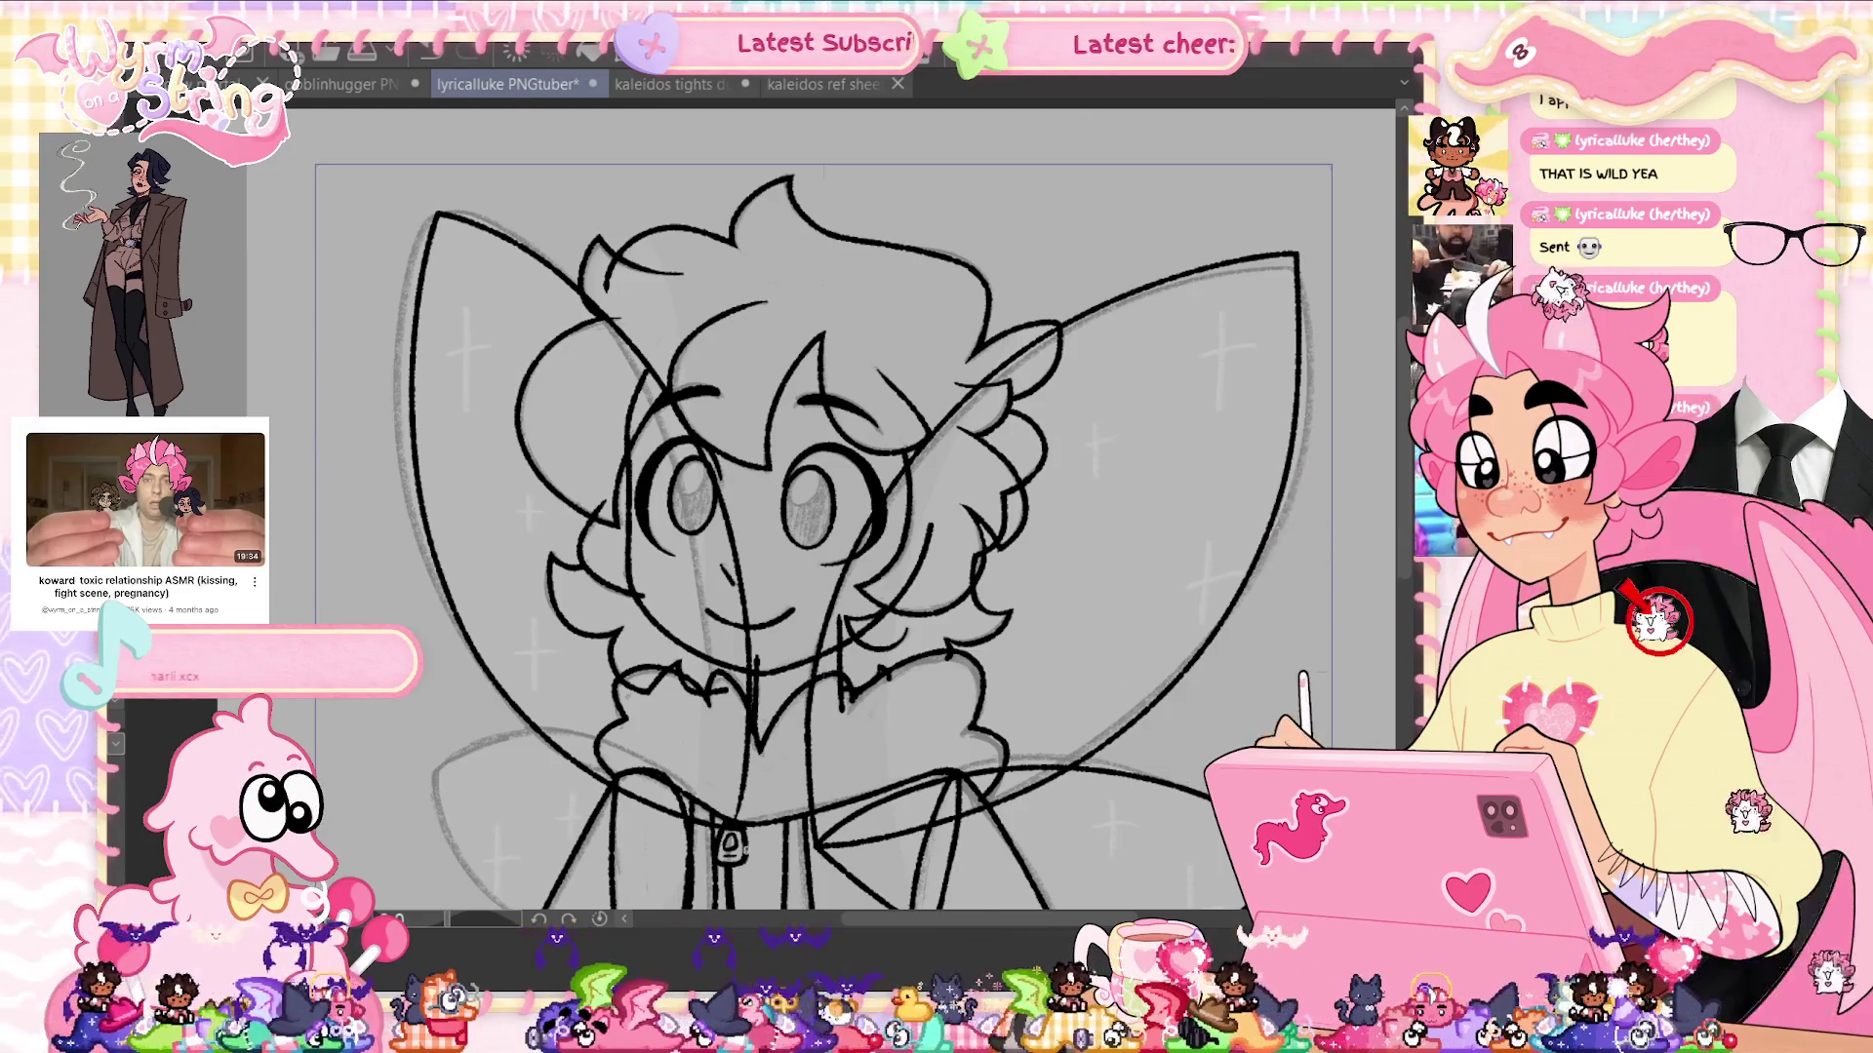
scroll(741, 507, up, 2)
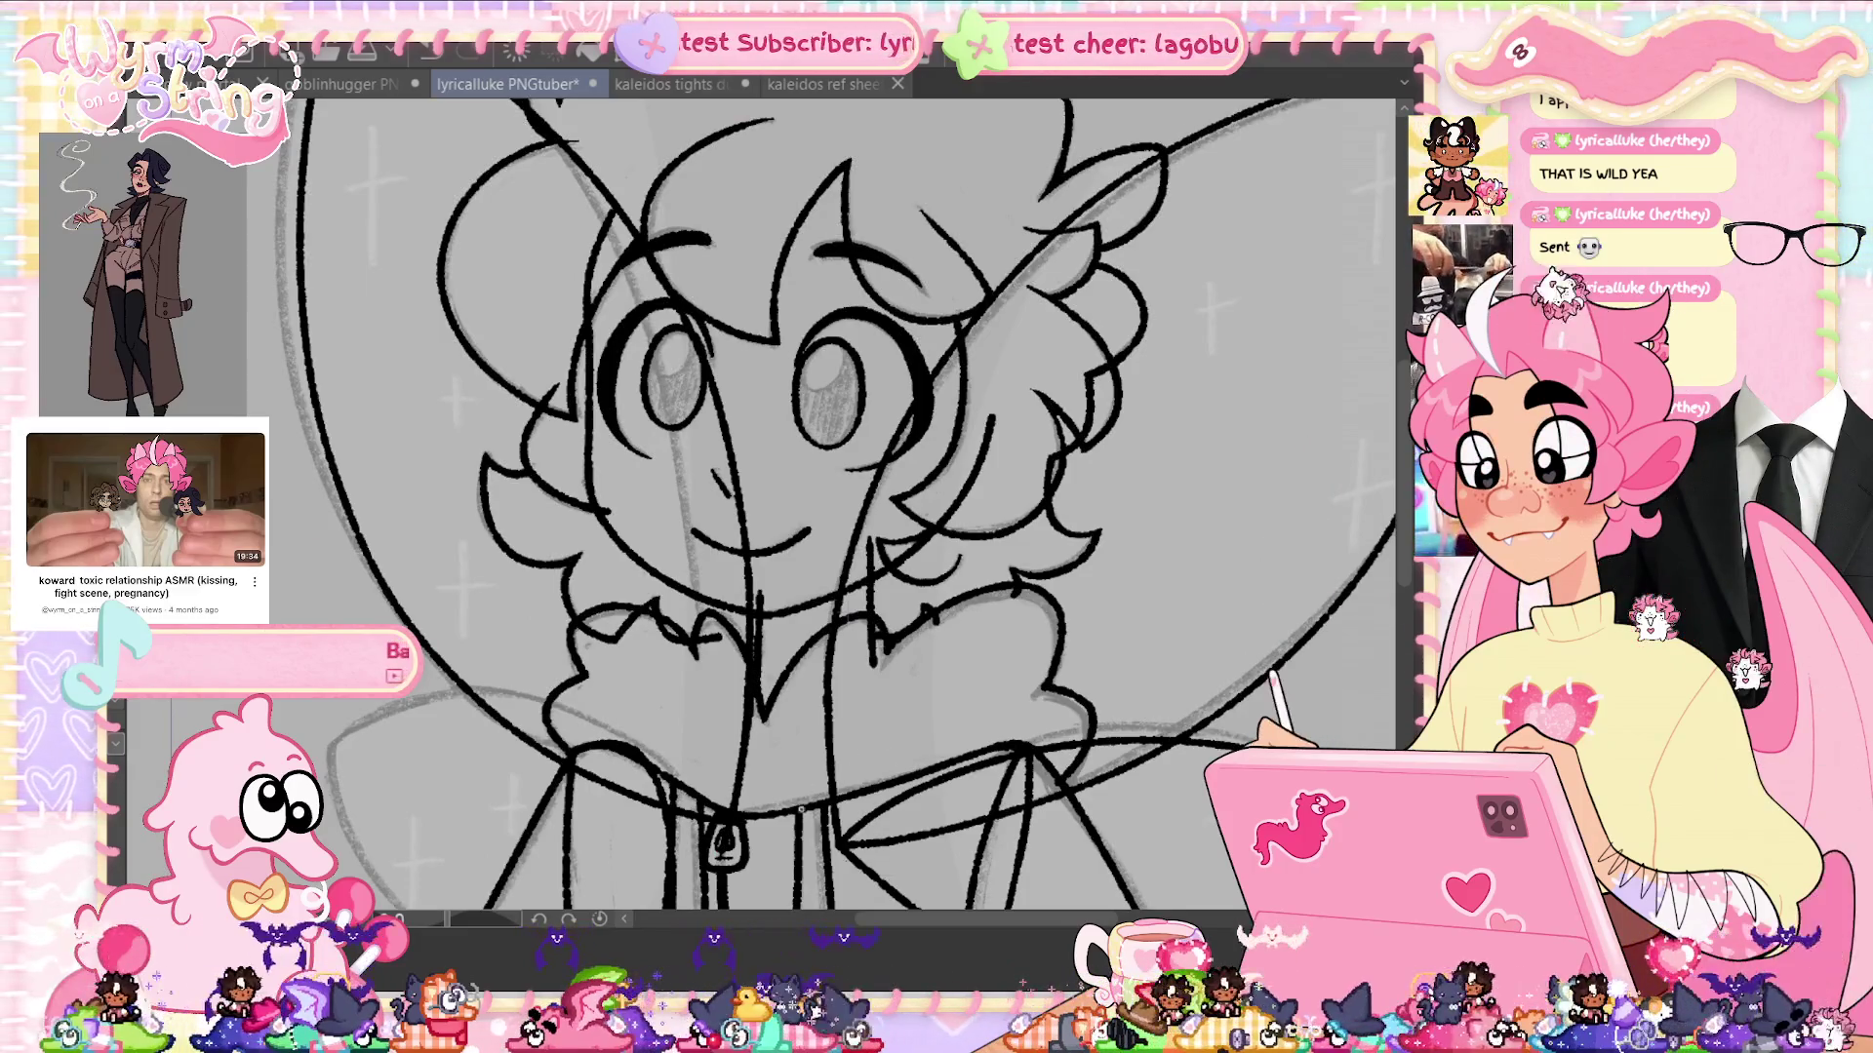
Undo the last two strokes to remove the stray short mark below the wing line art
scroll(790, 839, up, 2)
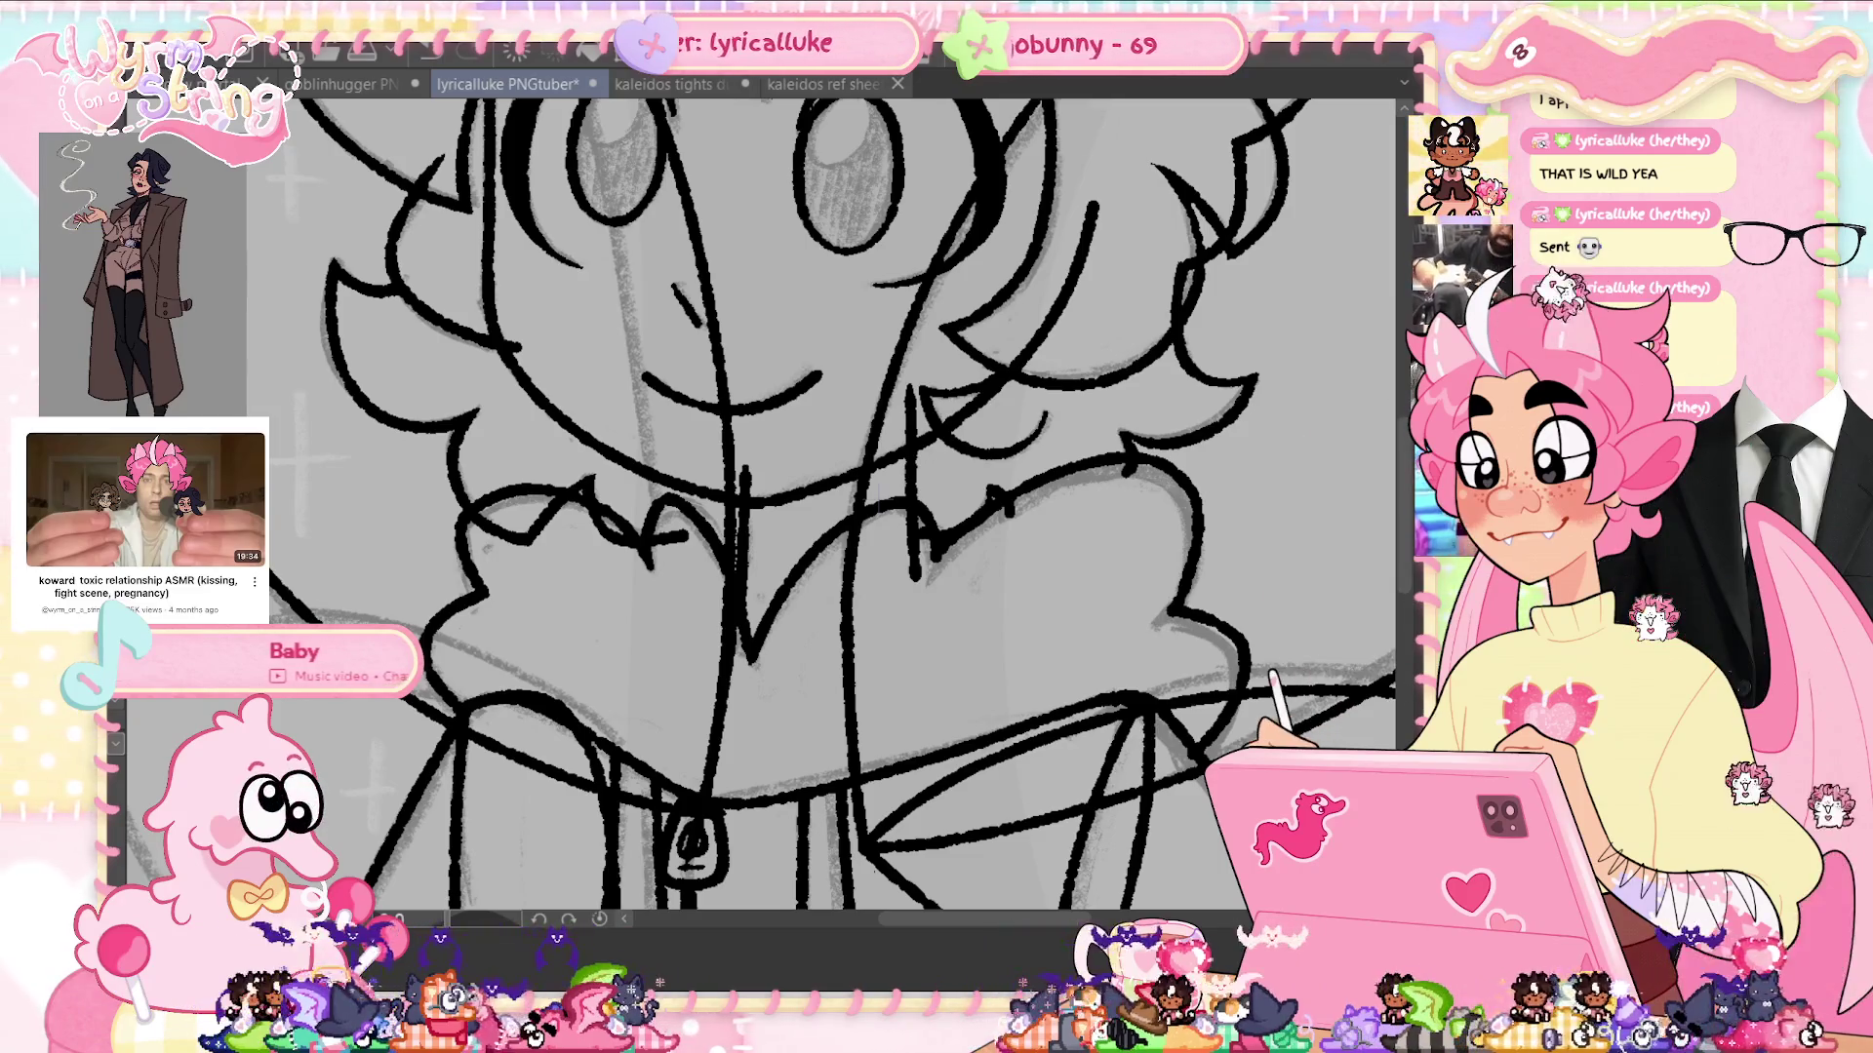
key(ctrl+z)
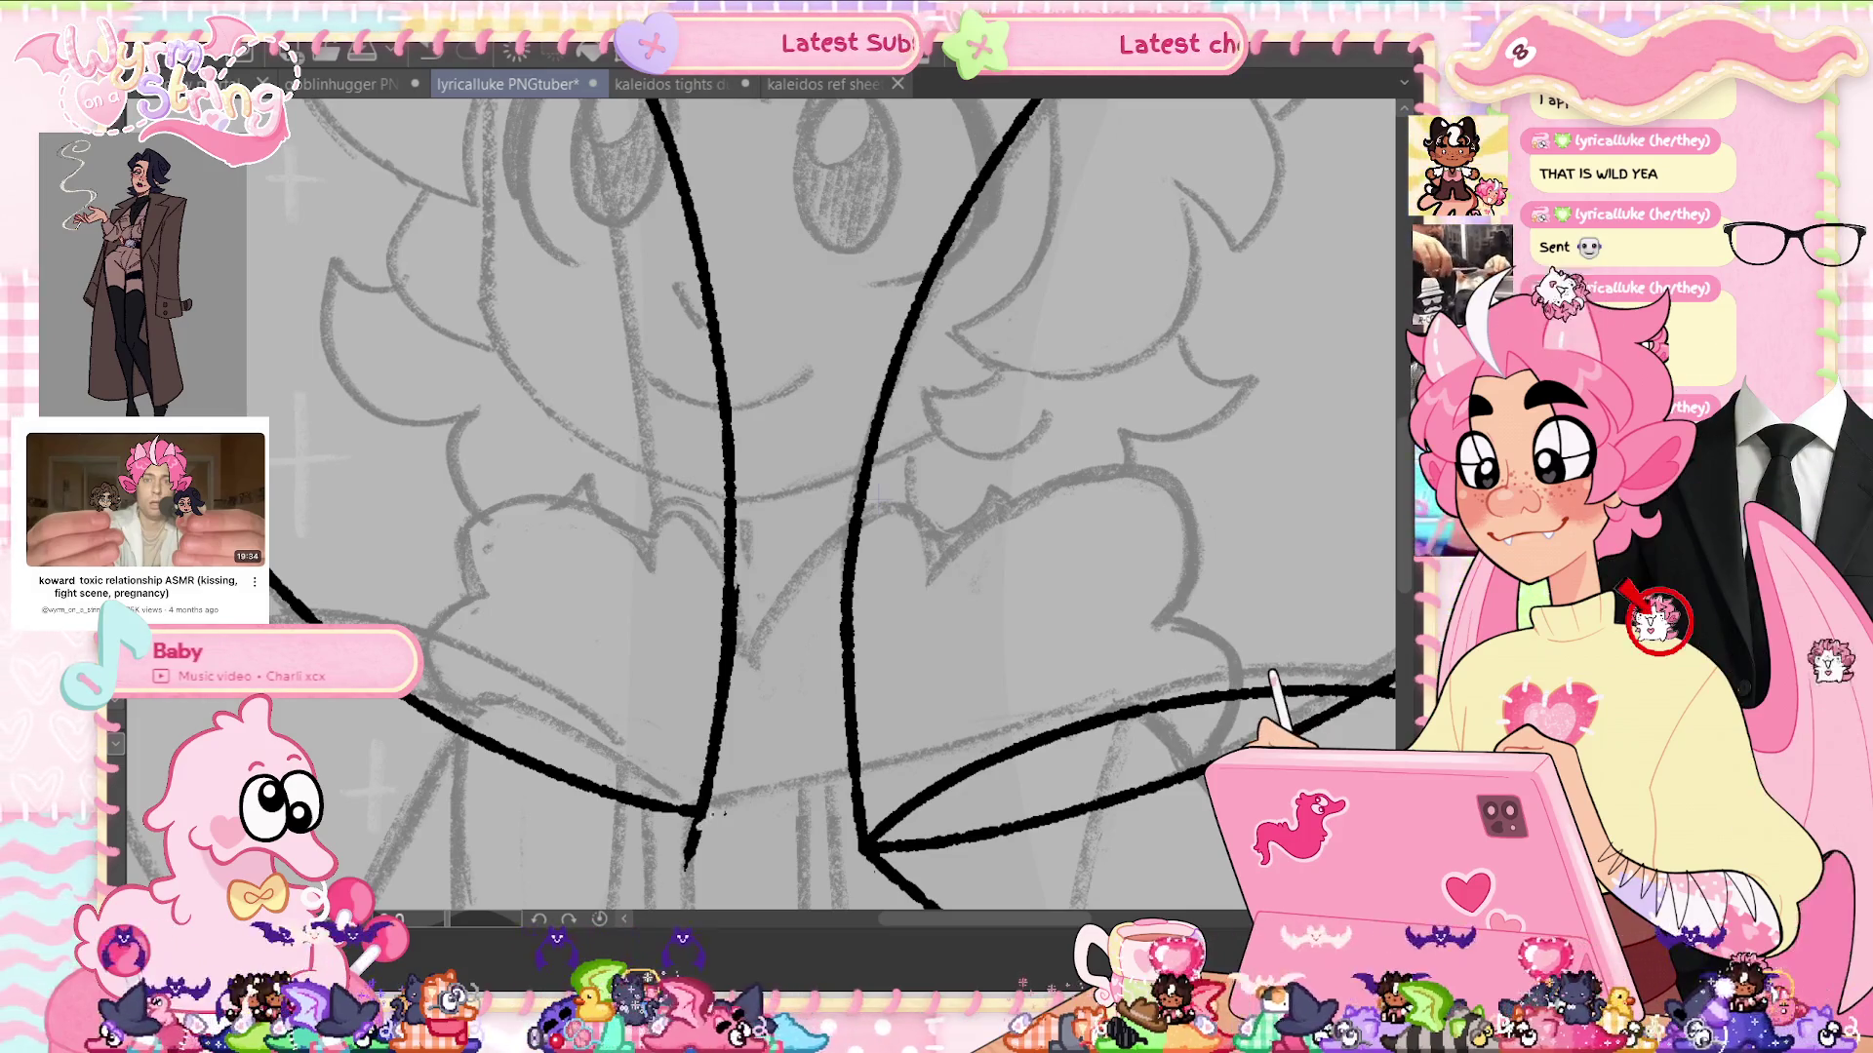
key(ctrl+z)
key(ctrl+z)
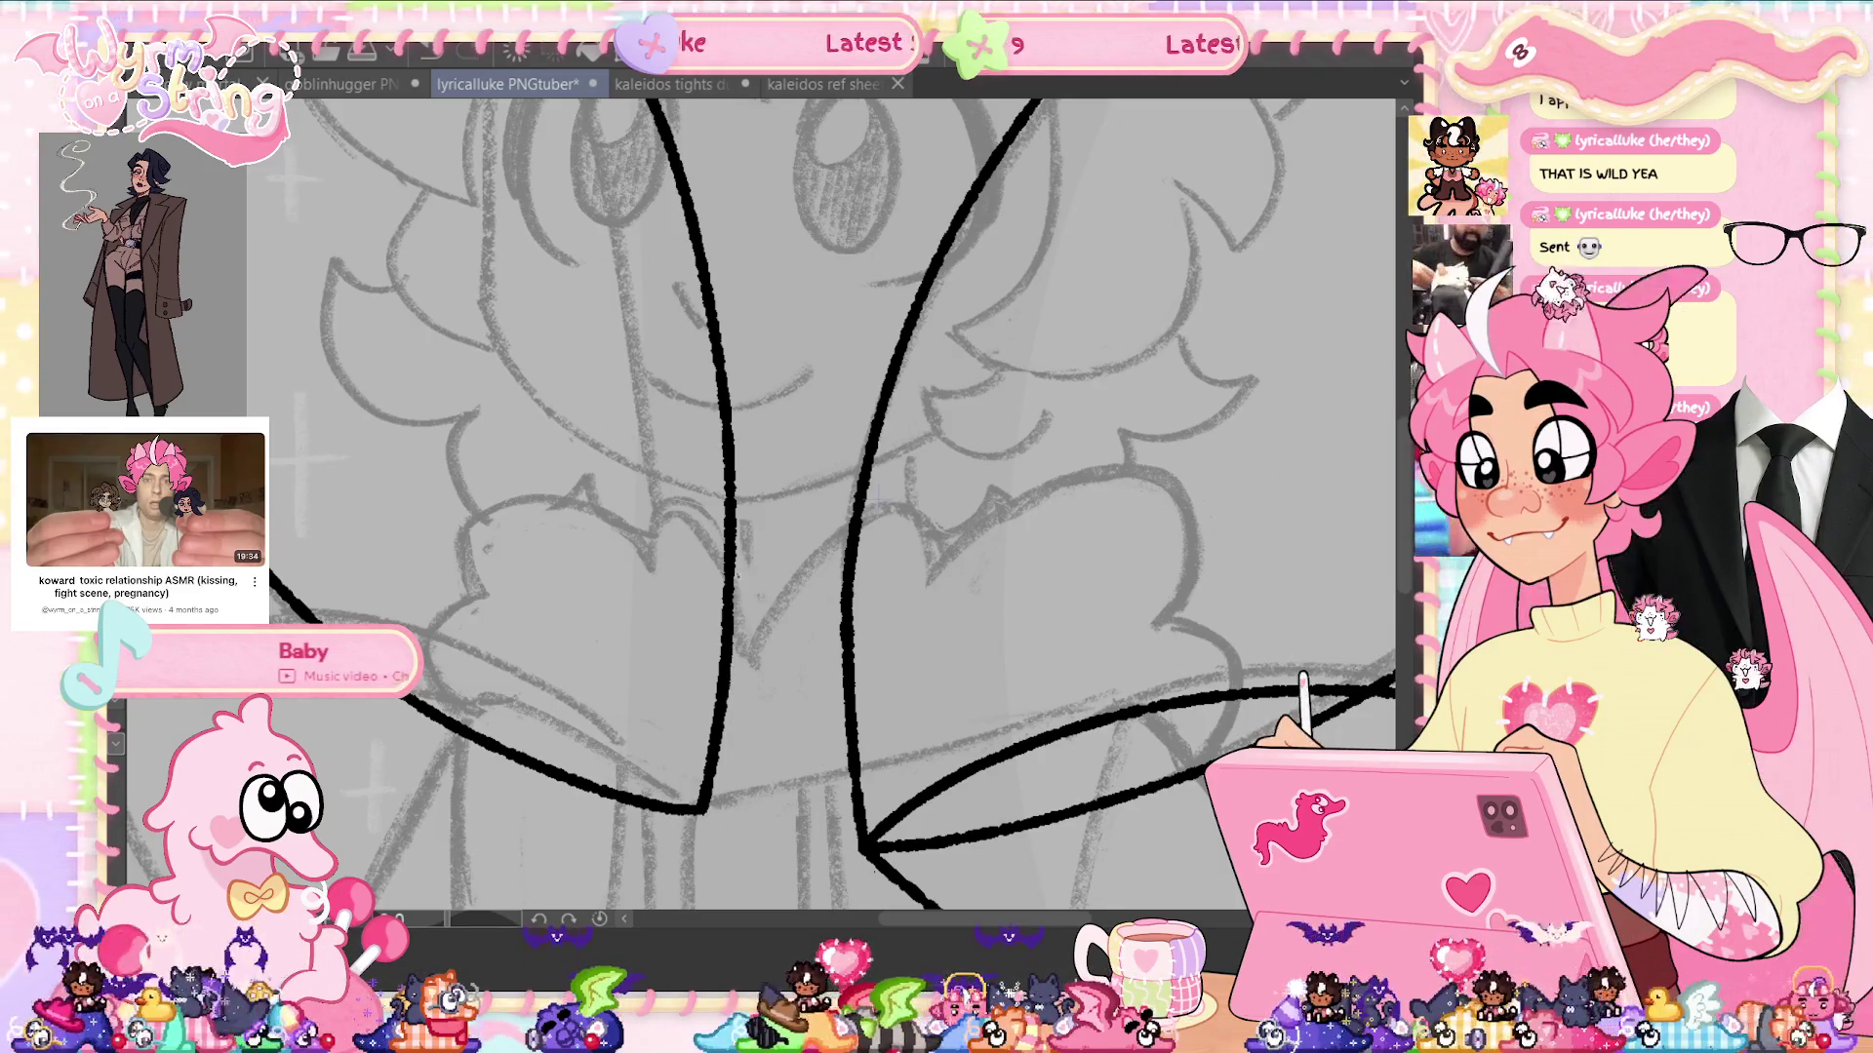
scroll(958, 786, down, 5)
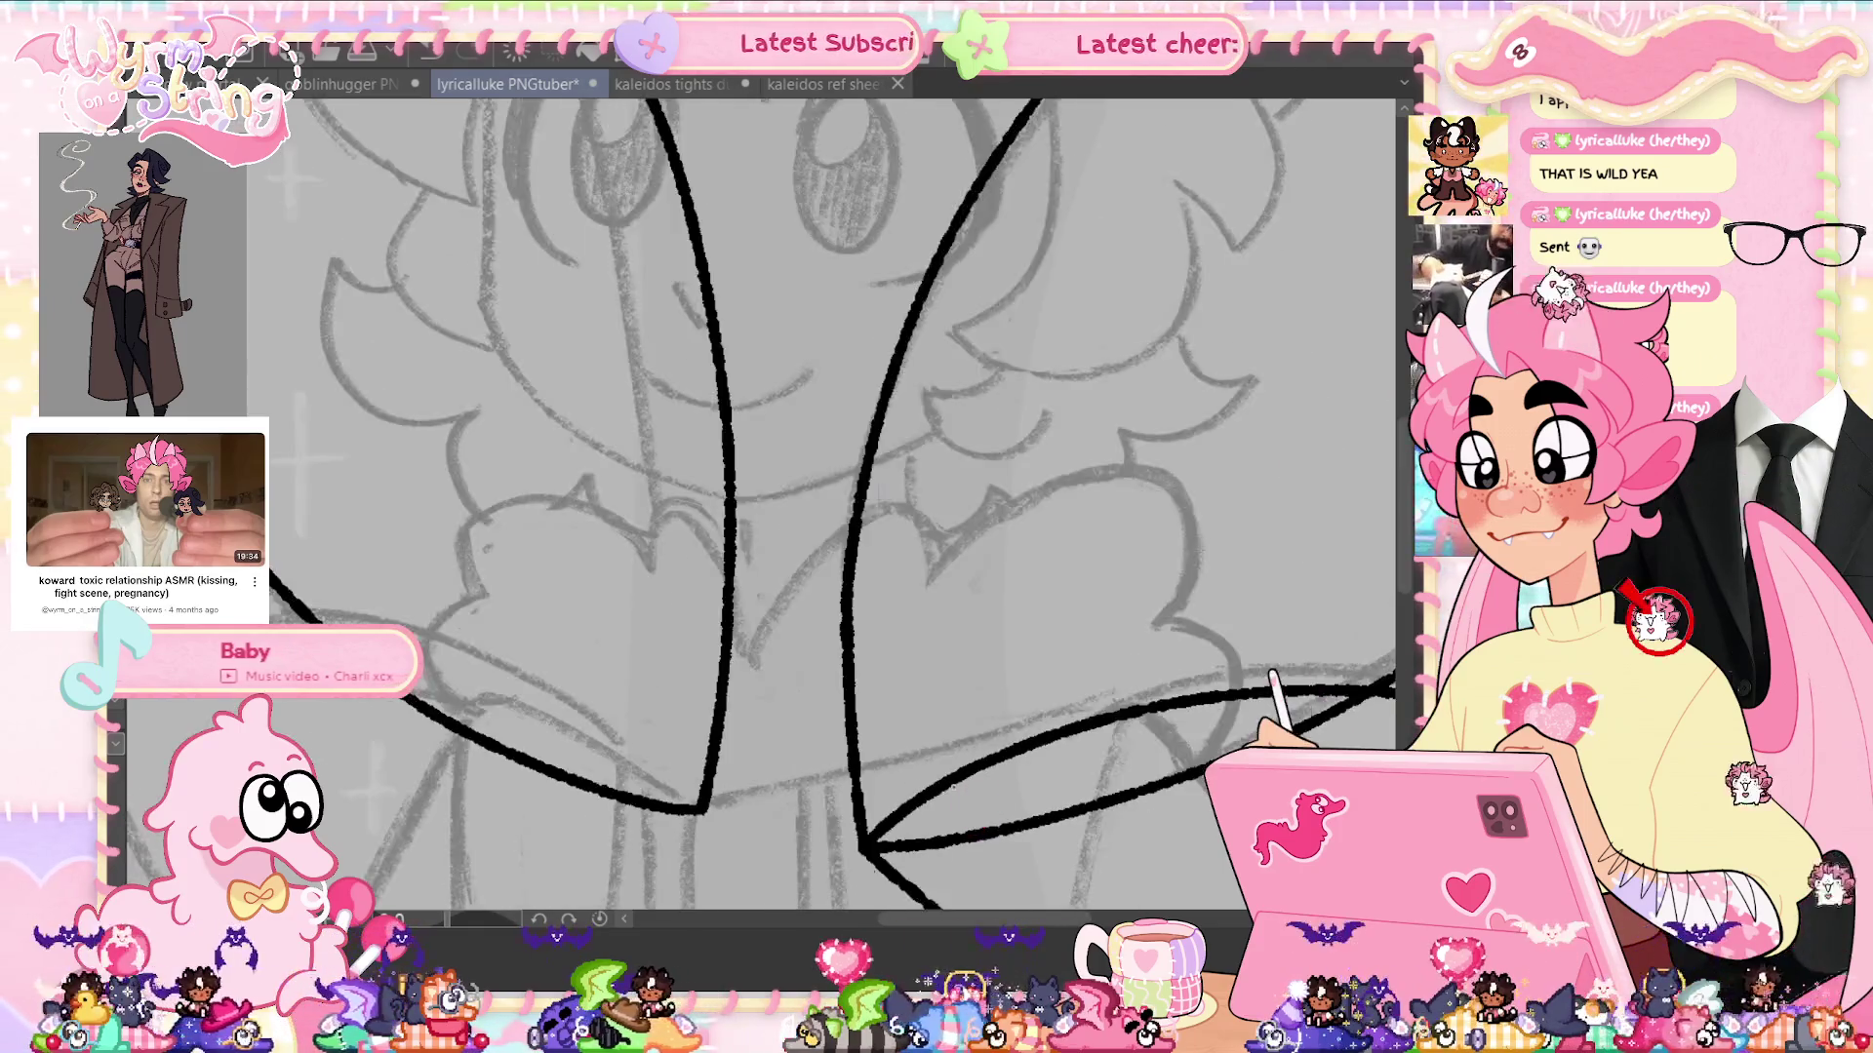
scroll(953, 787, up, 2)
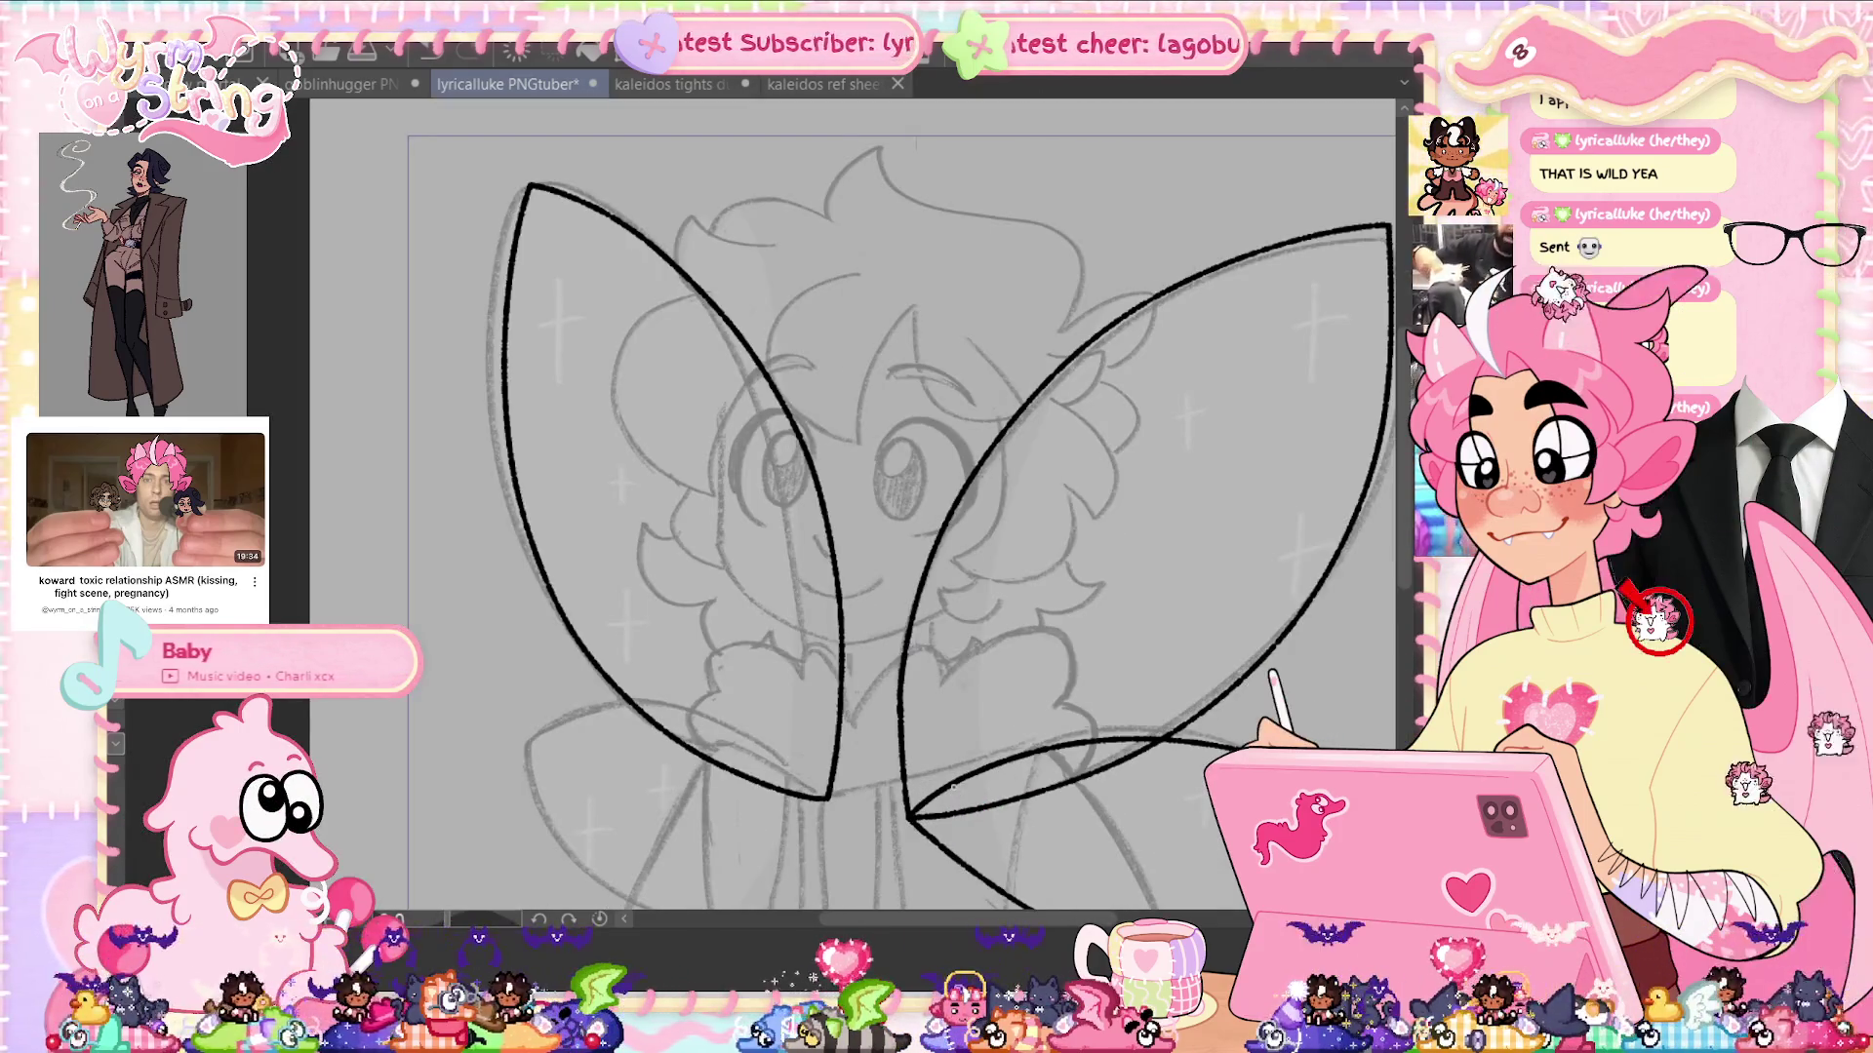
Nudge the upper-left wing down two steps, confirm, then save, fit the page, and deselect
key(ctrl+t)
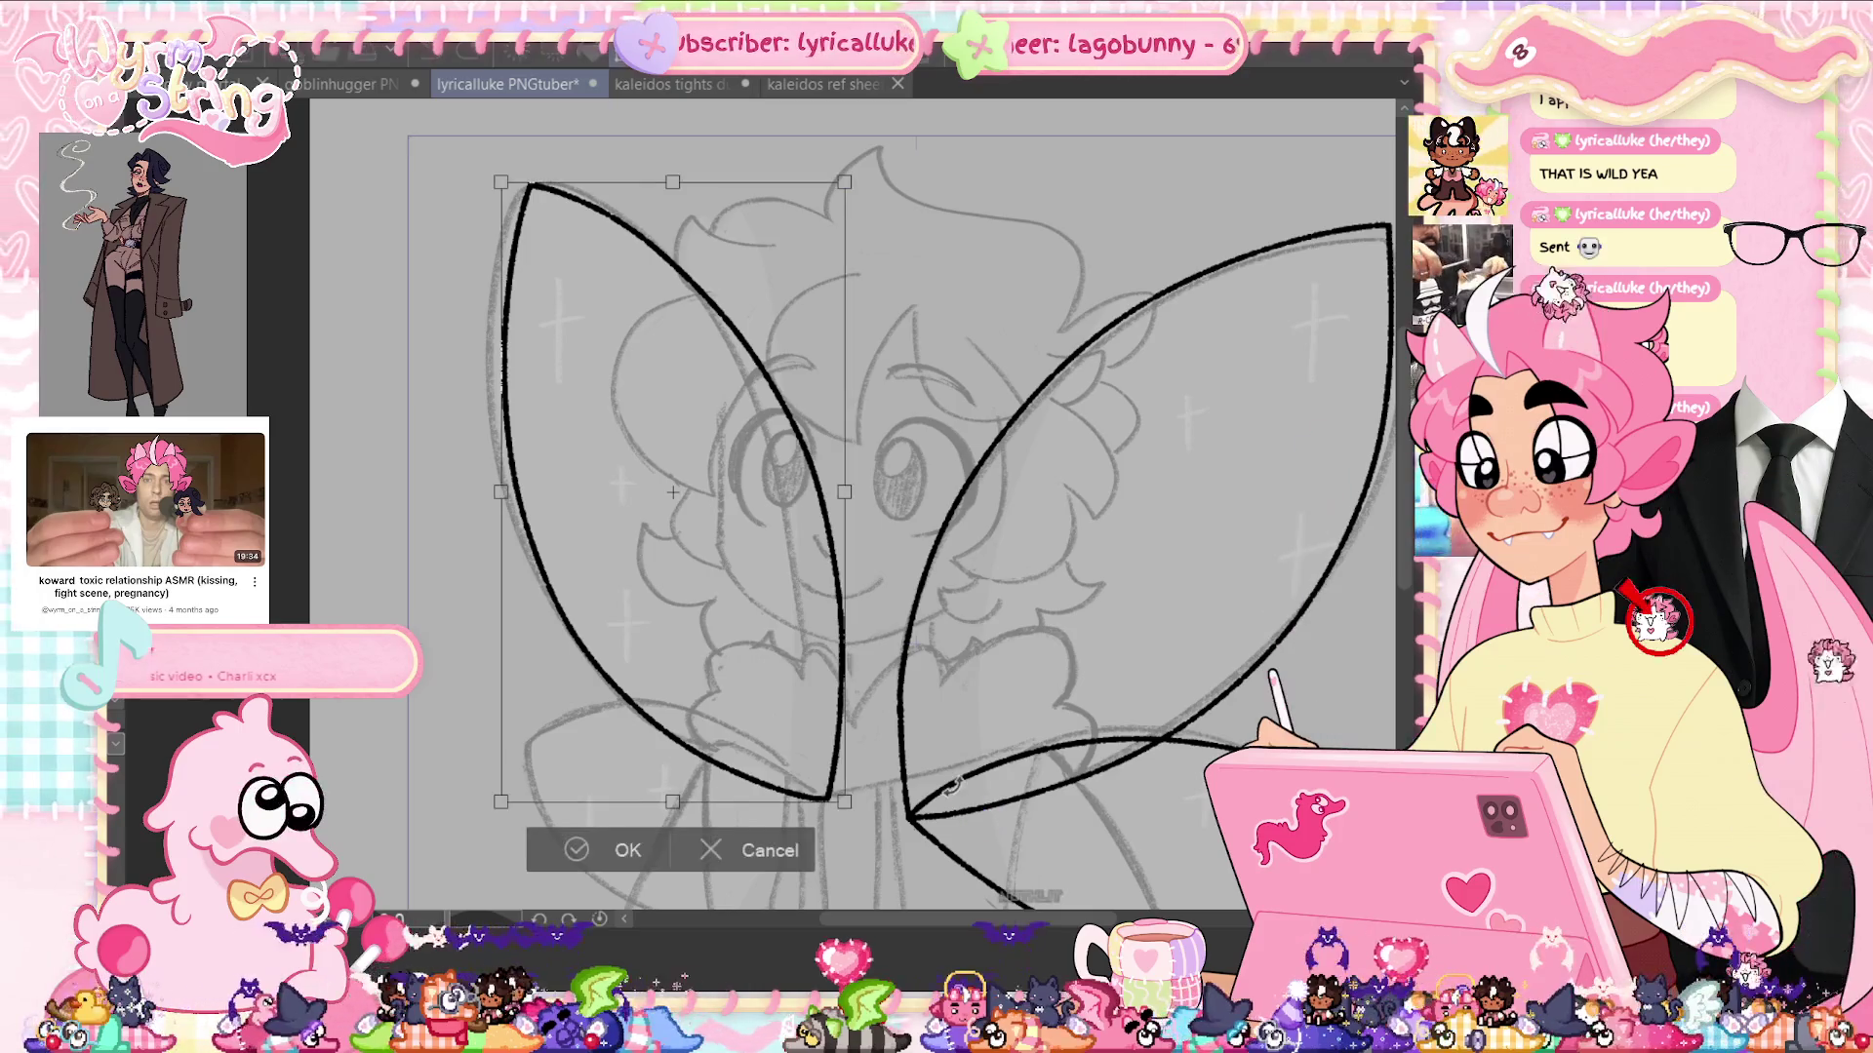
key(Down)
key(Down)
key(Down)
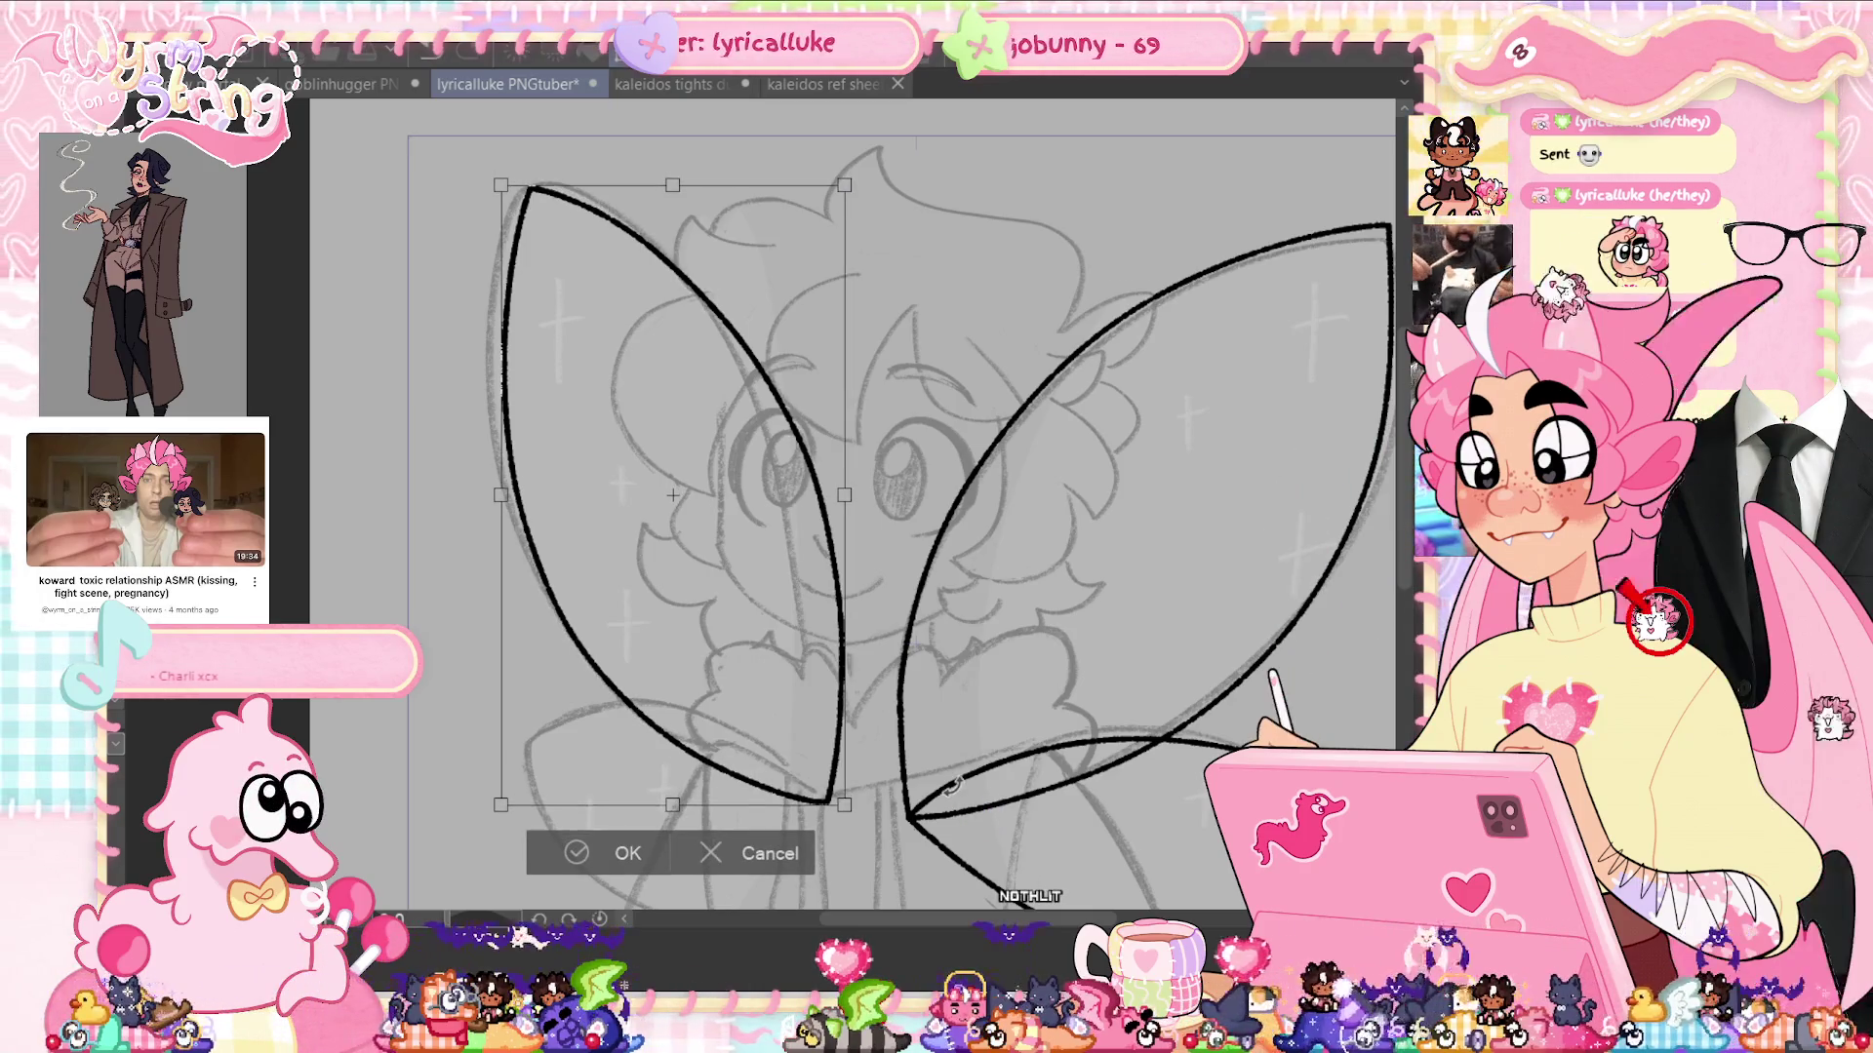
key(Down)
key(Down)
key(Down)
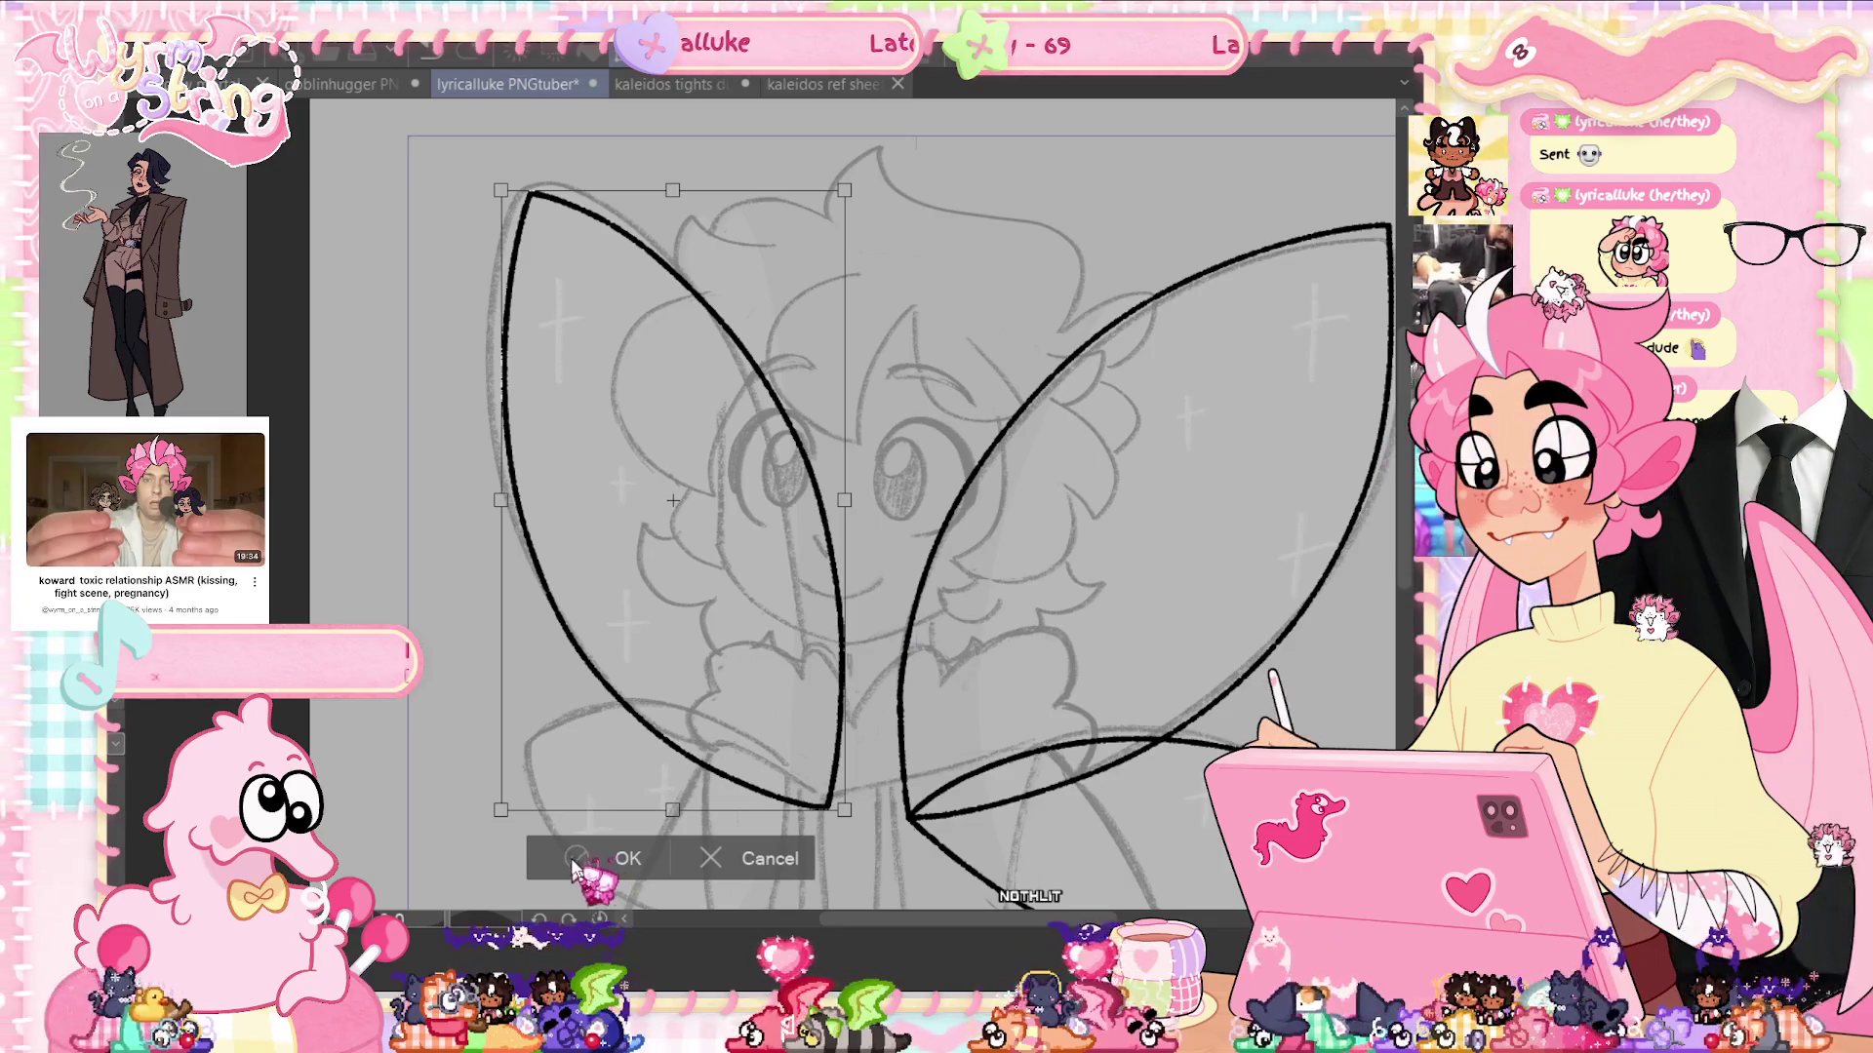
click(572, 863)
key(ctrl+s)
key(ctrl+0)
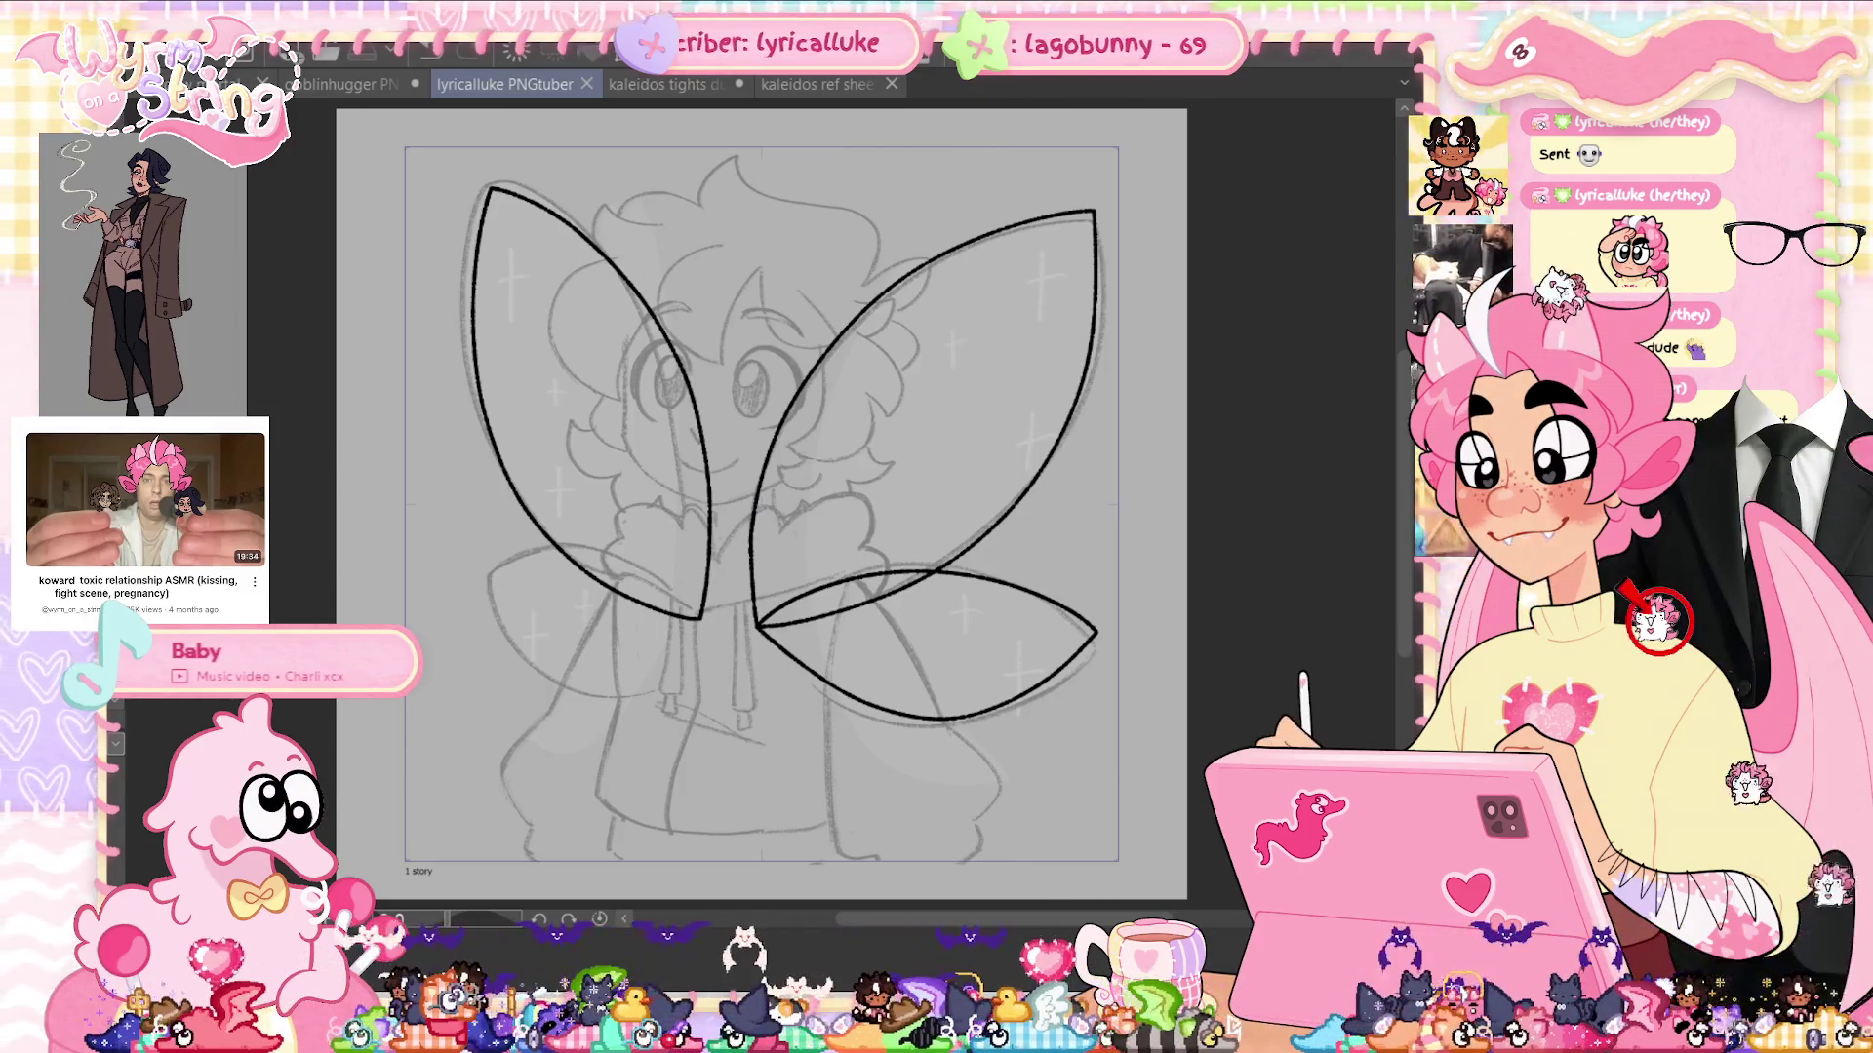
key(ctrl+d)
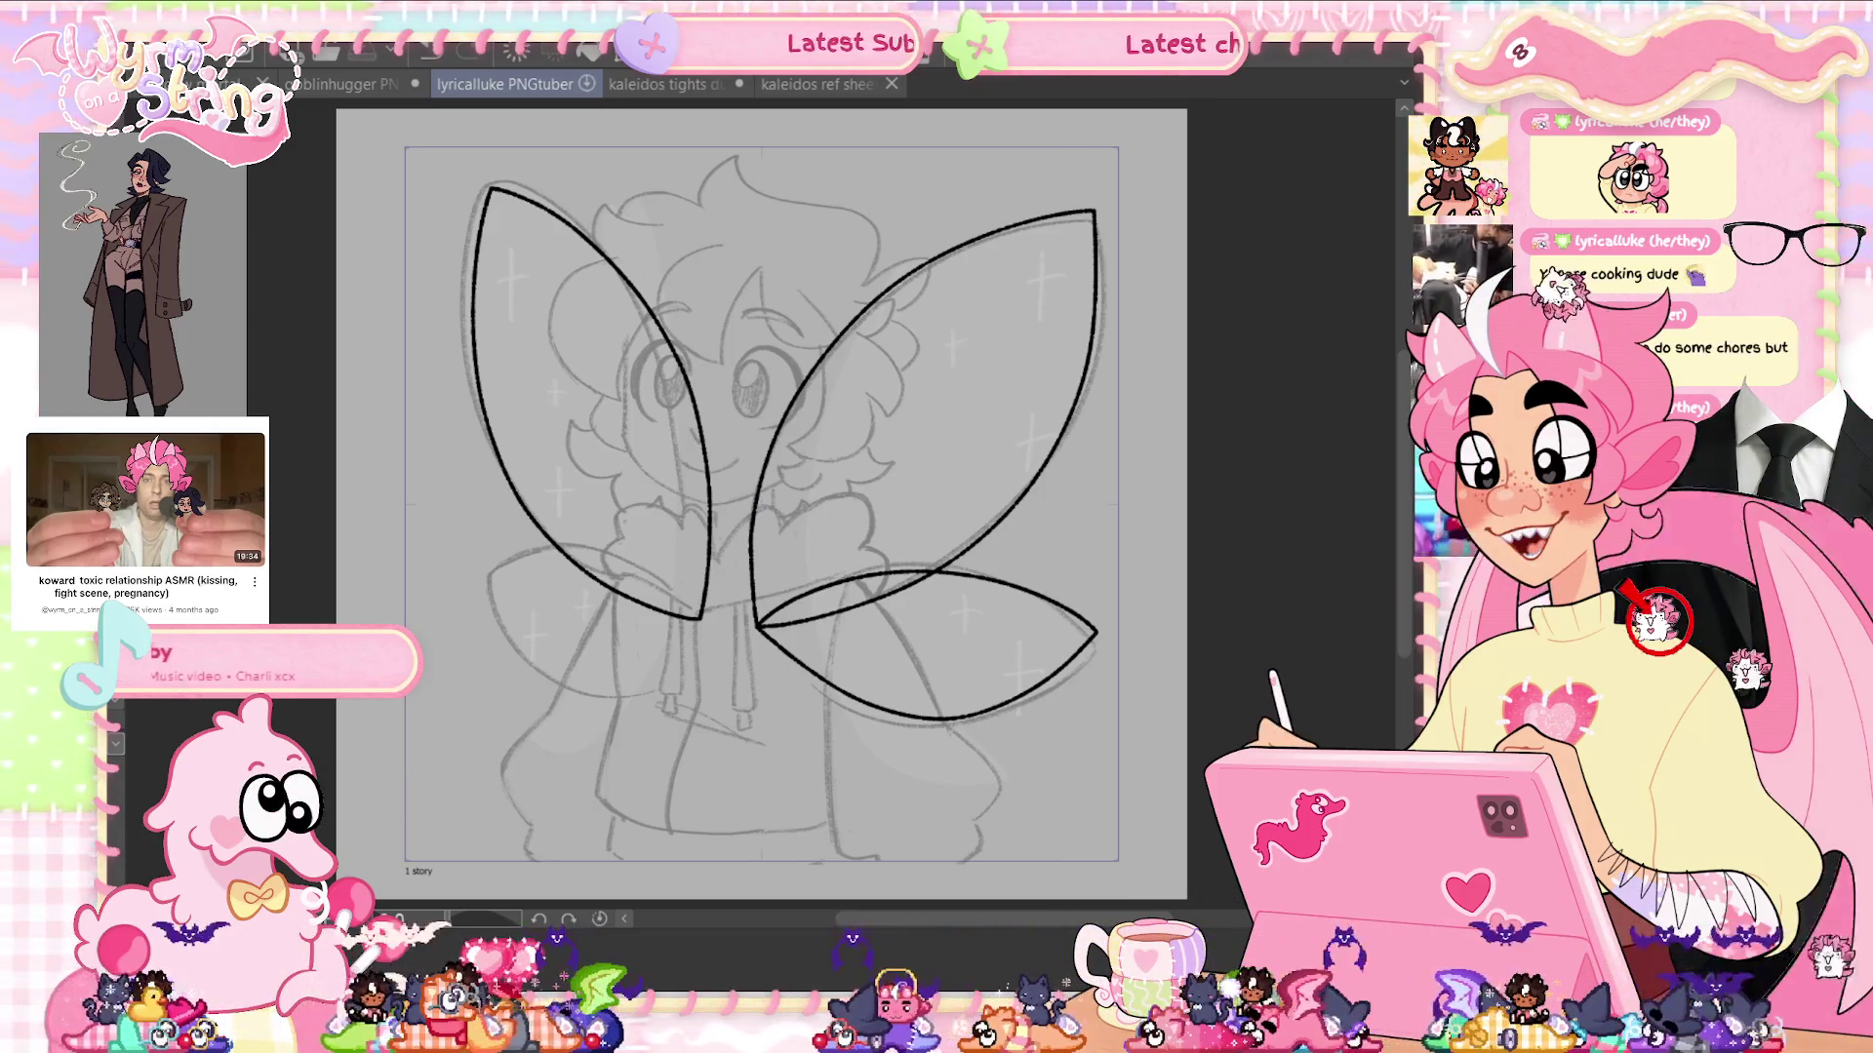
scroll(690, 653, up, 2)
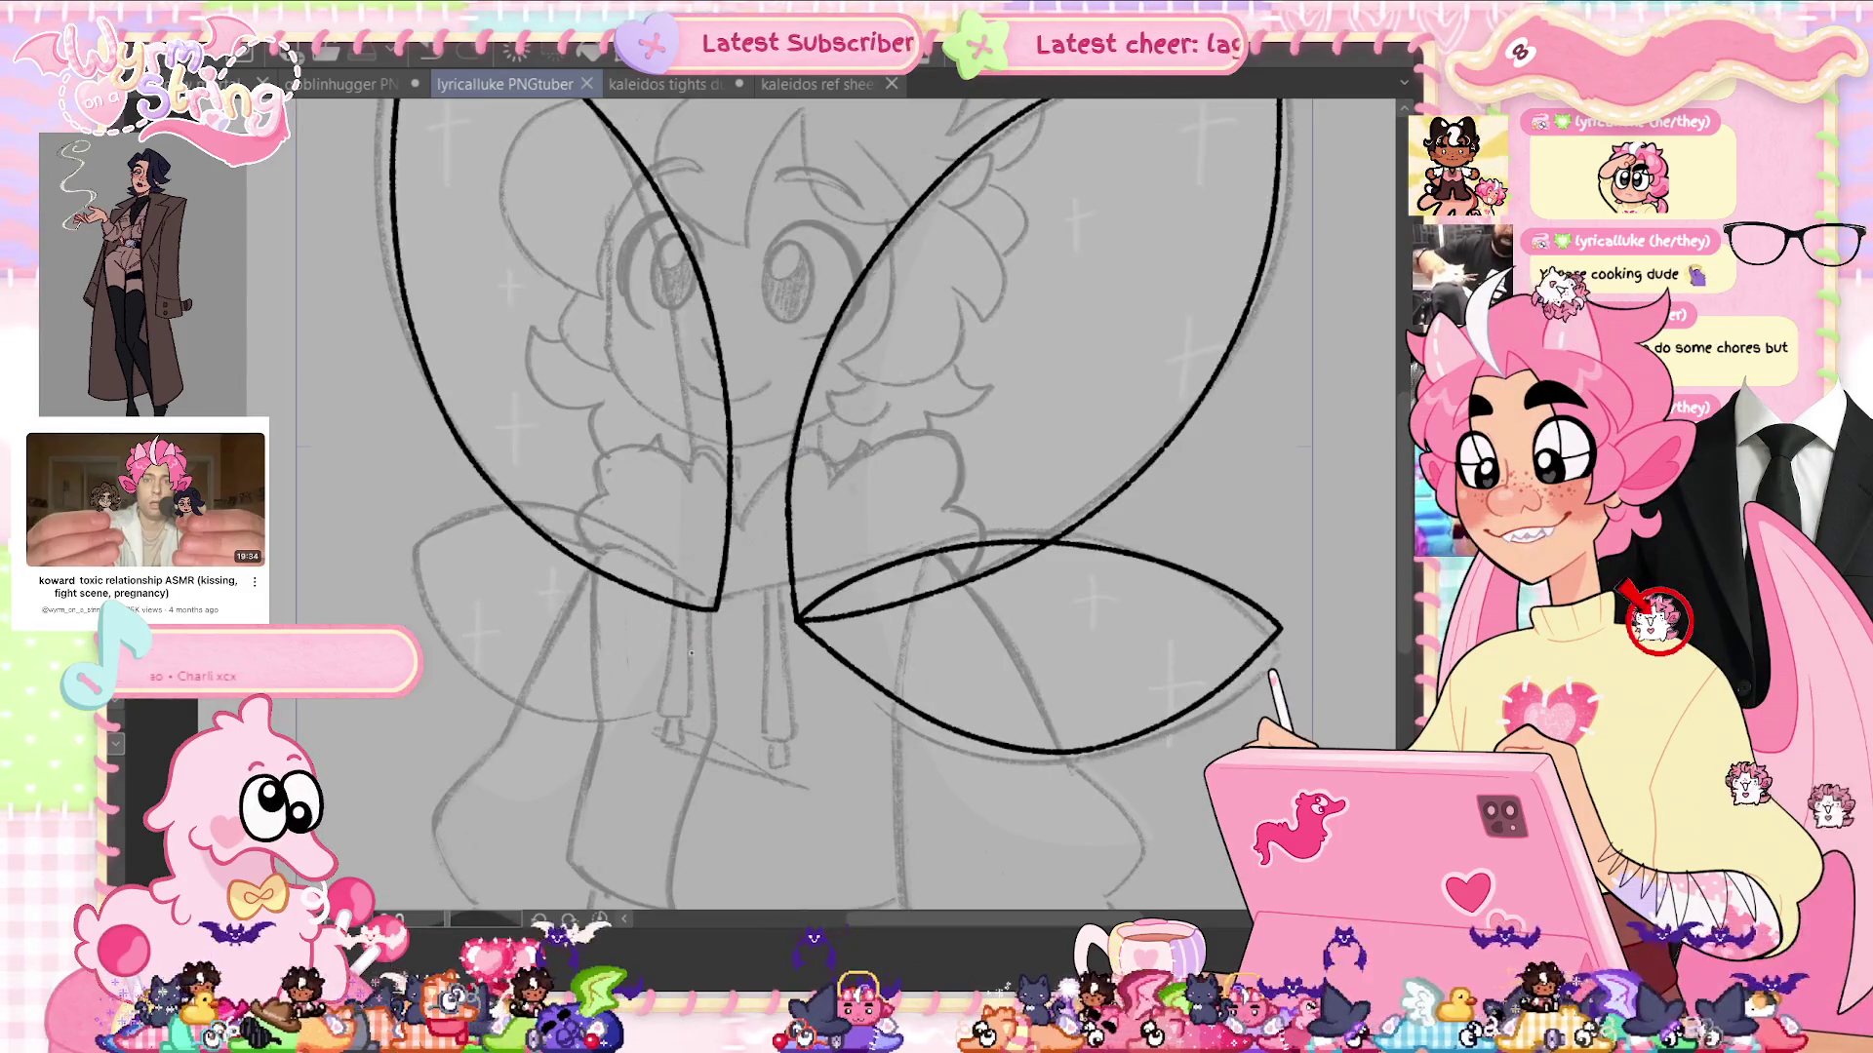
Flip the canvas view and redraw the small lower wing's upper edge, discarding bottom-curve attempts
key(h)
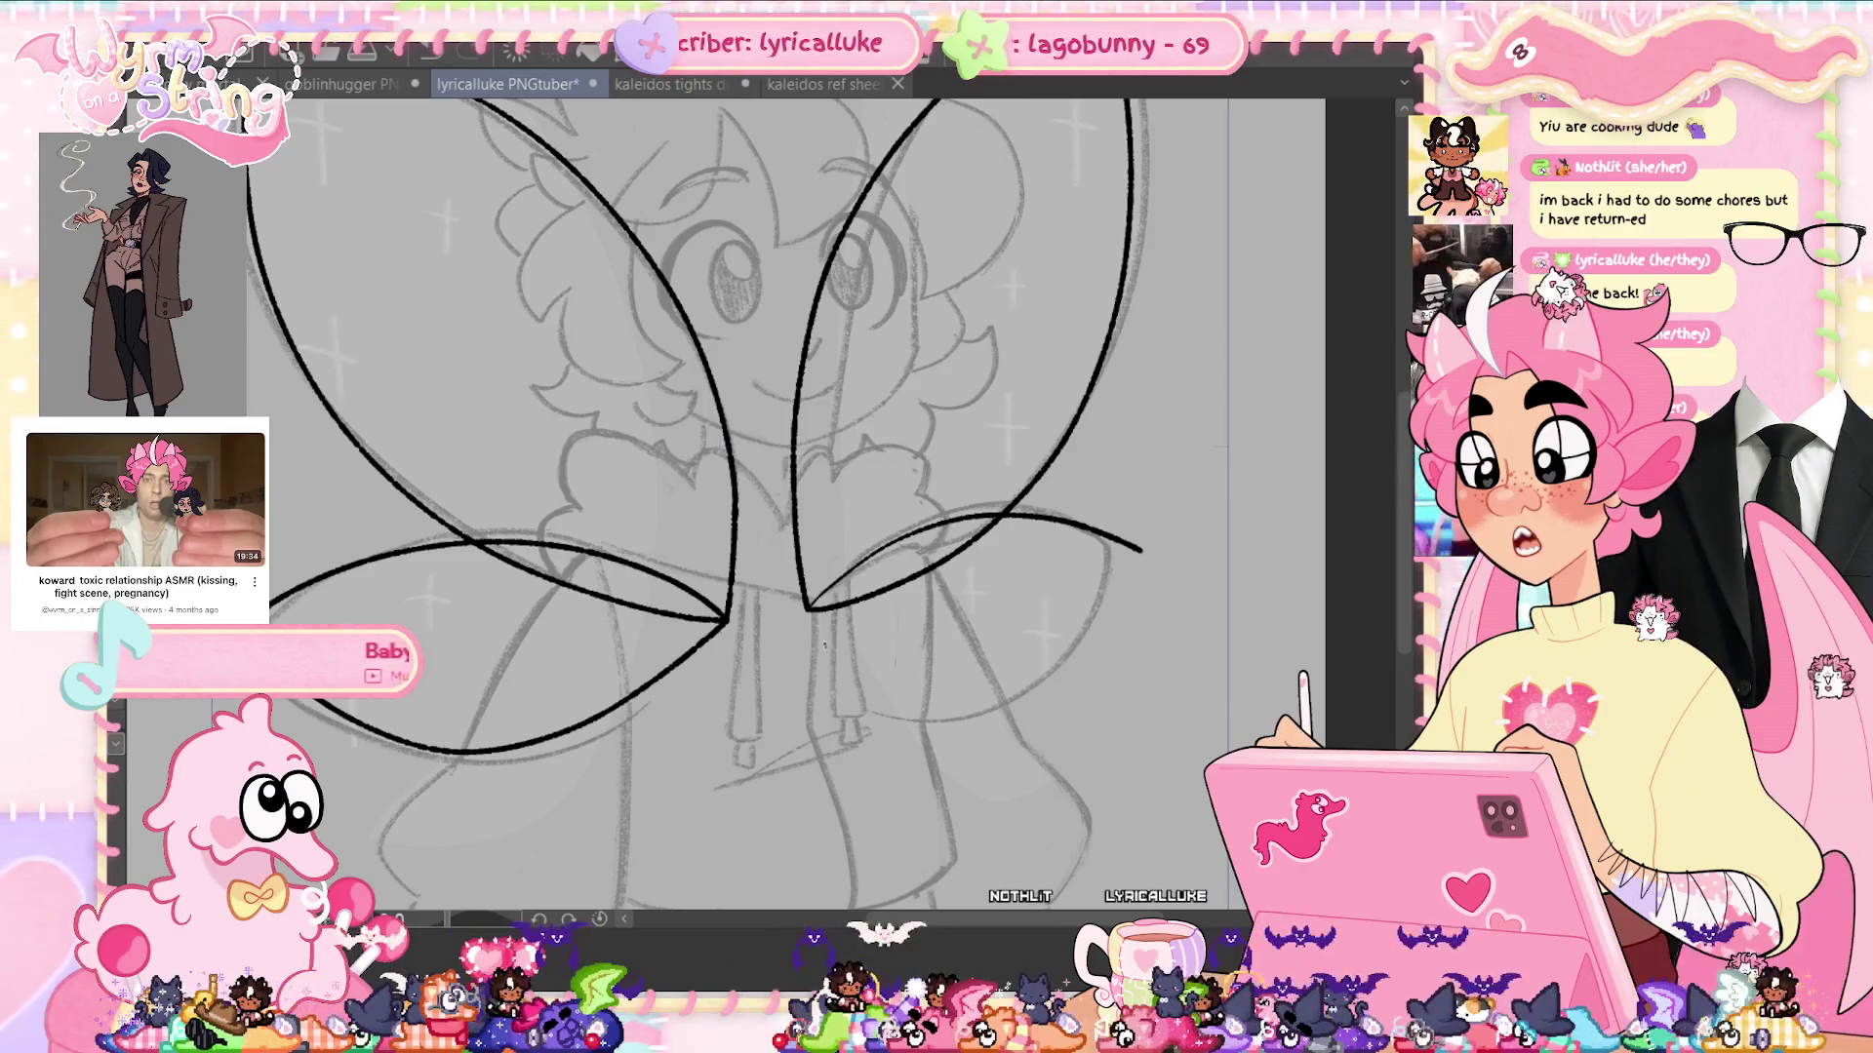
key(ctrl+z)
mouse_move(1104, 534)
mouse_down()
mouse_move(1083, 601)
mouse_move(805, 609)
mouse_move(912, 676)
mouse_move(1102, 531)
mouse_up()
key(ctrl+z)
key(ctrl+z)
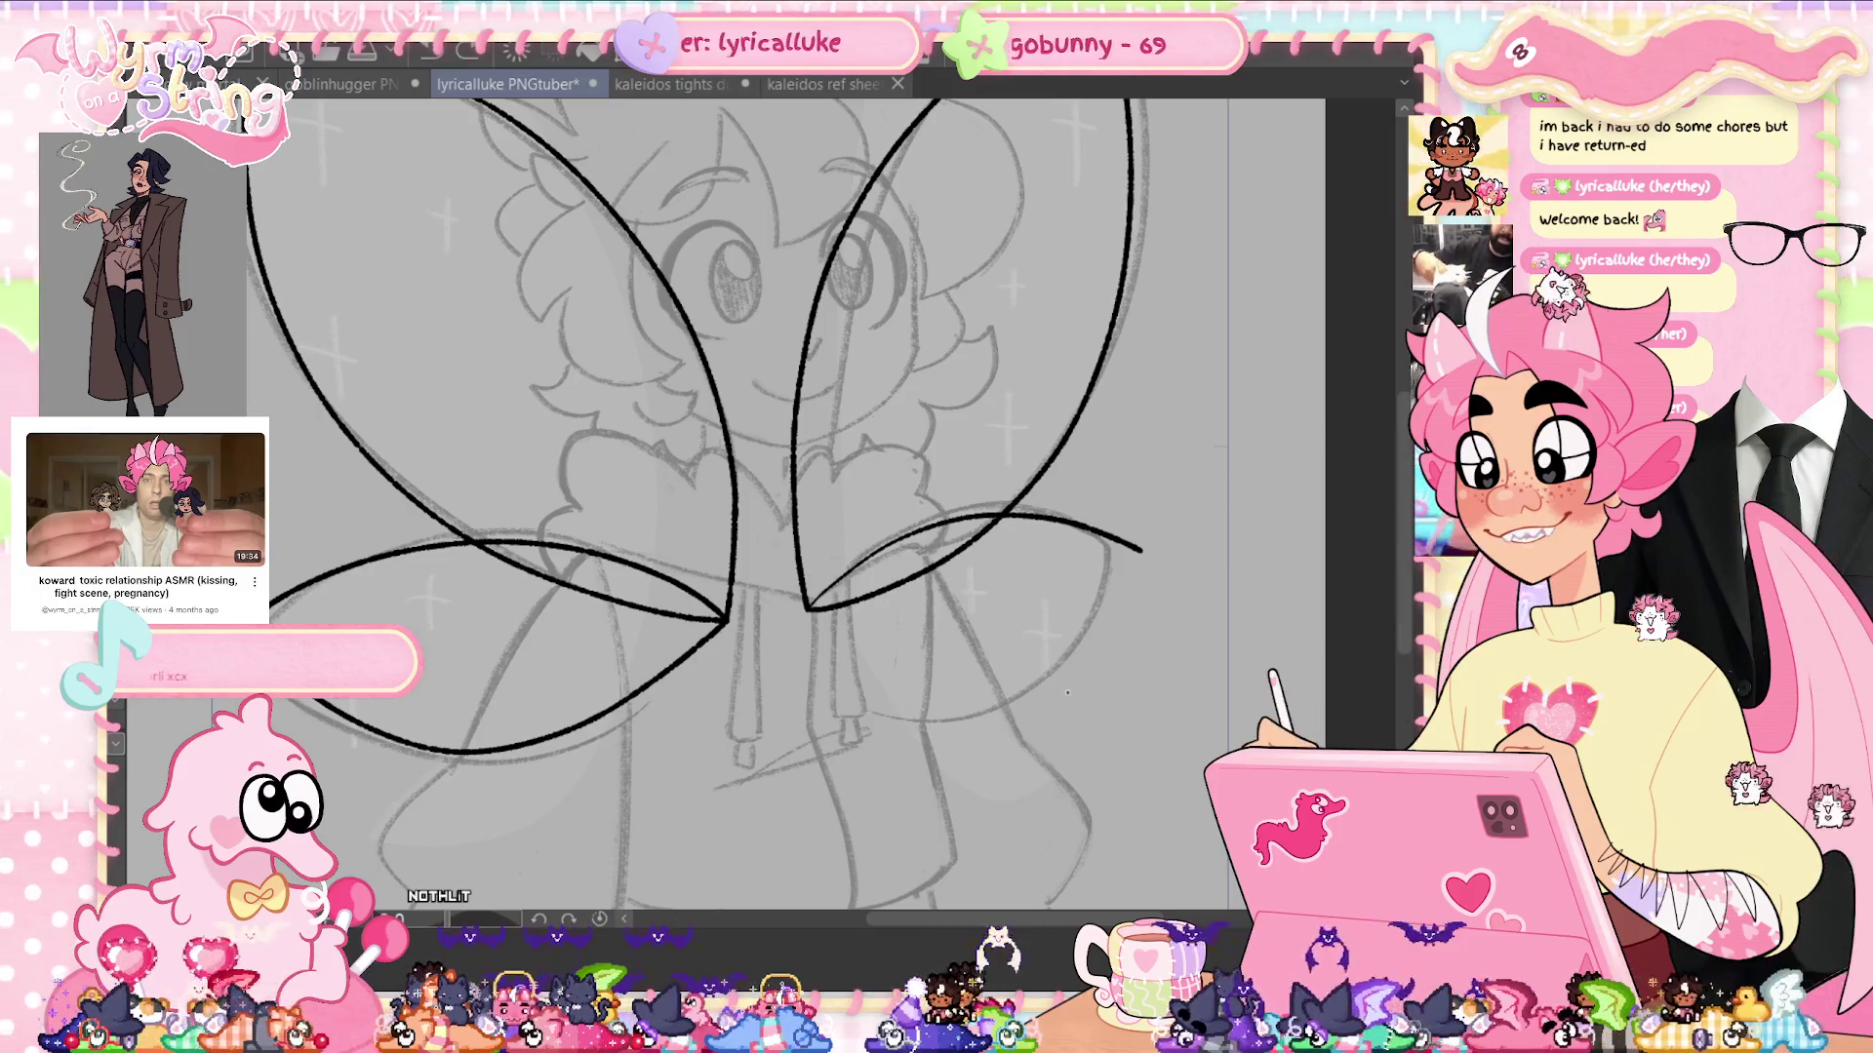
drag(808, 608, 1120, 552)
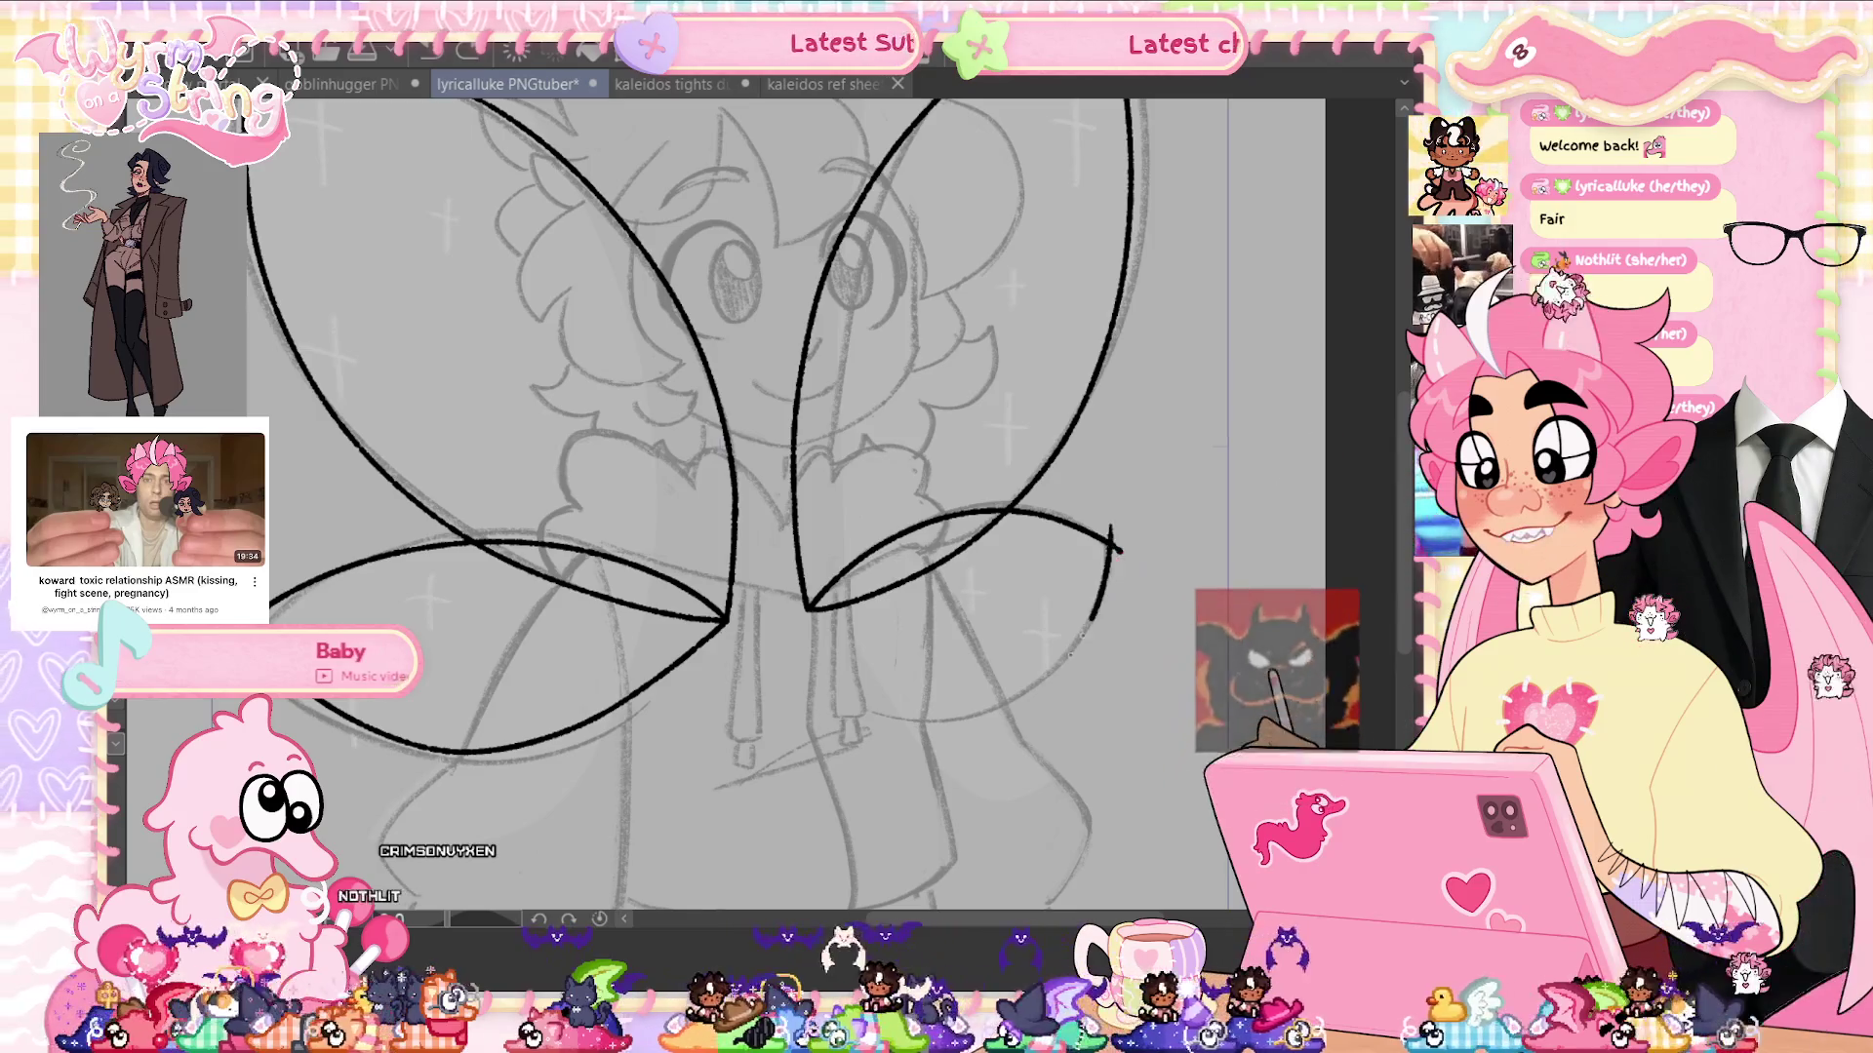
drag(808, 608, 1100, 495)
key(ctrl+z)
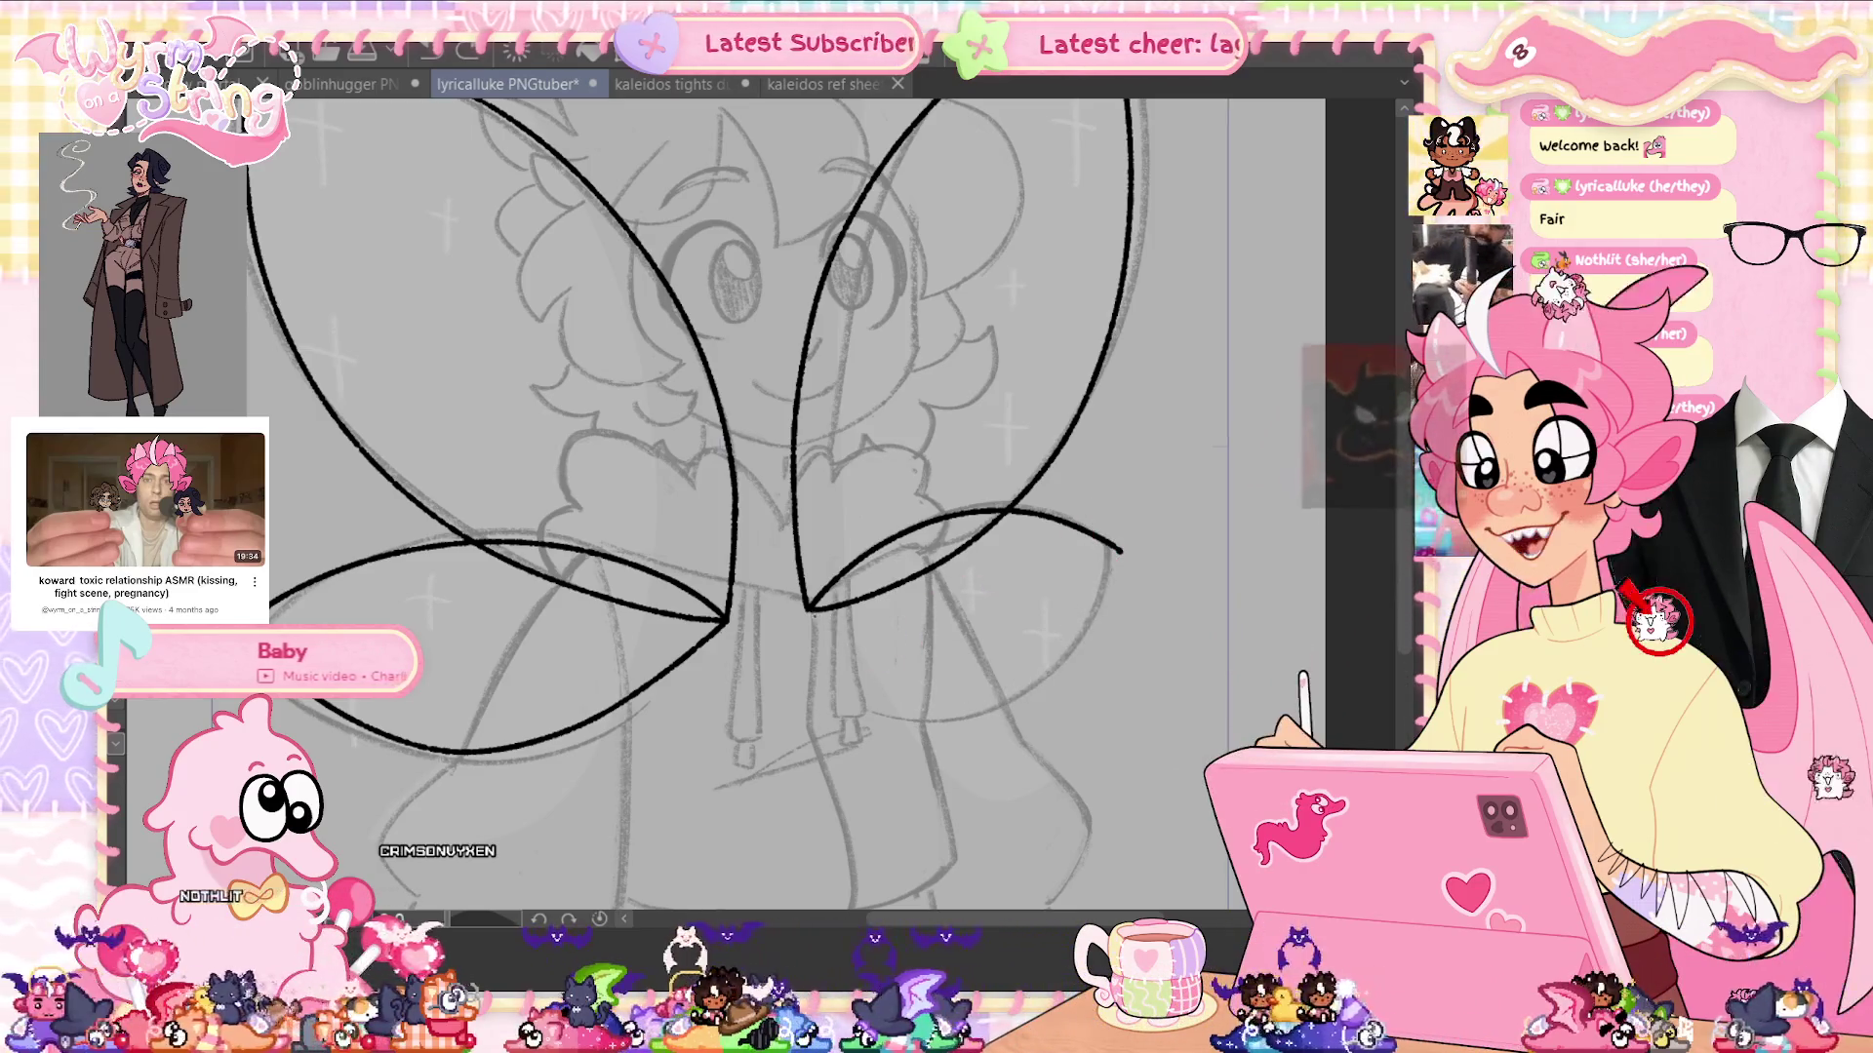
drag(808, 609, 1094, 527)
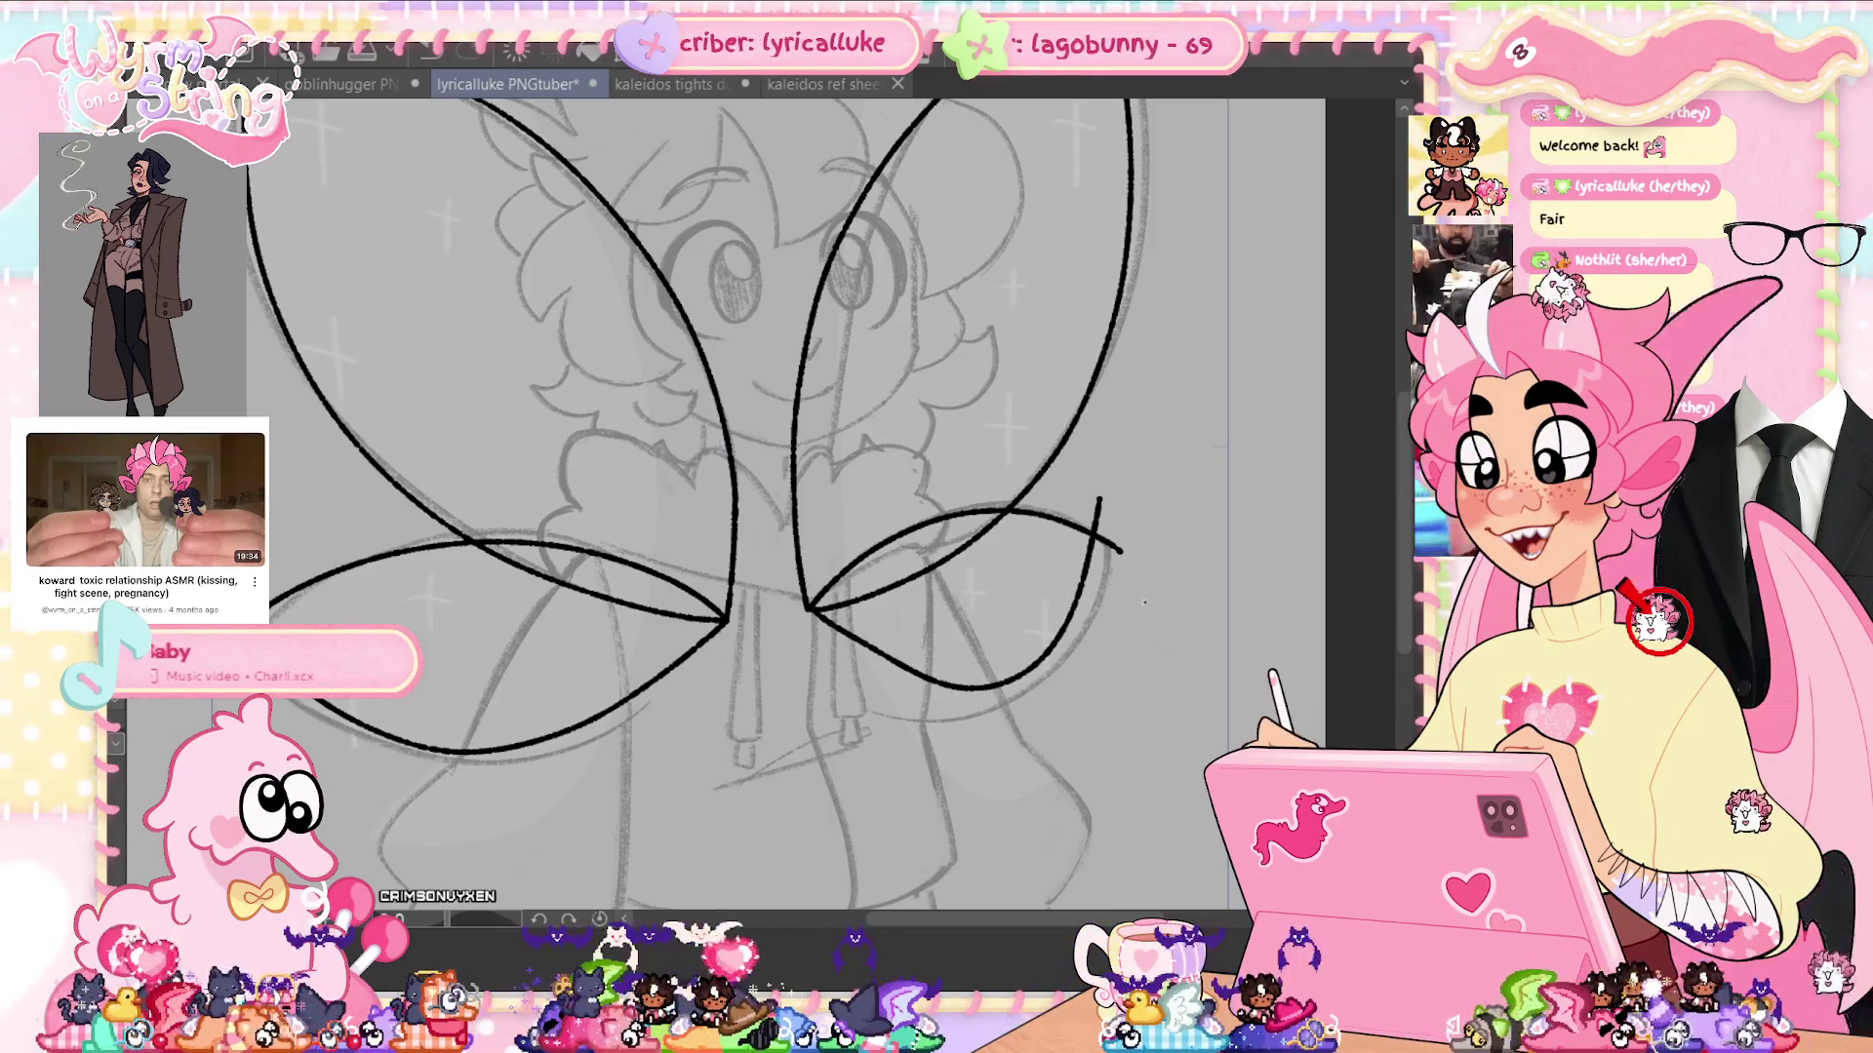
key(ctrl+z)
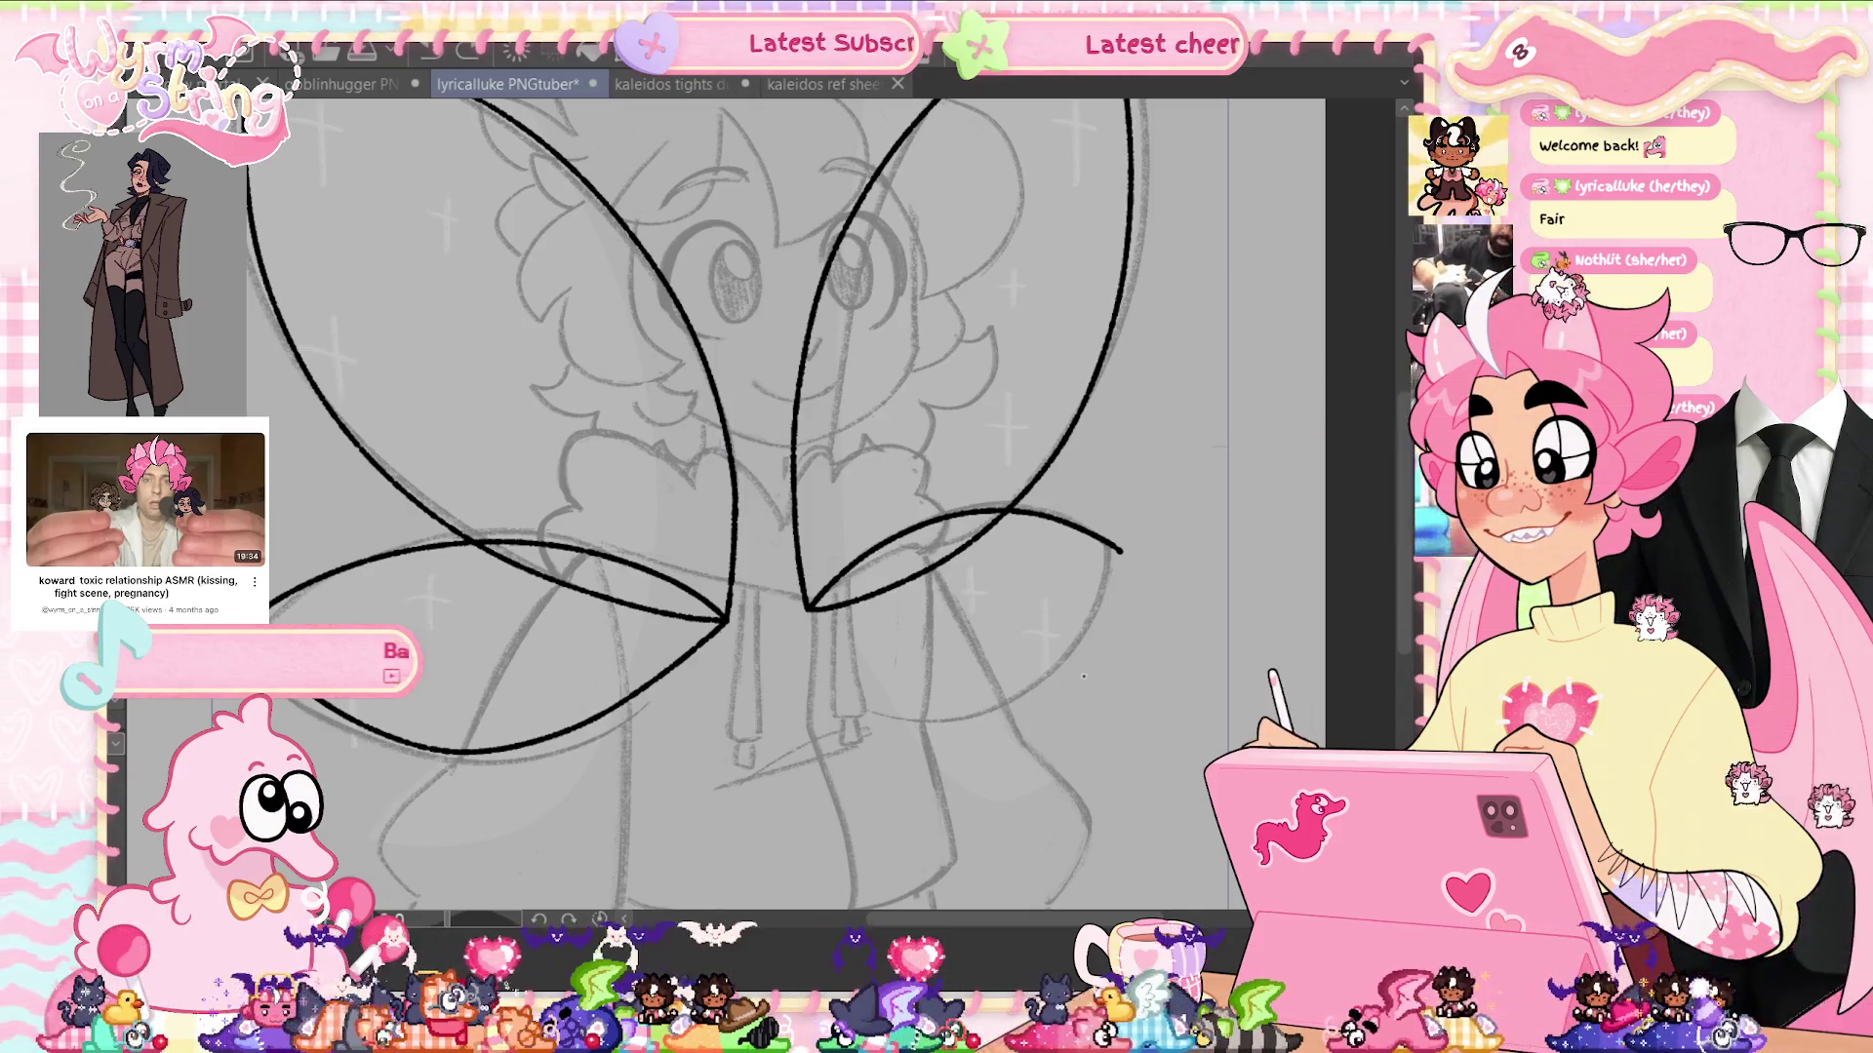
key(ctrl+t)
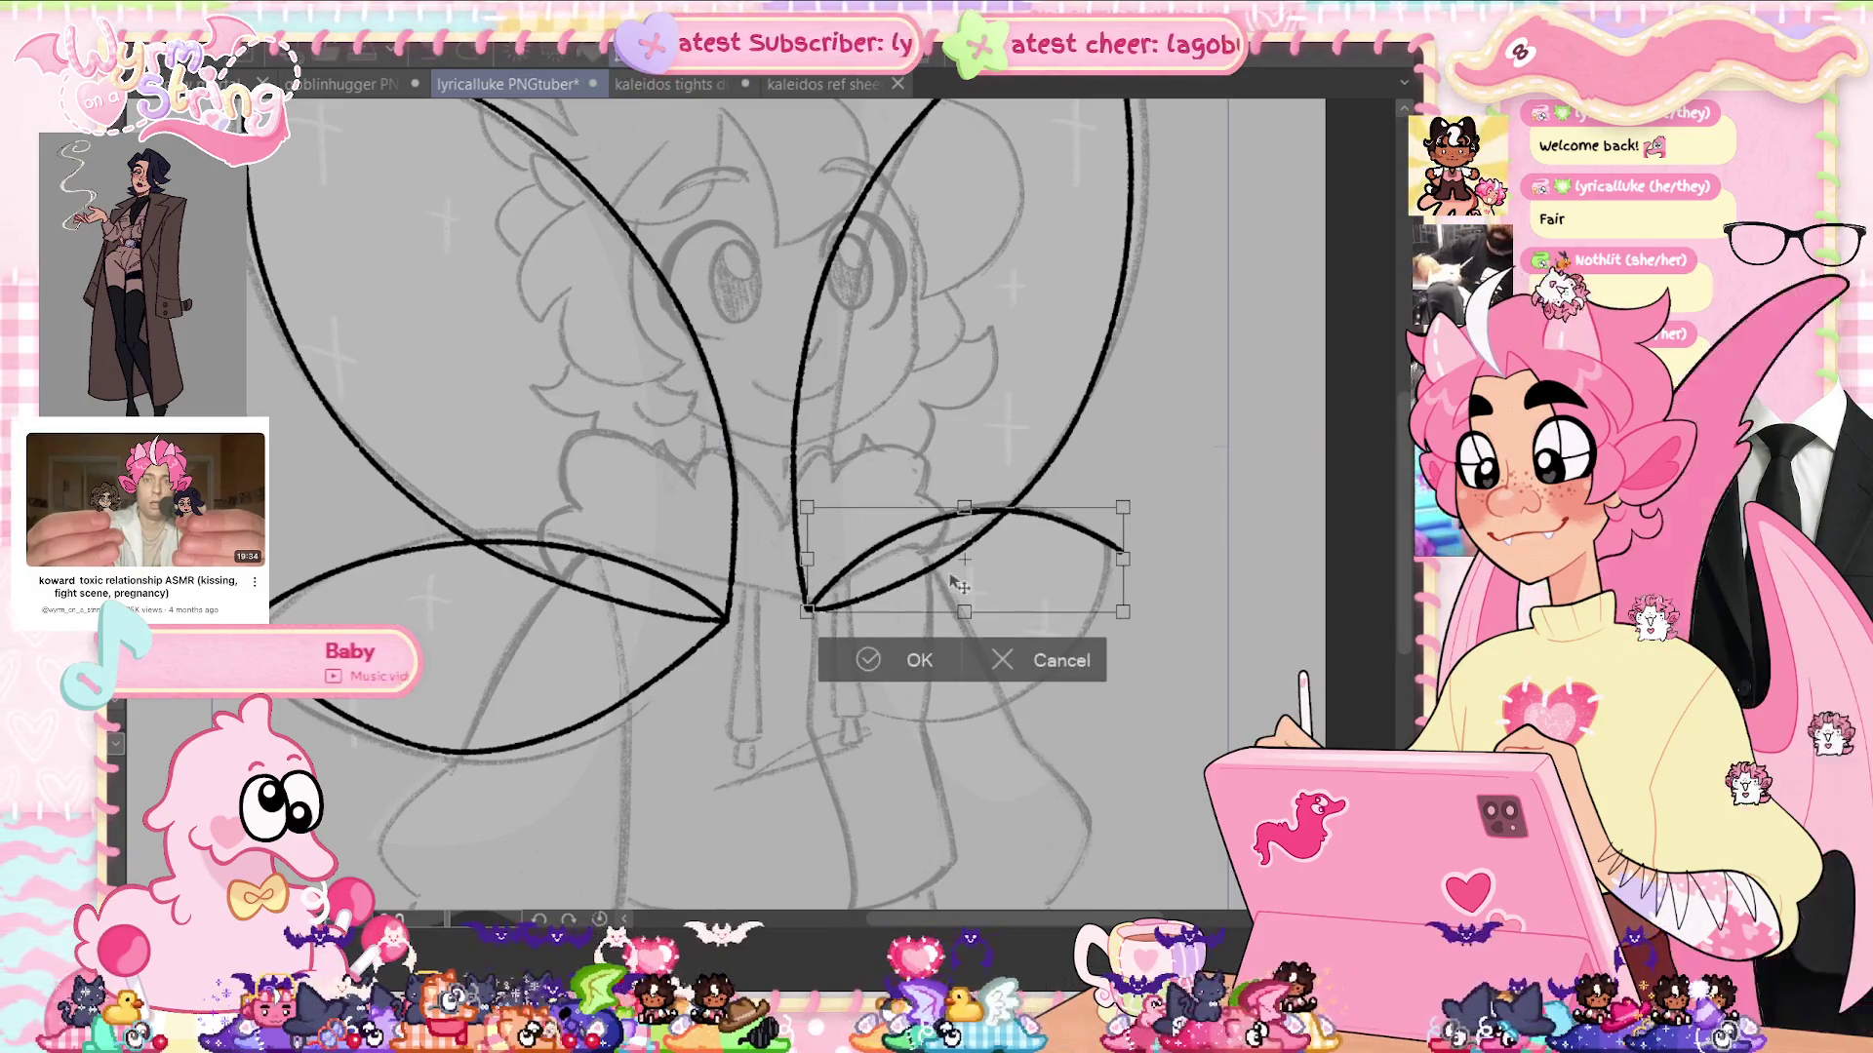
Rotate the lower wing's upper edge slightly counterclockwise and save
drag(1231, 459, 1228, 450)
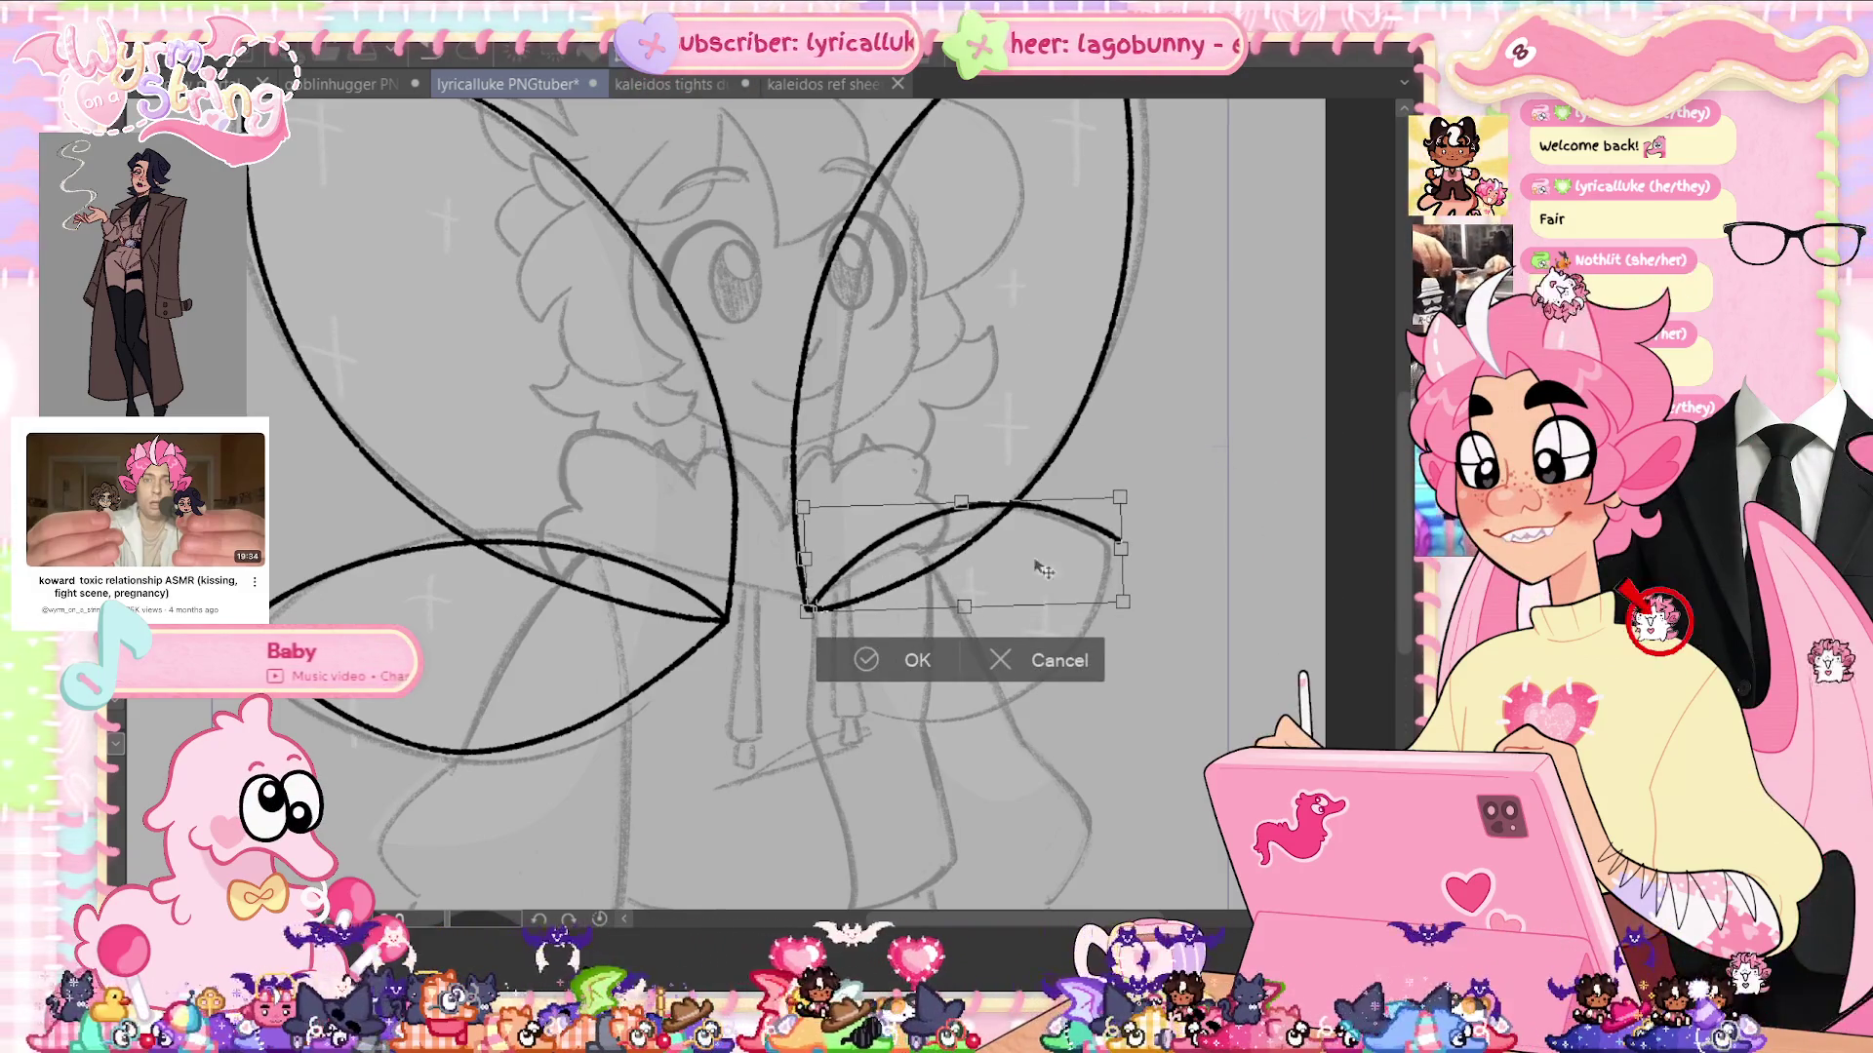
click(917, 660)
key(ctrl+s)
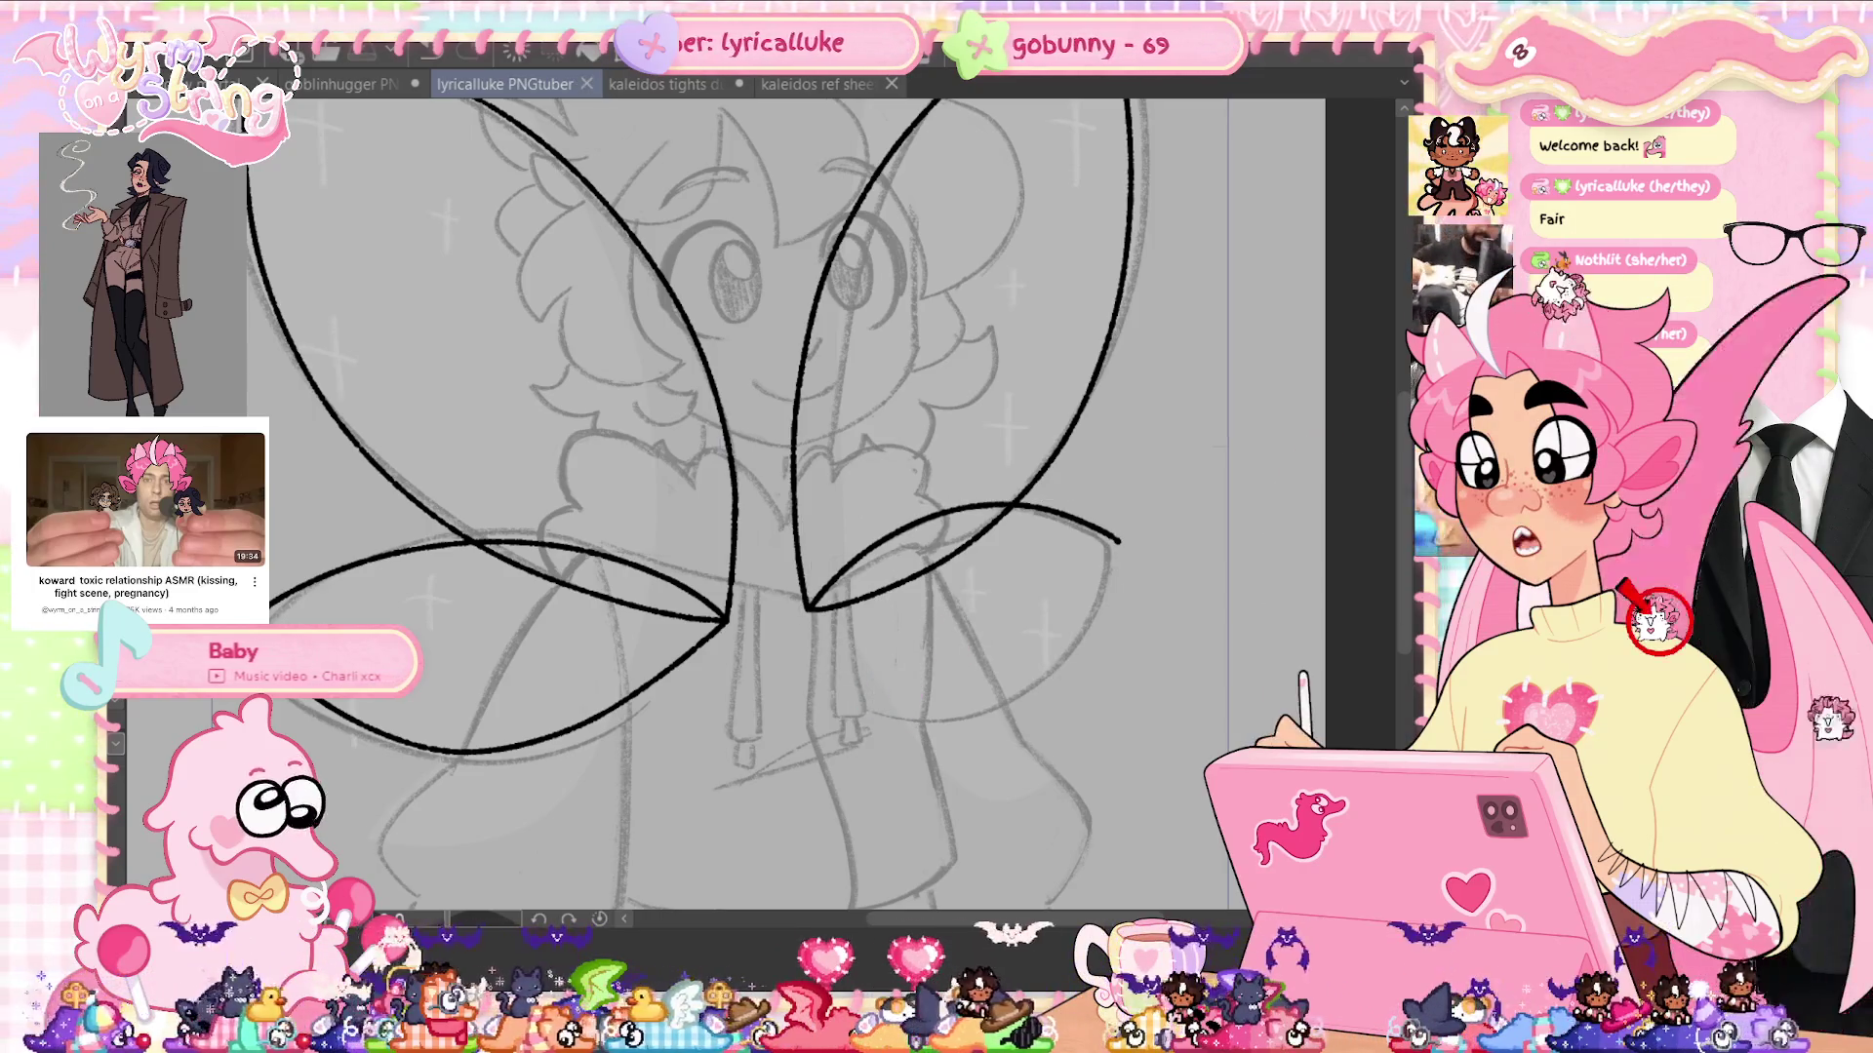
Close the small lower wing with a new bottom curve running to its tip
drag(809, 612, 1076, 597)
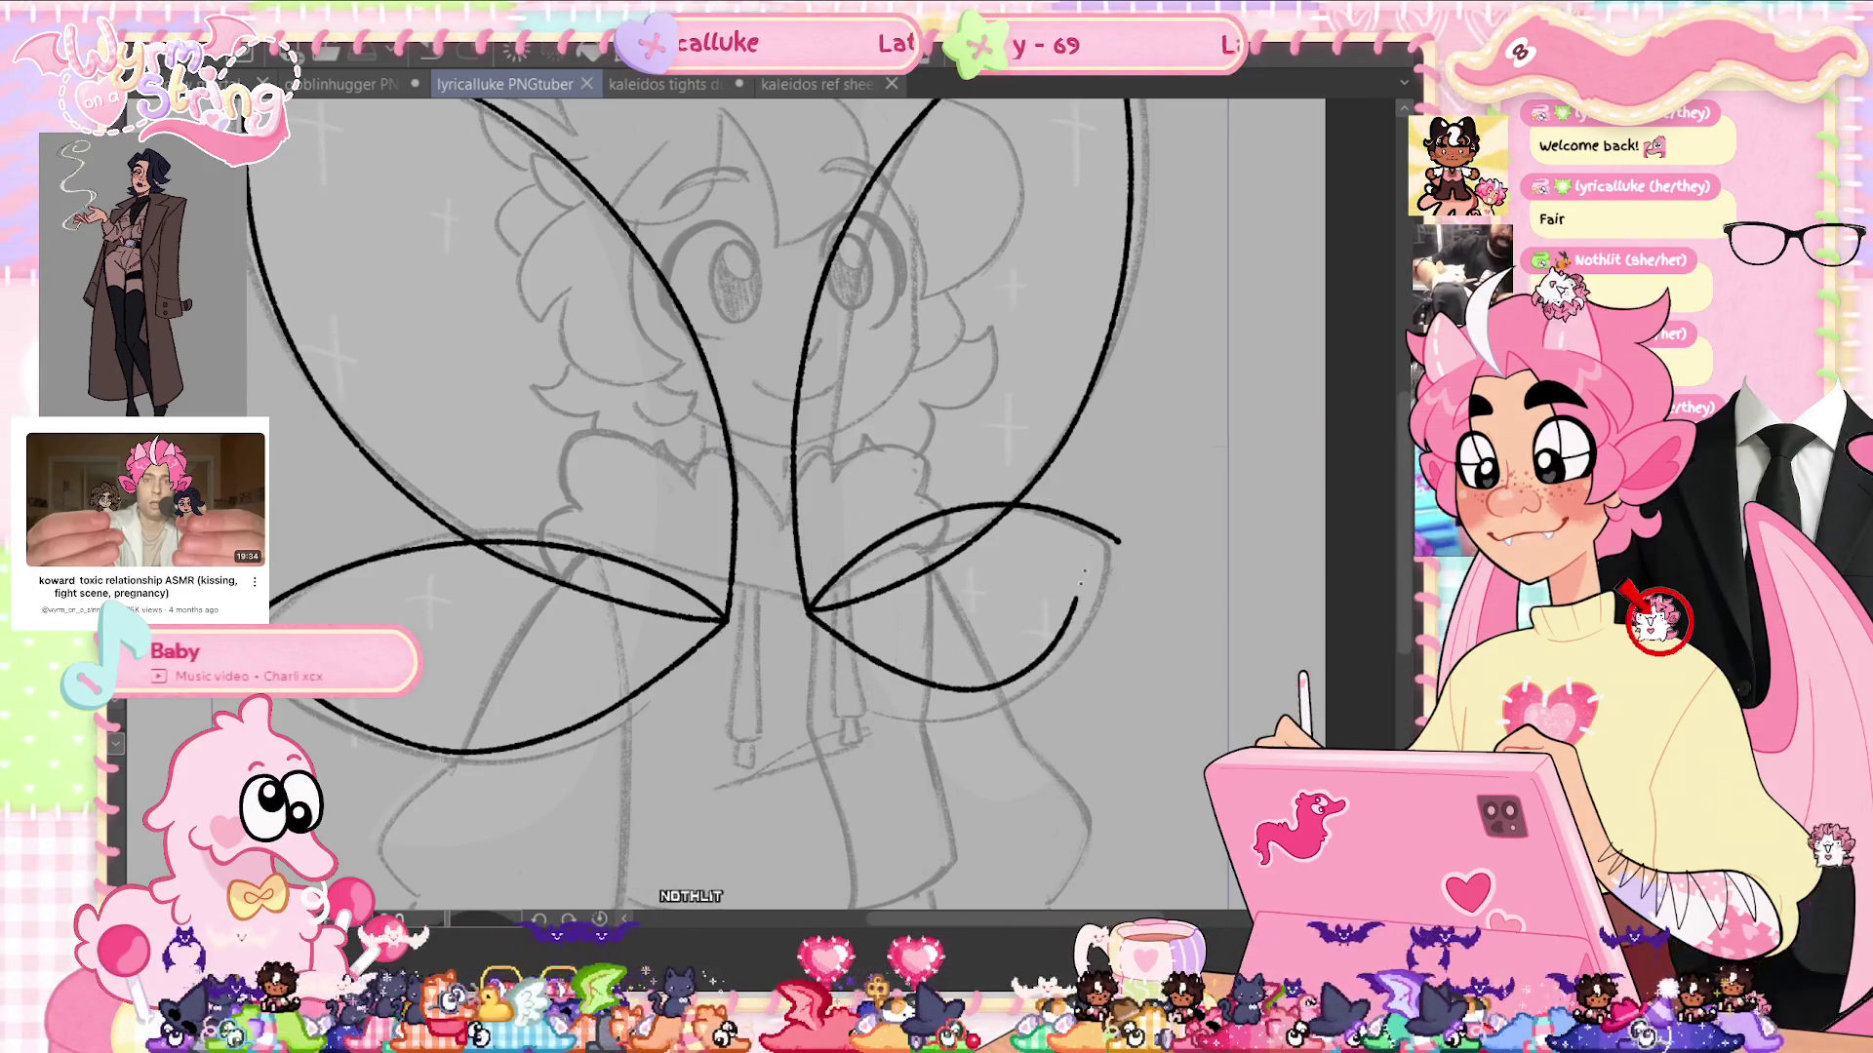
key(ctrl+z)
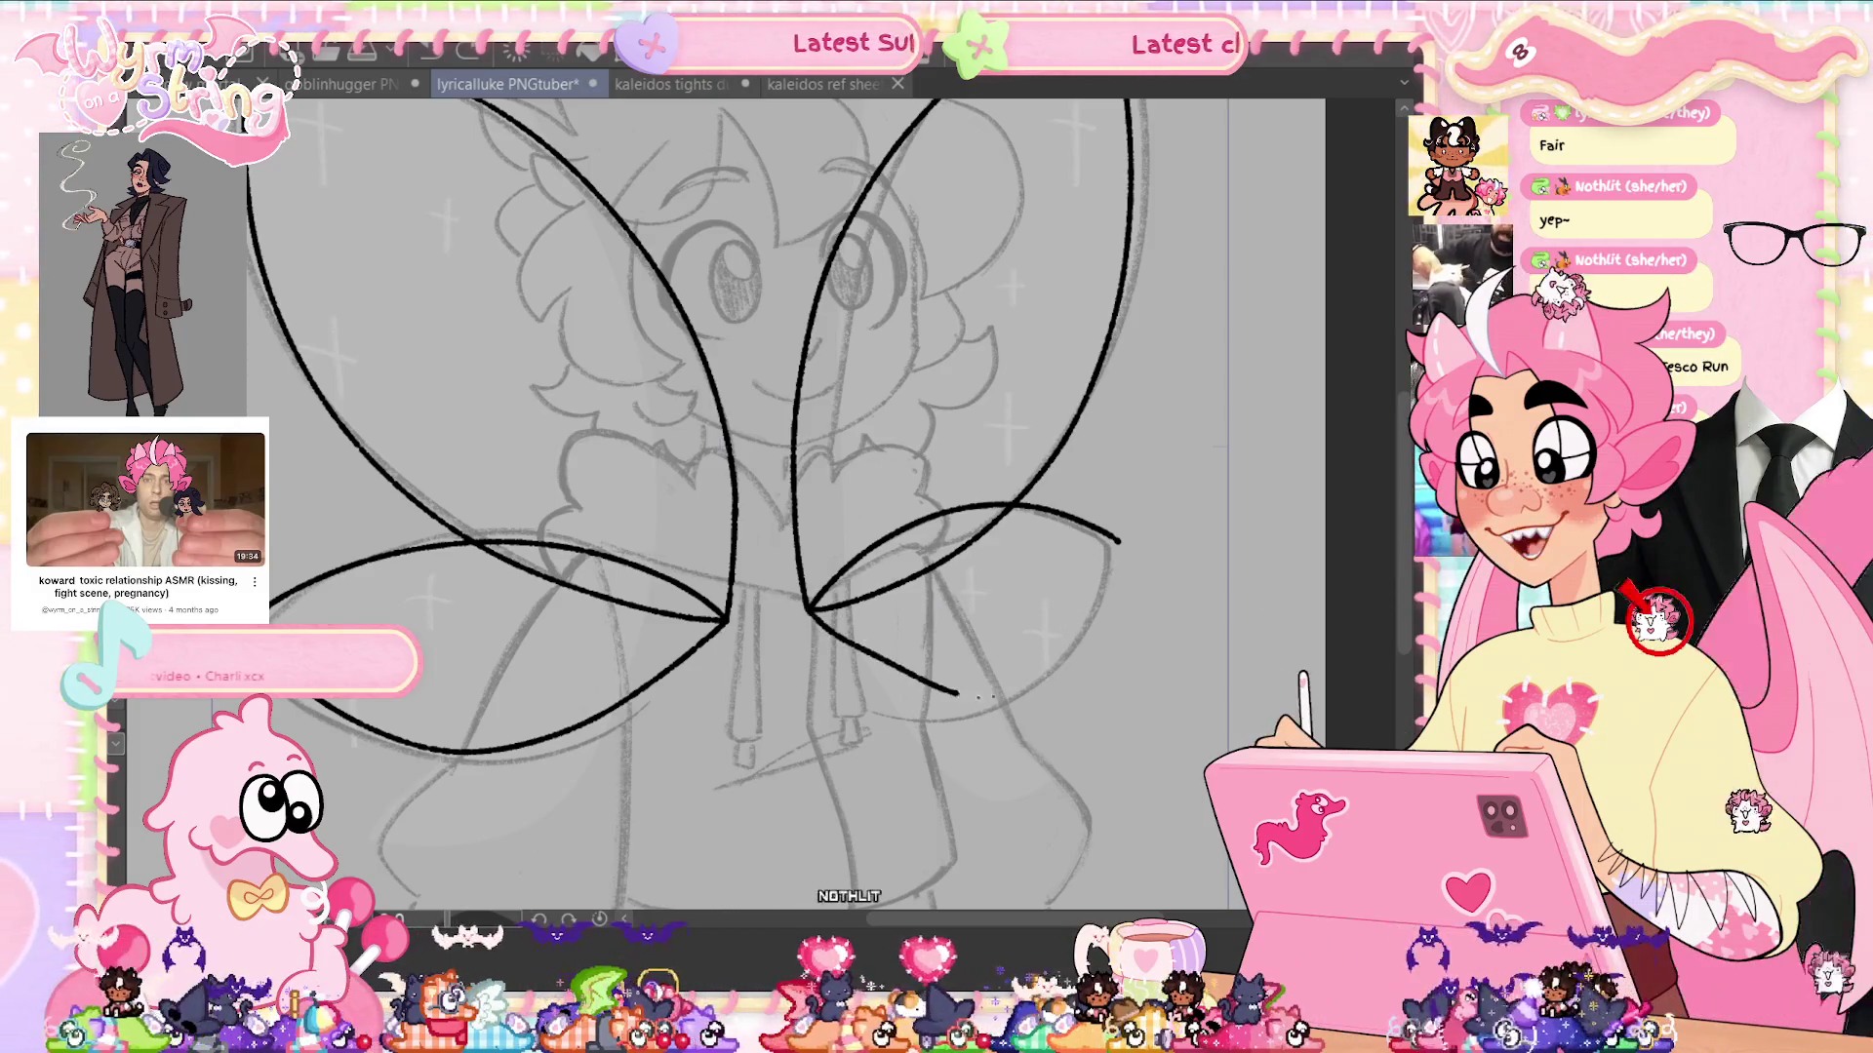
key(ctrl+z)
key(ctrl+z)
mouse_move(810, 612)
mouse_down()
mouse_move(1068, 613)
mouse_move(1116, 526)
mouse_up()
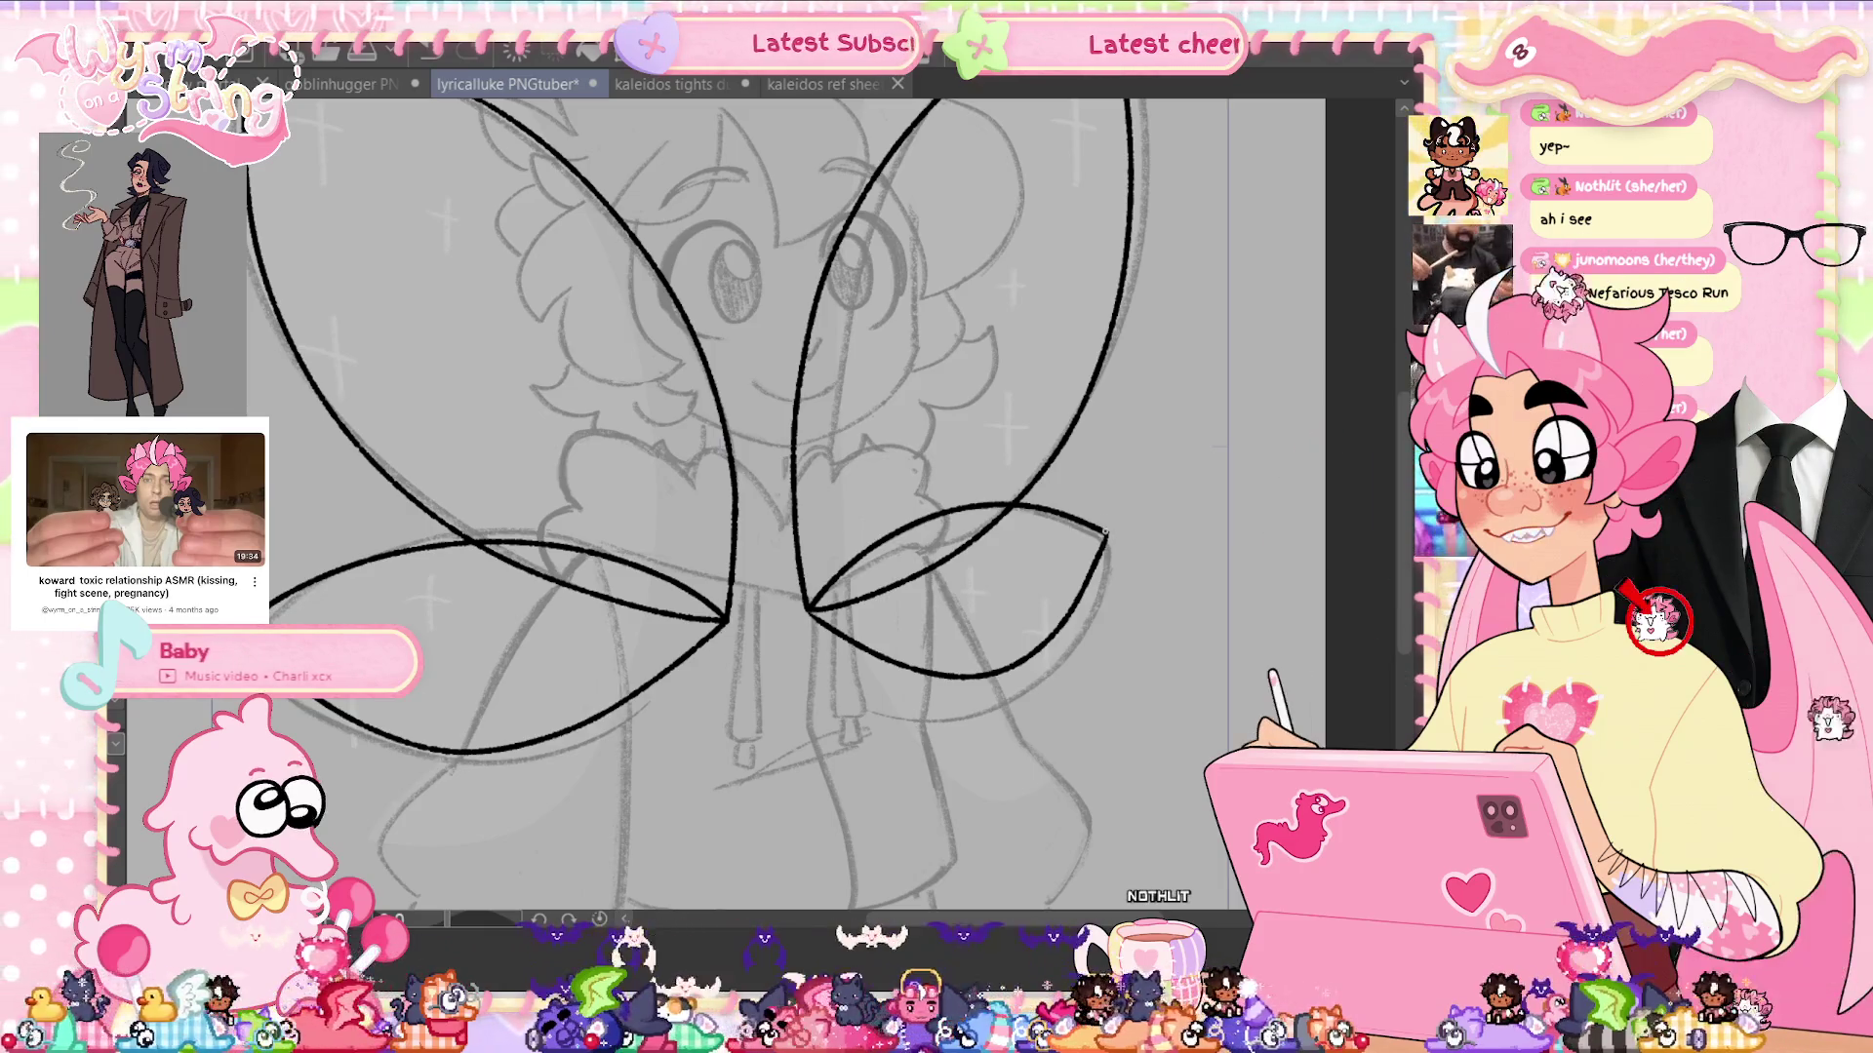
scroll(1131, 534, up, 3)
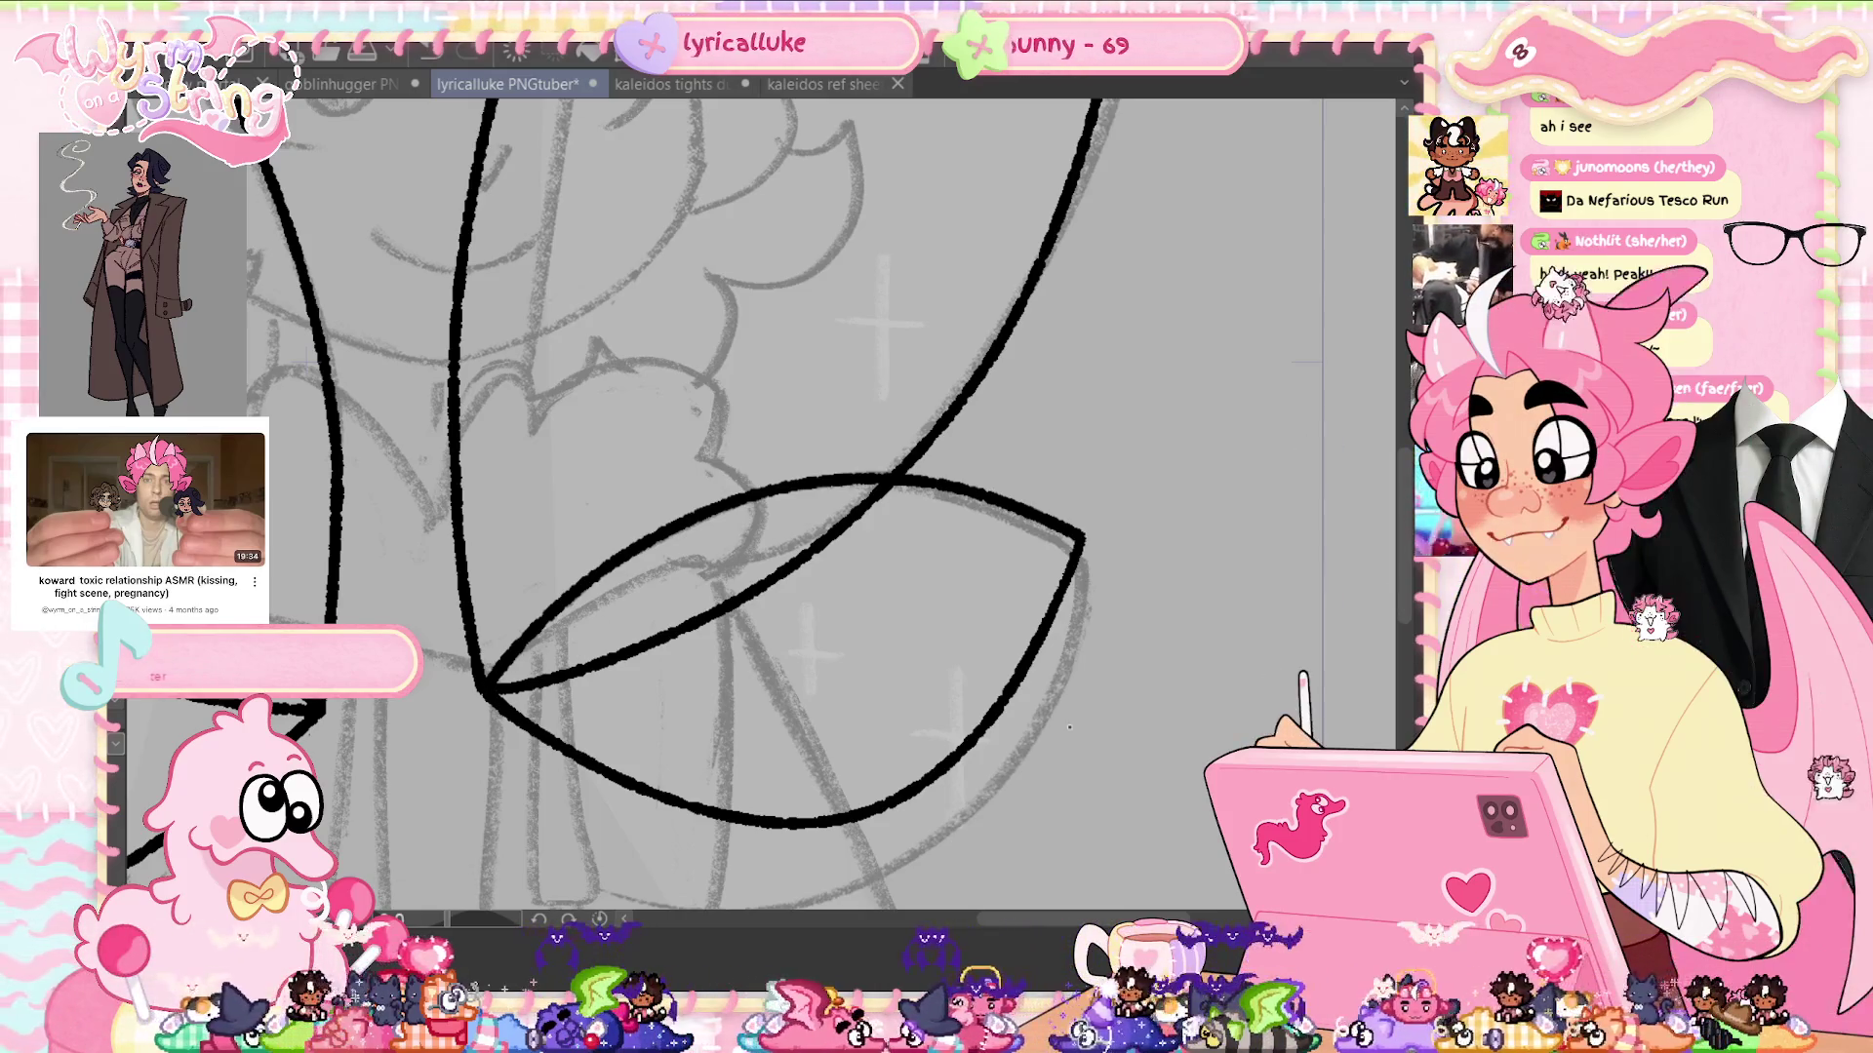
key(ctrl+s)
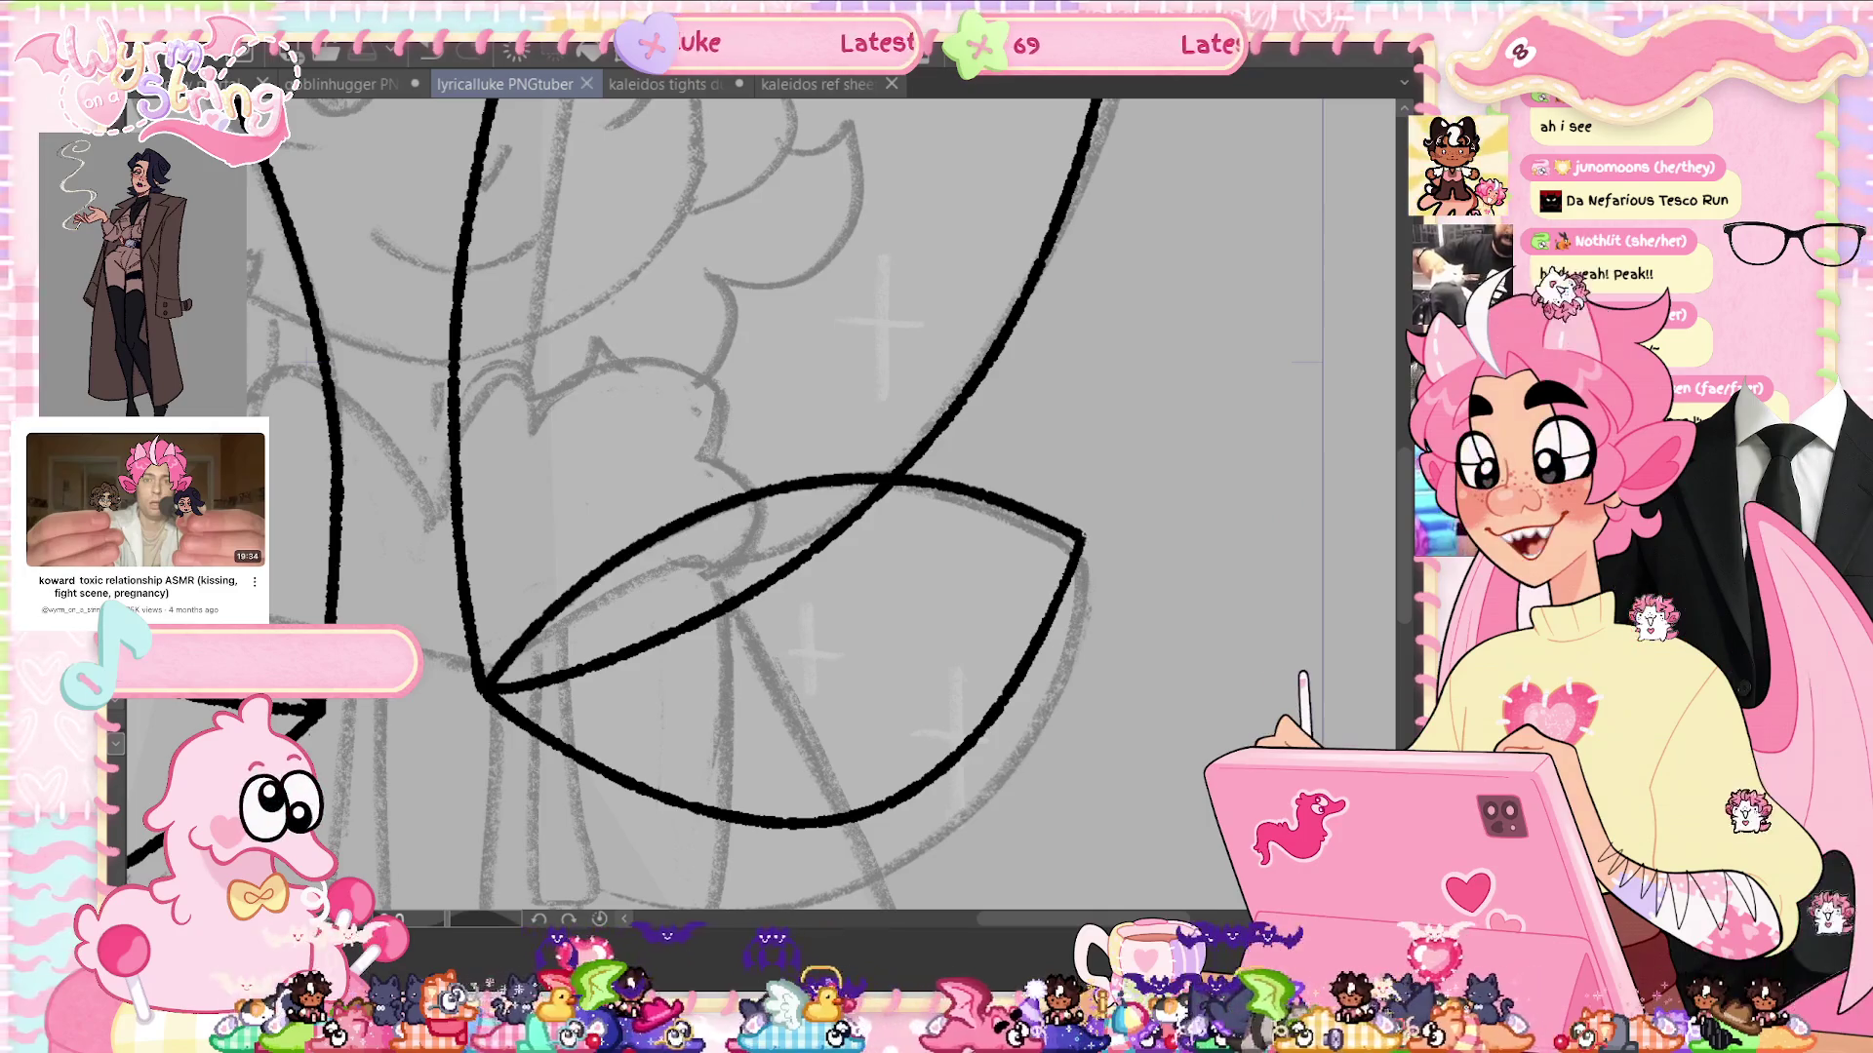
Sharpen the lower wing's pointed tip, then save and fit the page
click(1079, 546)
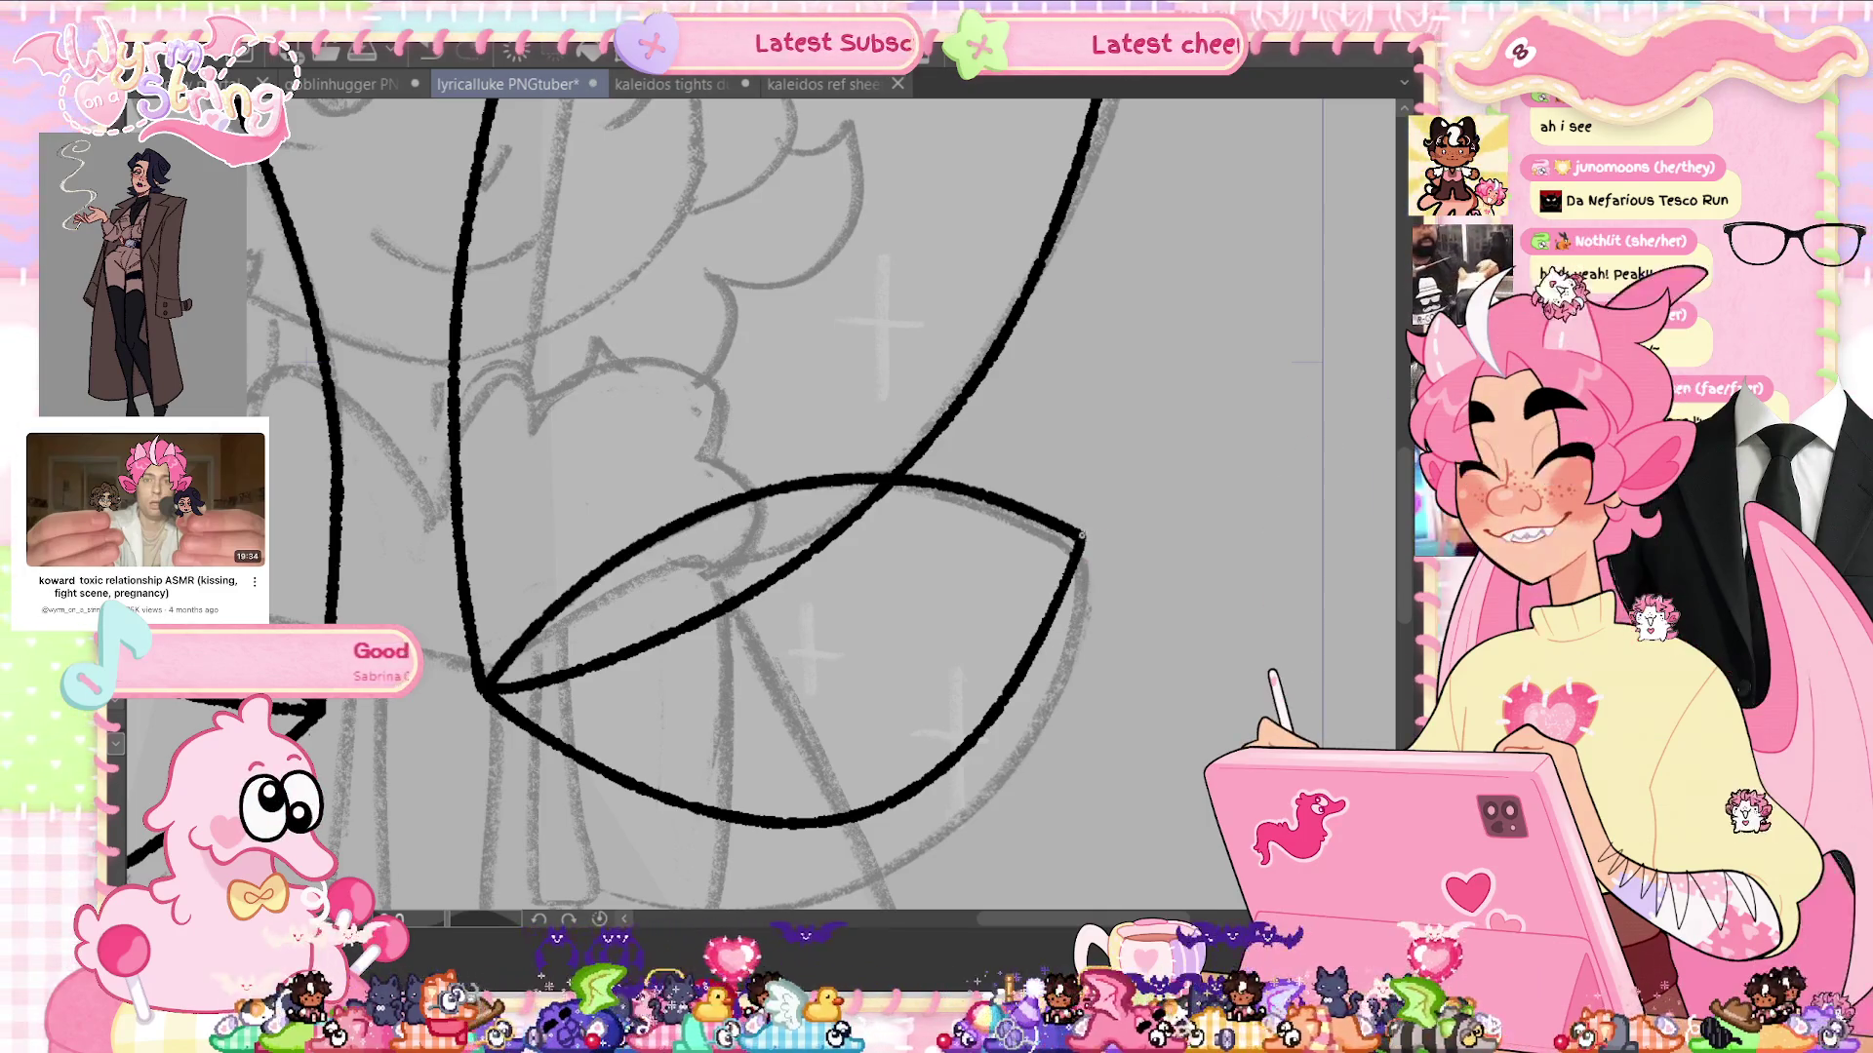
drag(1081, 535, 1077, 554)
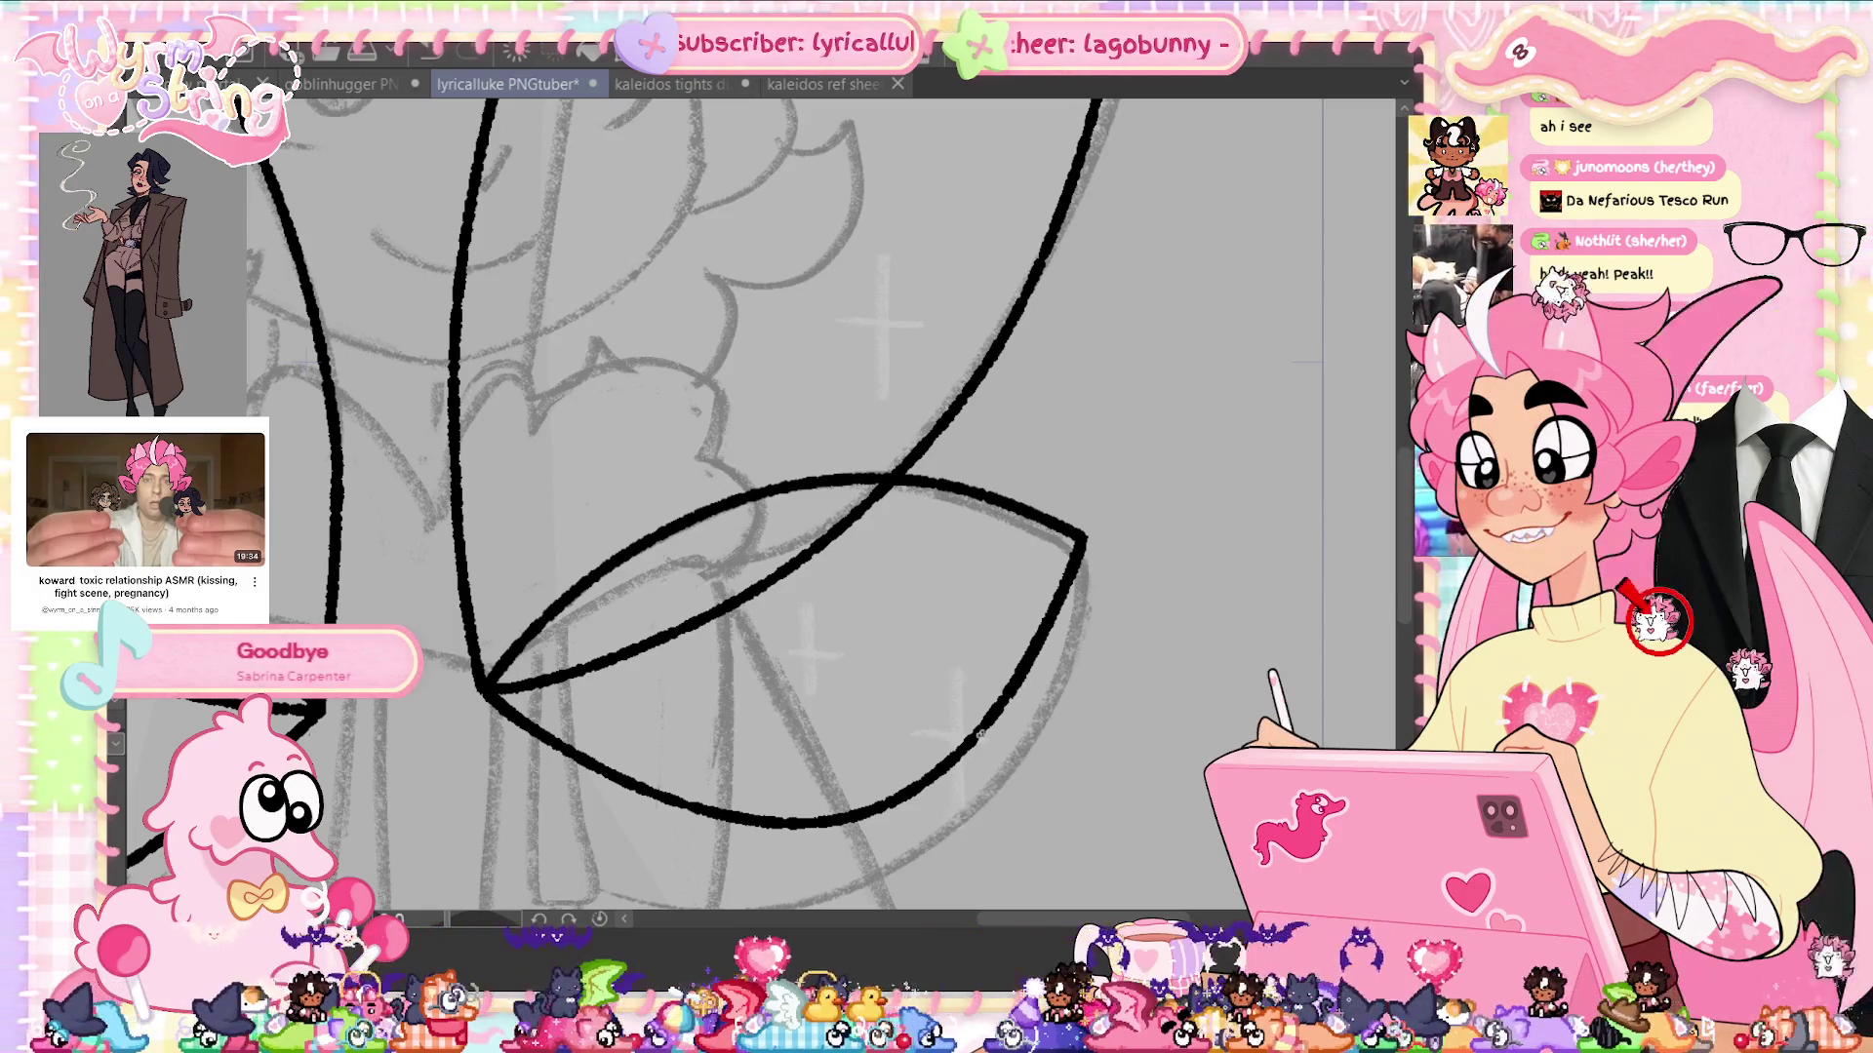
key(ctrl+s)
key(ctrl+0)
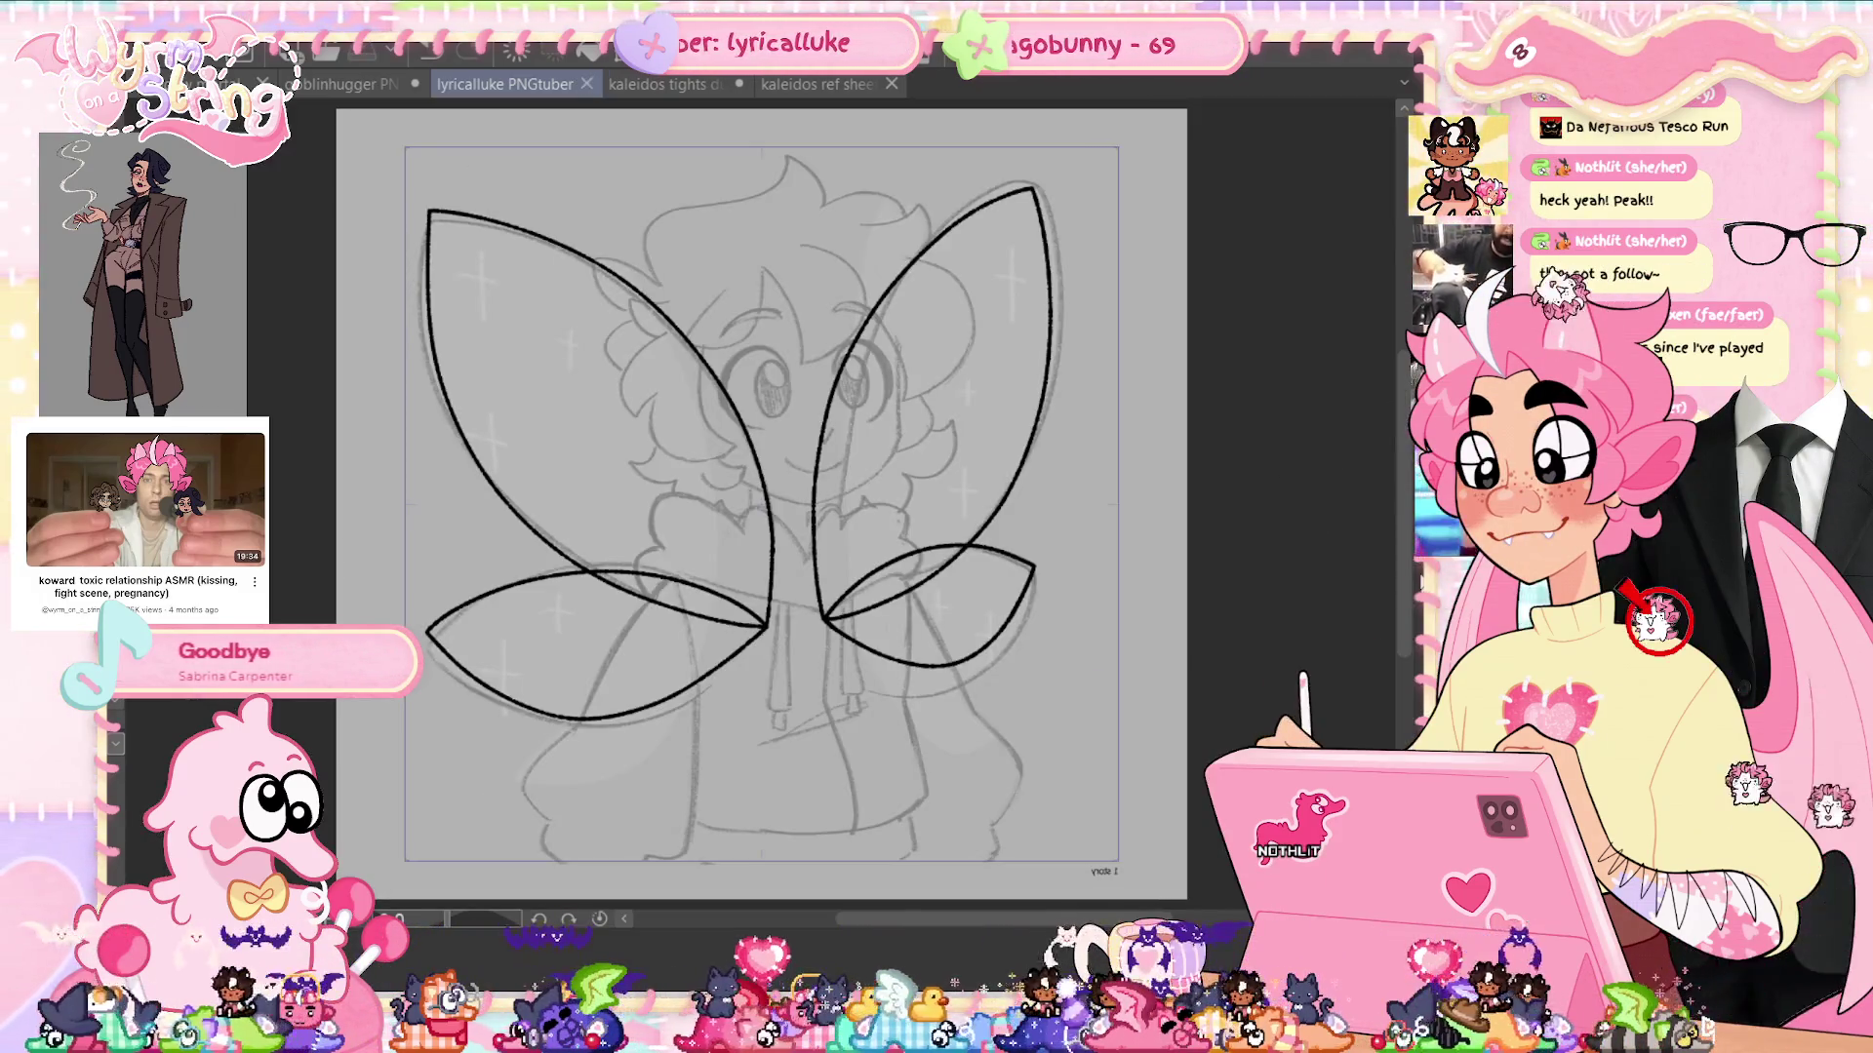
key(h)
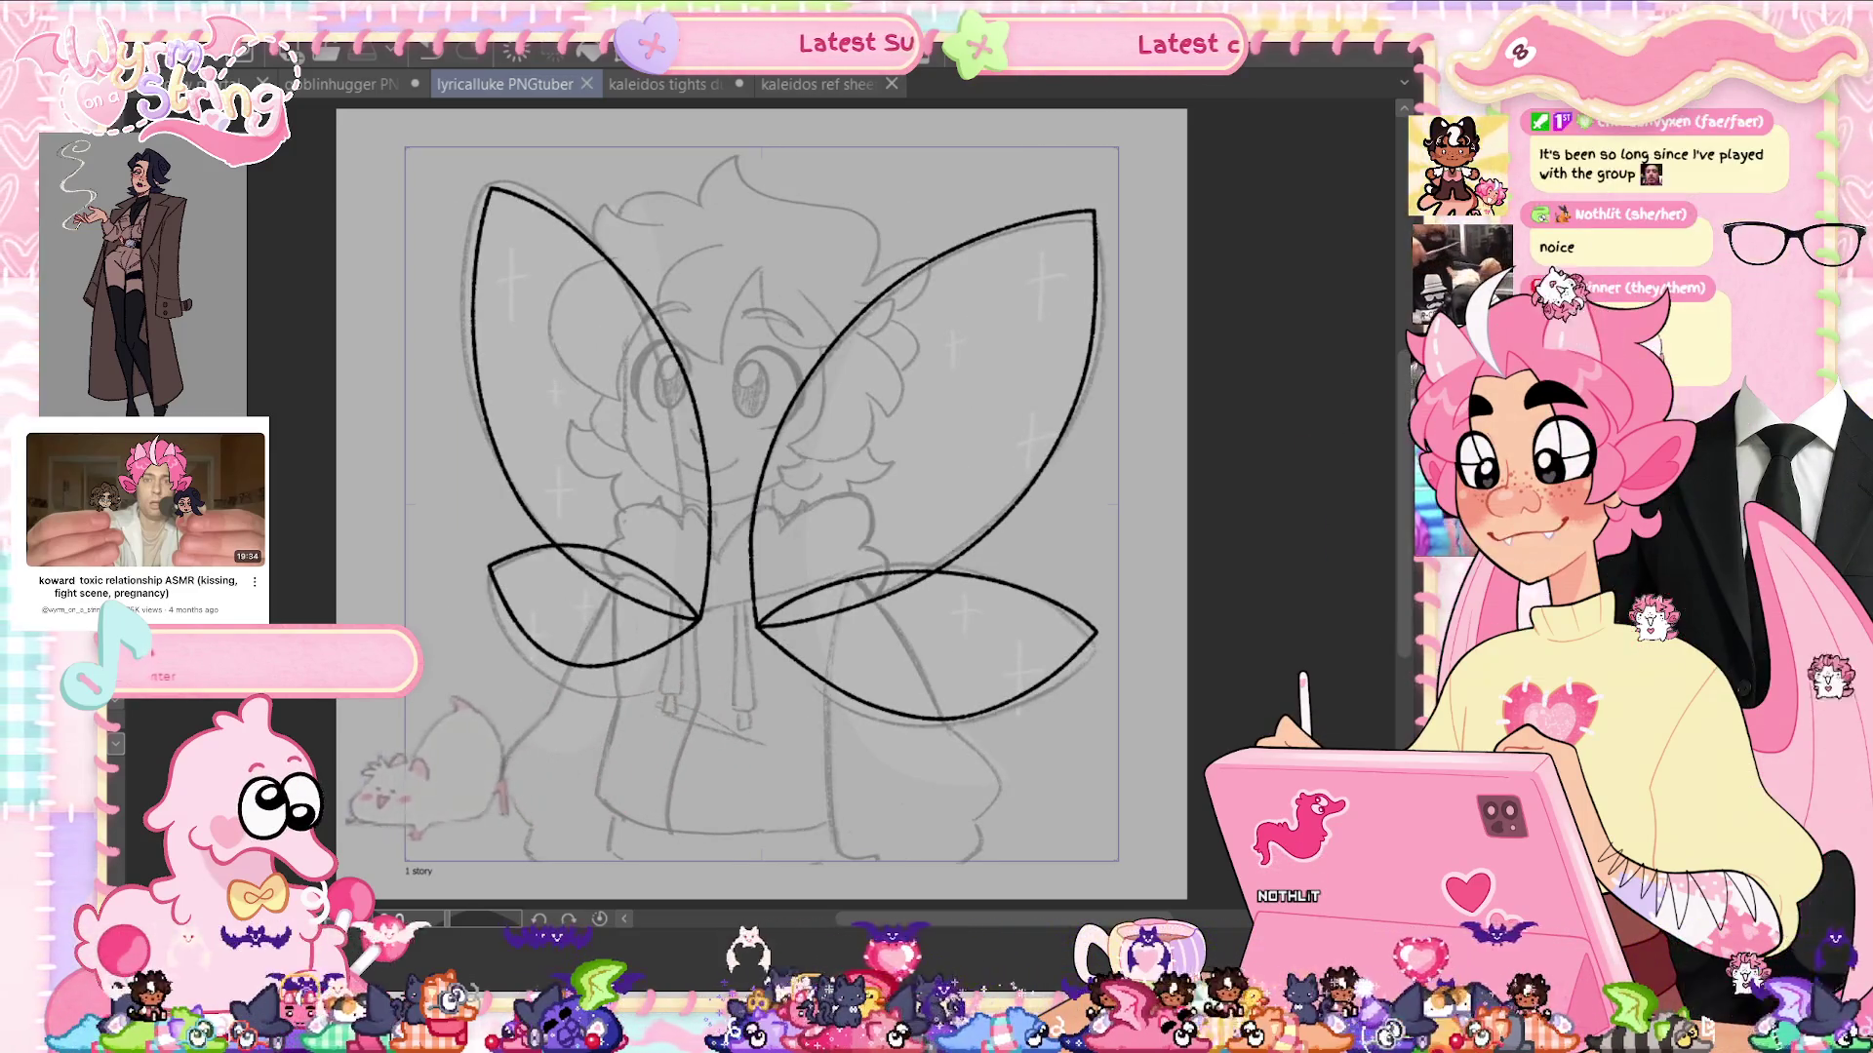
key(Delete)
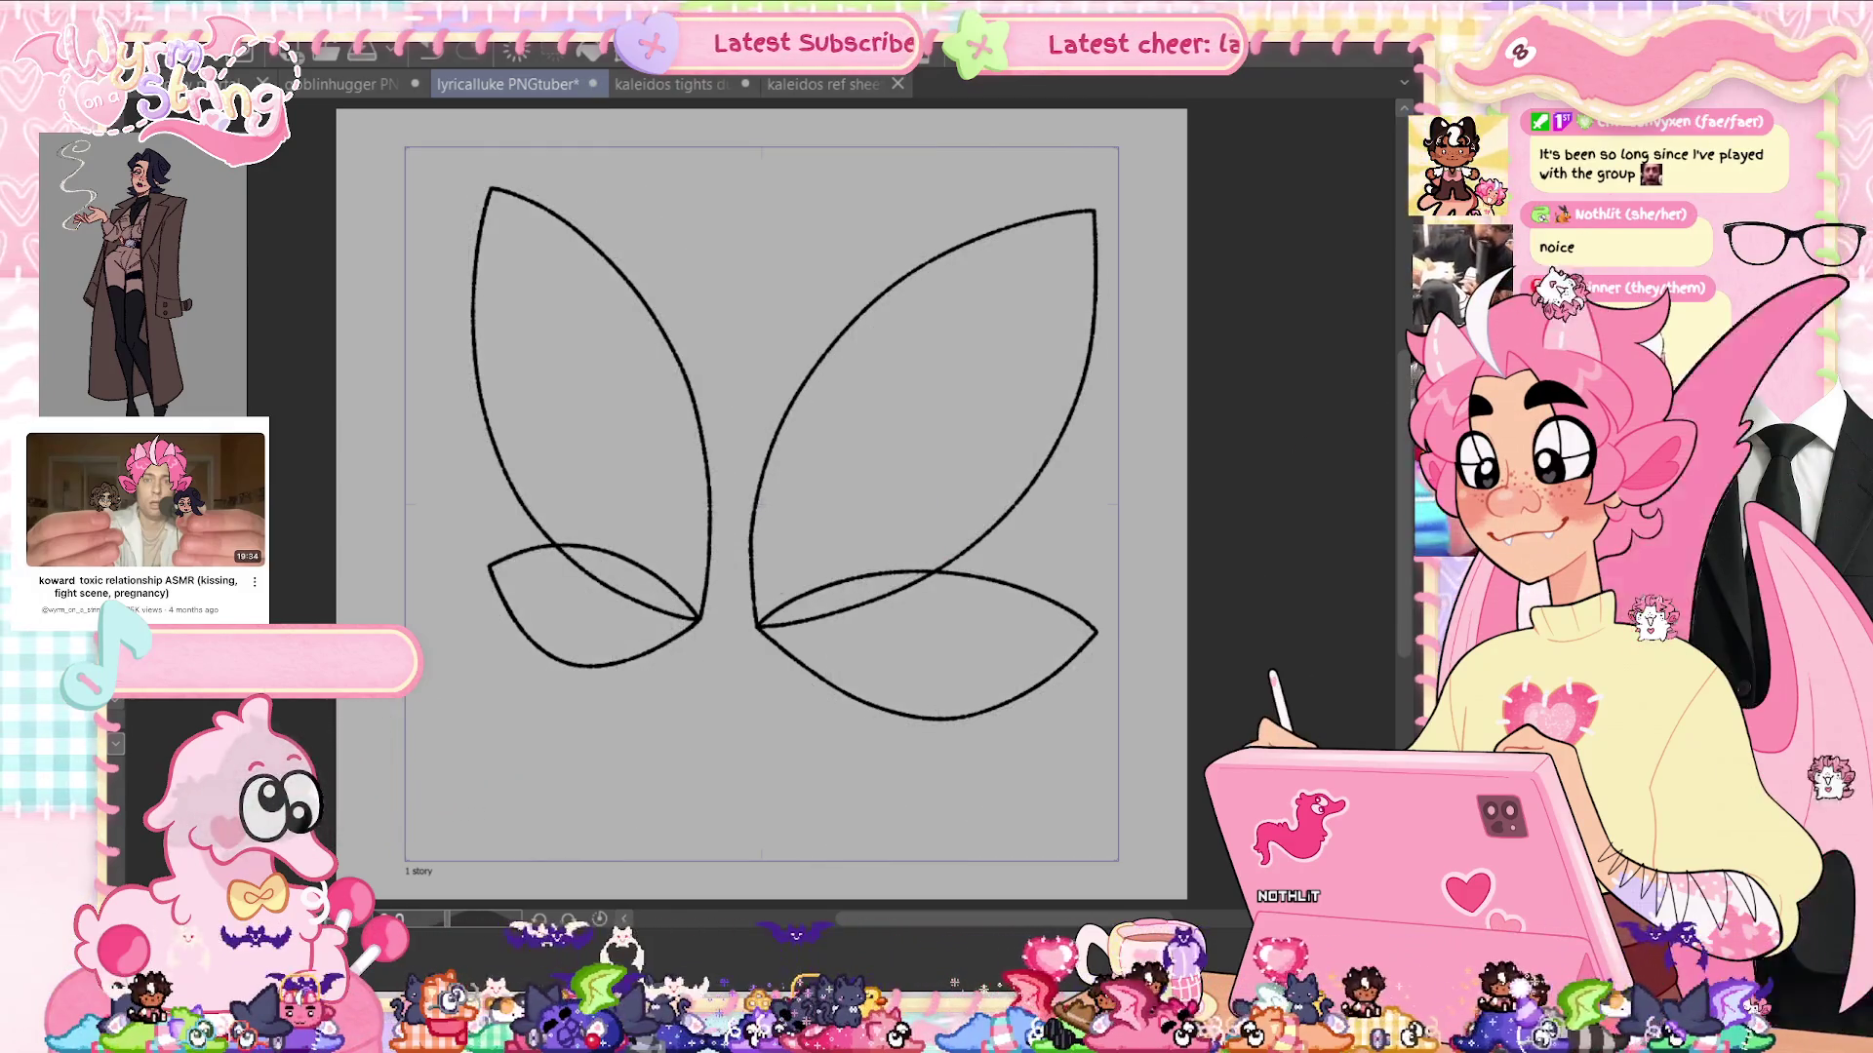
key(ctrl+z)
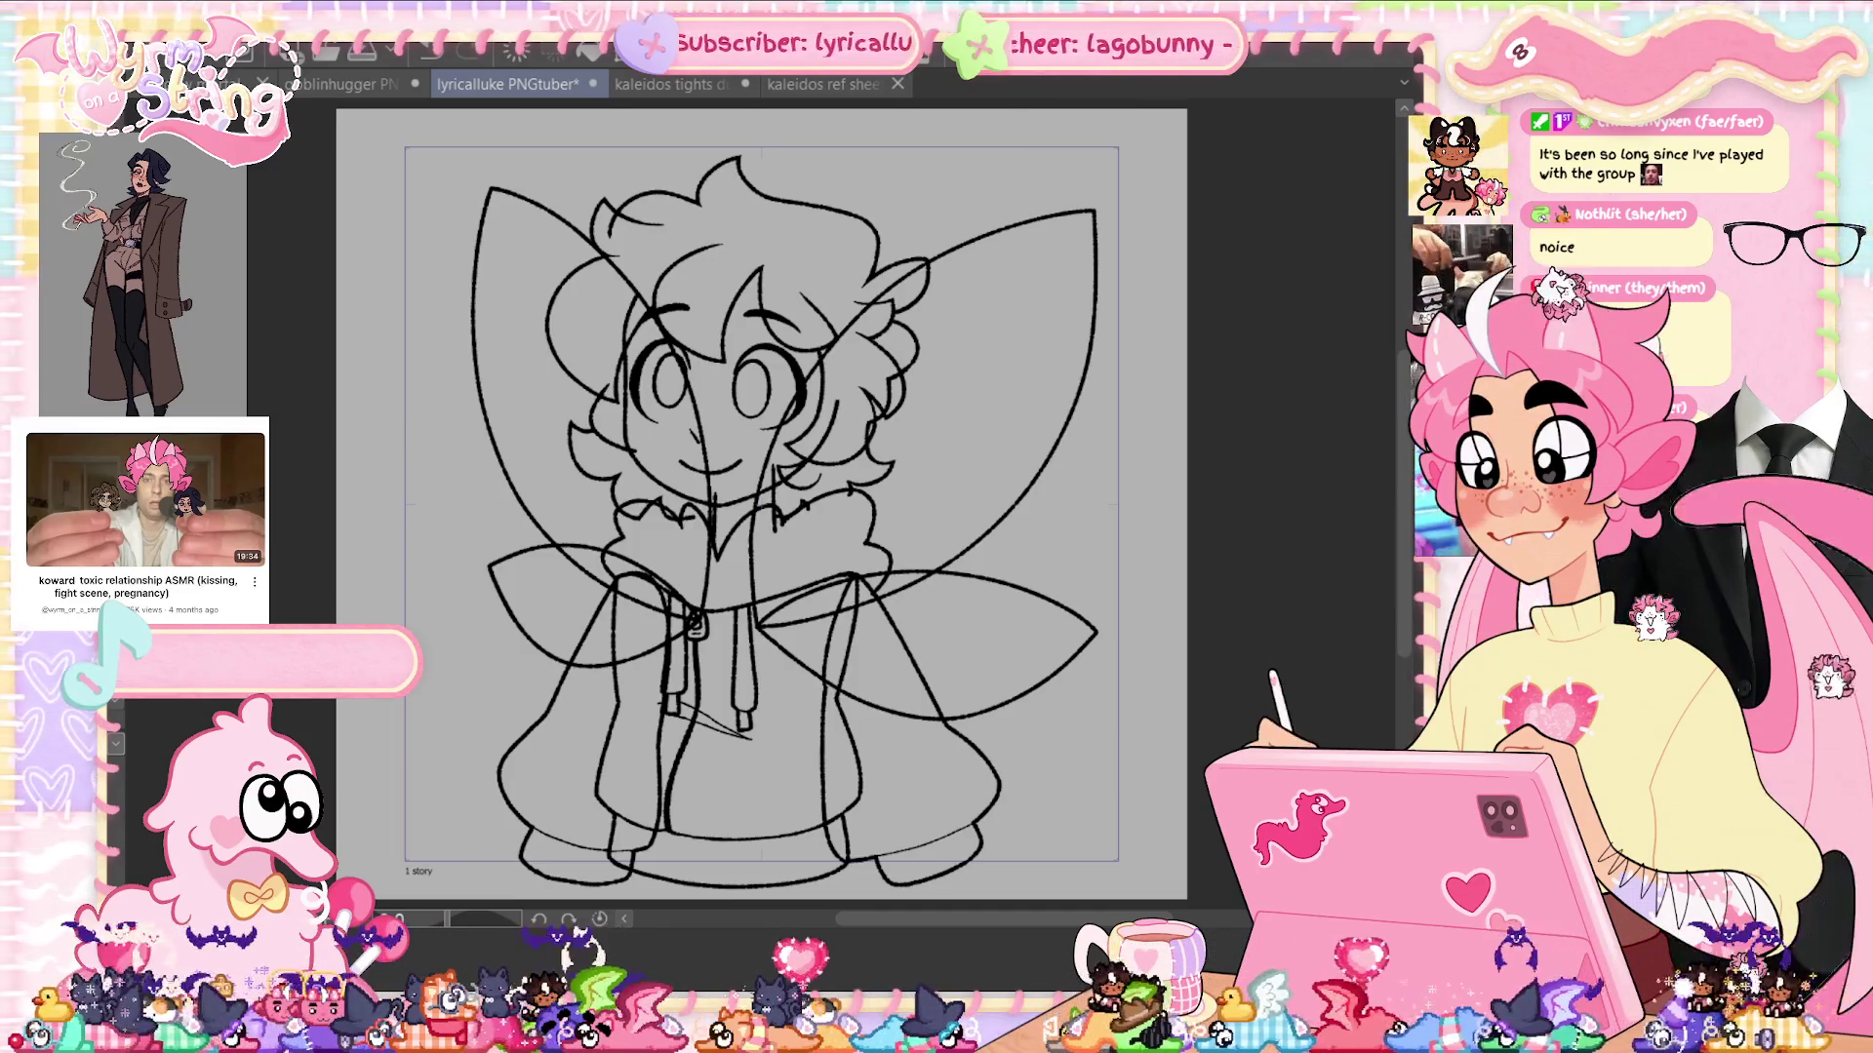
key(ctrl+u)
Set Luminosity to 100 on each wing outline (upper-right, lower-right, upper-left, lower-left) to turn it white
drag(699, 851, 966, 846)
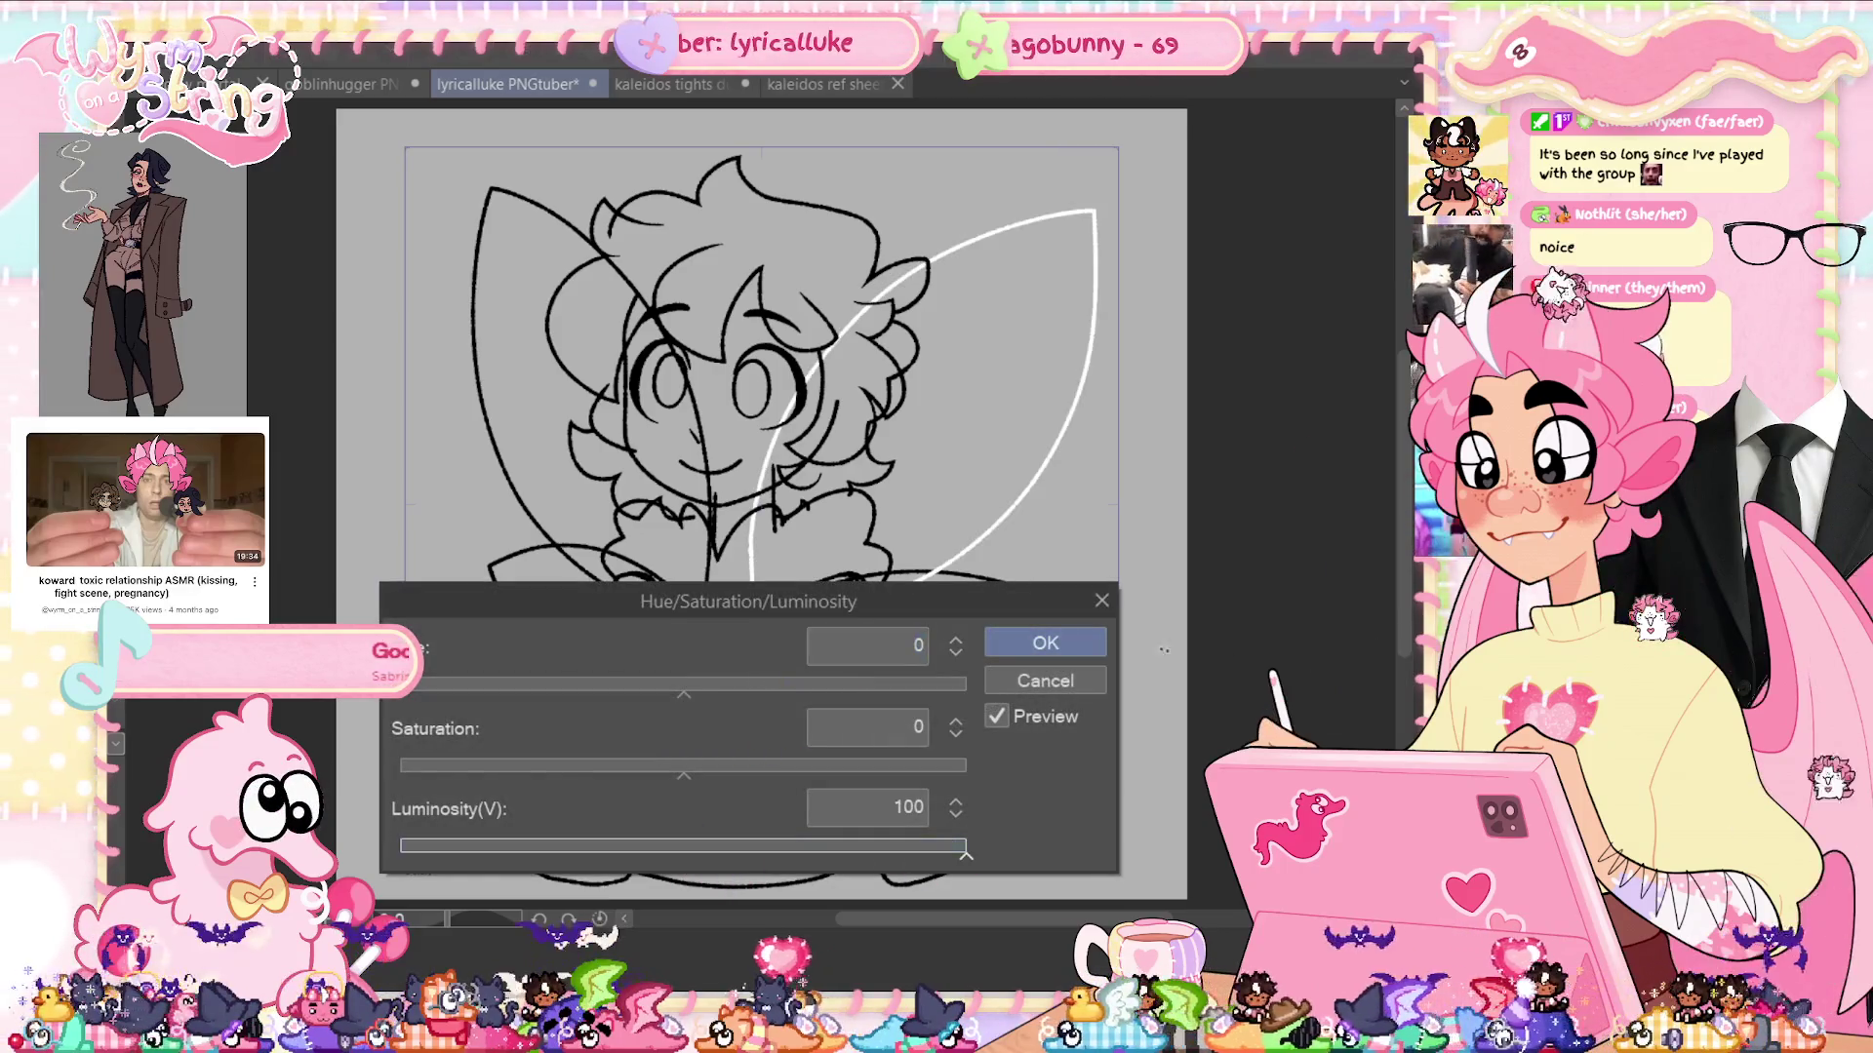
click(1045, 643)
key(ctrl+u)
drag(683, 851, 936, 851)
click(1044, 641)
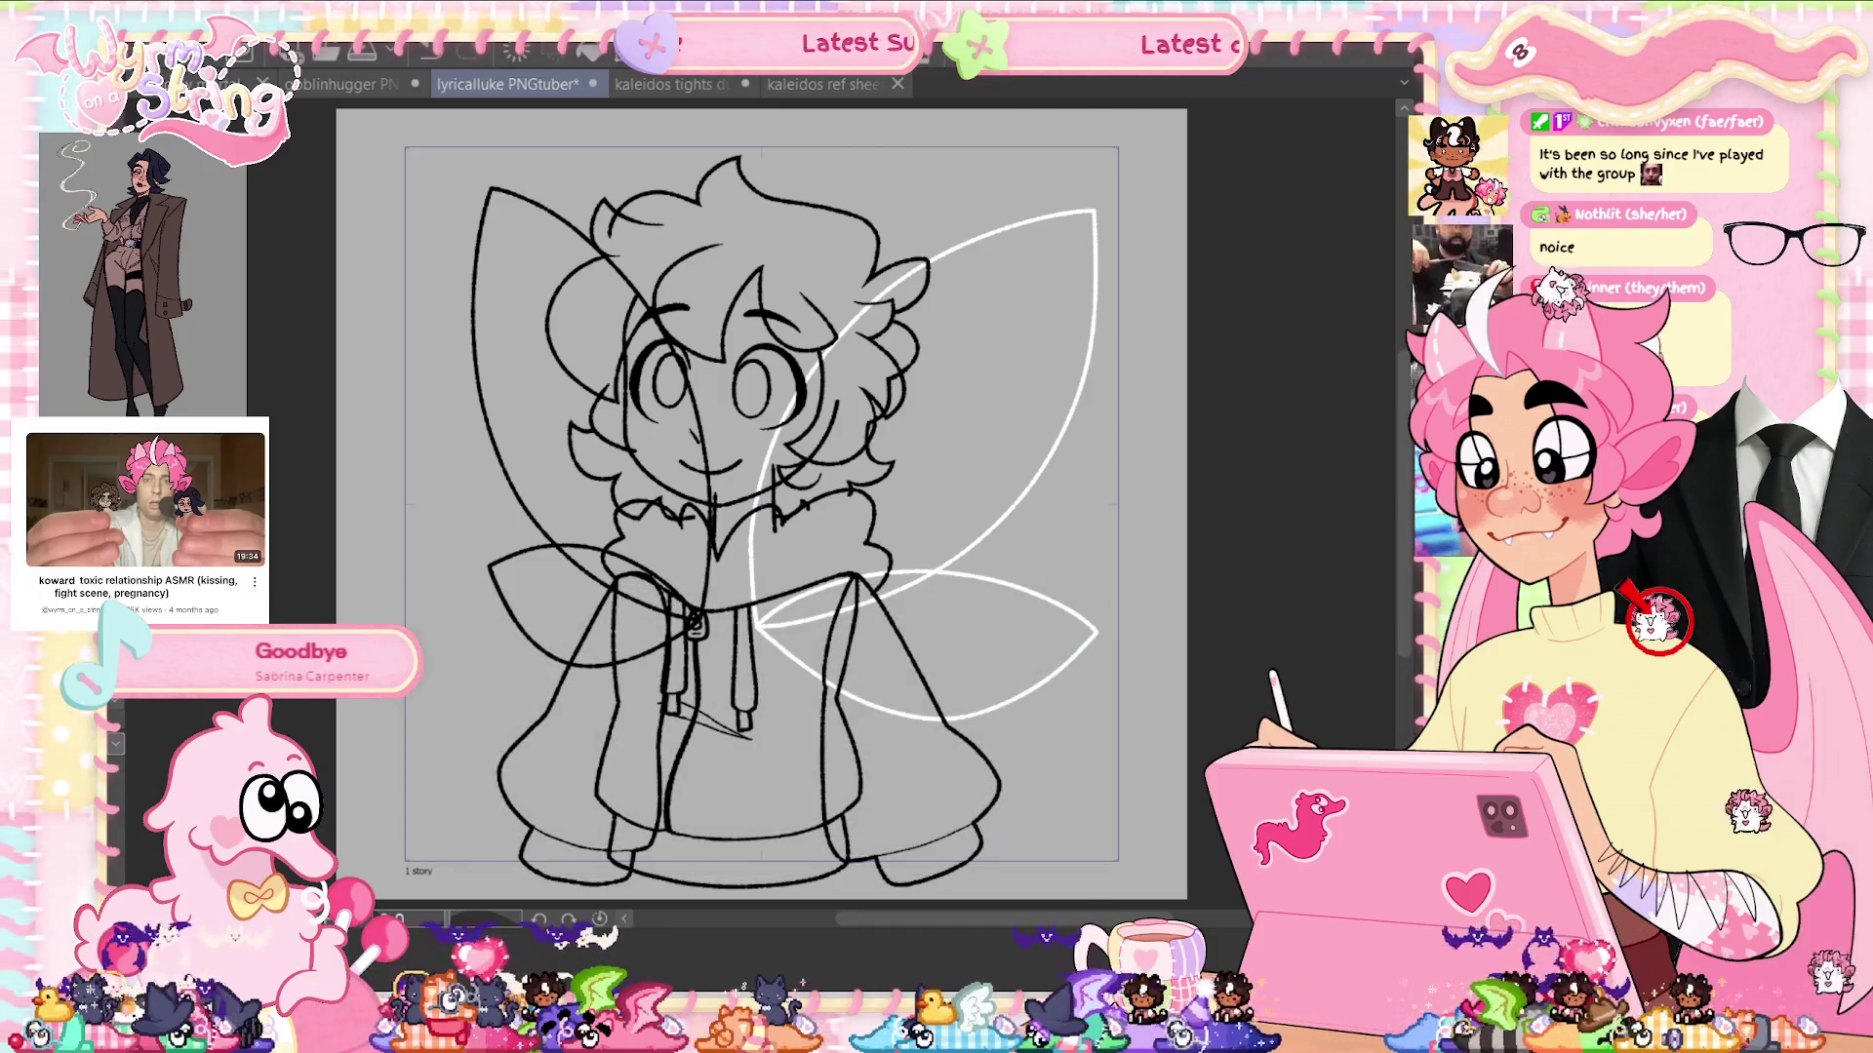
key(ctrl+u)
drag(848, 847, 966, 850)
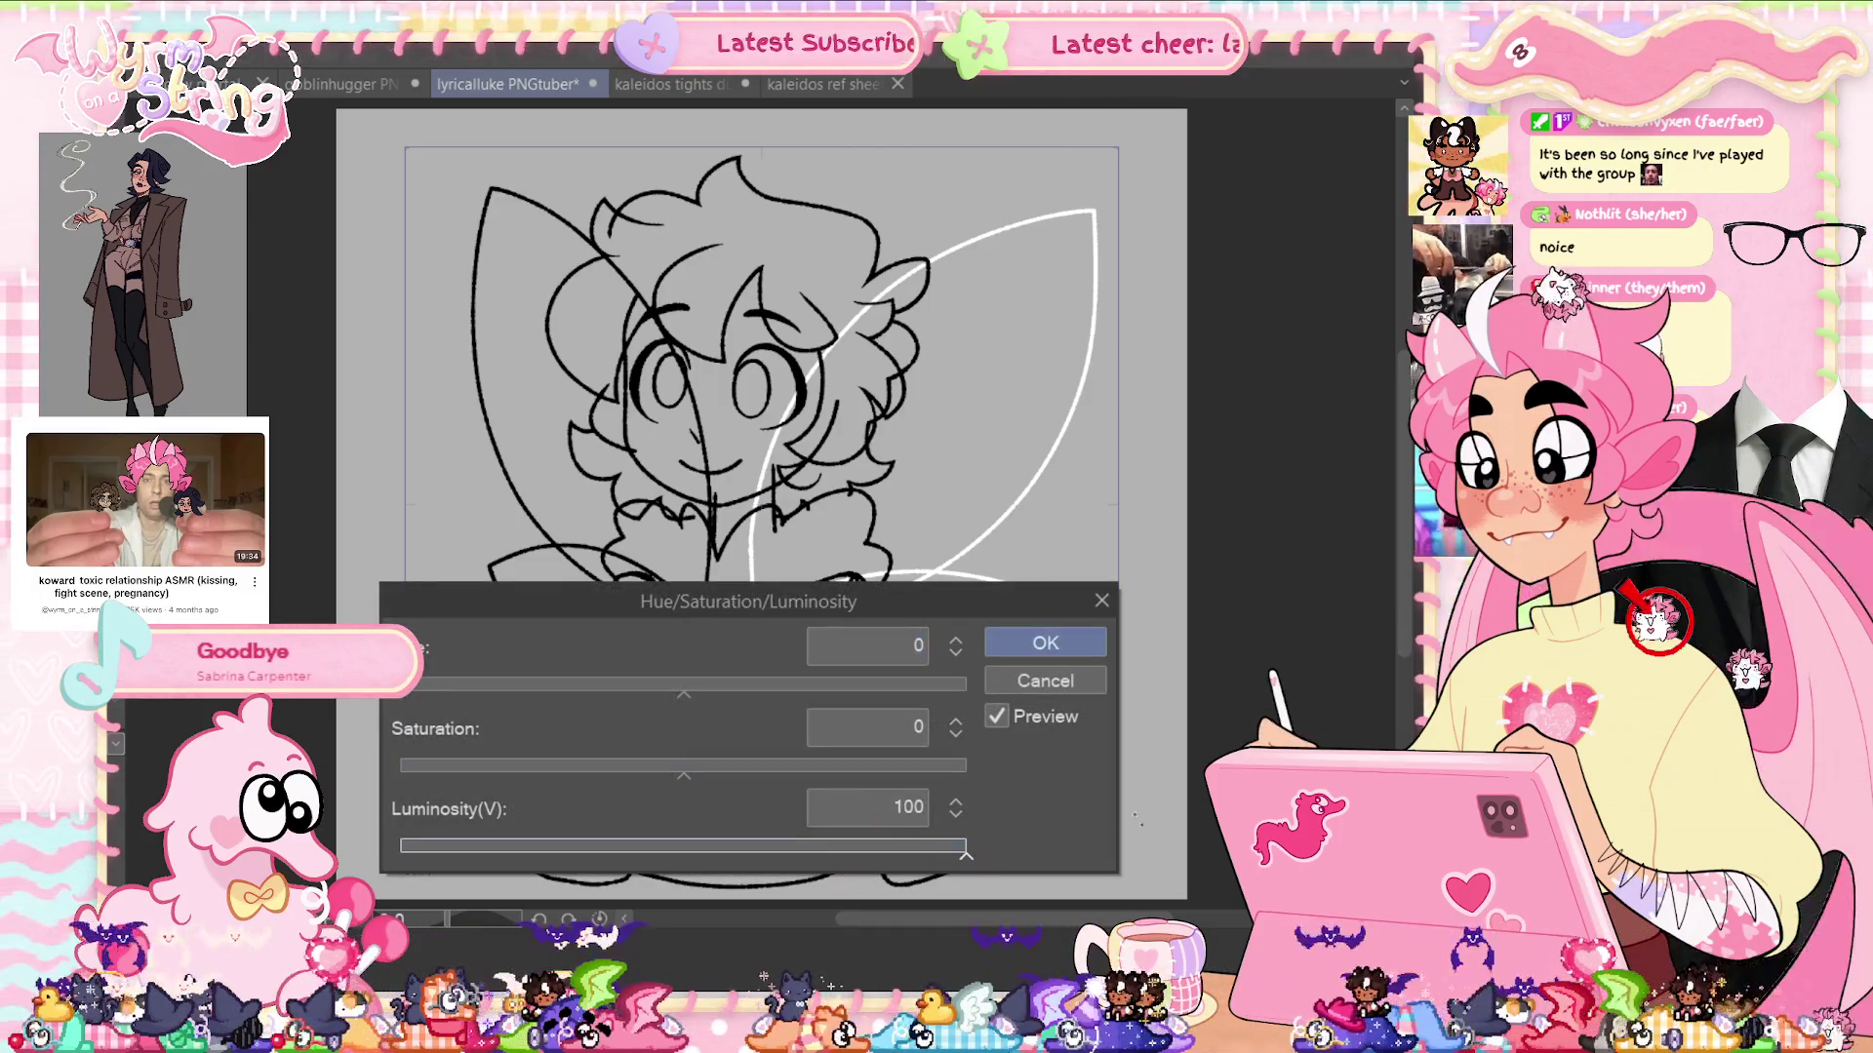
key(Return)
key(ctrl+u)
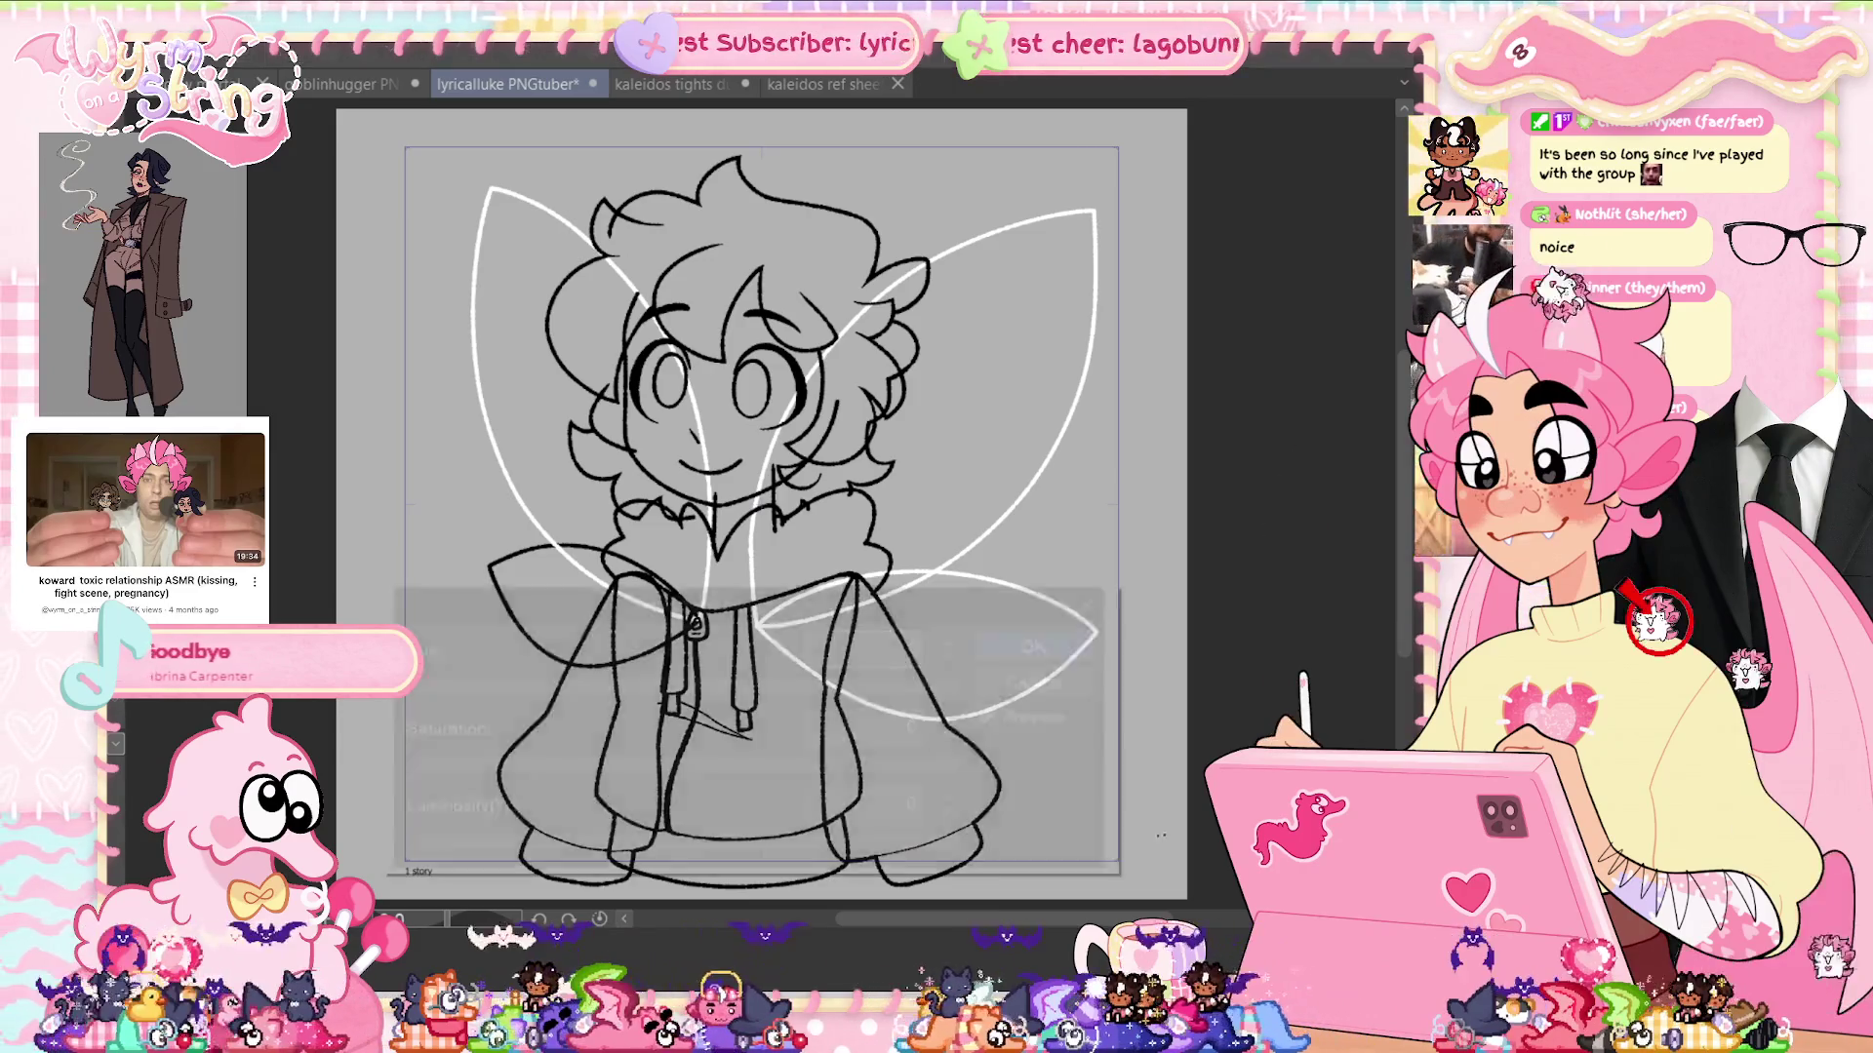
drag(834, 846, 965, 846)
click(1051, 652)
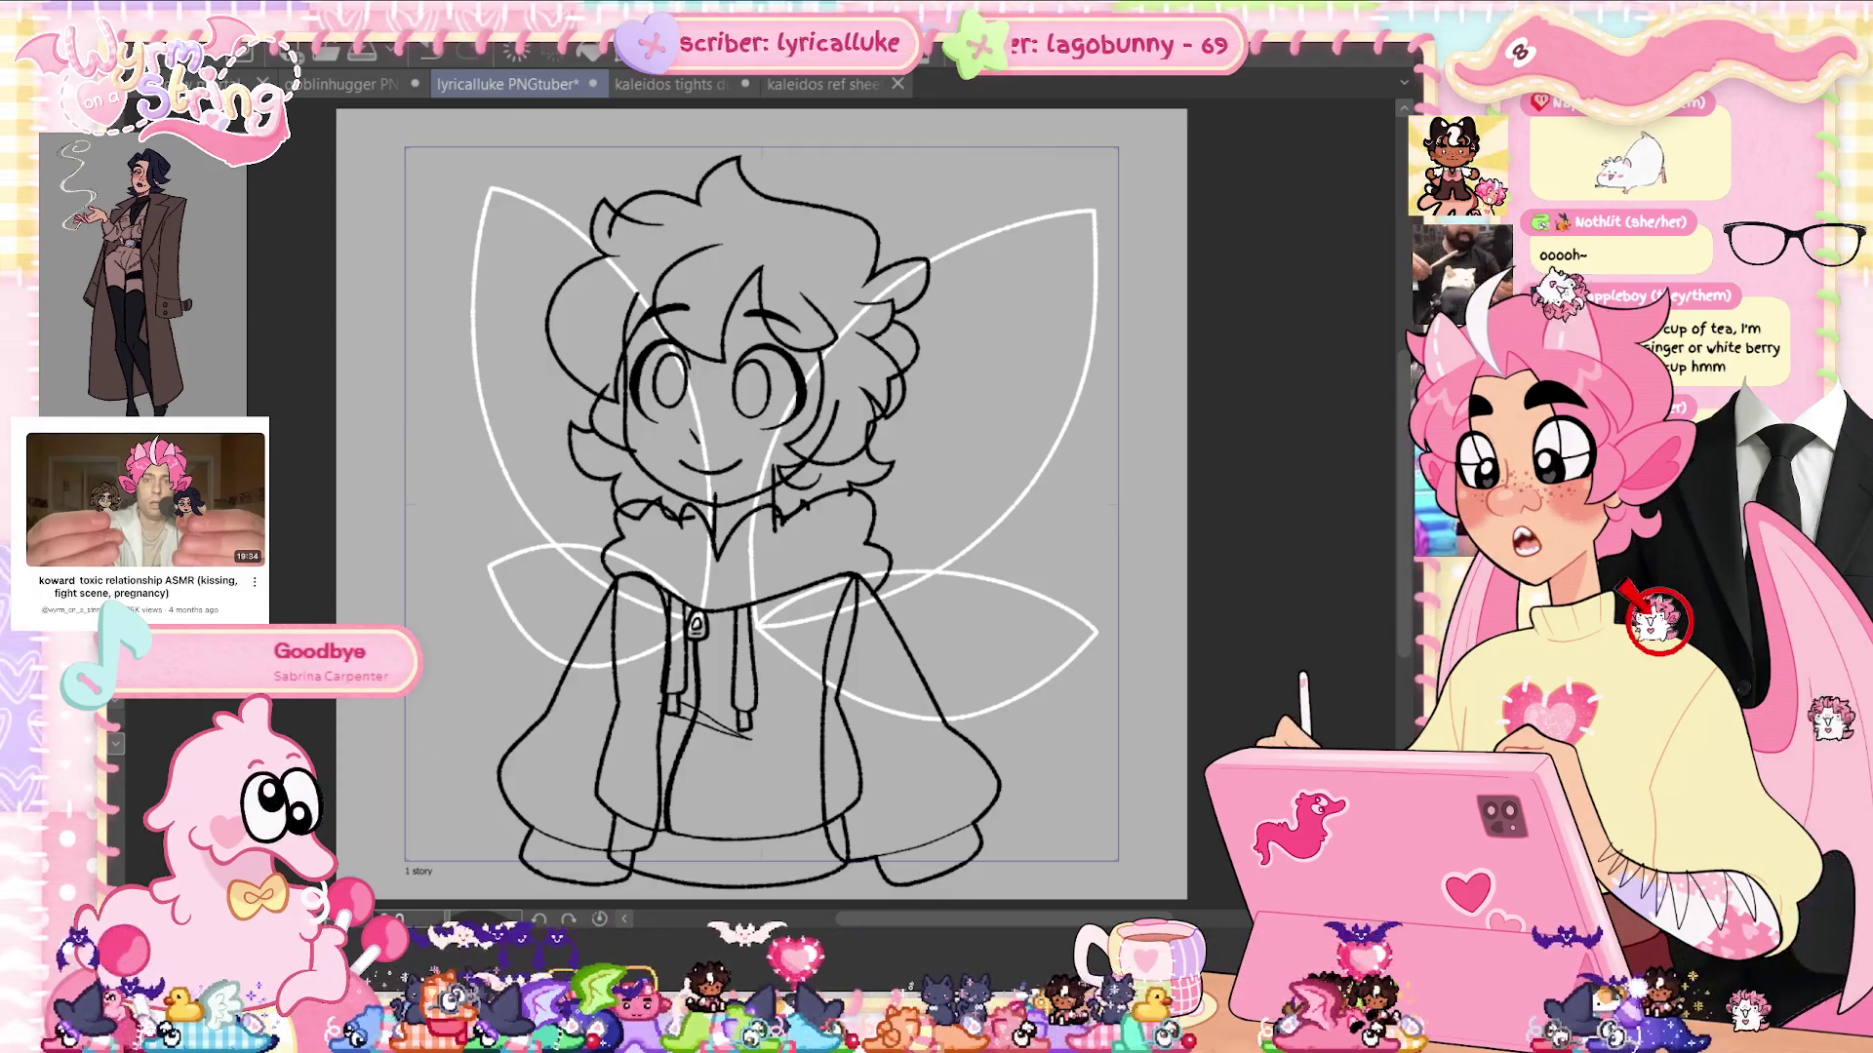
Show the Timeline, save the PNGtuber file, and add a new animation cel at frame 2
key(Tab)
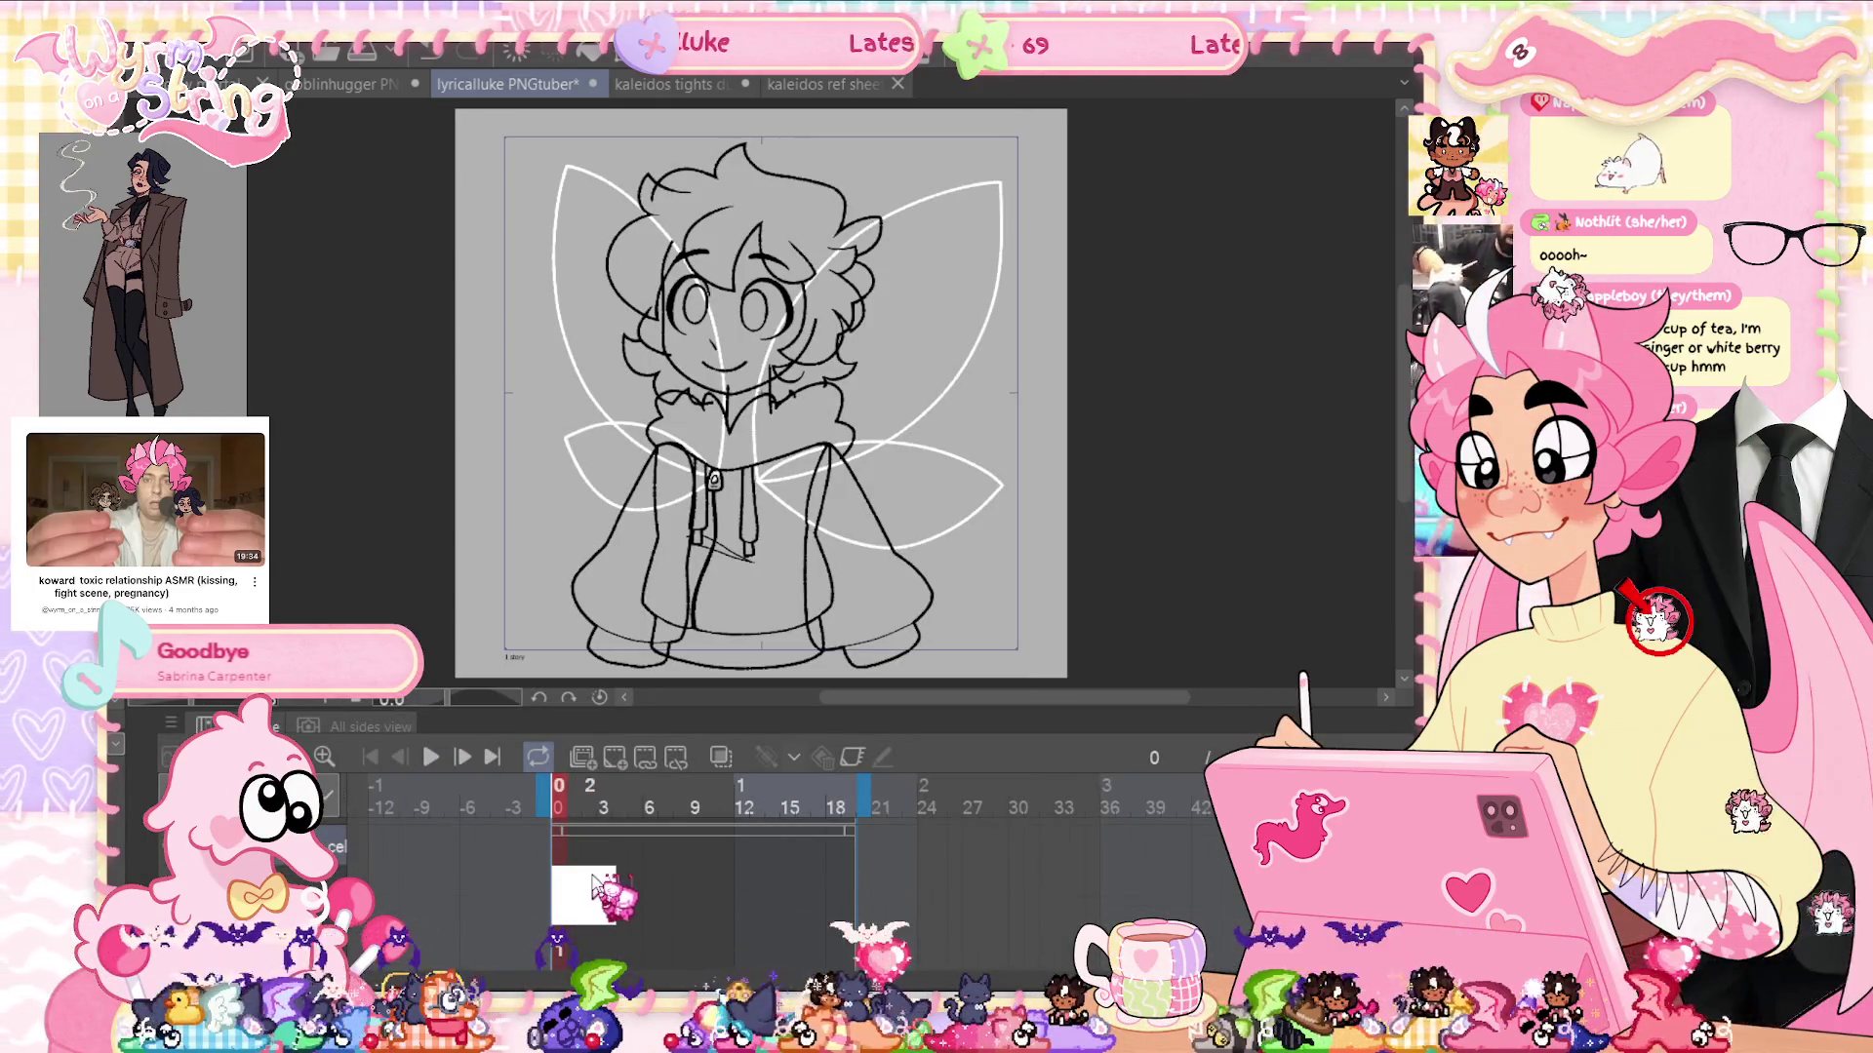
key(ctrl+s)
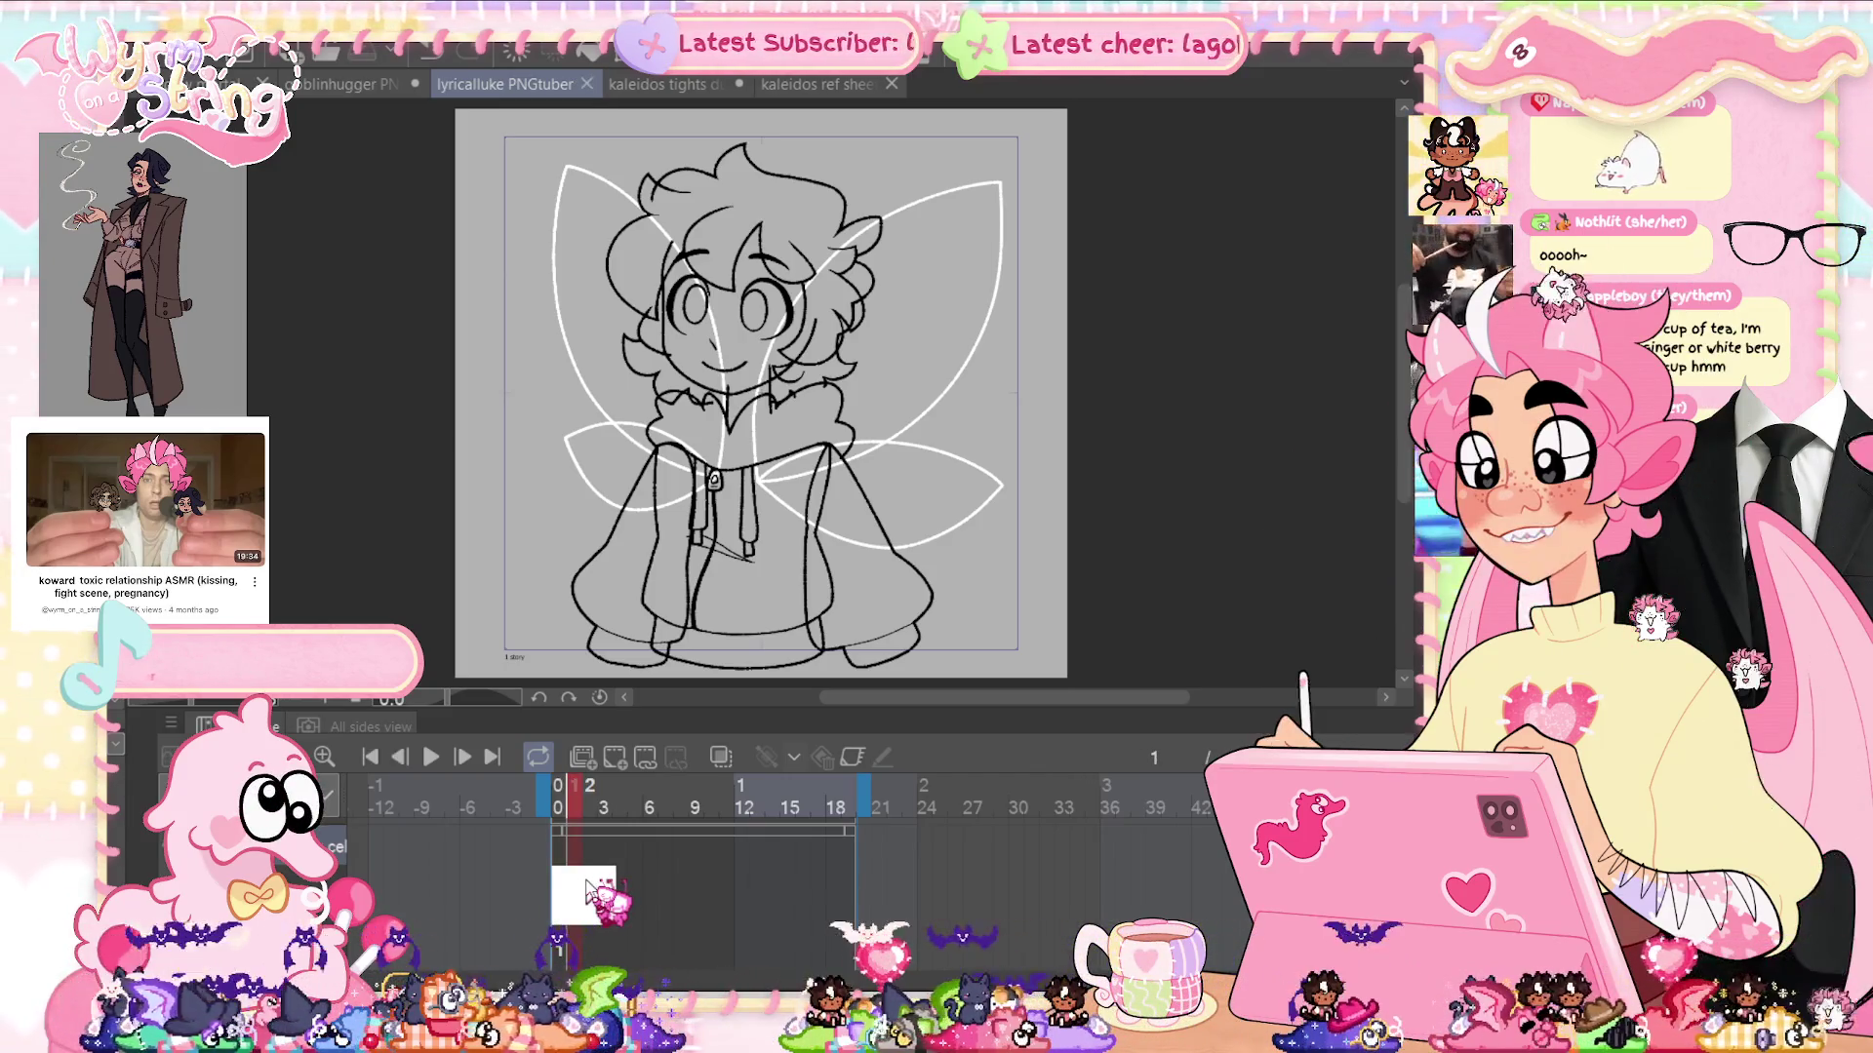
click(591, 890)
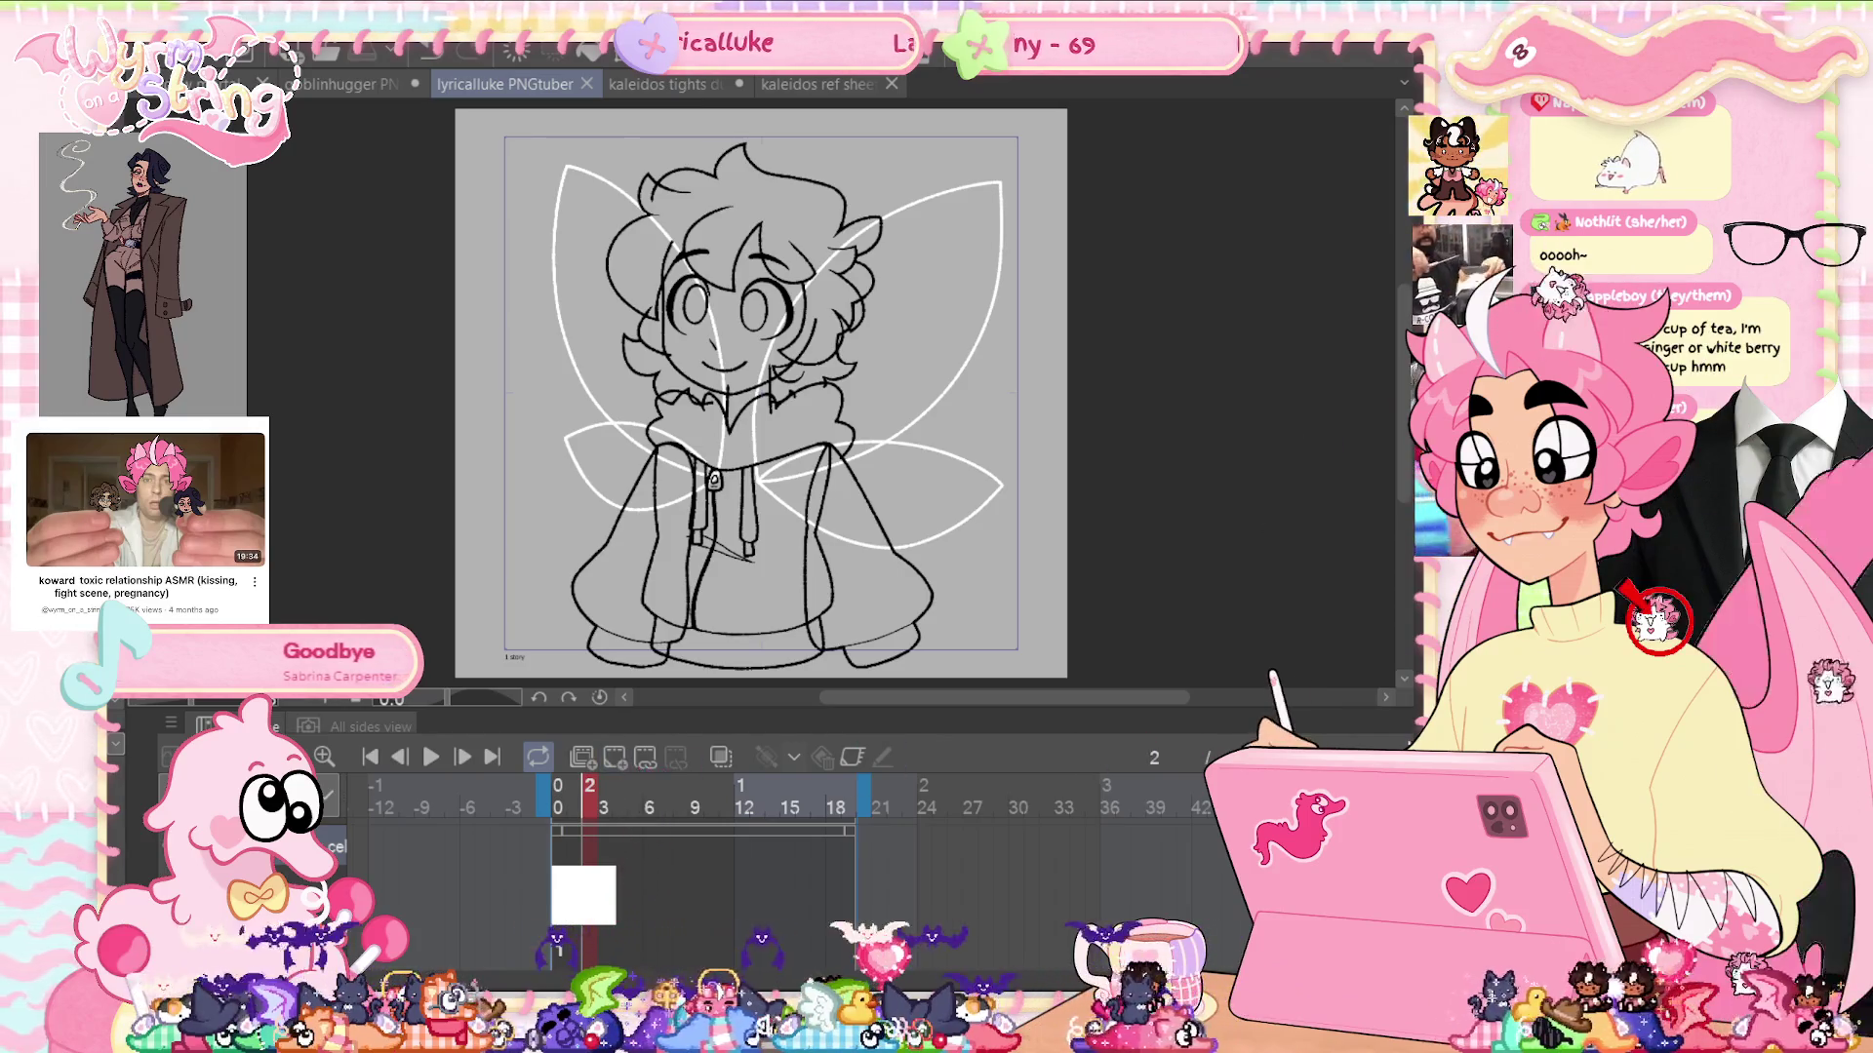
key(ctrl+shift+alt+n)
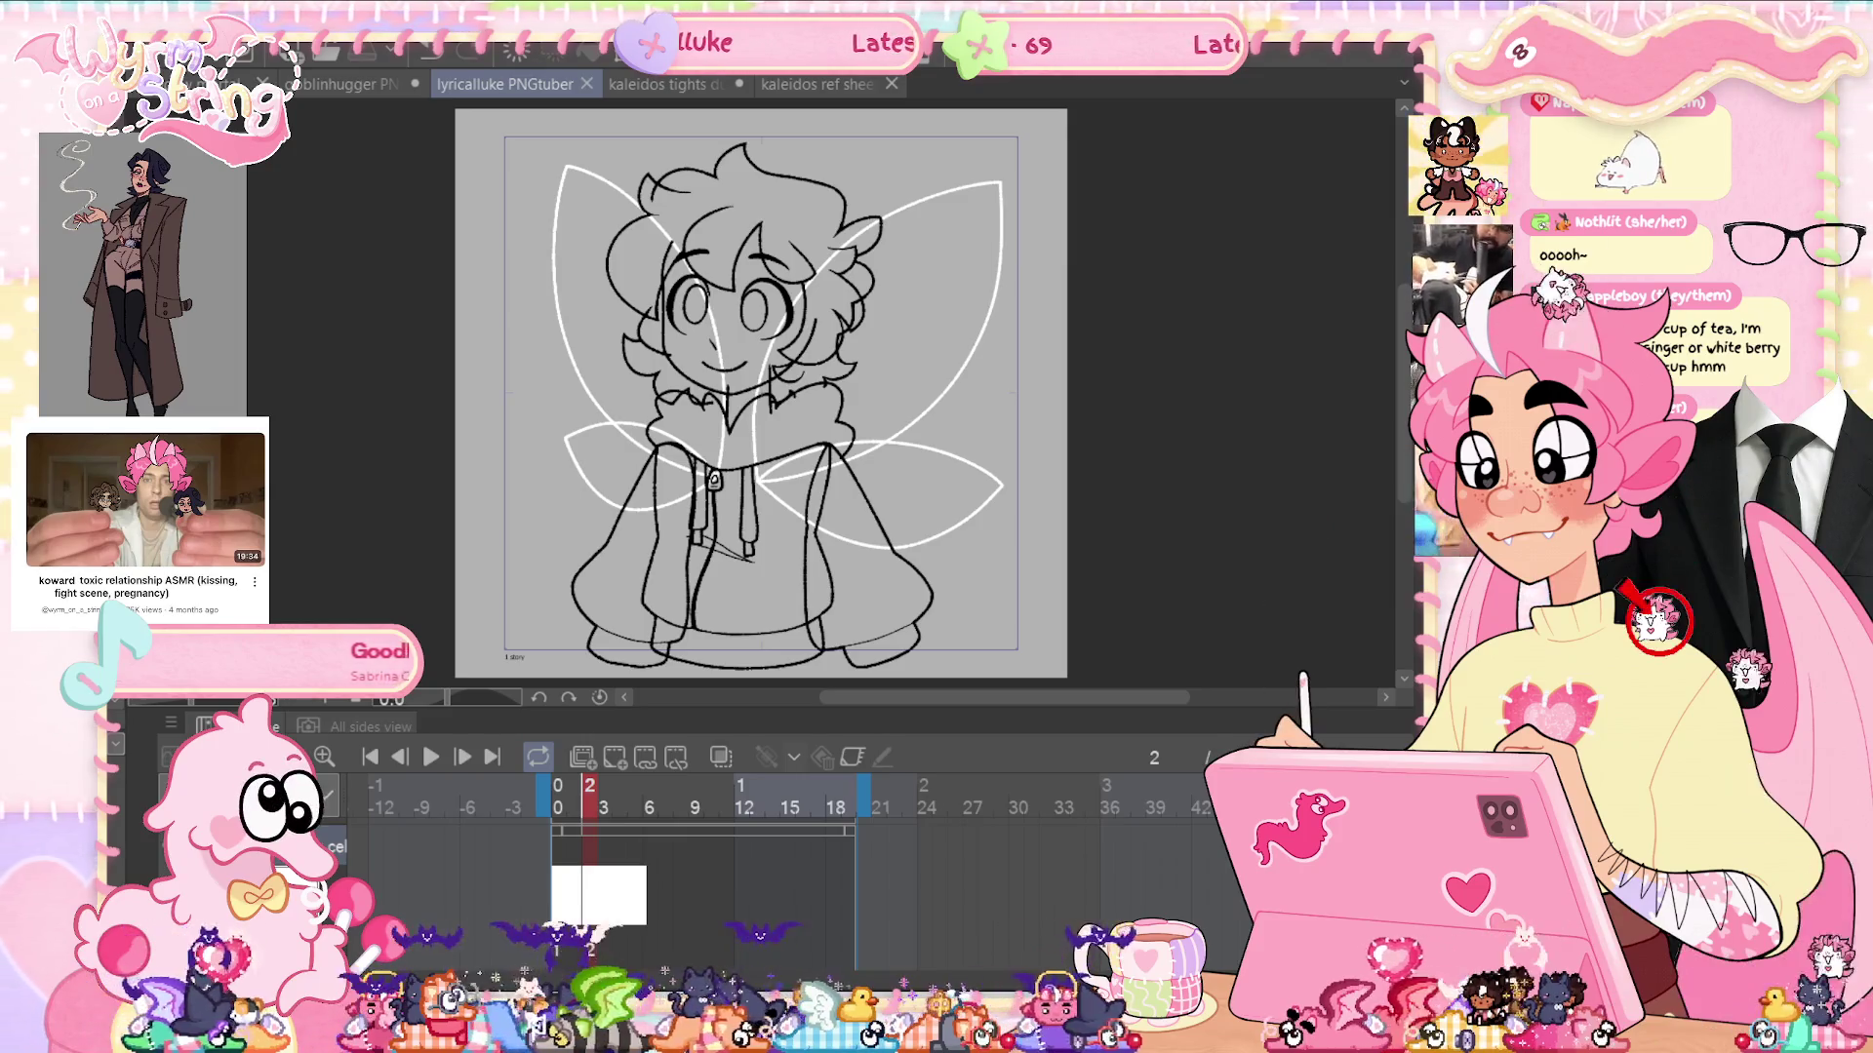
Tilt the upper-right wing inward on frame 2 for the flap pose
key(ctrl+t)
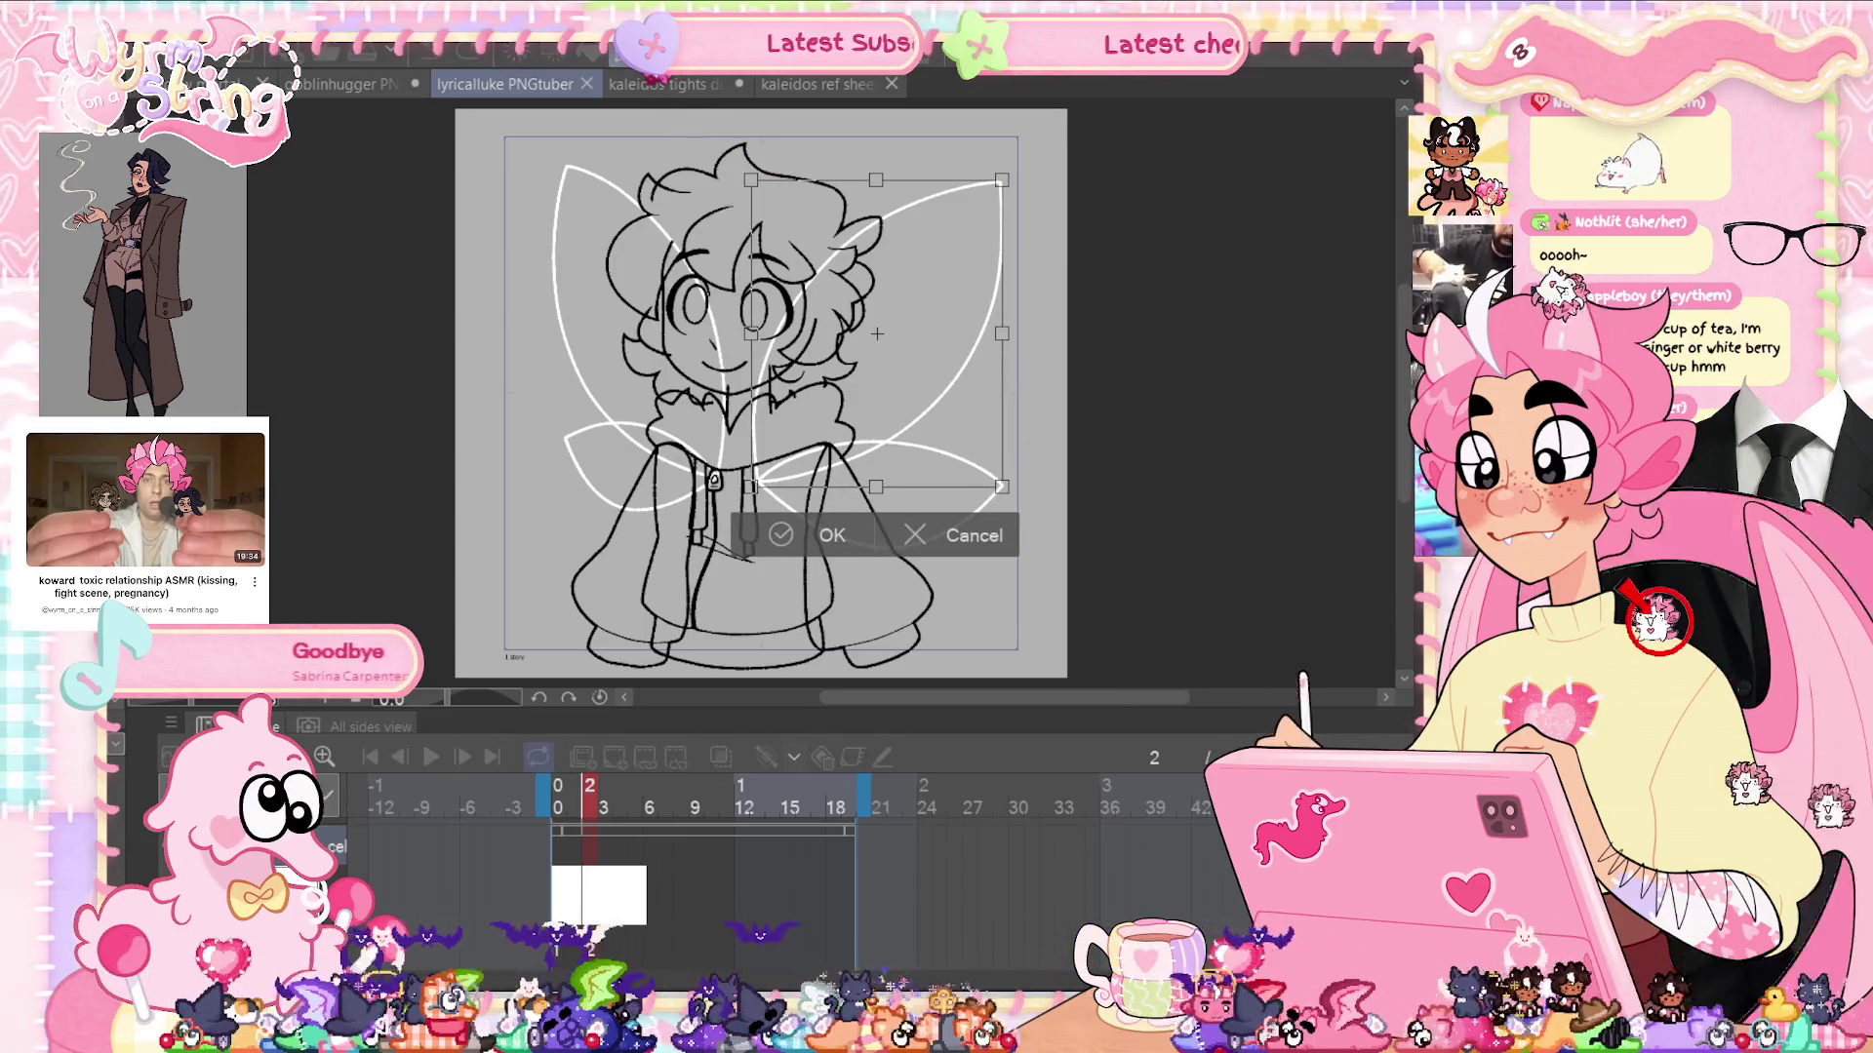
drag(1002, 180, 987, 173)
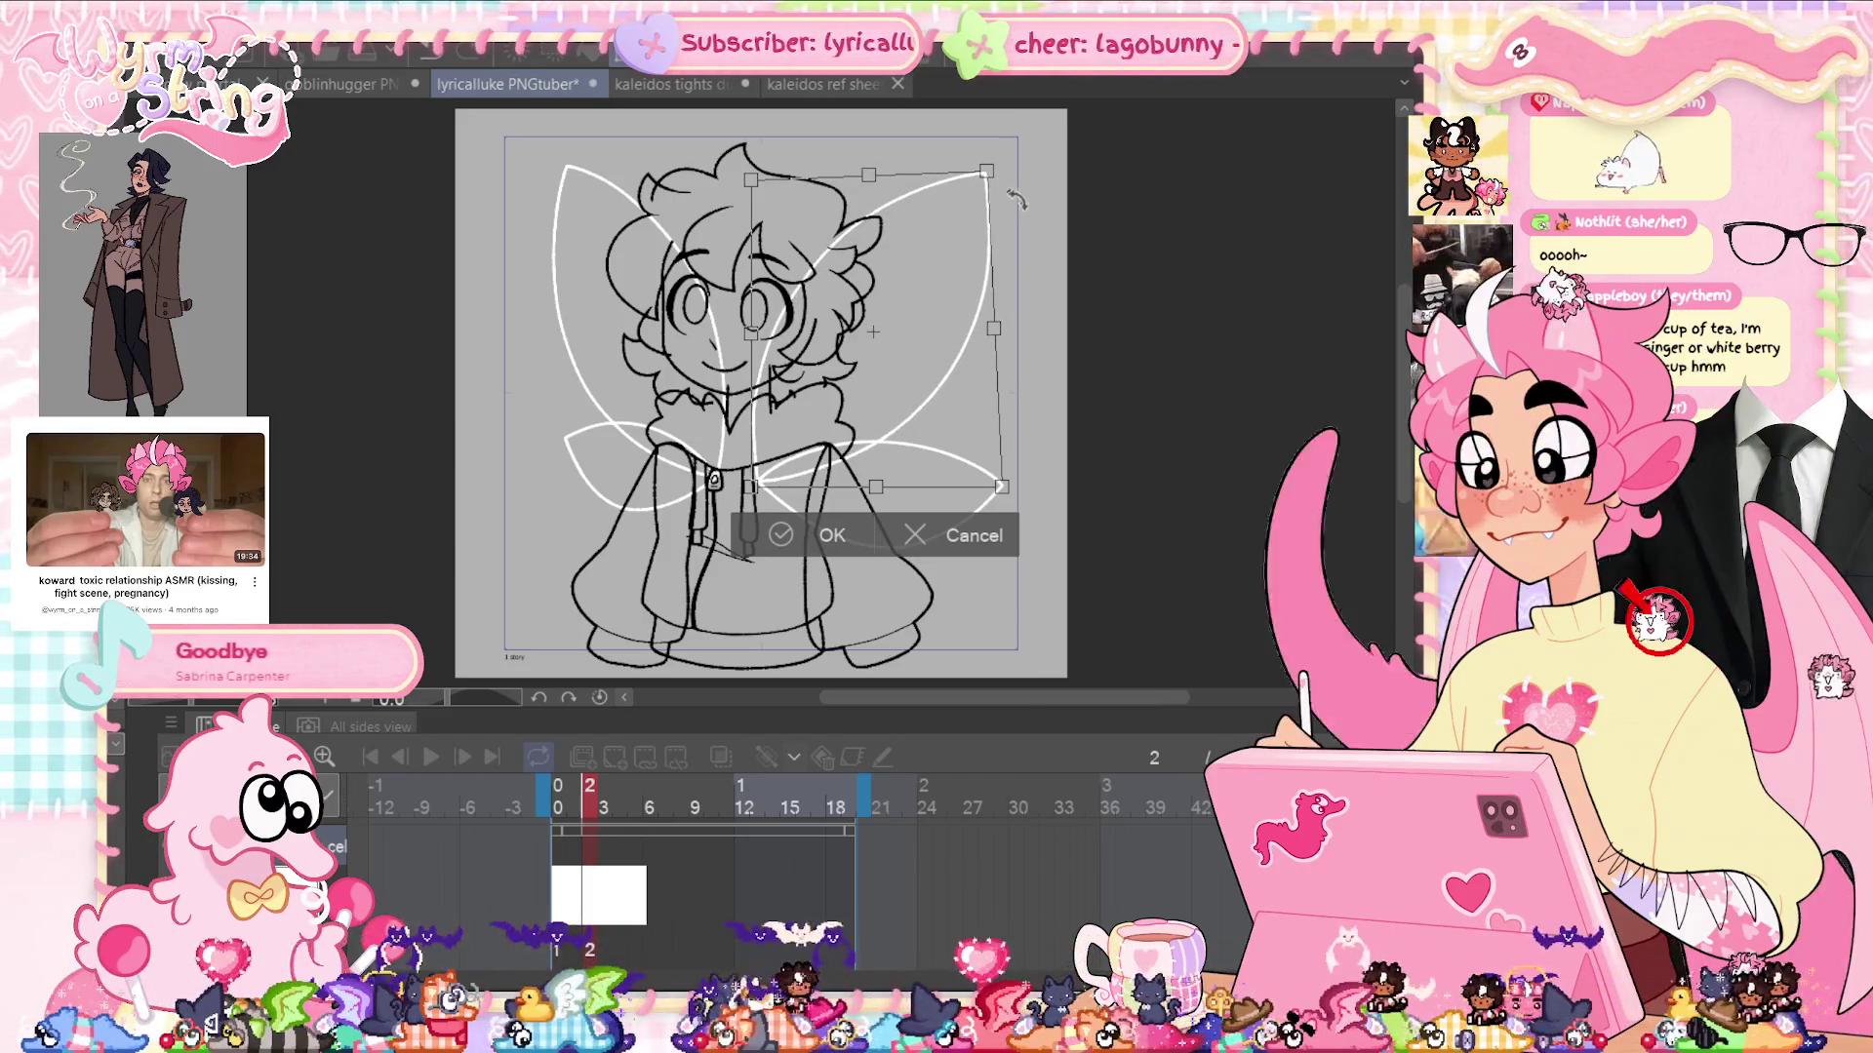
key(Return)
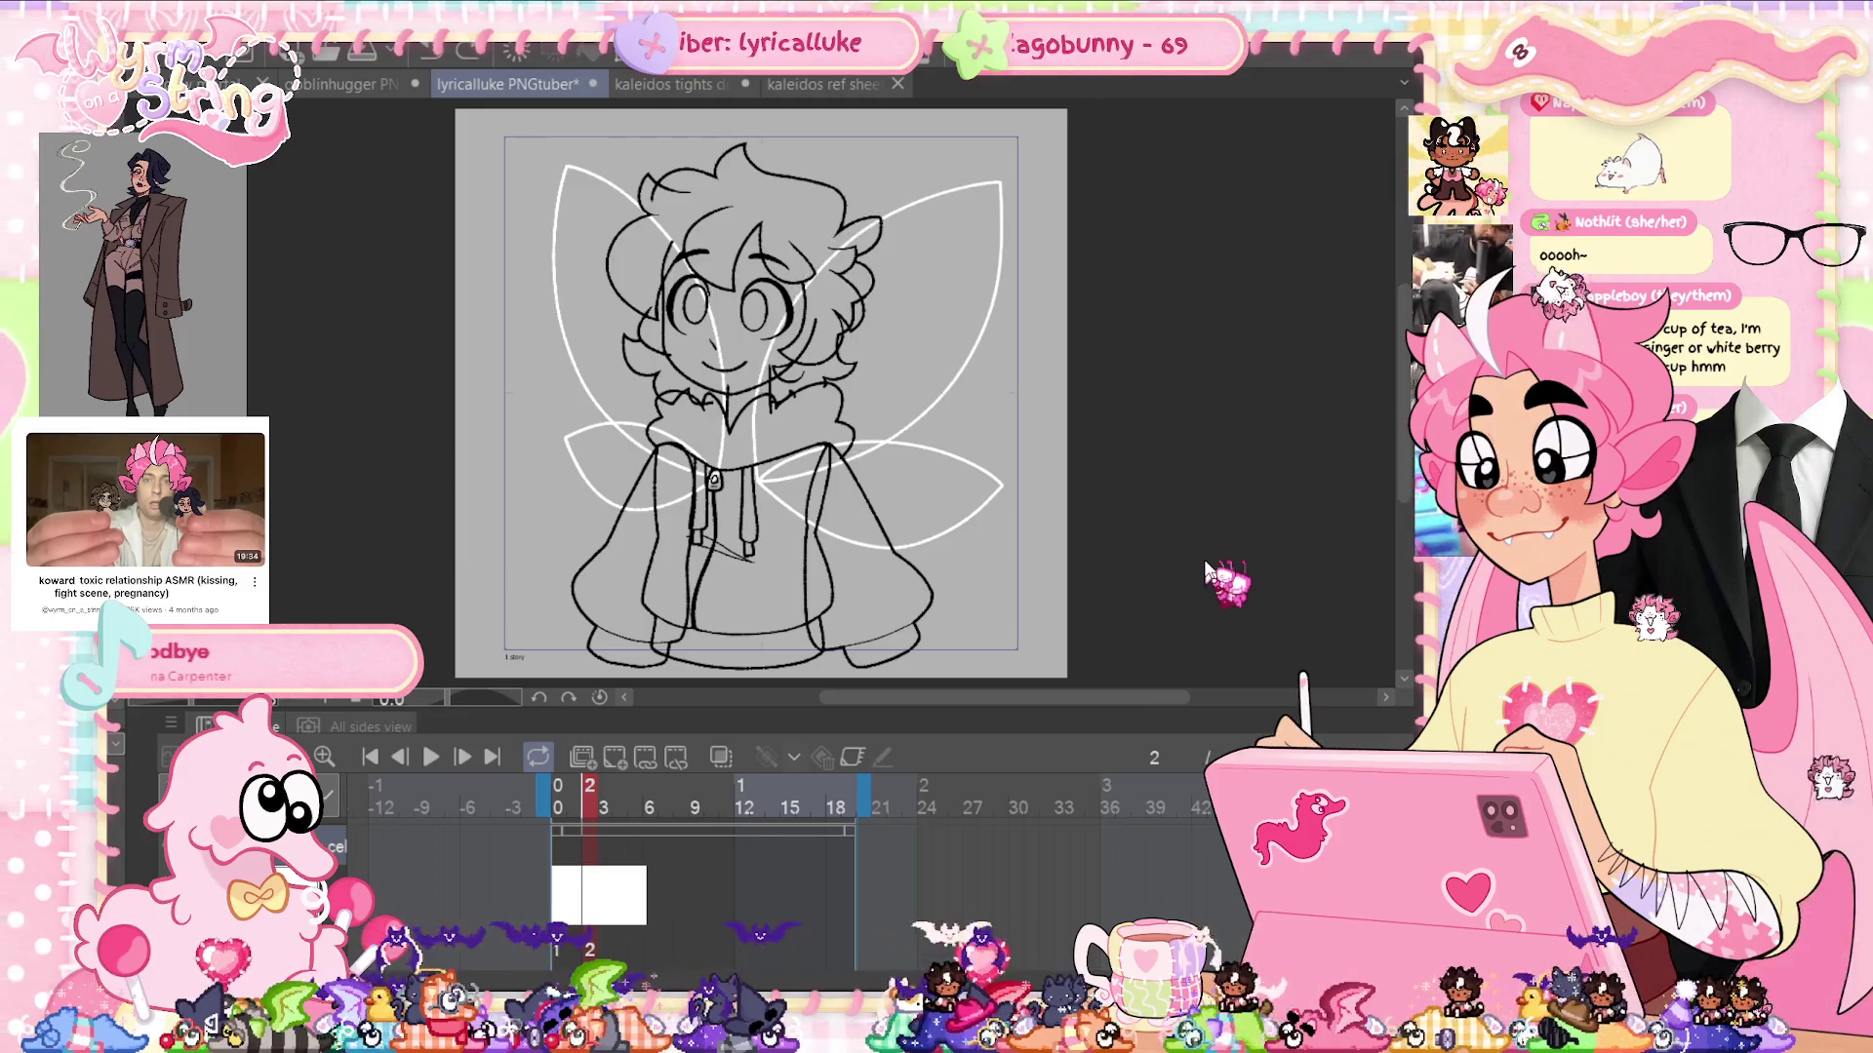
Turn on Onion Skin so the previous frame shows through
click(171, 722)
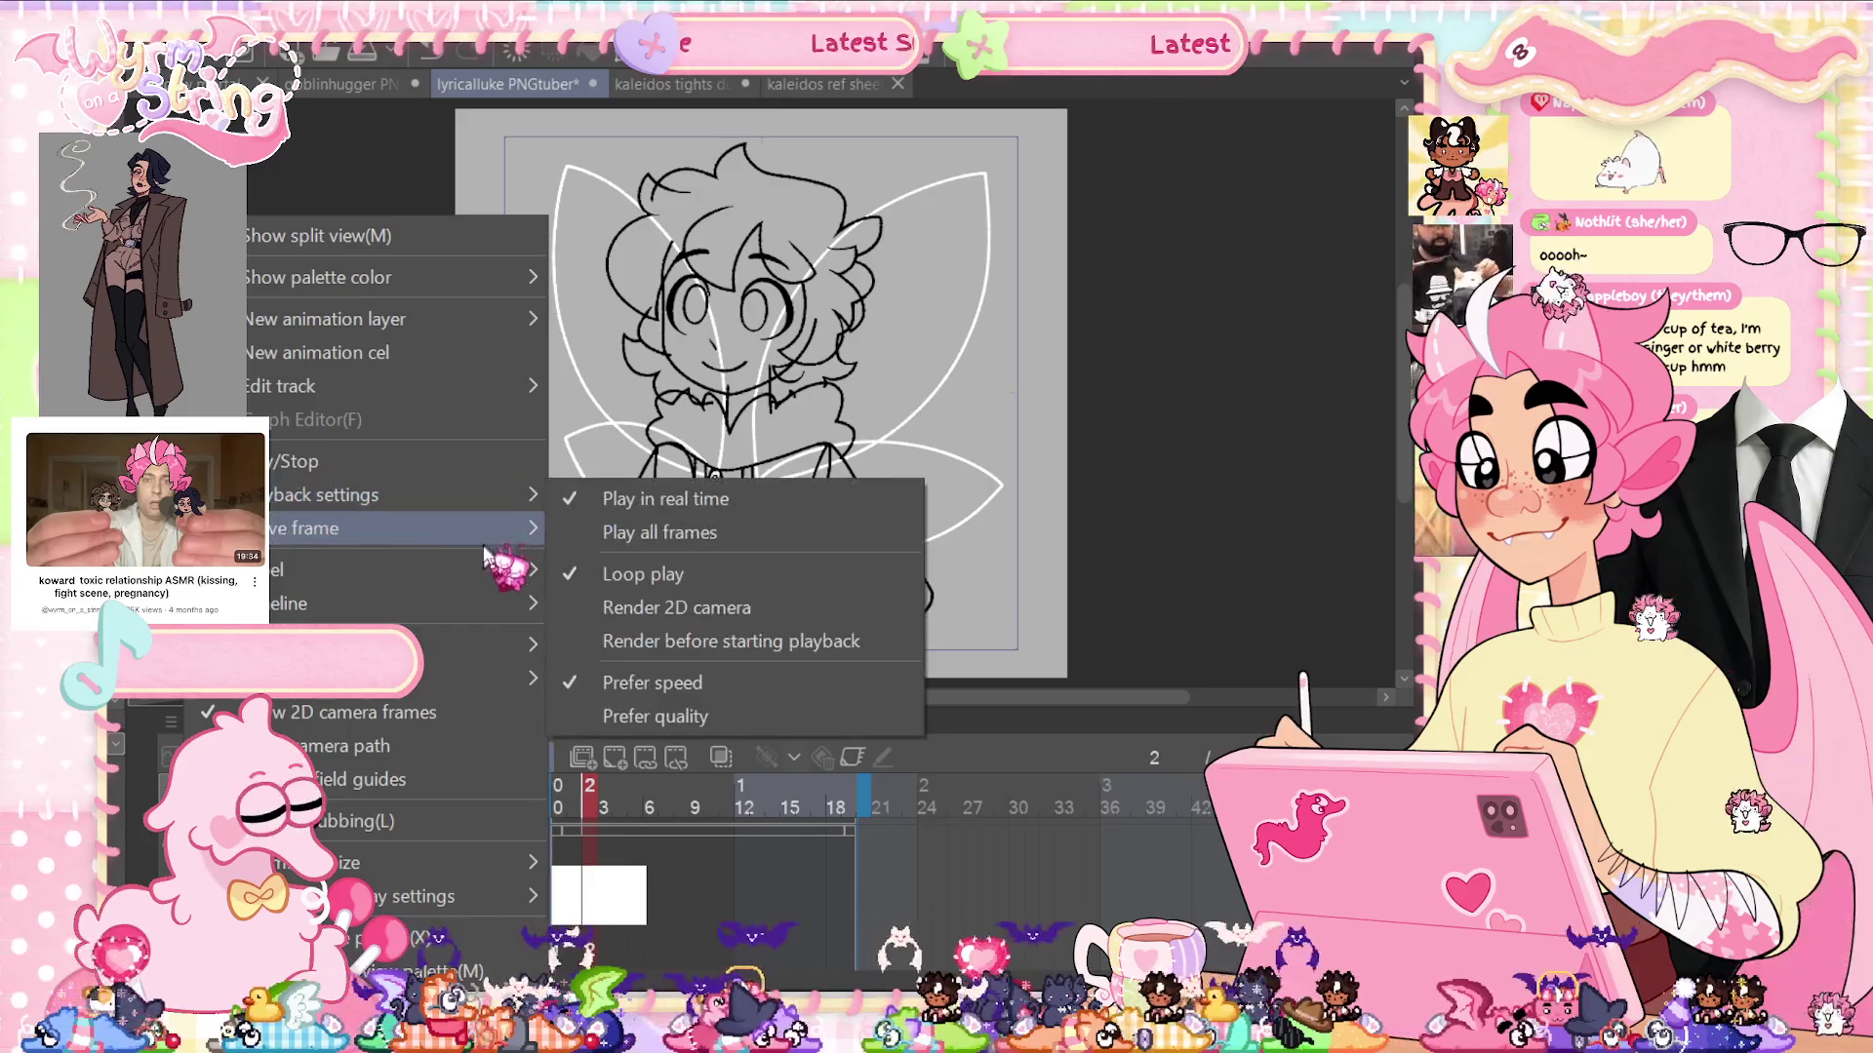
mouse_move(480, 654)
click(786, 688)
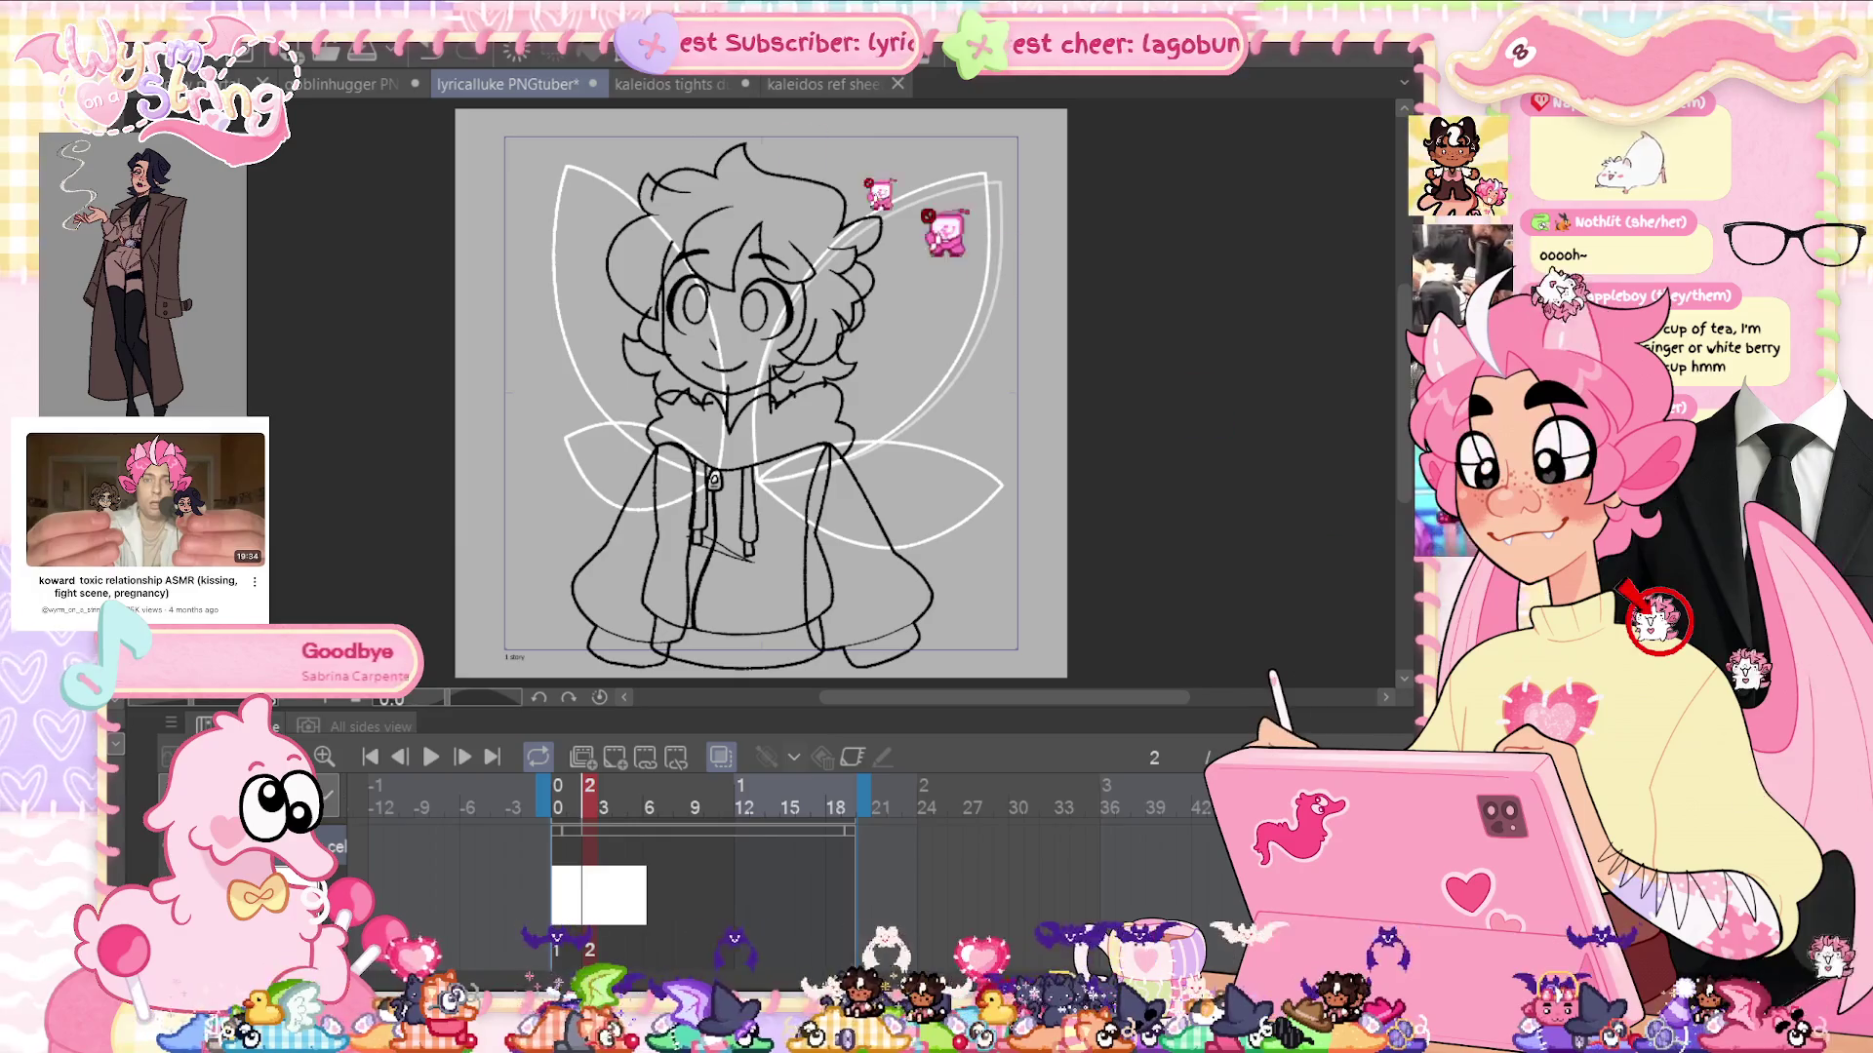
Rotate the lower-right wing slightly upward and stretch it a little to the right
key(ctrl+t)
drag(1014, 466, 985, 413)
drag(993, 478, 995, 484)
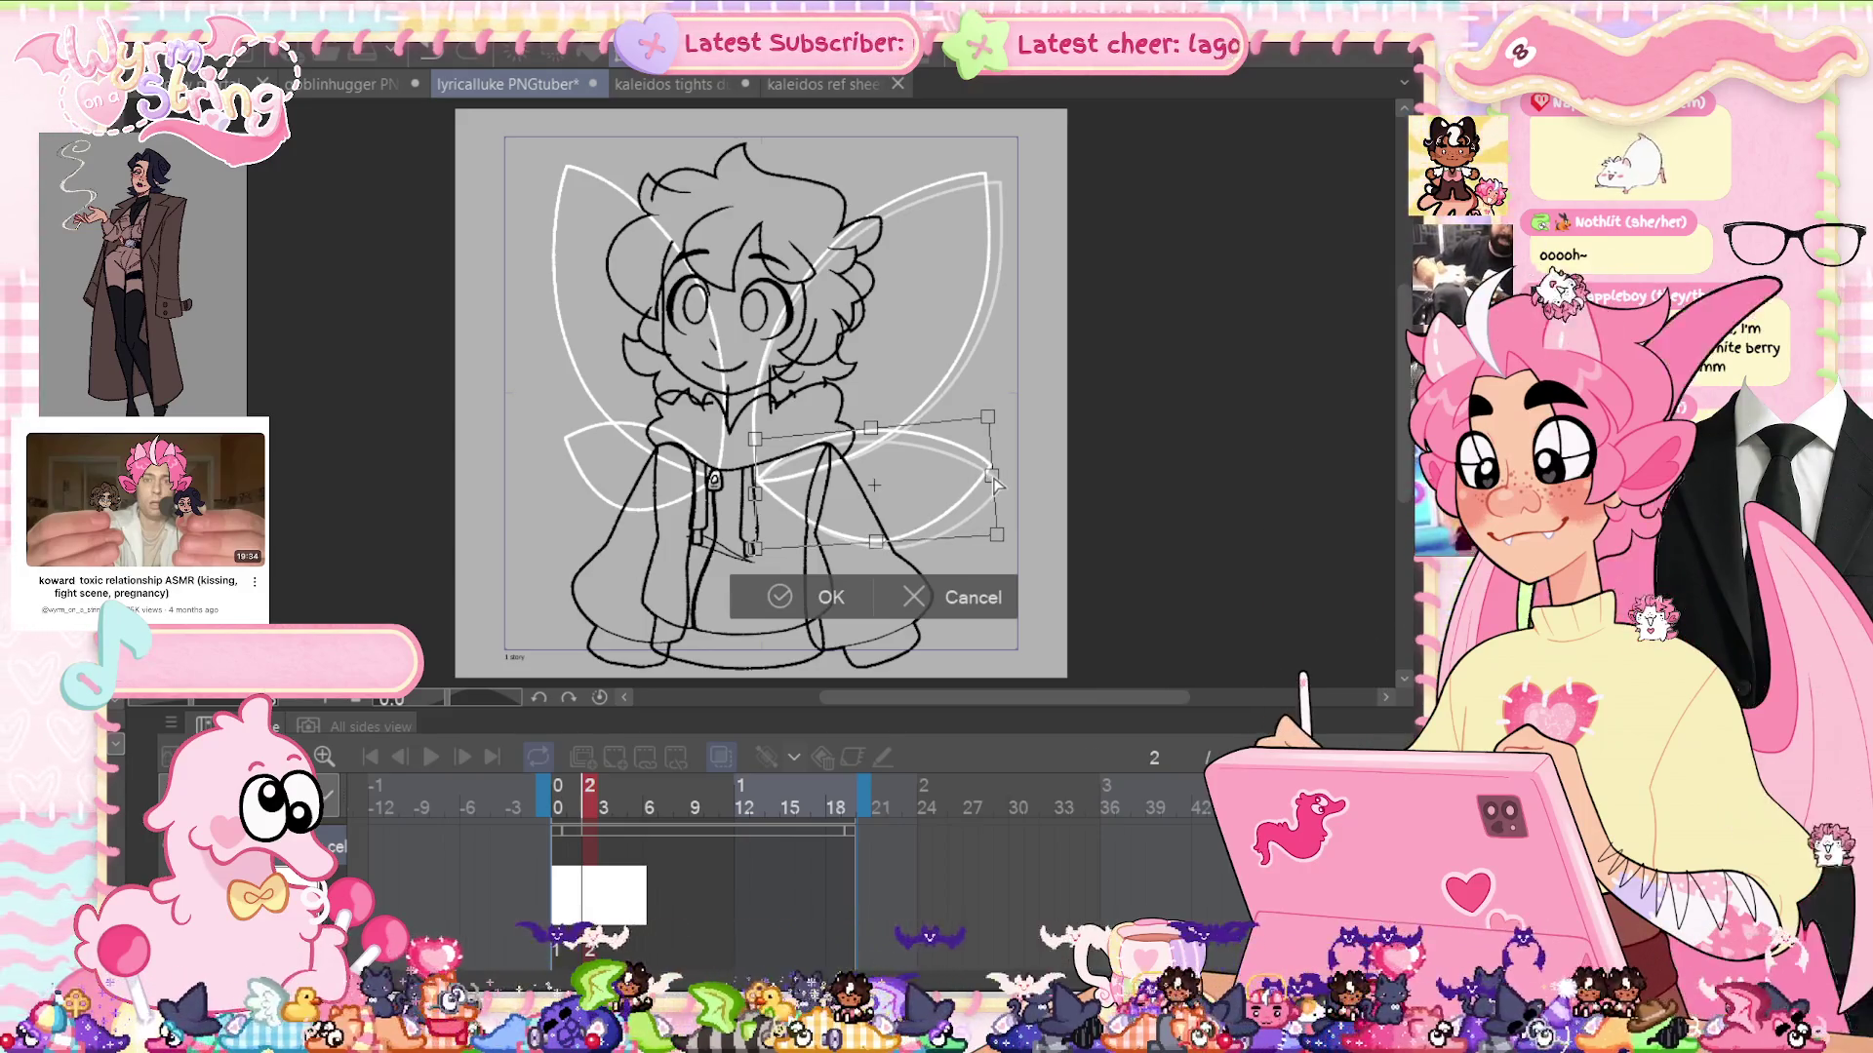
click(824, 597)
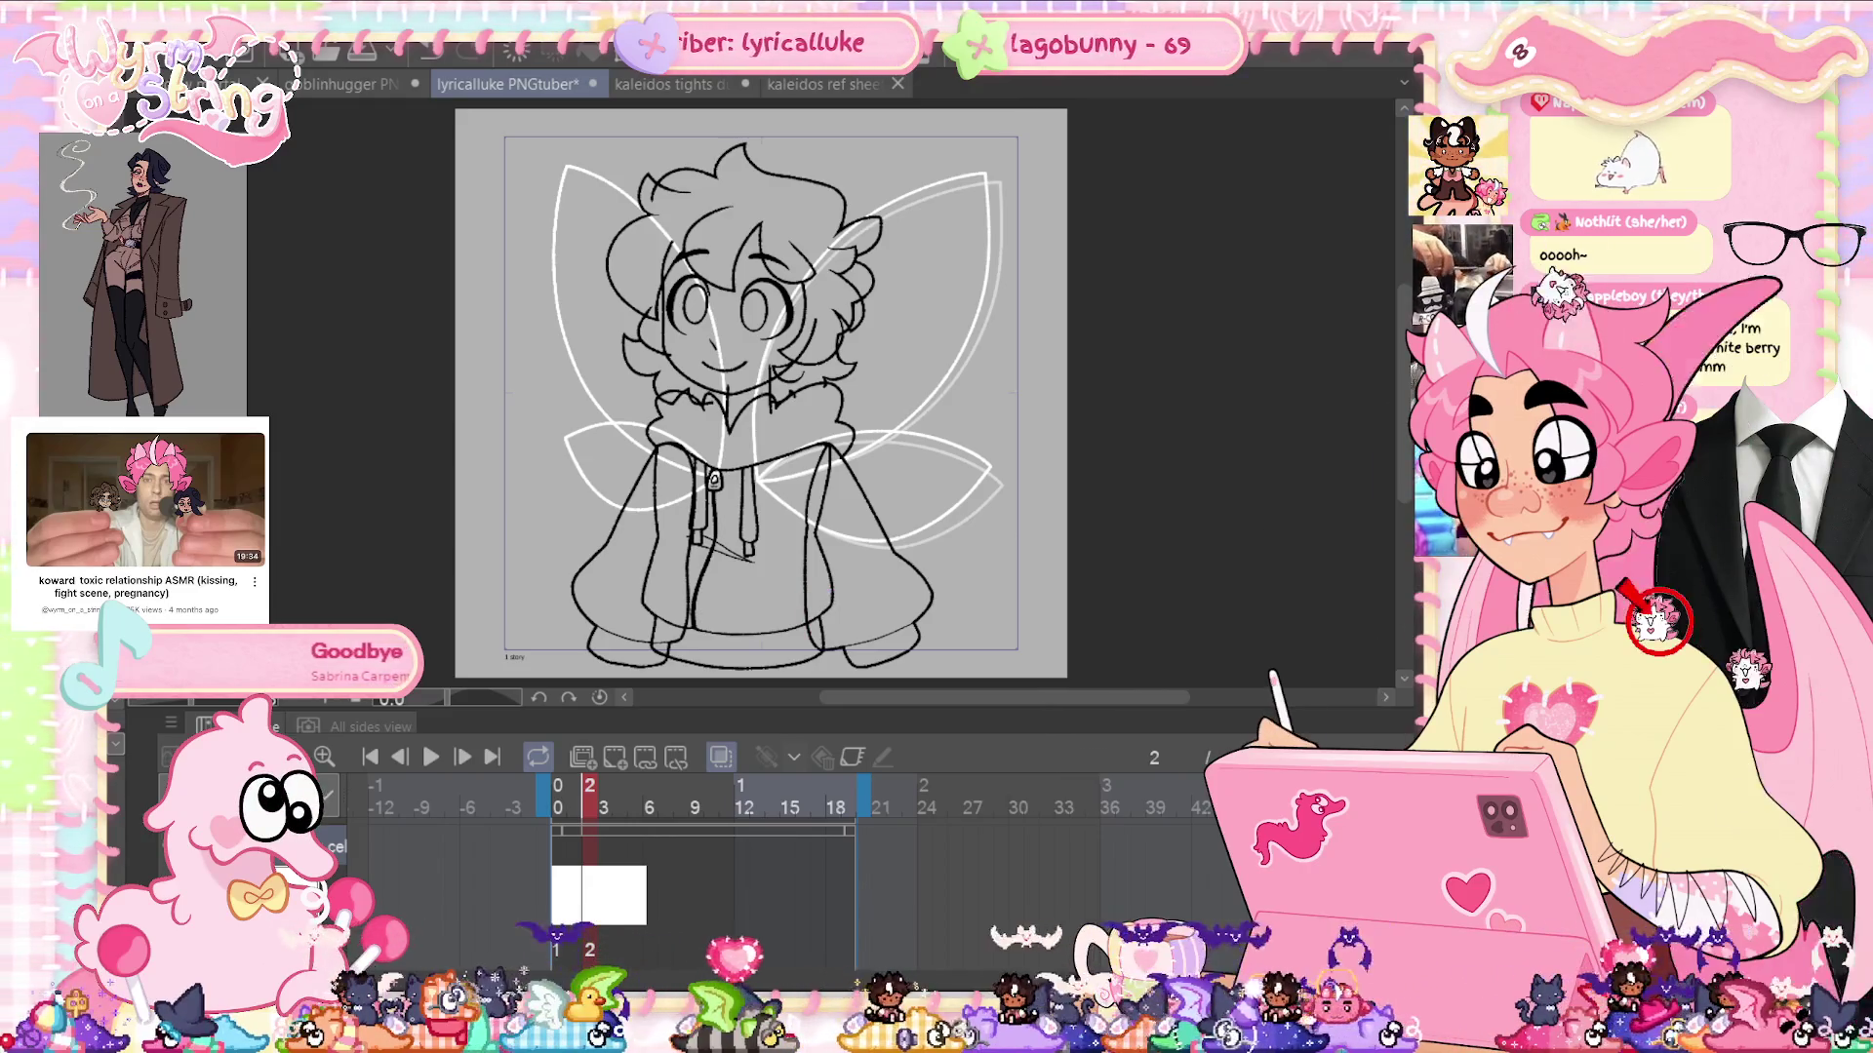
Pull the upper-left wing's tip inward, tilt the lower-left wing upward, then go to frame 3
key(ctrl+t)
drag(561, 162, 577, 159)
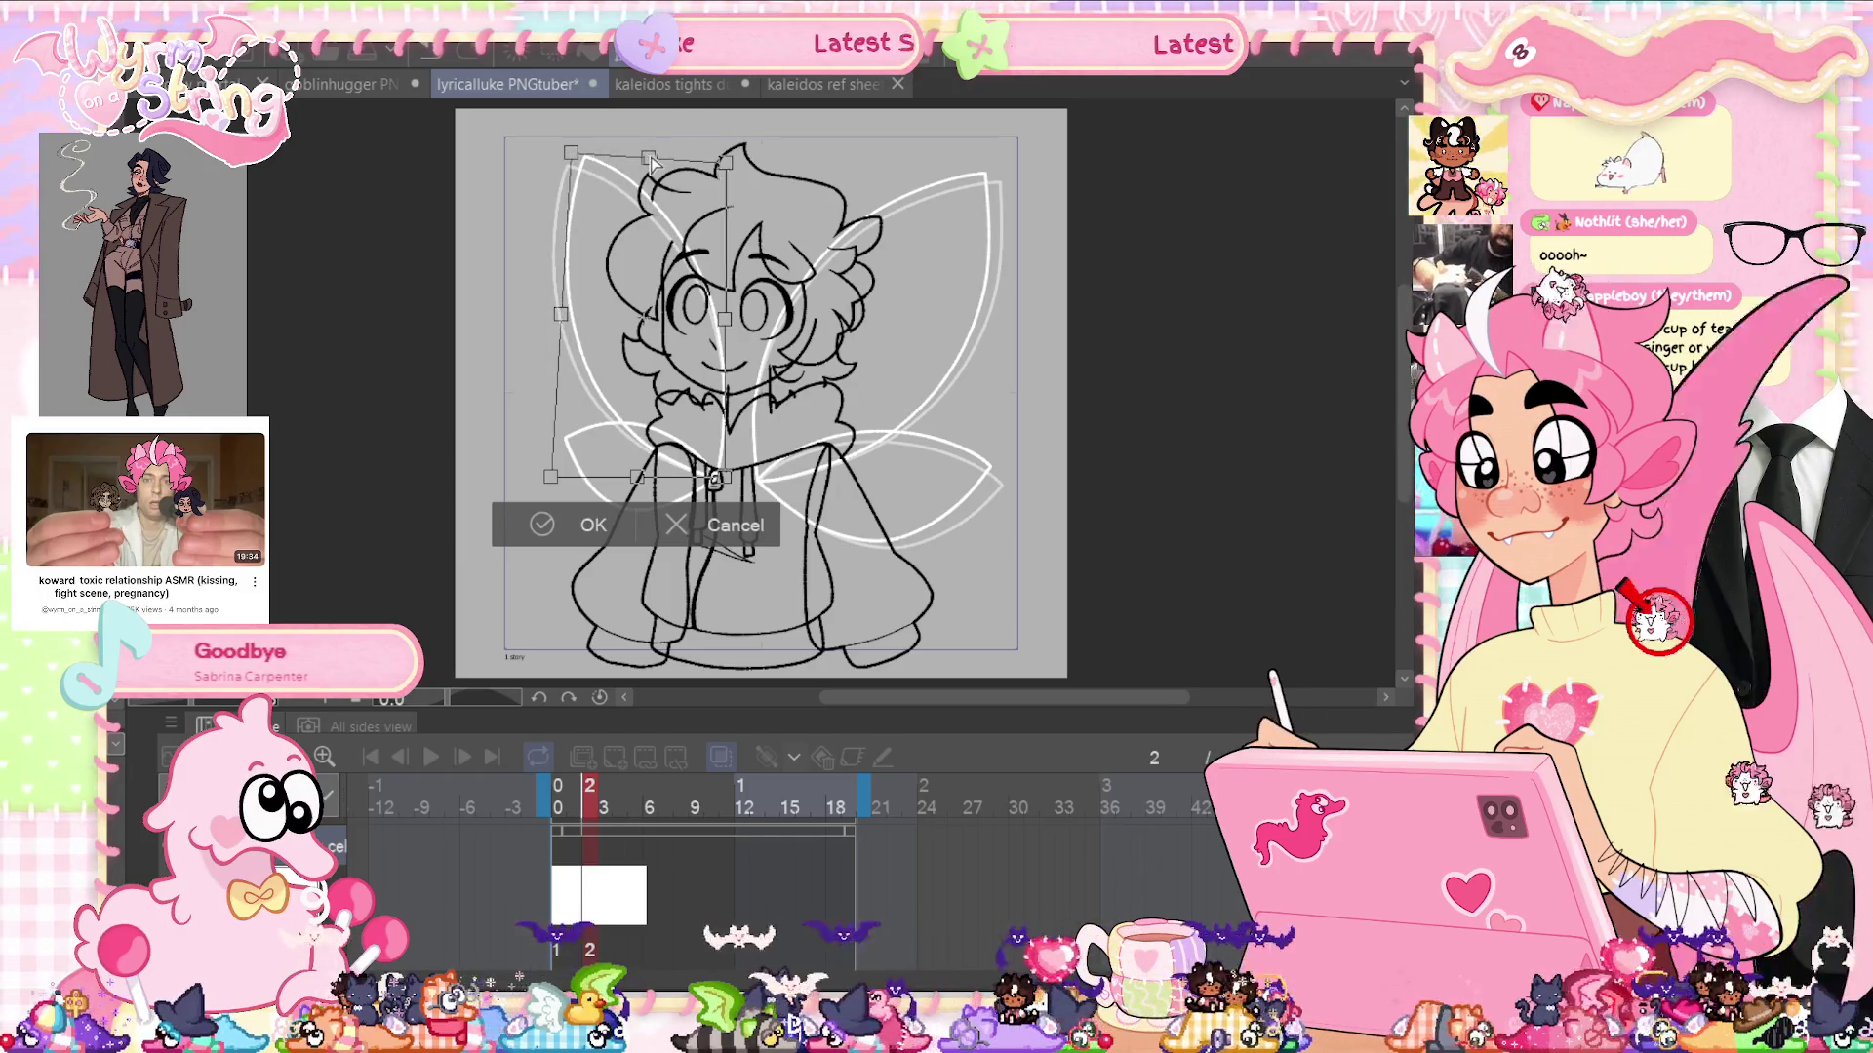
drag(649, 166, 648, 166)
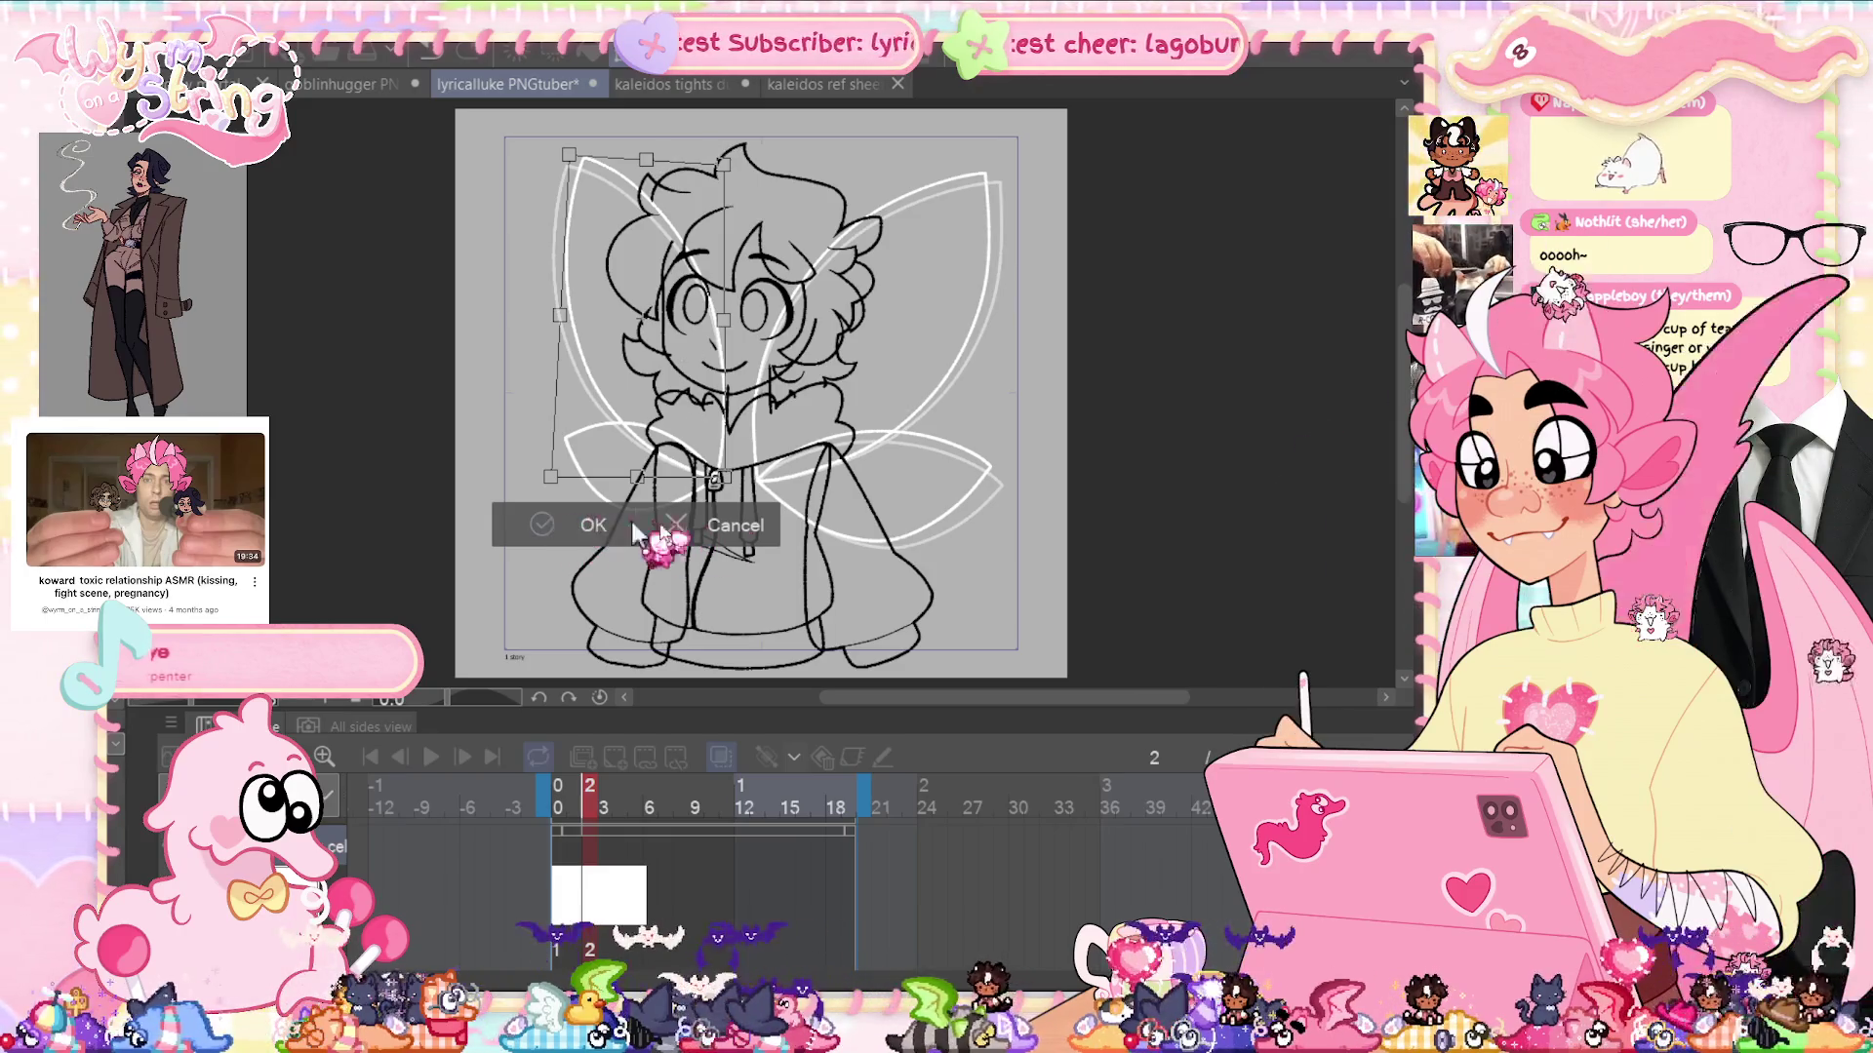
click(585, 524)
key(ctrl+t)
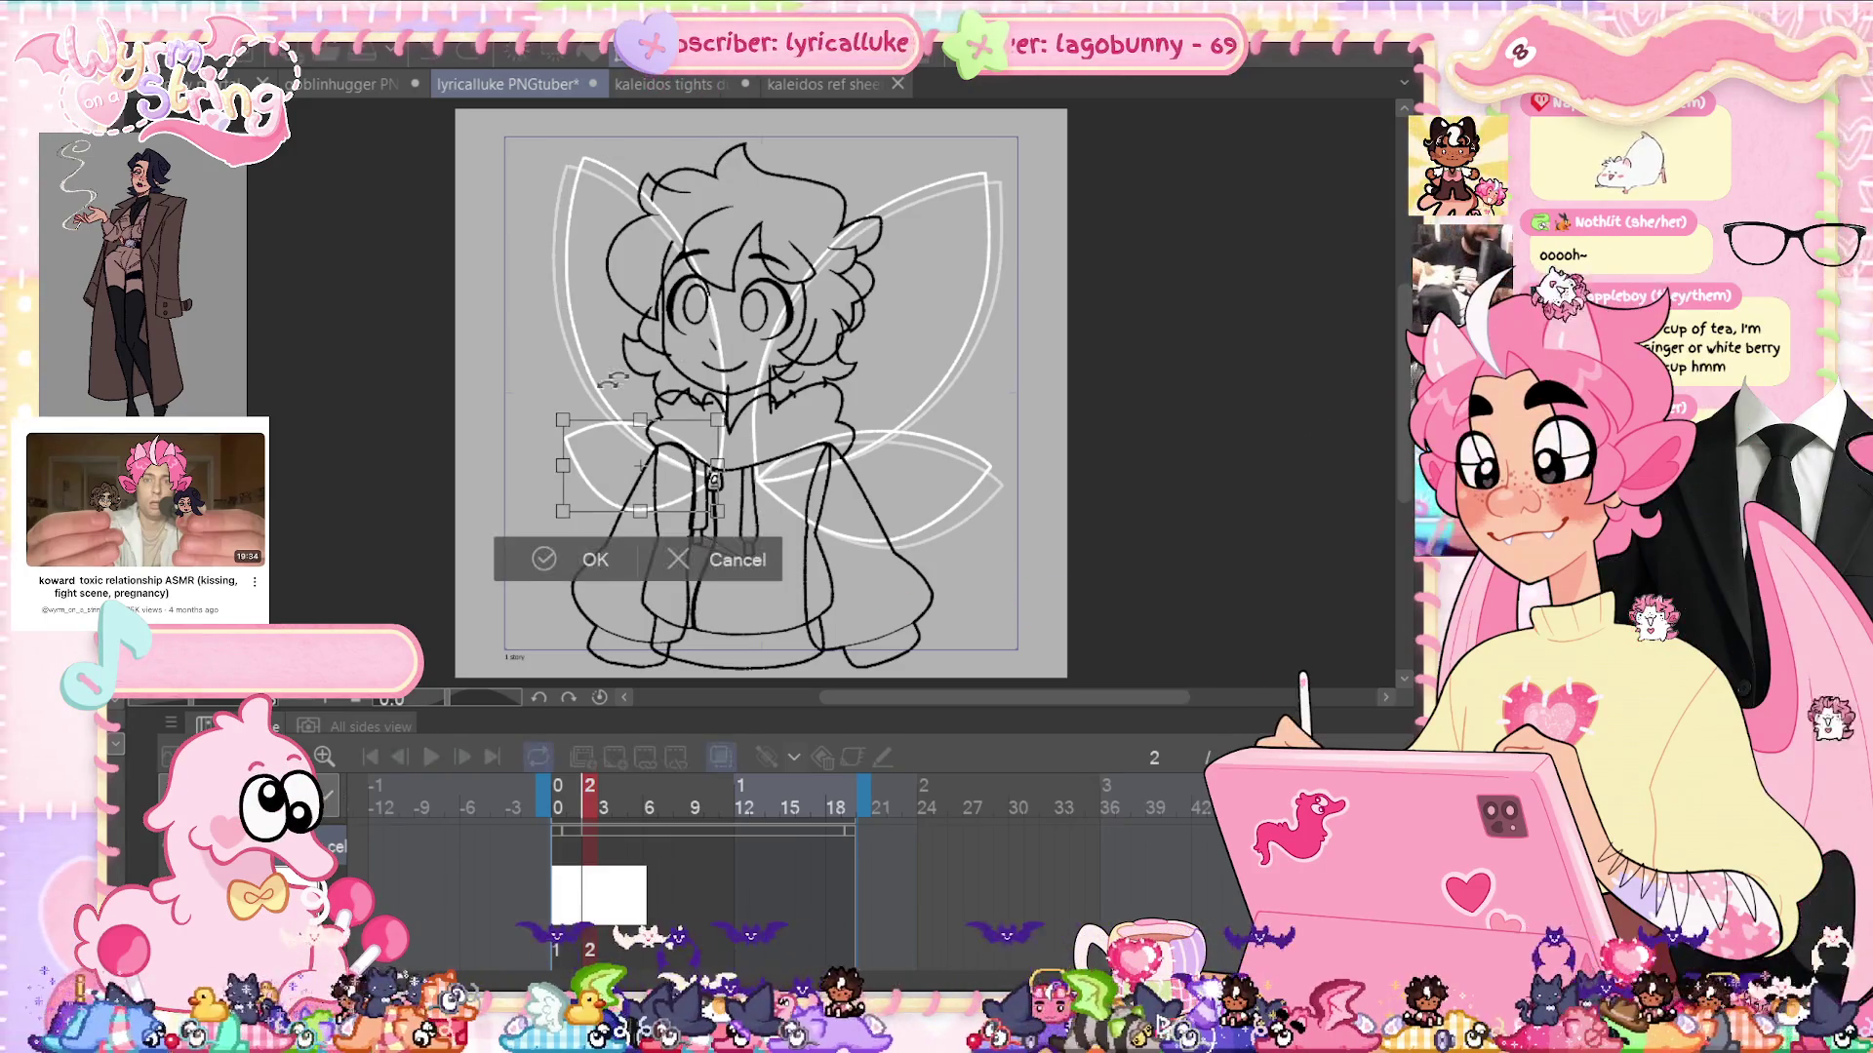
drag(573, 419, 564, 460)
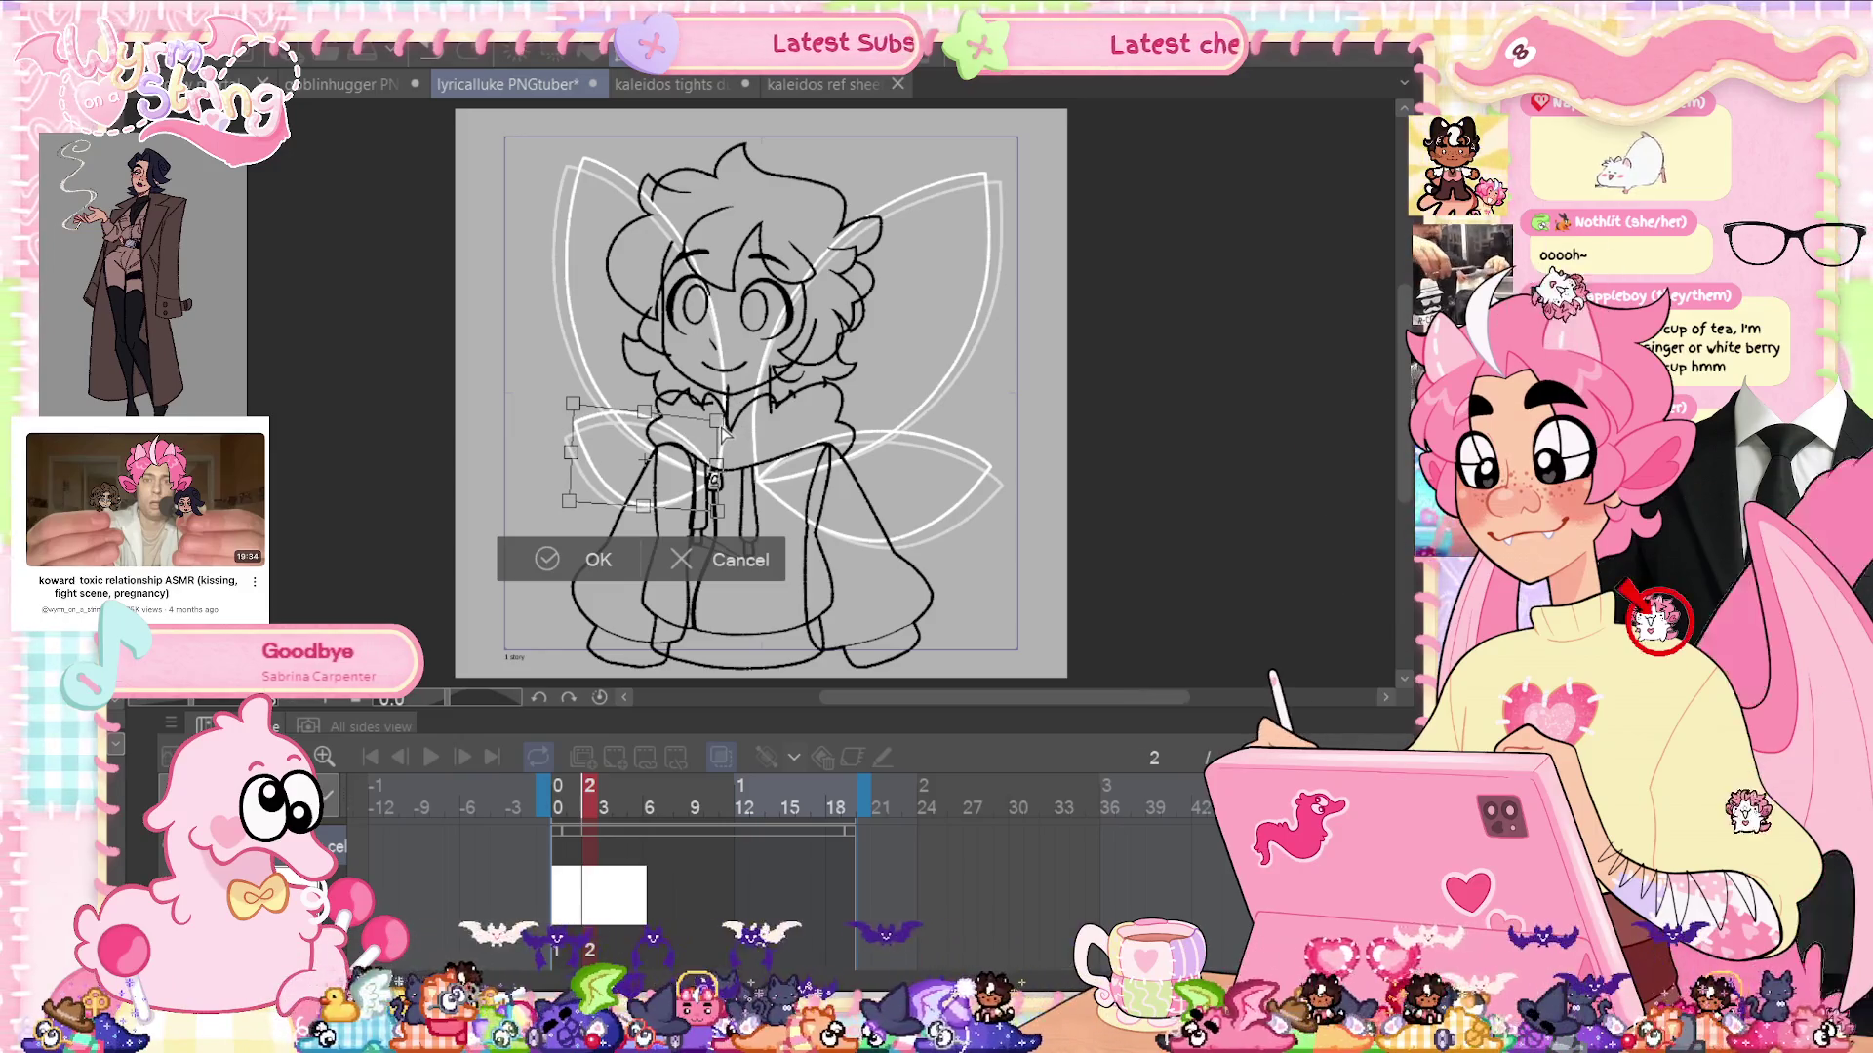
click(546, 563)
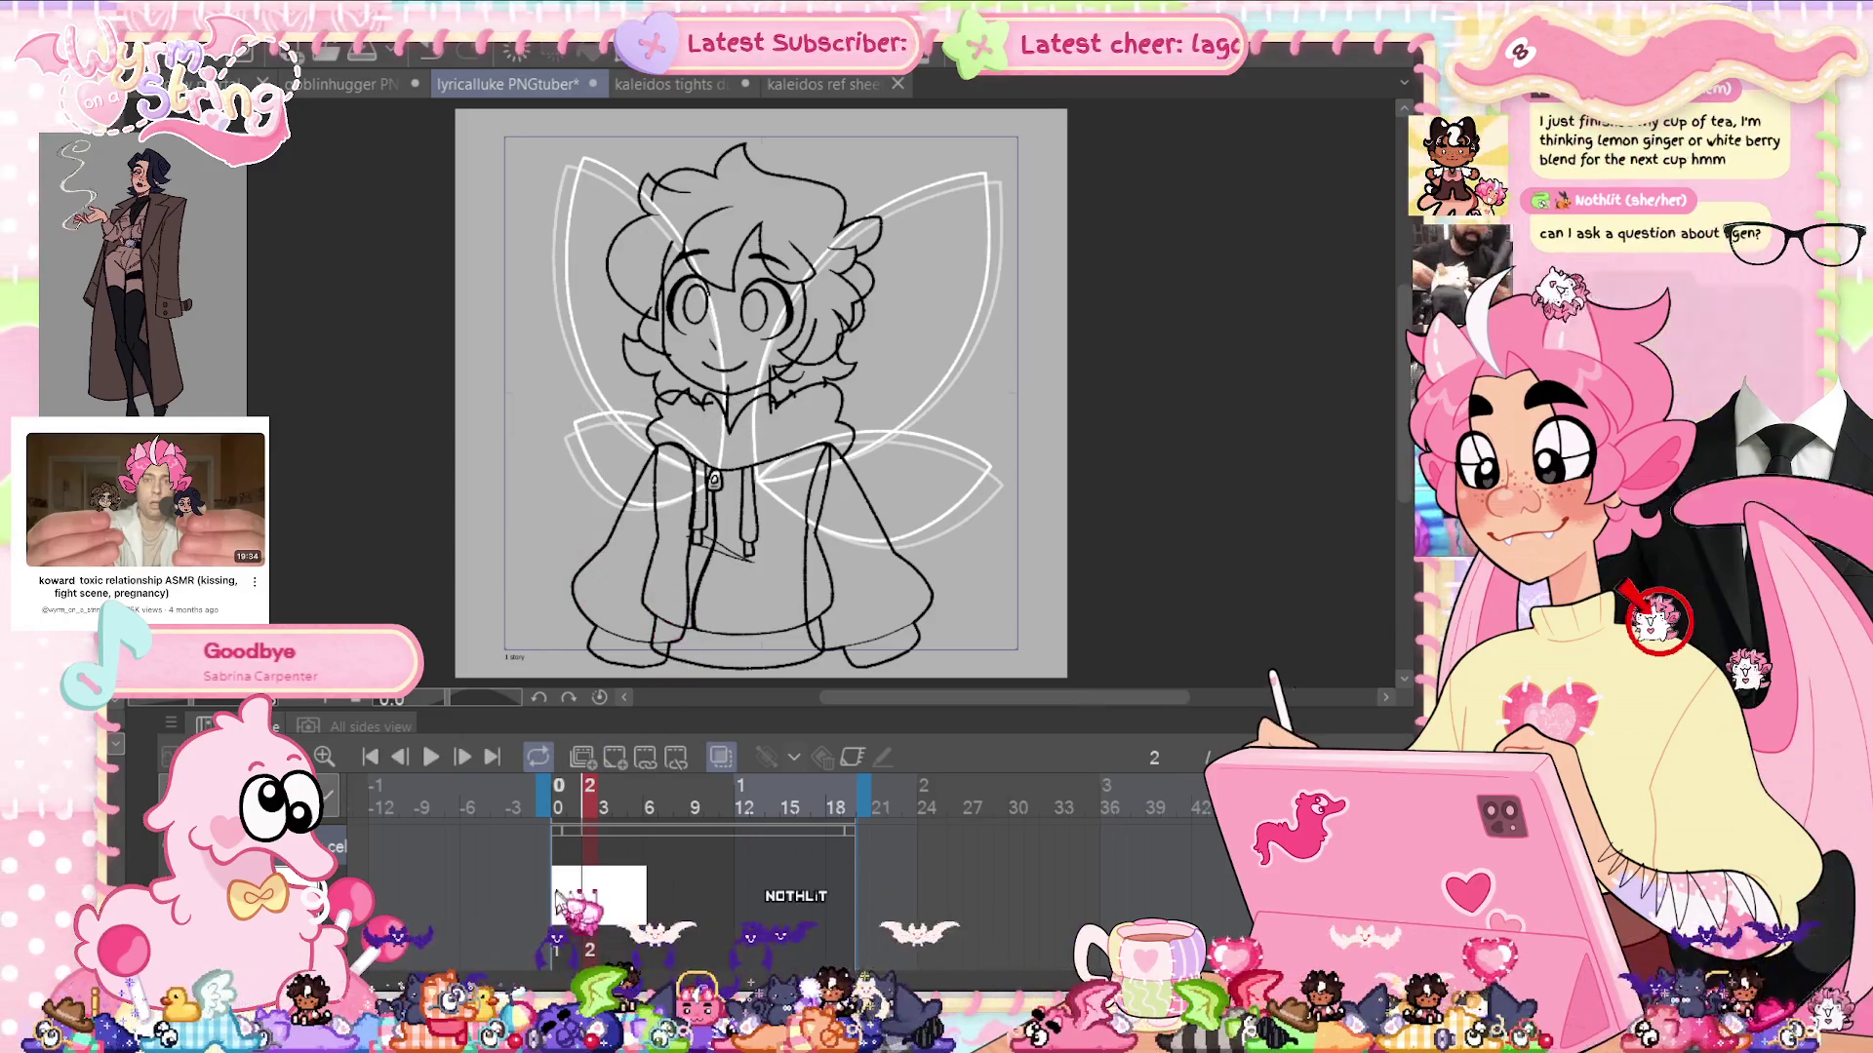
click(607, 866)
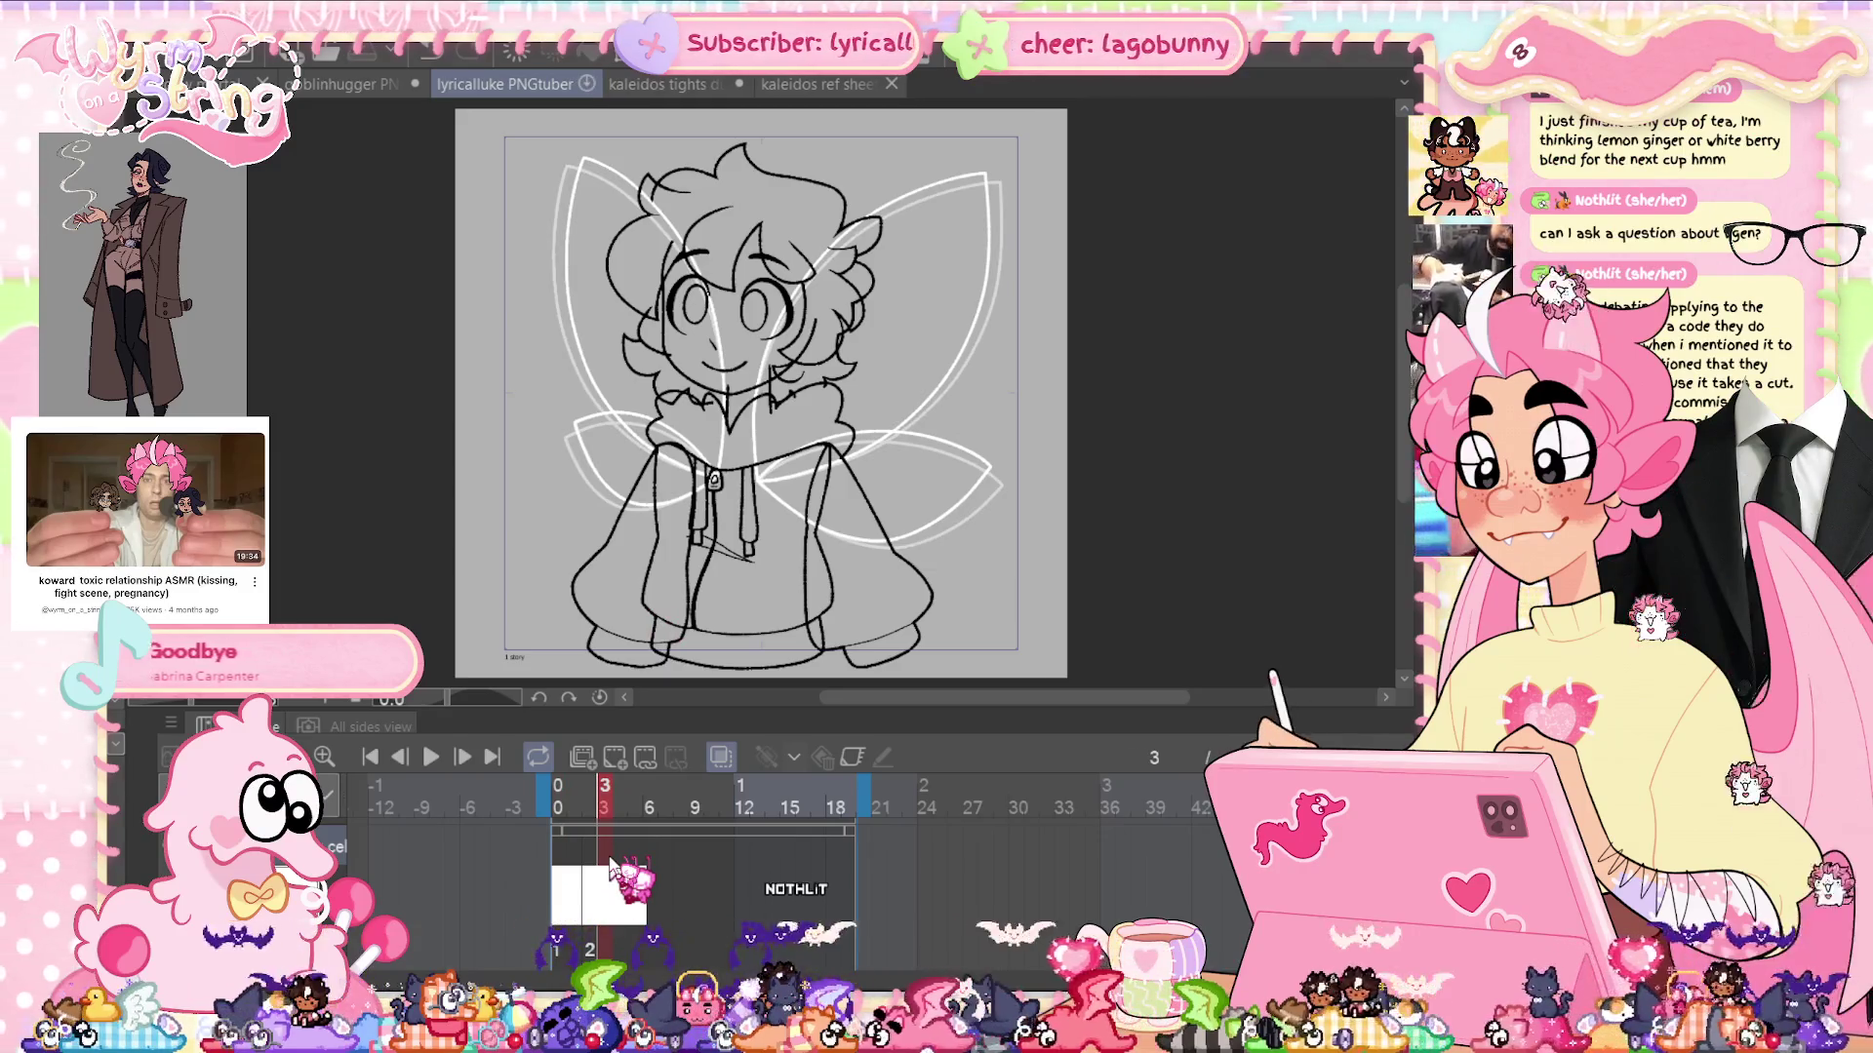
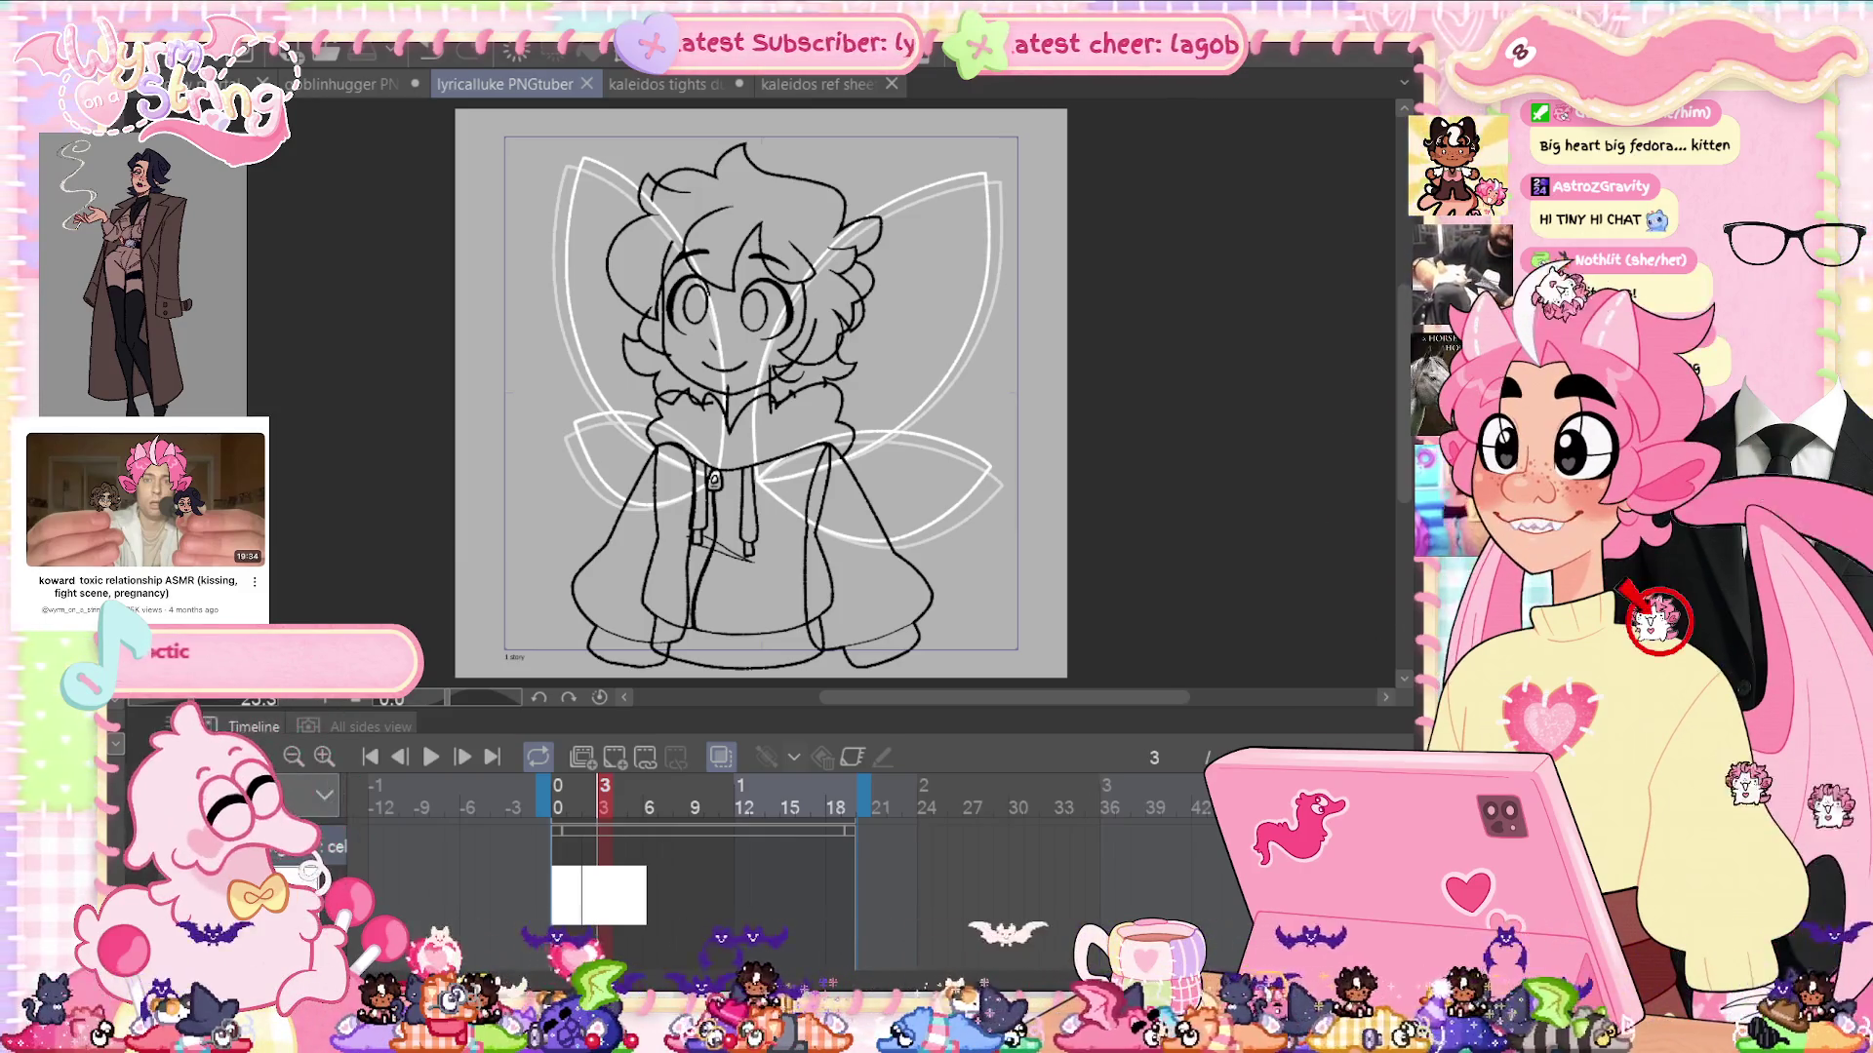
Switch from the fairy sketch to the VGen Commissions dashboard with its unpaid new requests
key(alt+Tab)
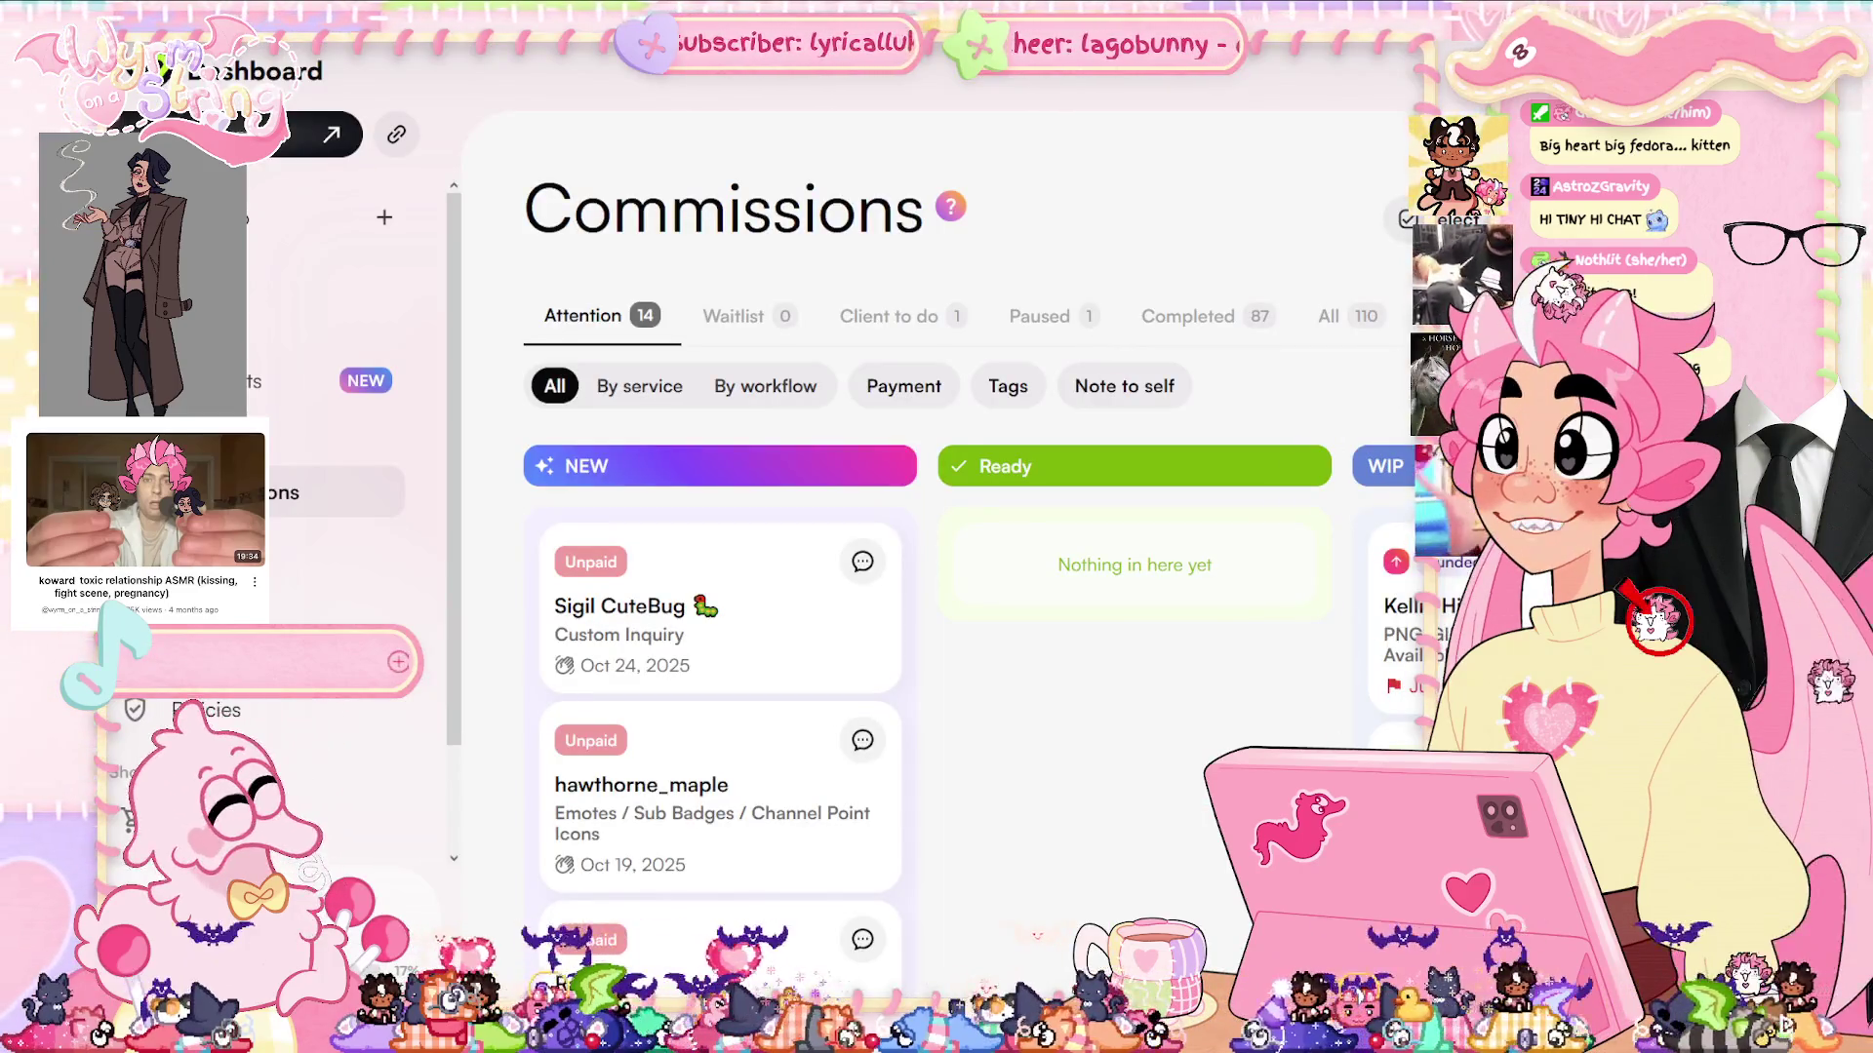
key(alt+Tab)
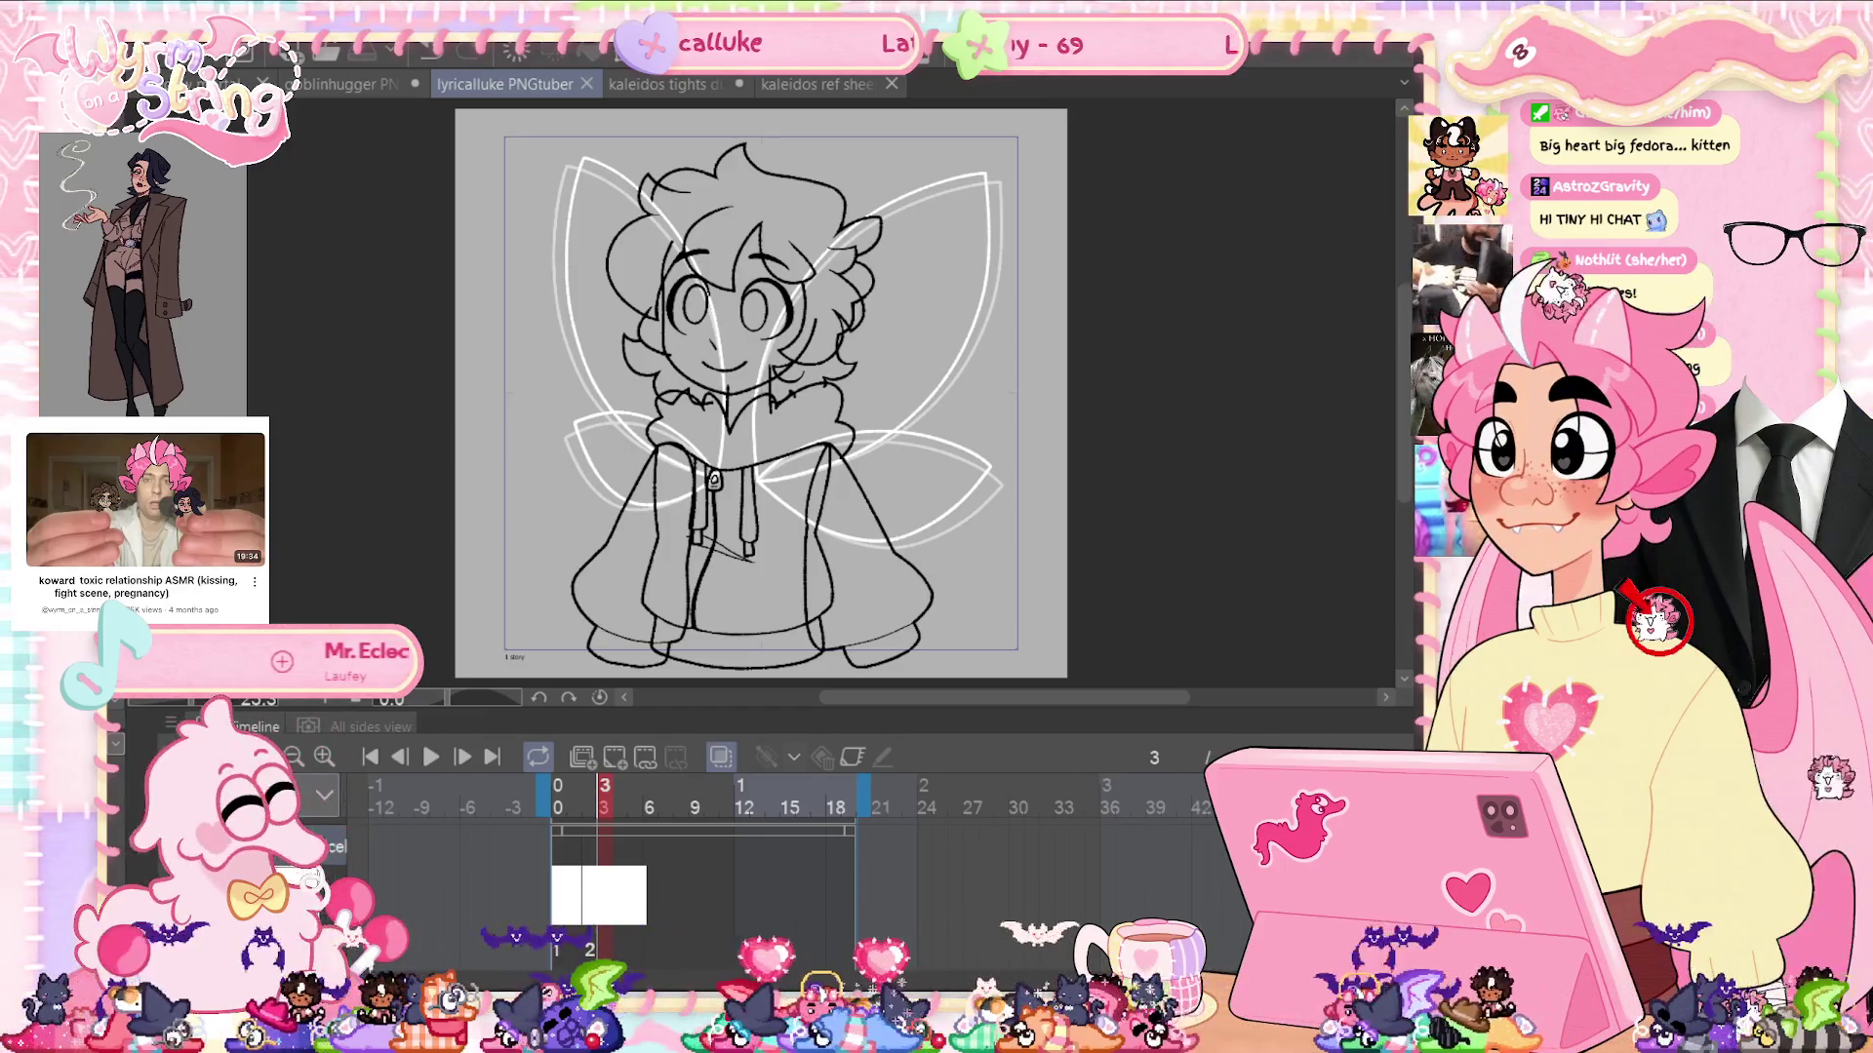
key(alt+Tab)
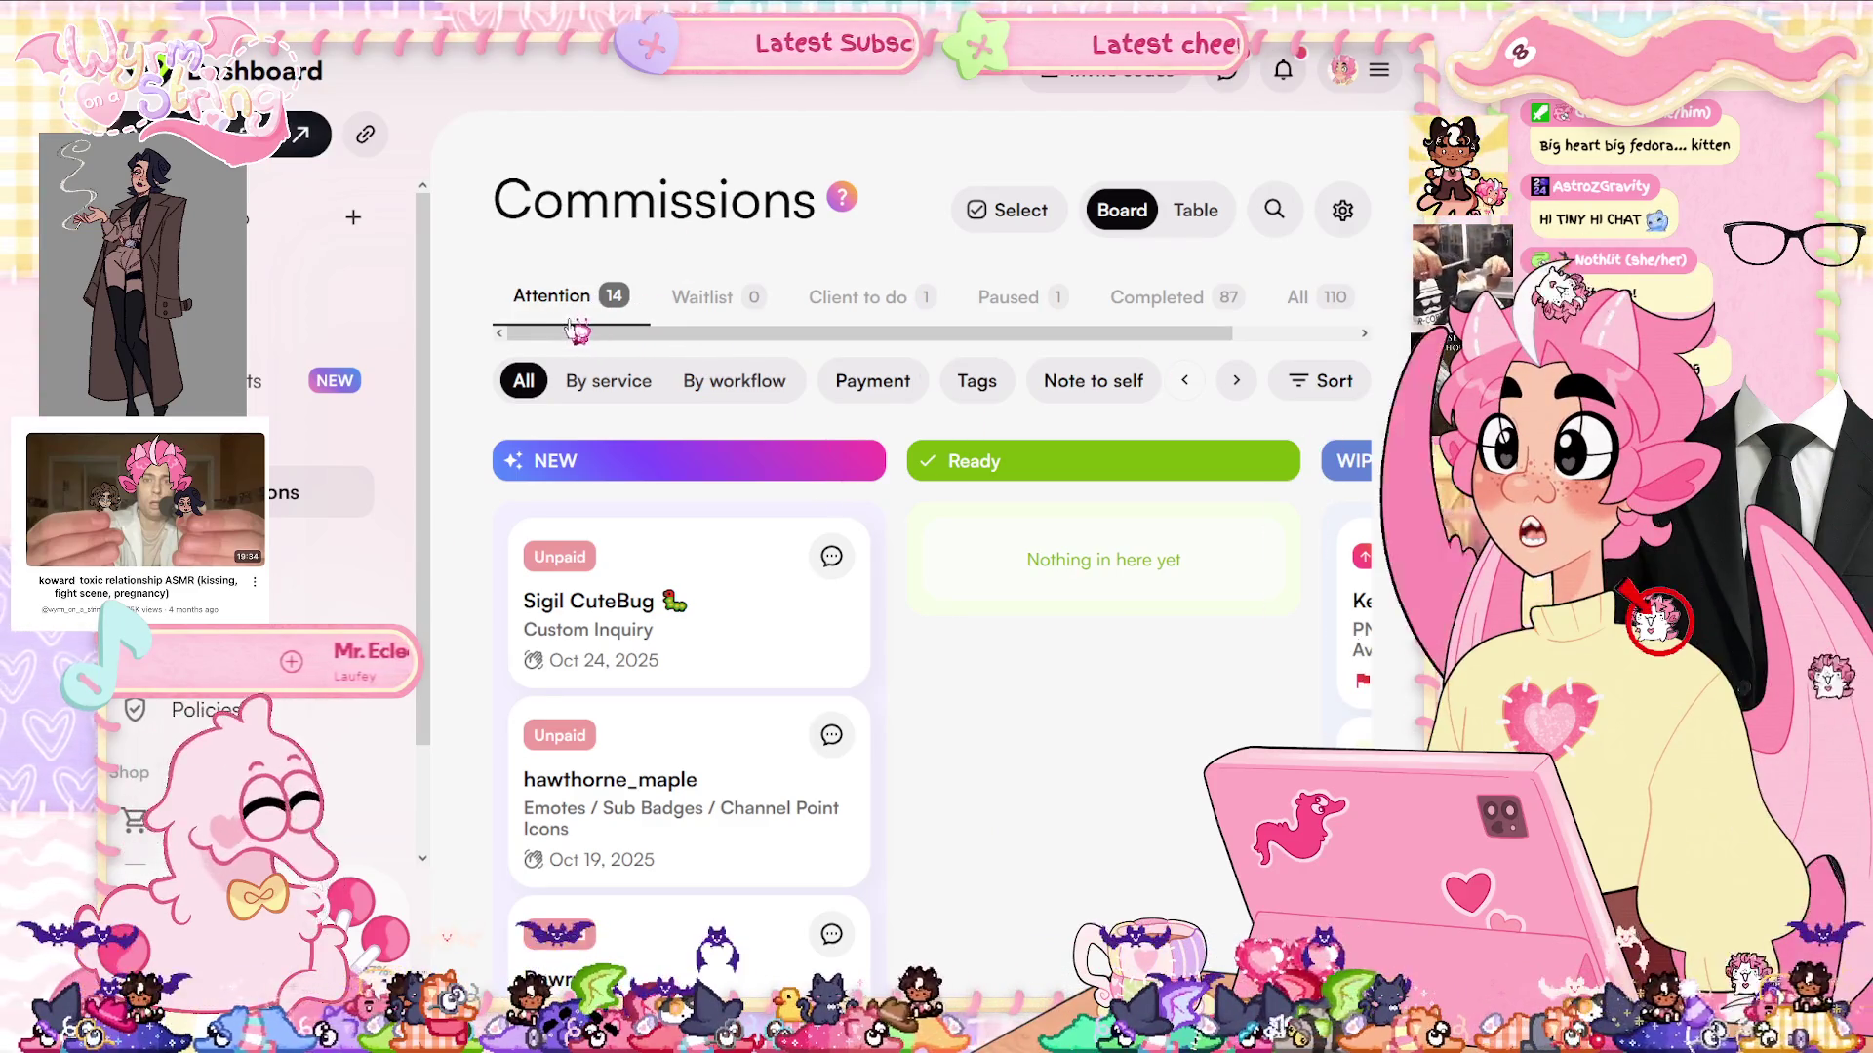
drag(678, 337, 1183, 340)
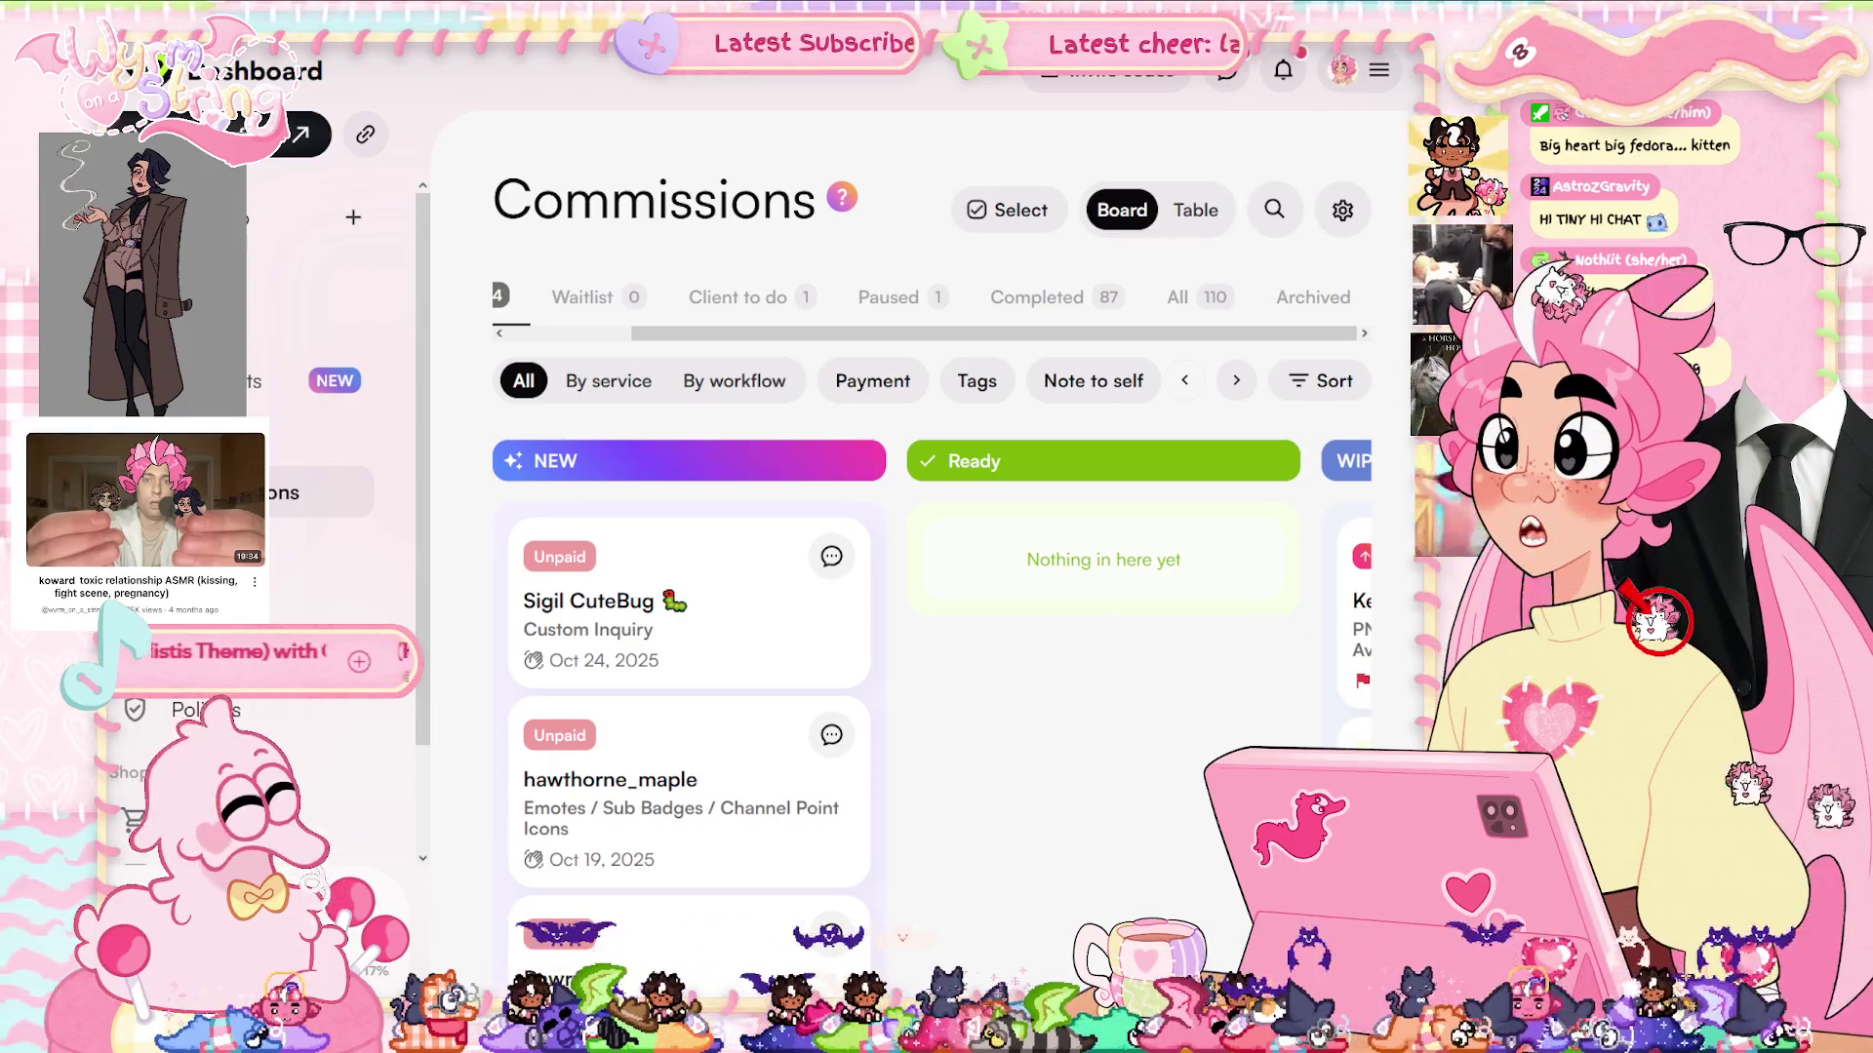
drag(894, 334, 769, 342)
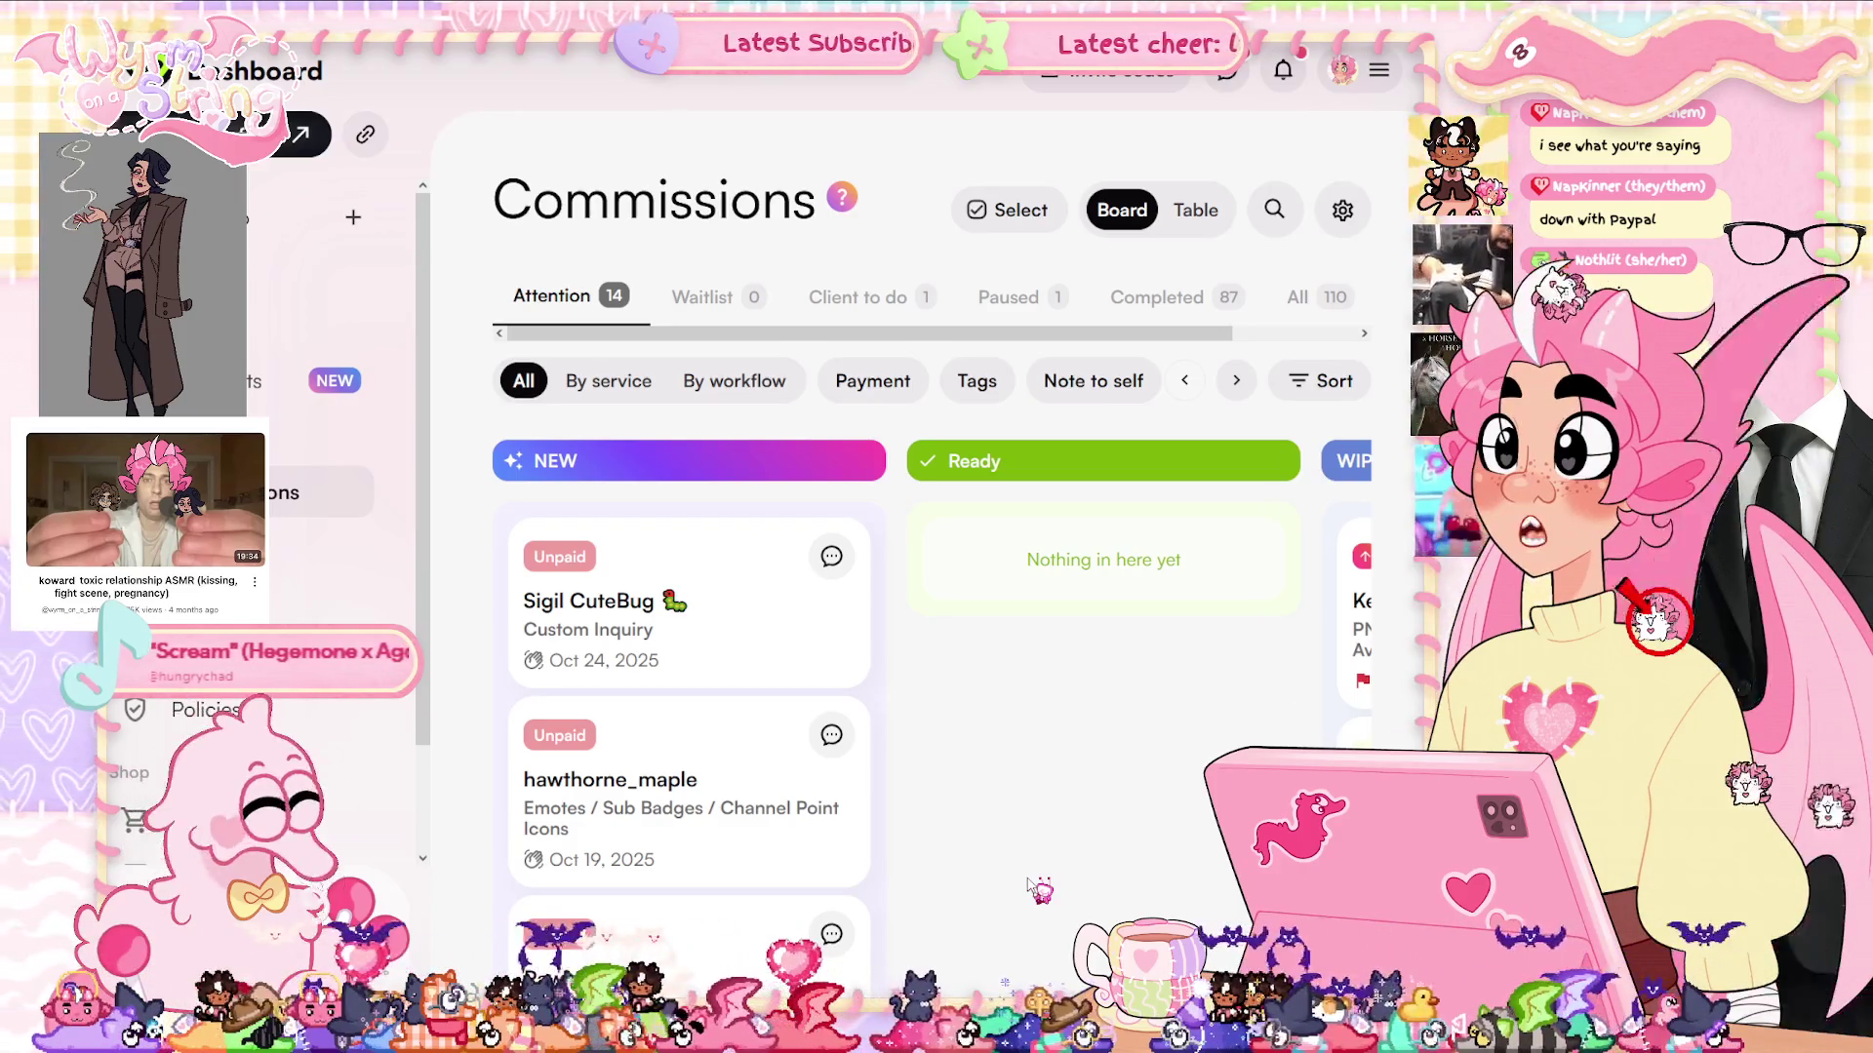
Show the Commissions board's Waitlist tab, which has 0 commissions queued
click(710, 303)
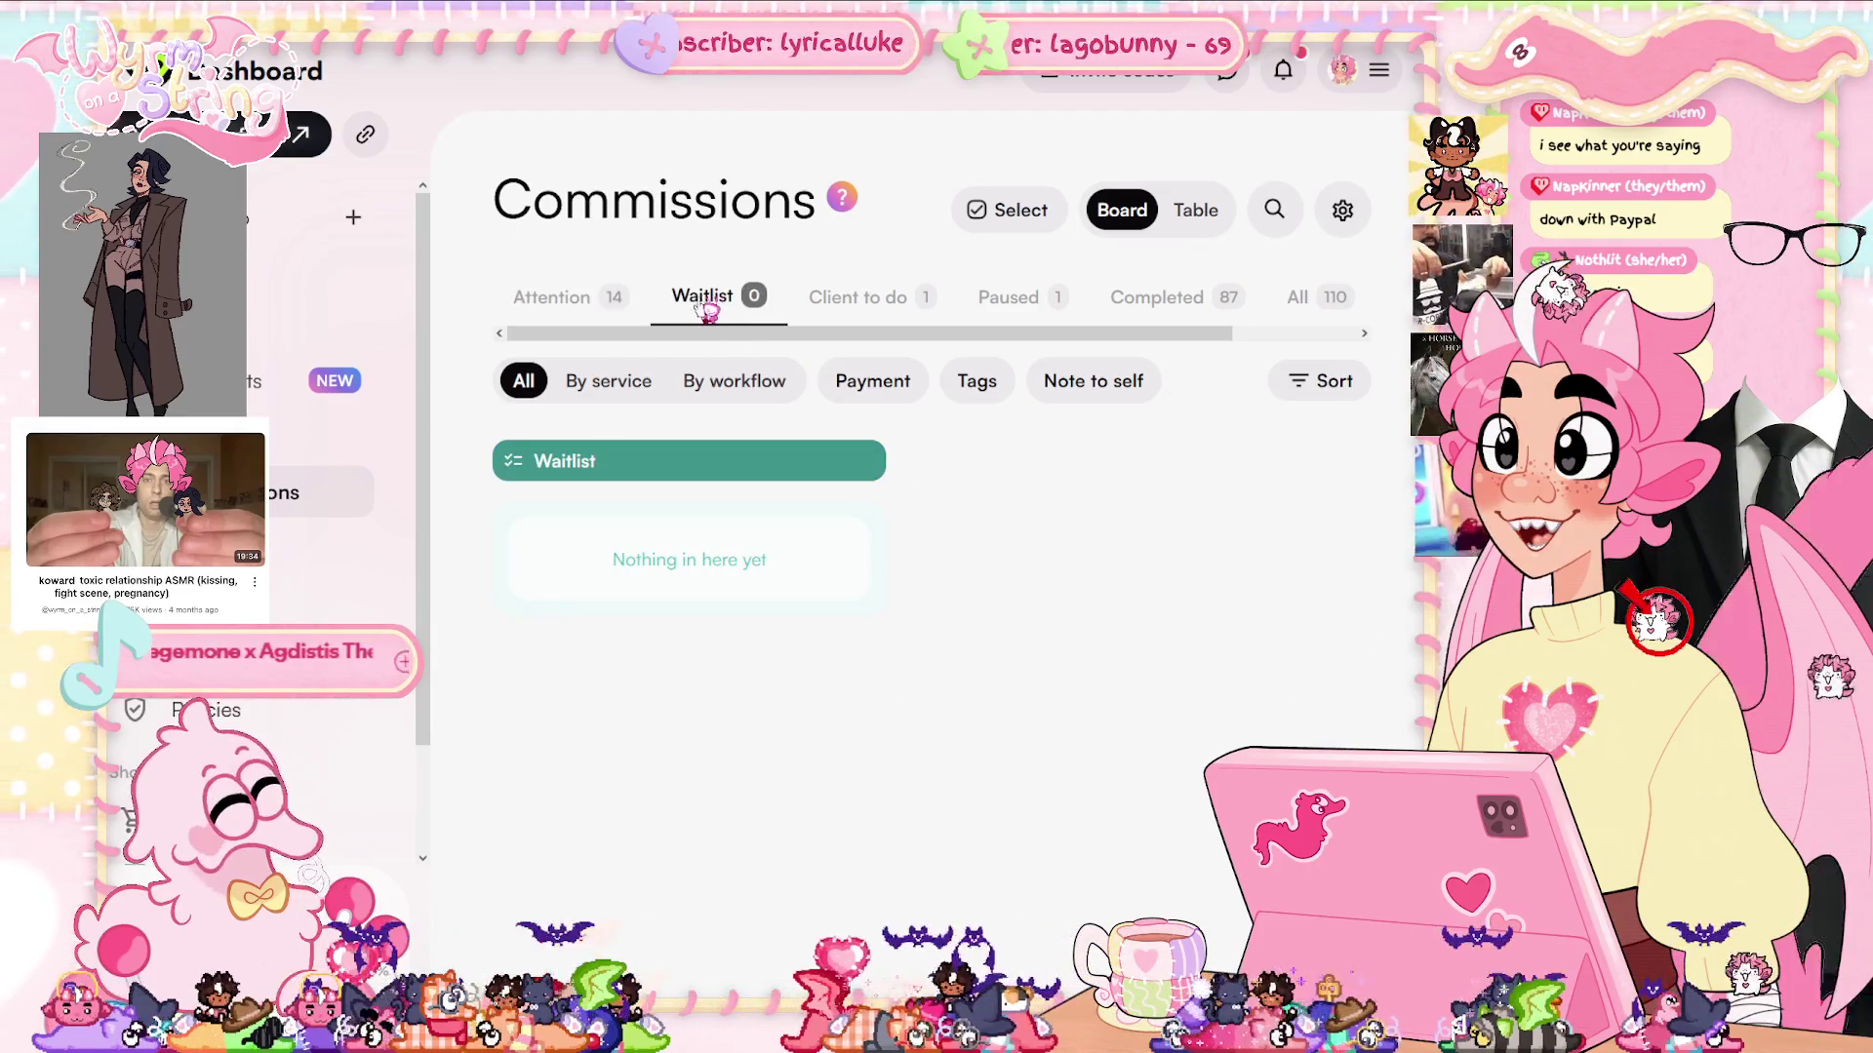
click(613, 302)
click(704, 300)
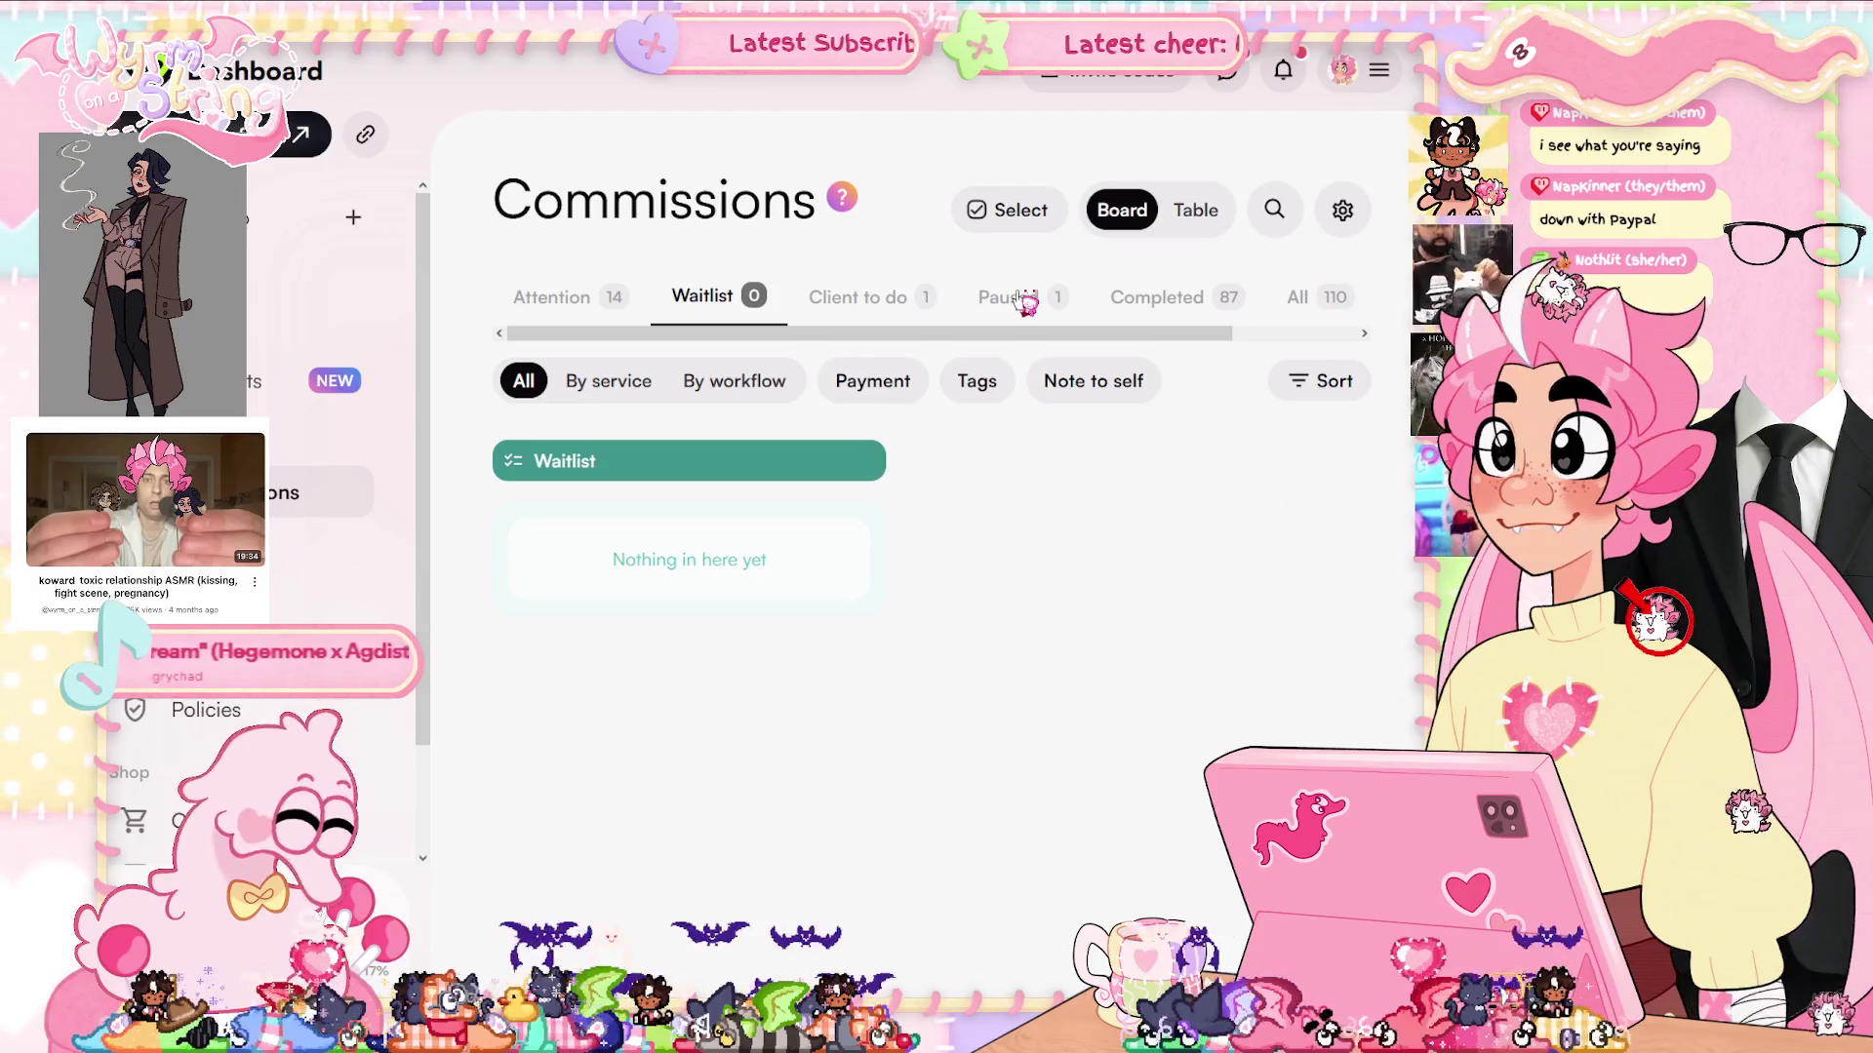
scroll(1092, 332, right, 3)
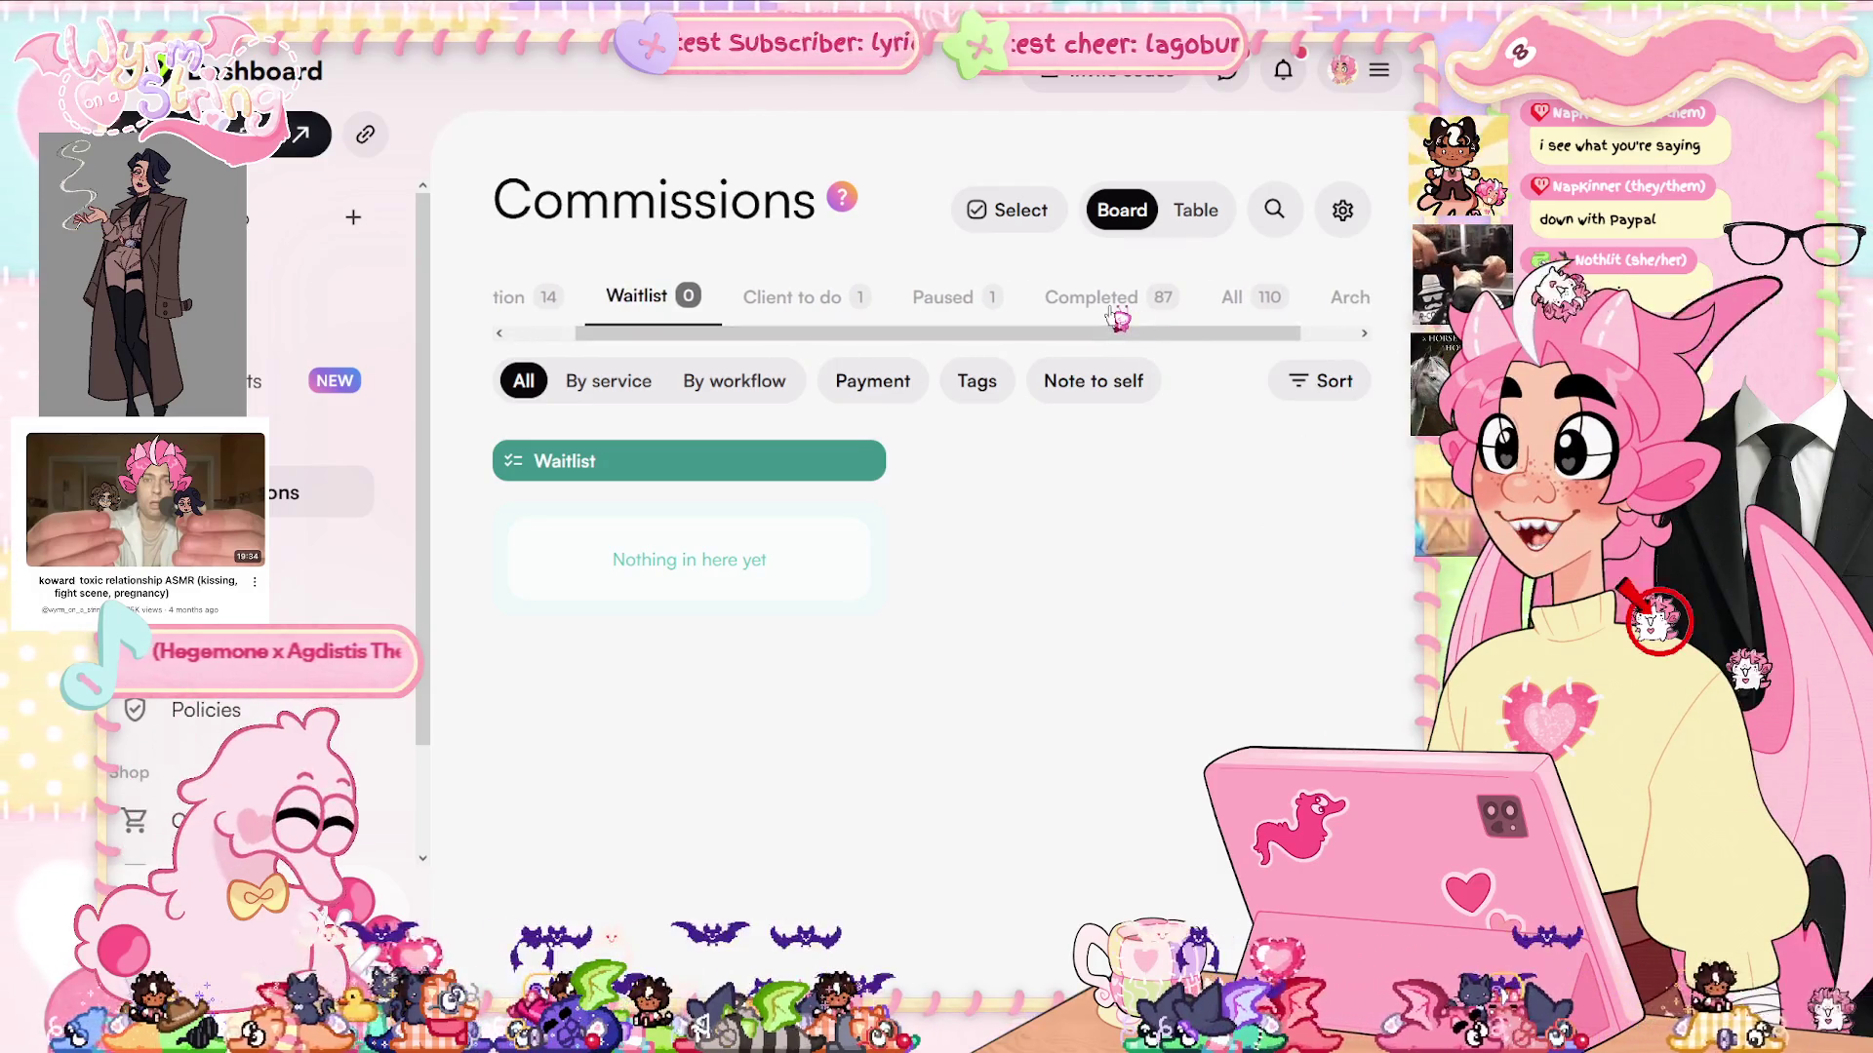
Show the 87 Completed commissions and scroll through the cards
click(1112, 307)
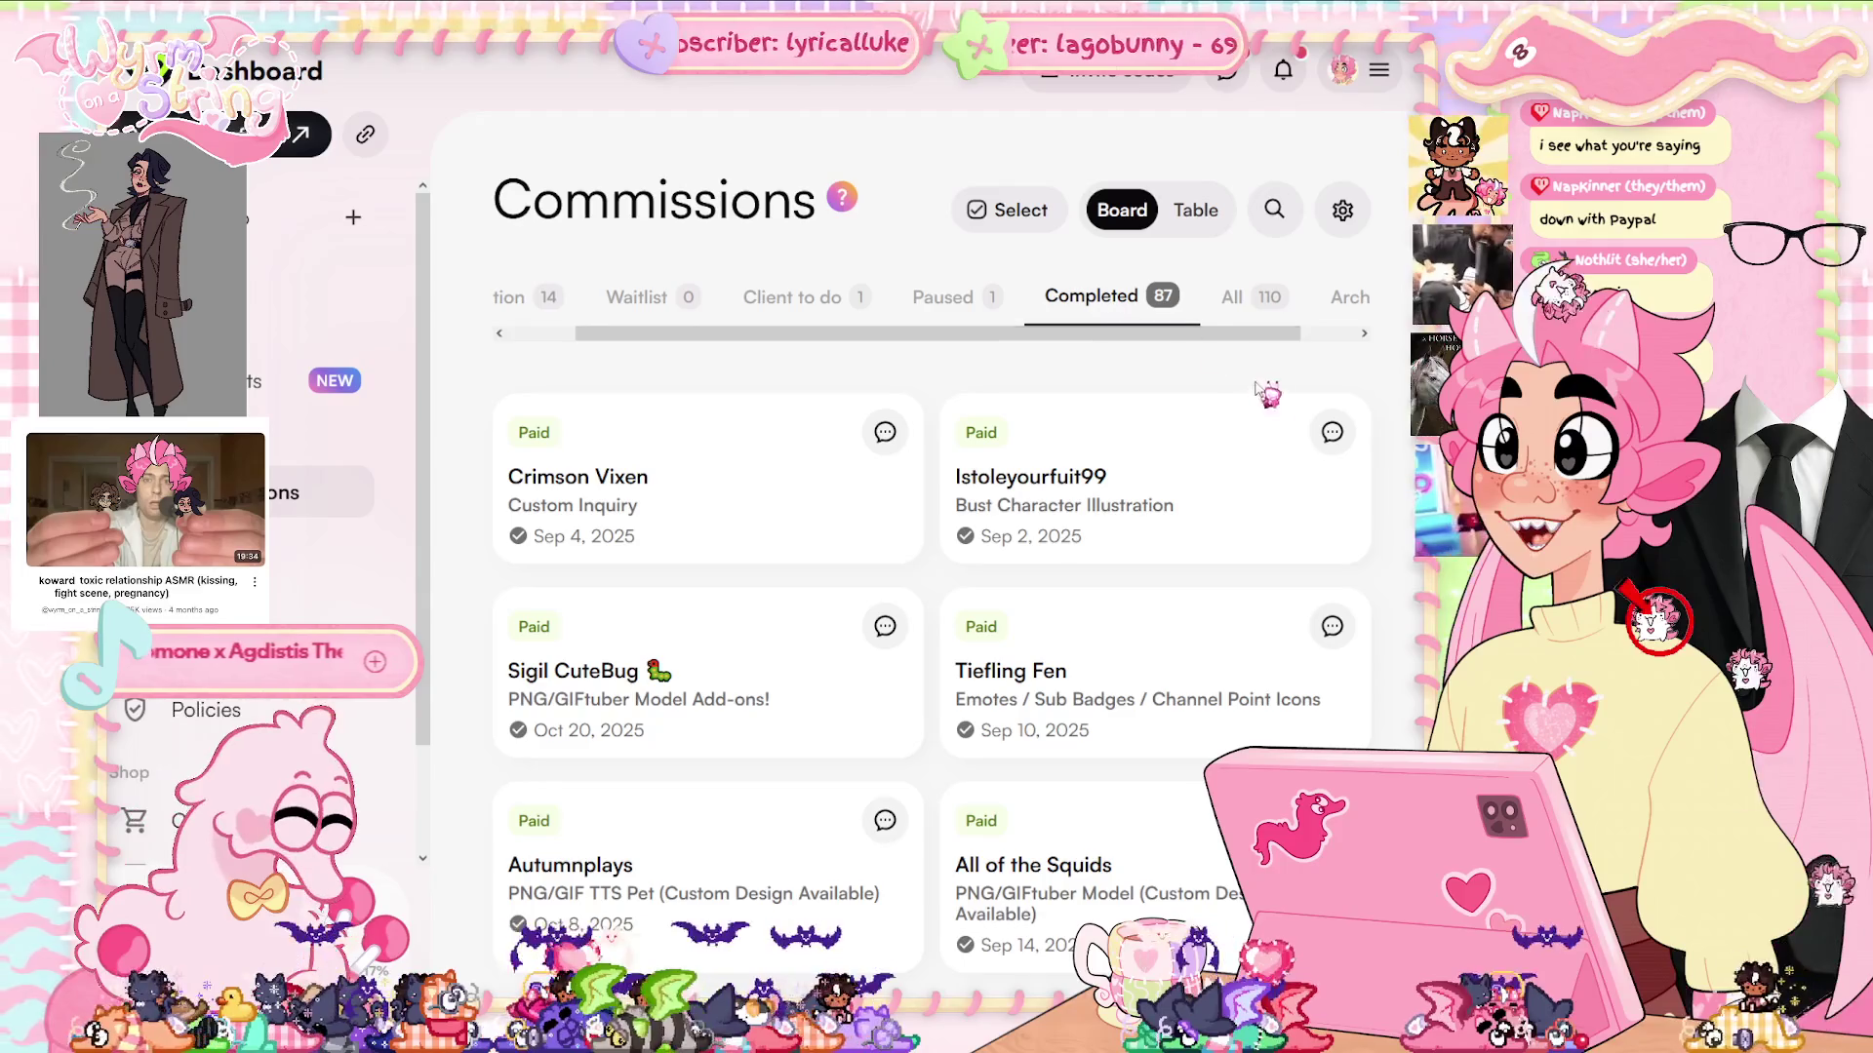
scroll(1268, 410, down, 8)
scroll(1375, 464, down, 8)
scroll(1375, 465, up, 15)
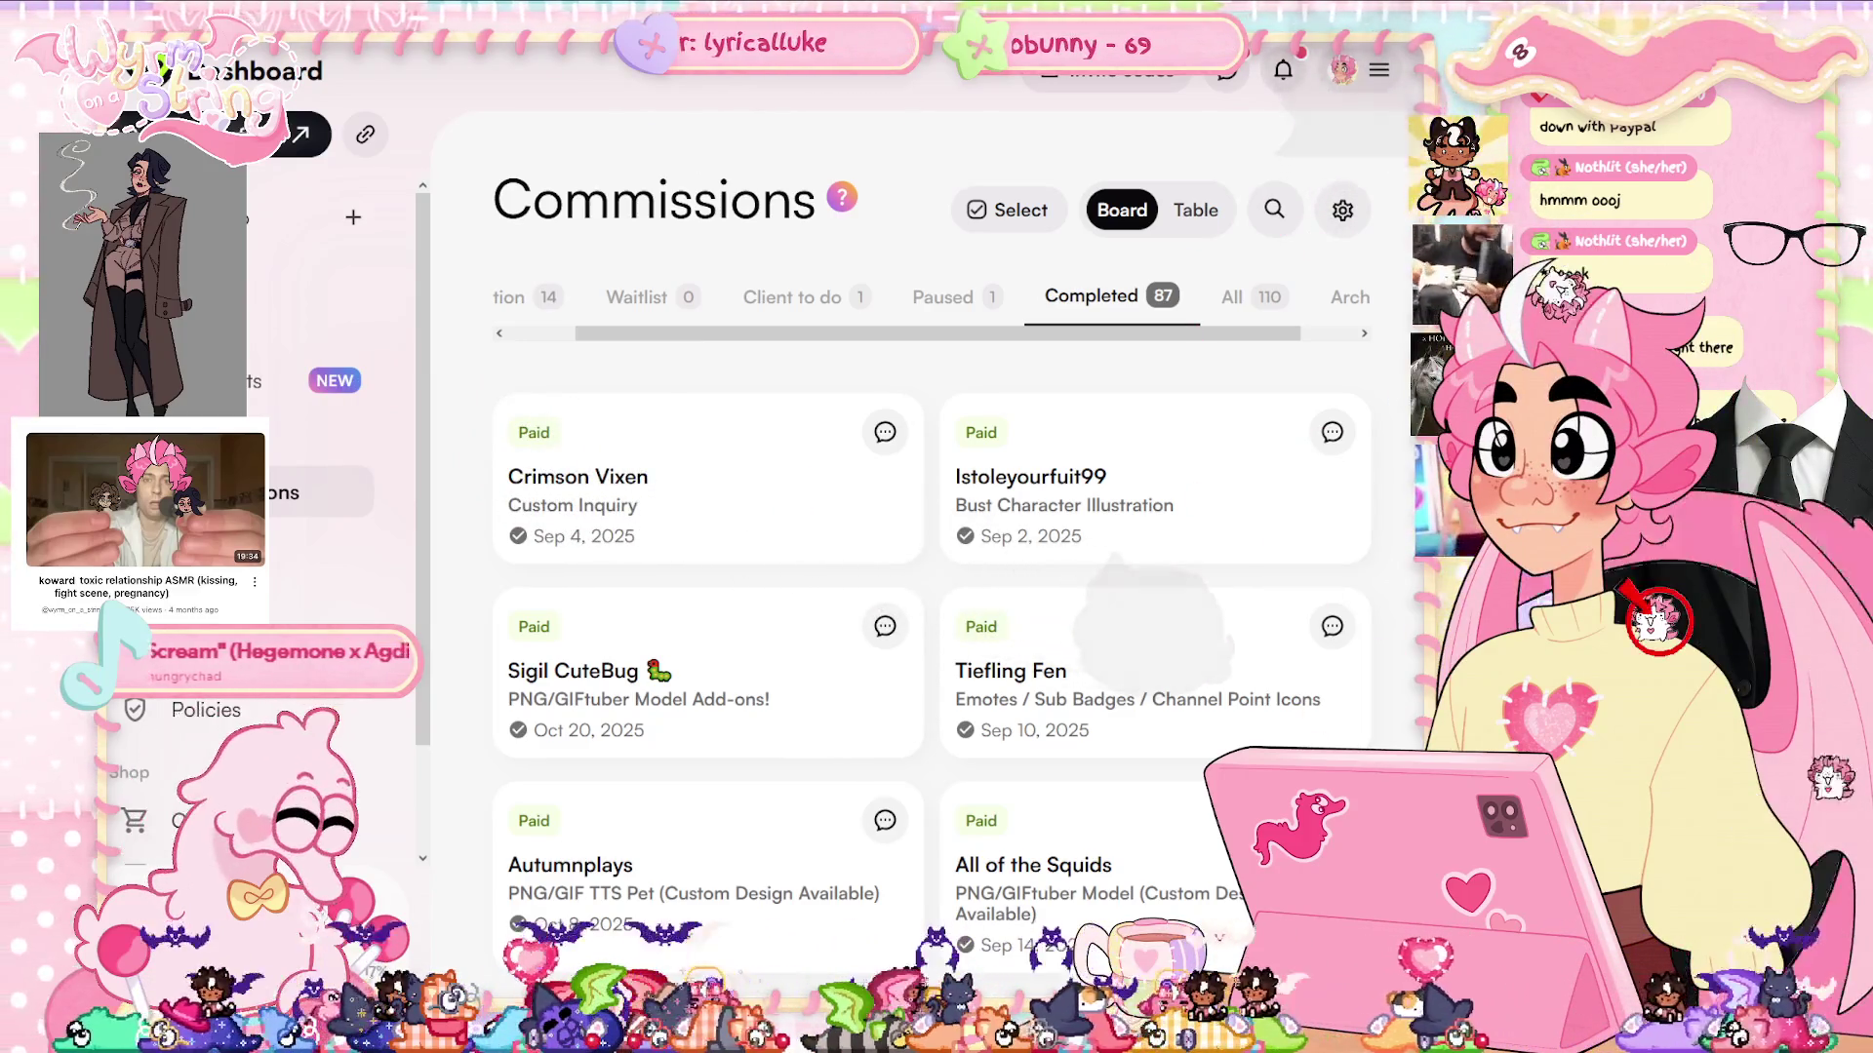
Toggle the Completed commissions to Table view and back to Board, then go to Services
mouse_move(1284, 328)
mouse_down()
mouse_move(1150, 337)
mouse_move(1346, 359)
mouse_move(1108, 338)
mouse_up()
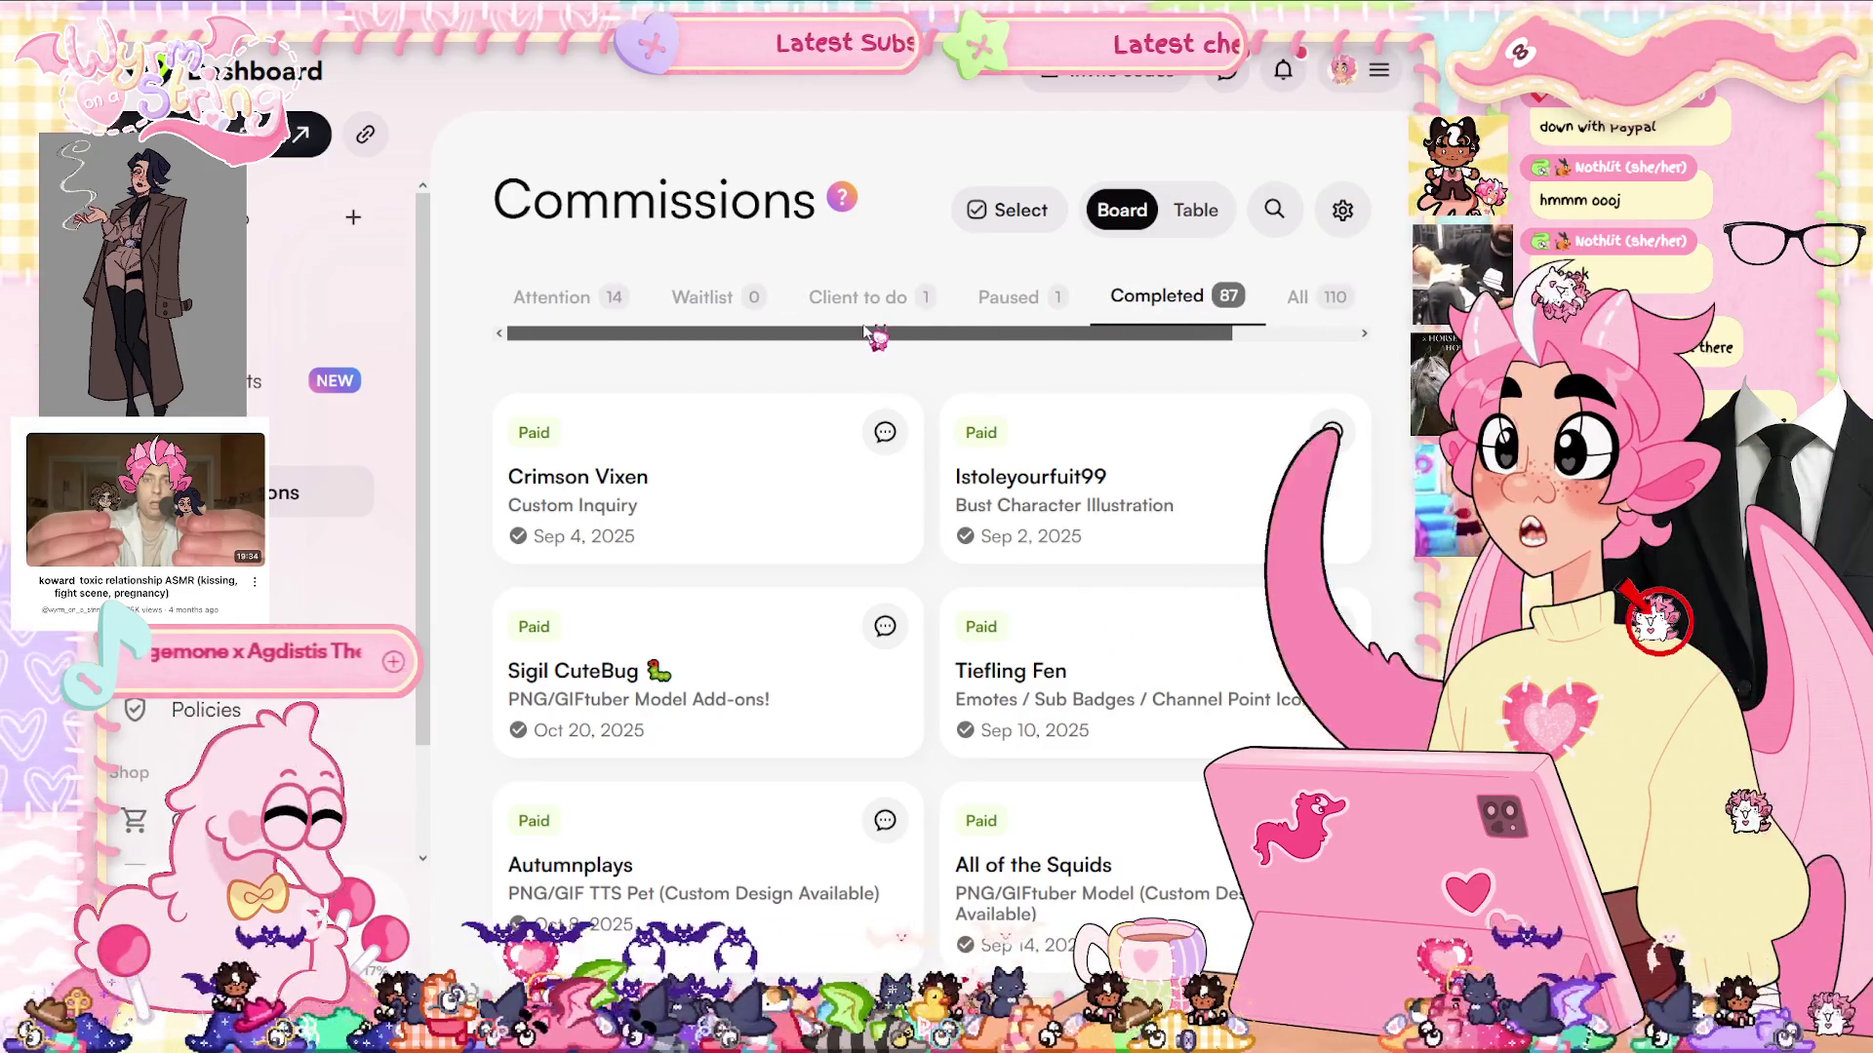
click(1197, 217)
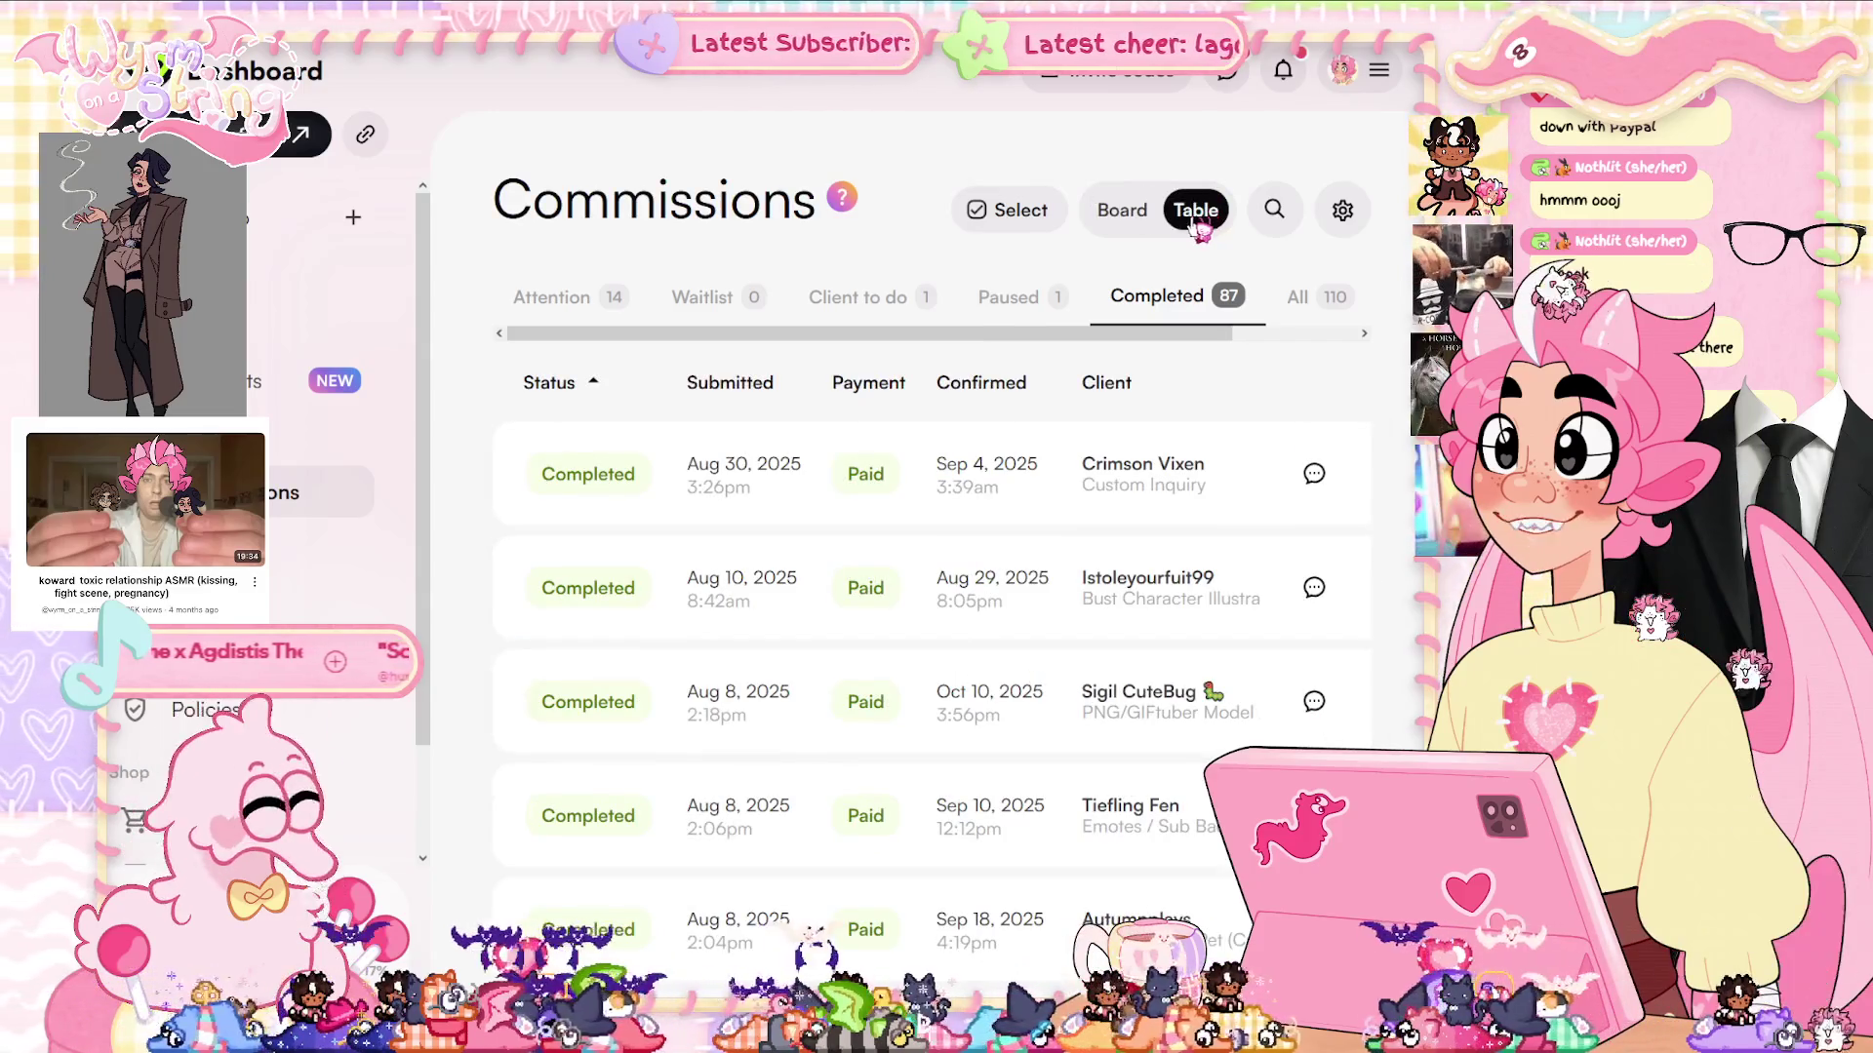
click(1141, 220)
mouse_move(1182, 334)
mouse_down()
mouse_move(1307, 341)
mouse_move(1029, 352)
mouse_move(1297, 346)
mouse_move(1069, 346)
mouse_up()
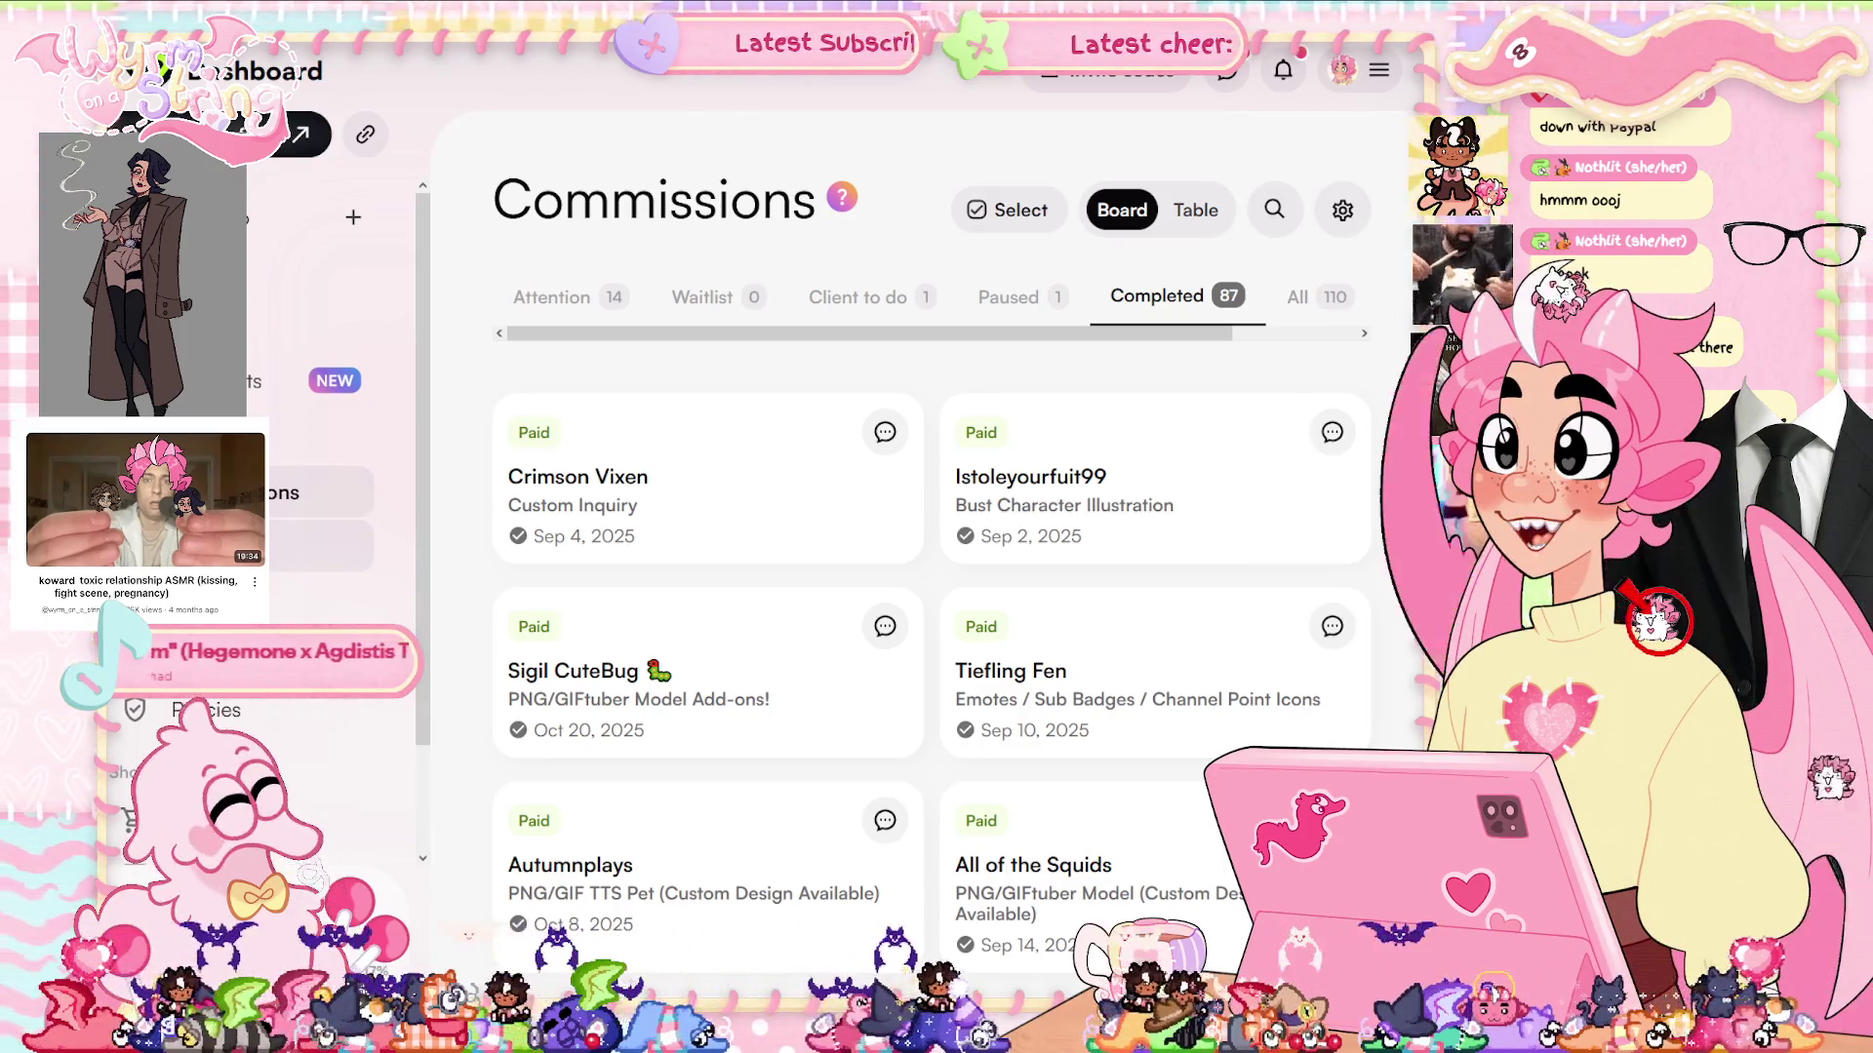
click(322, 545)
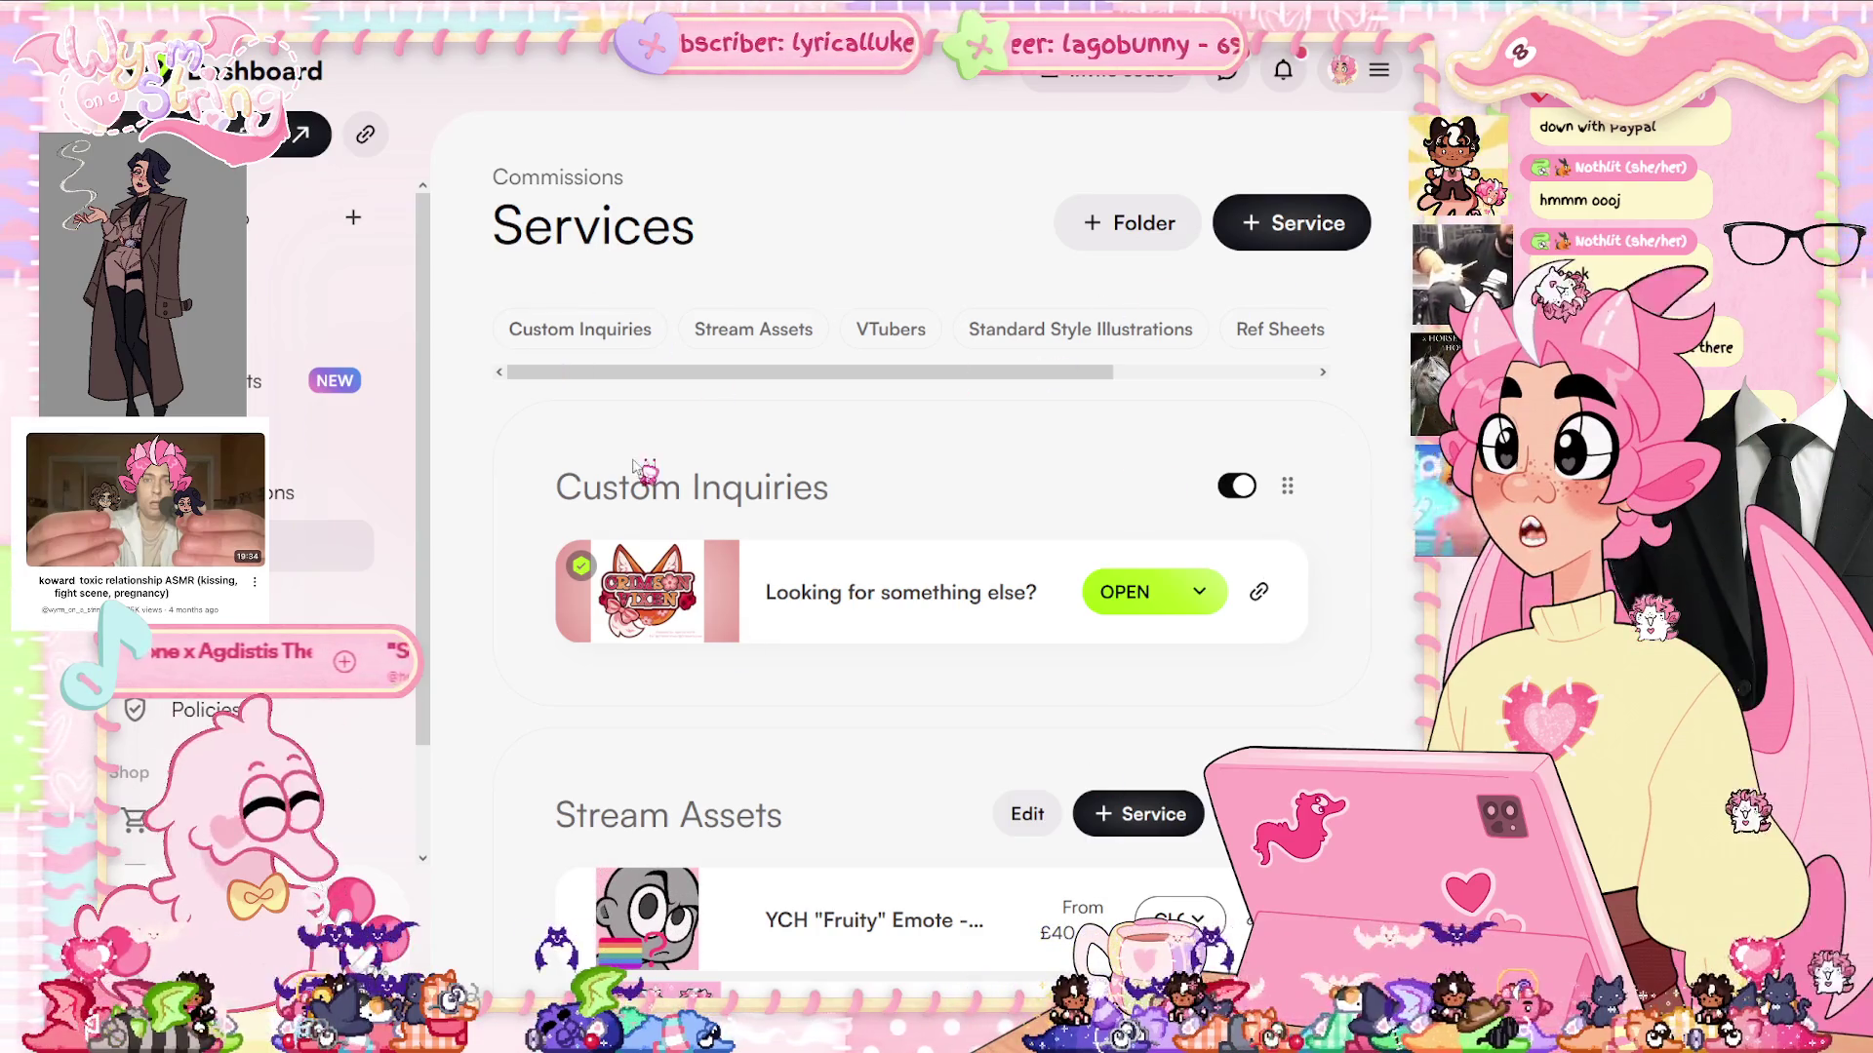
scroll(644, 409, down, 2)
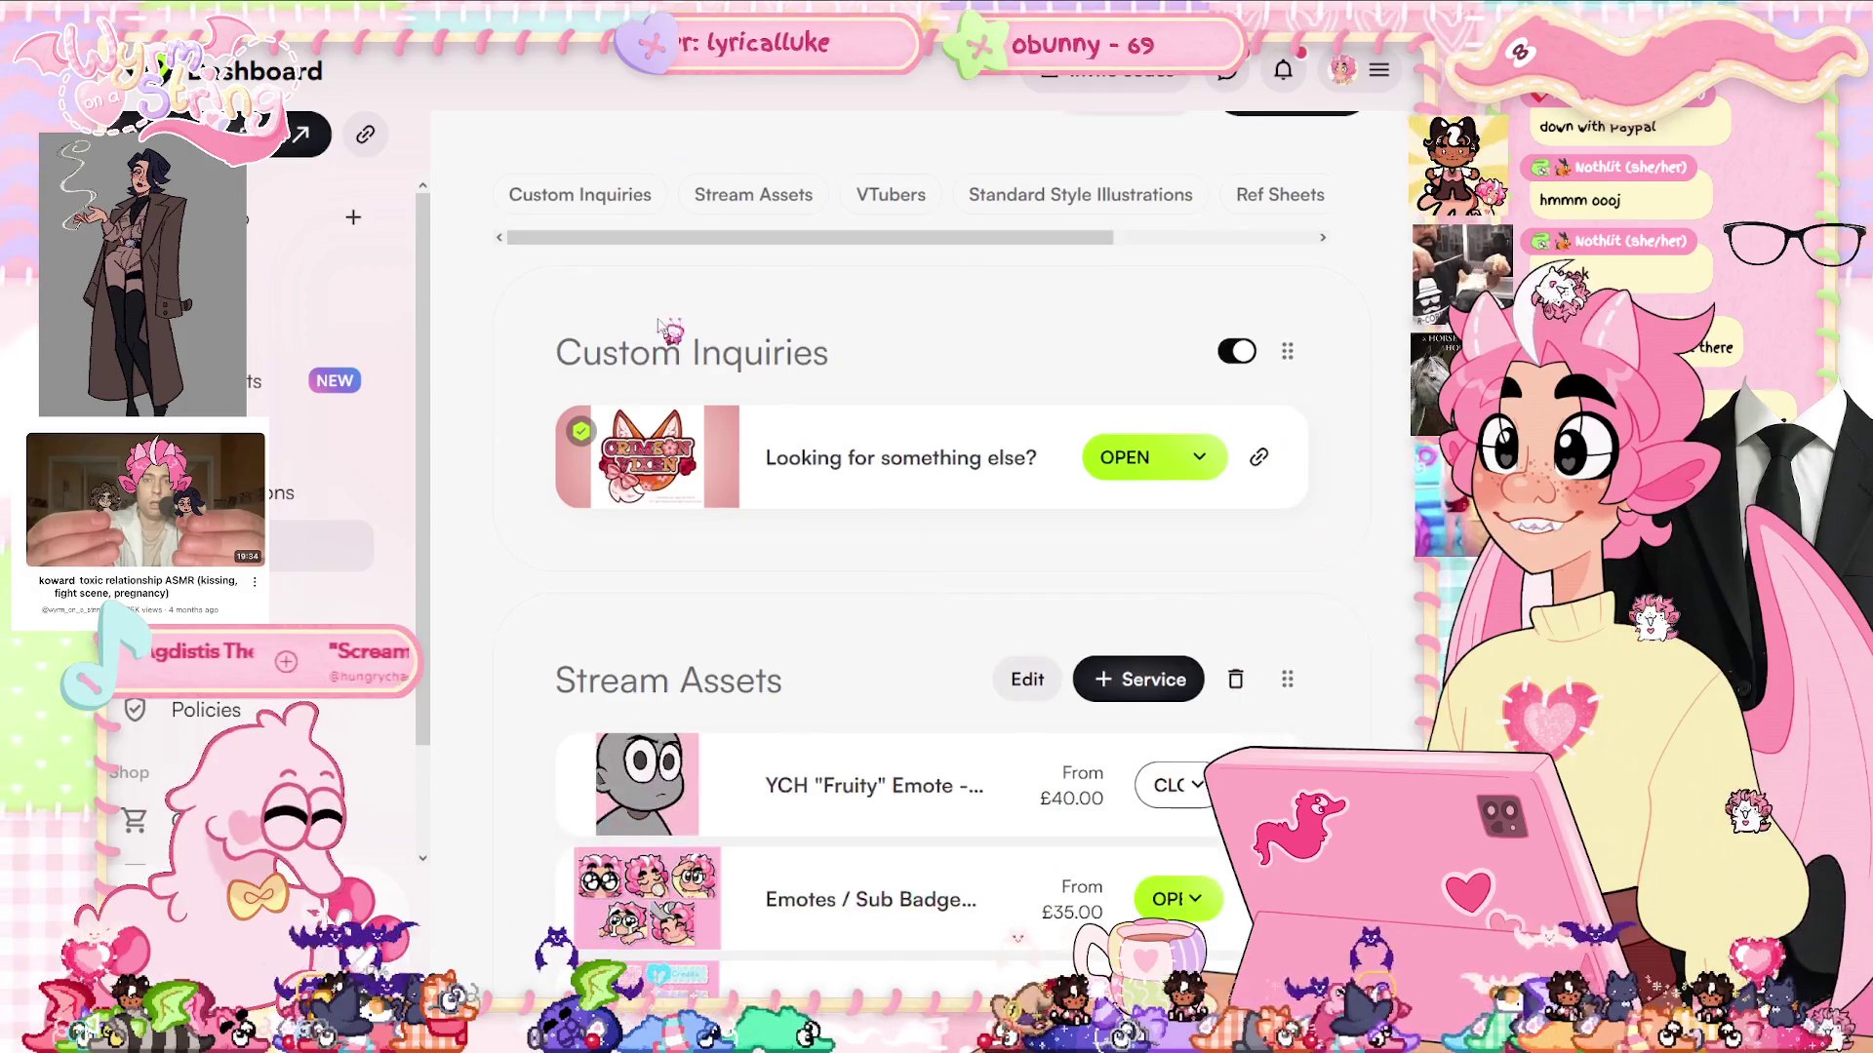
scroll(809, 605, down, 6)
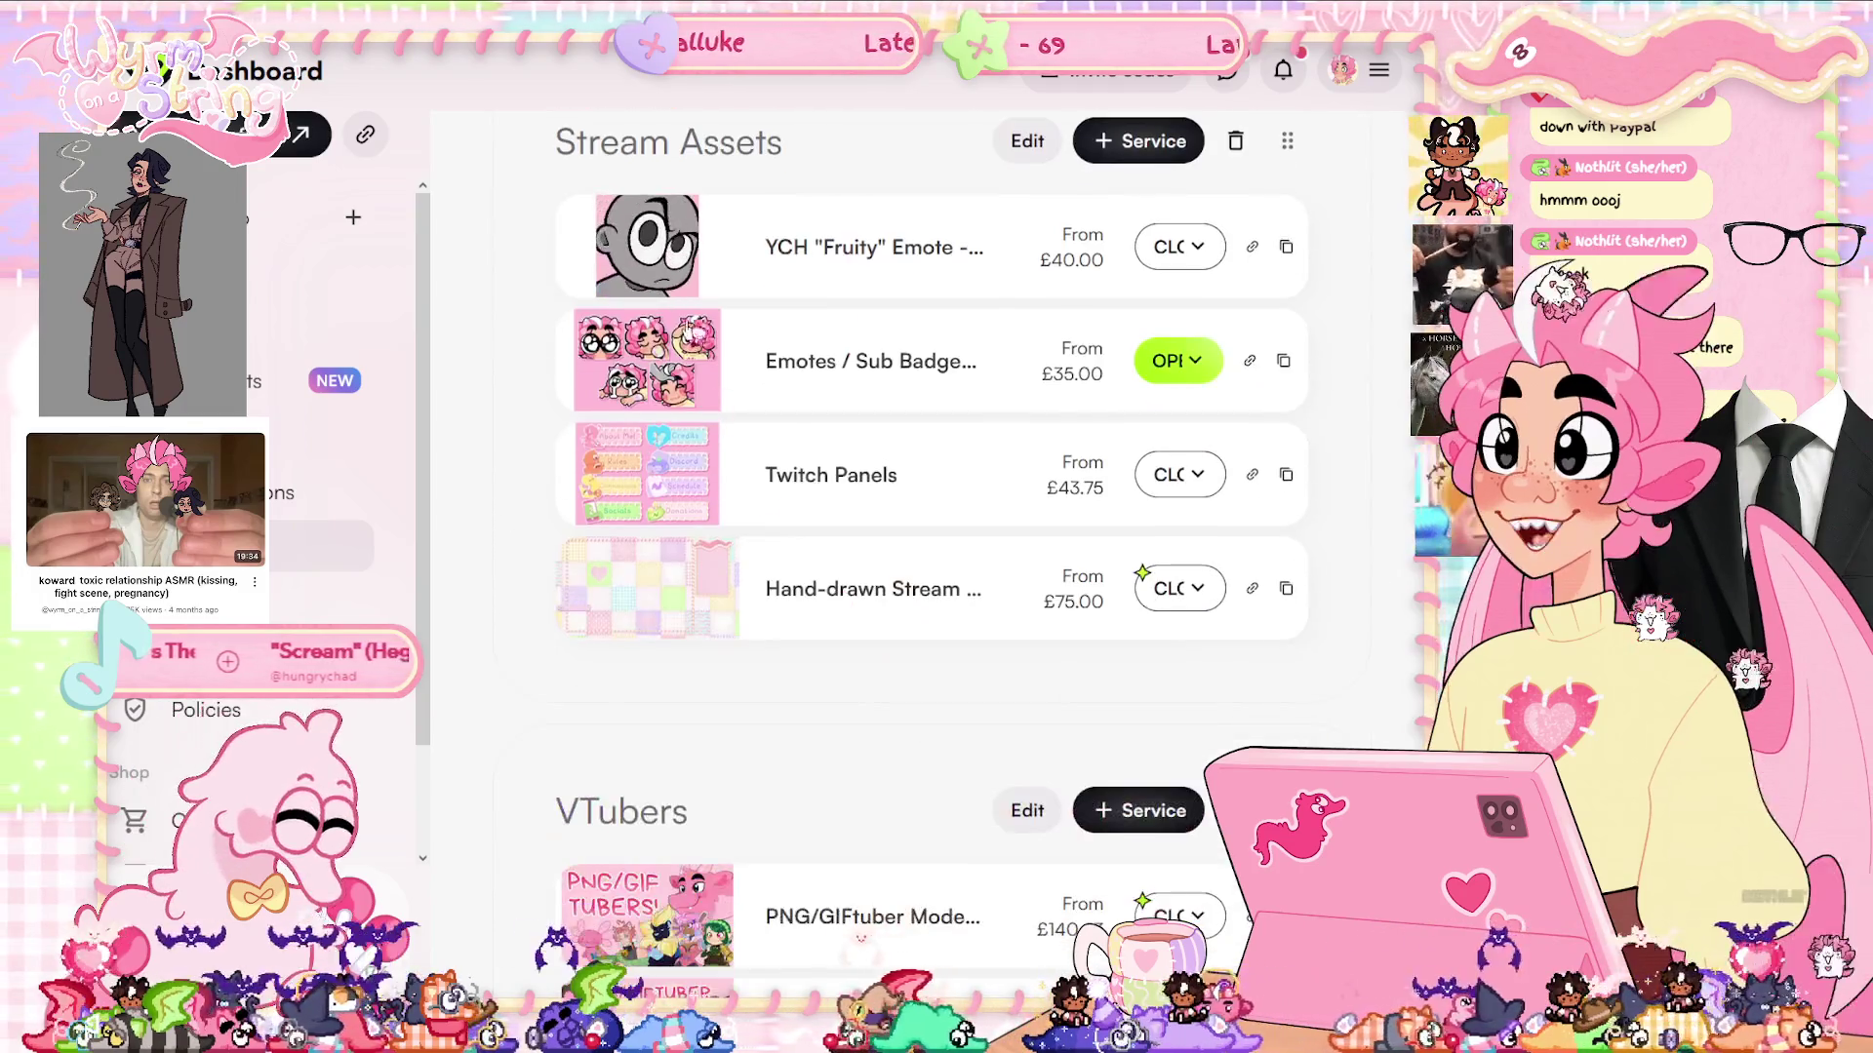
scroll(900, 519, up, 8)
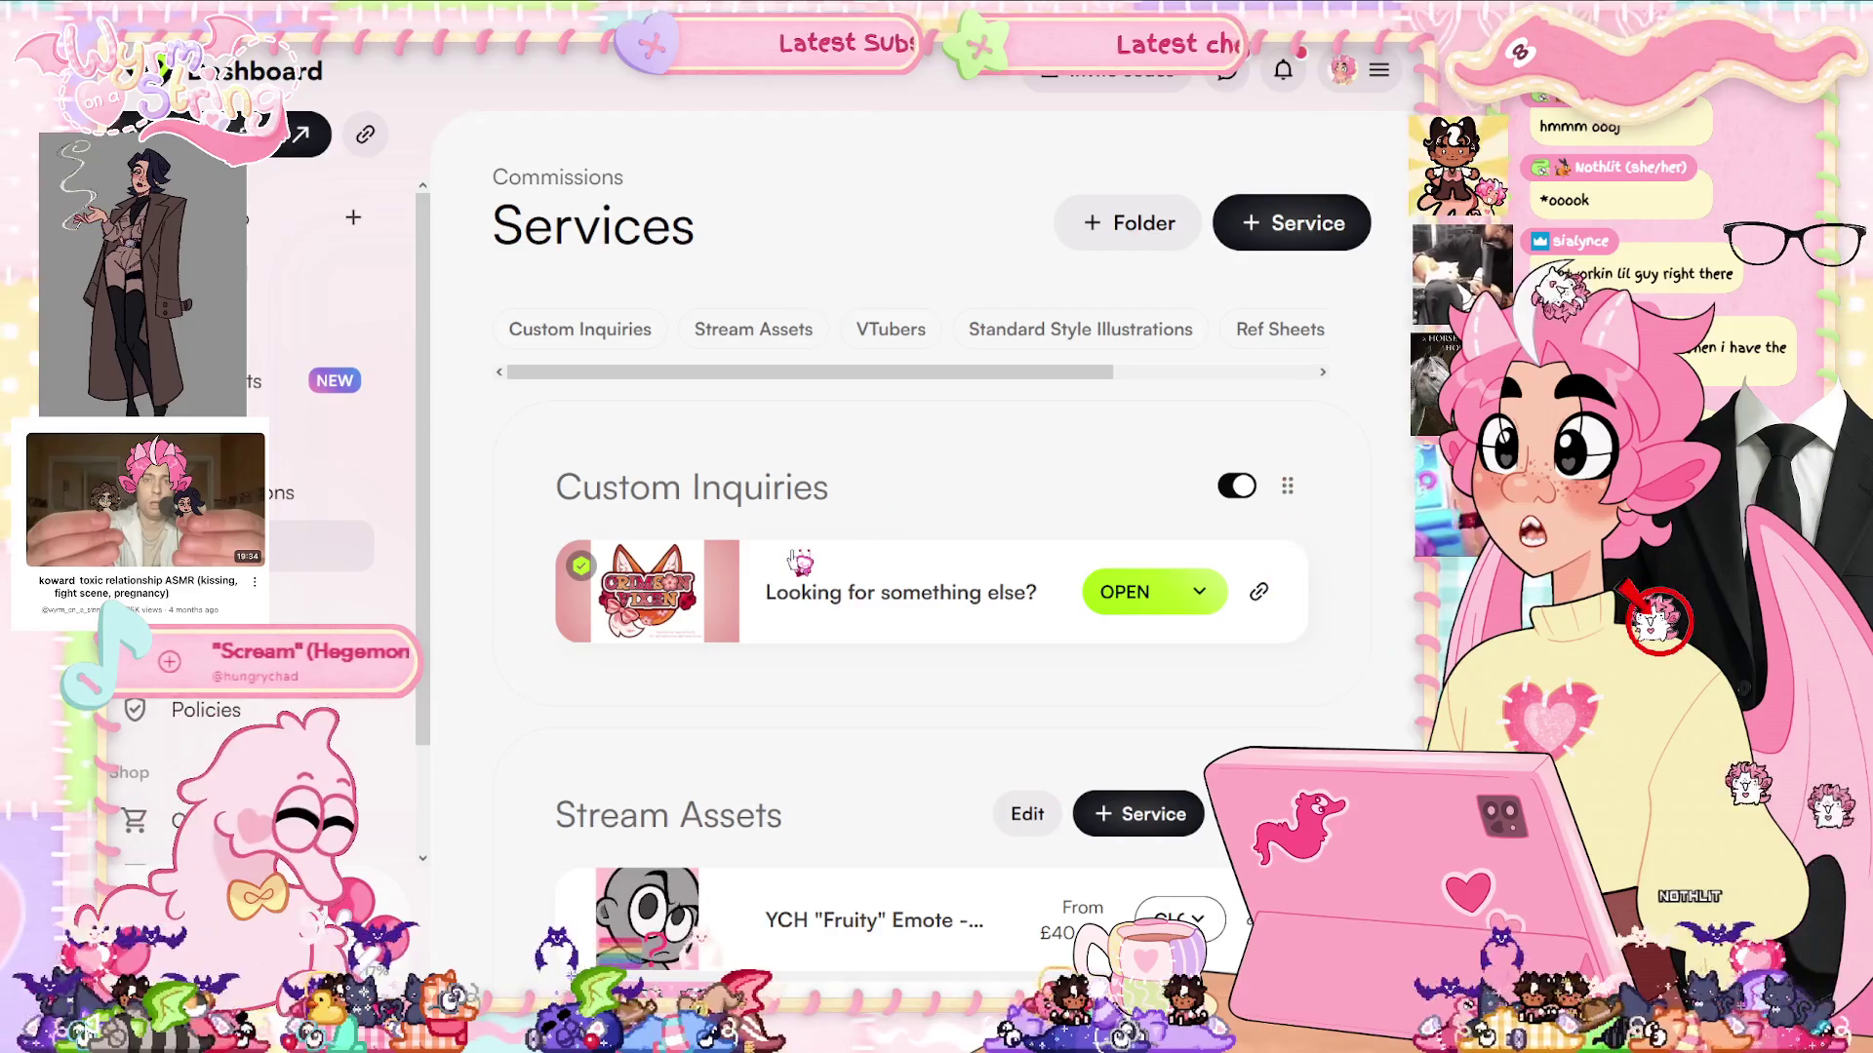
scroll(611, 590, down, 3)
scroll(611, 590, down, 8)
scroll(971, 629, down, 6)
scroll(970, 629, down, 10)
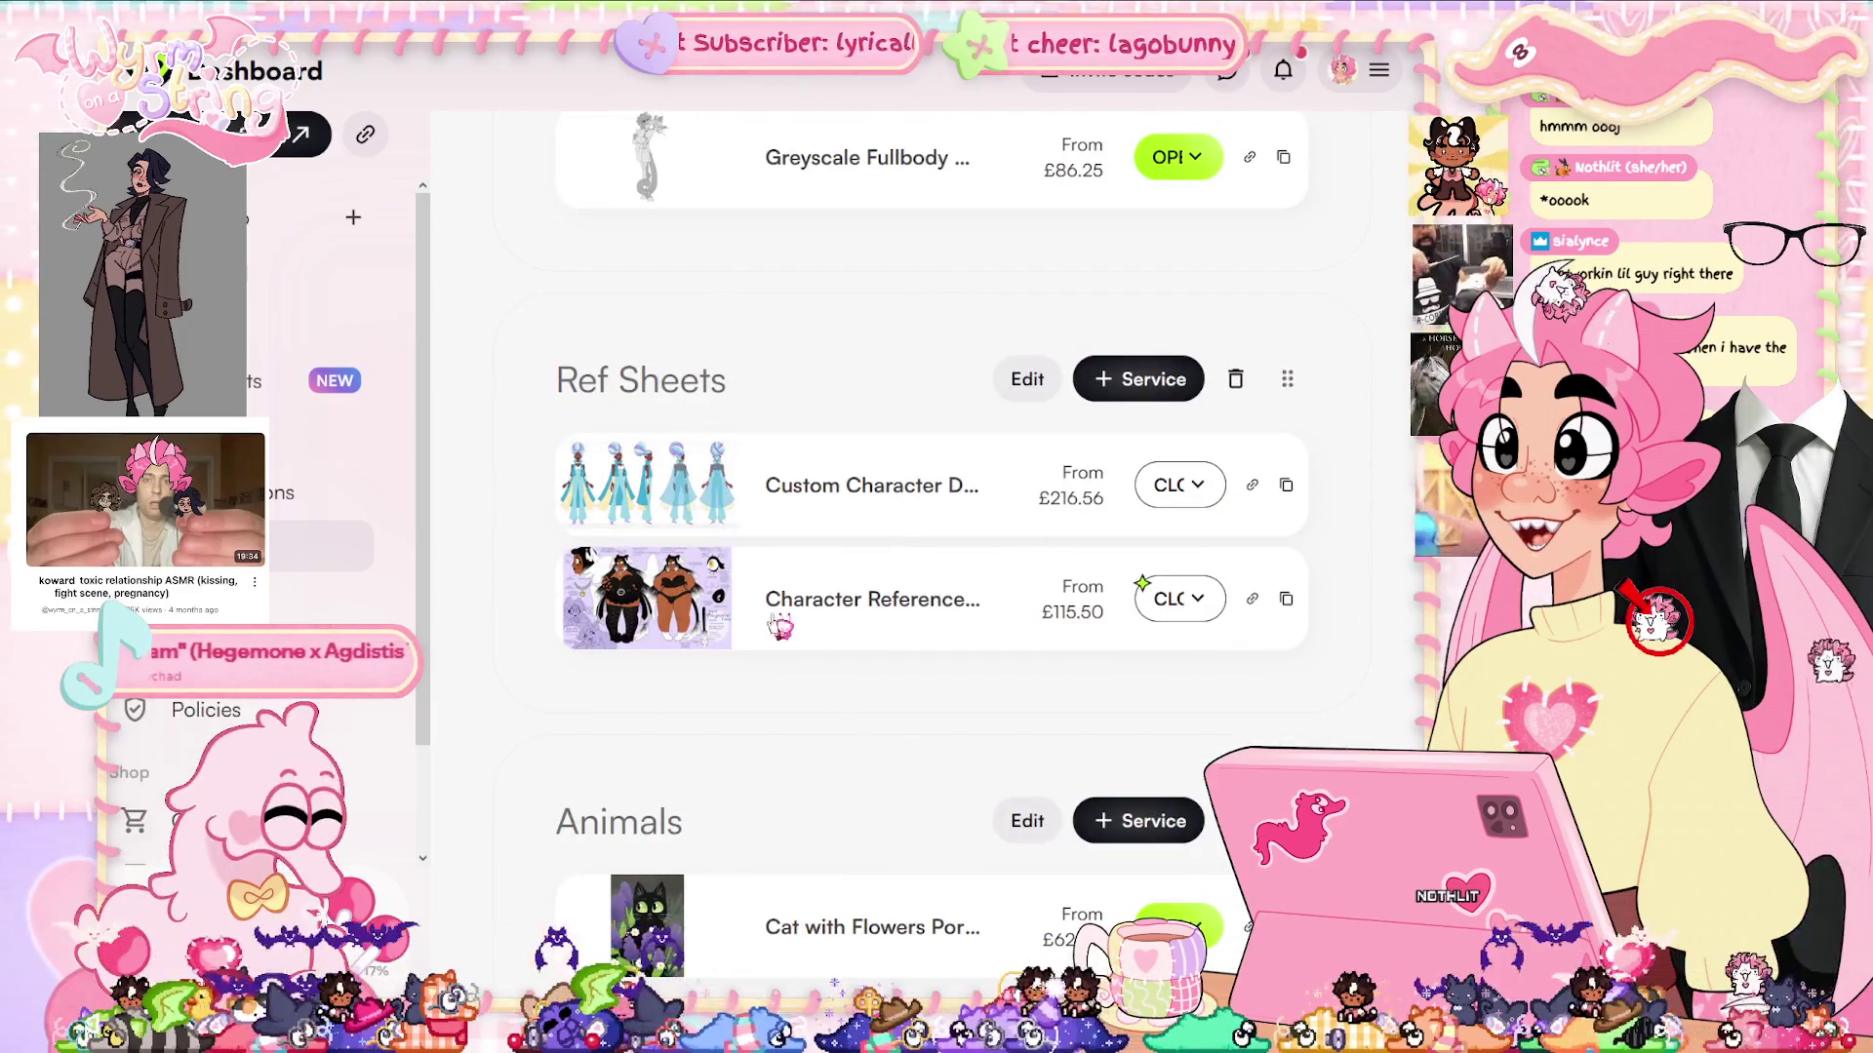
scroll(861, 551, down, 3)
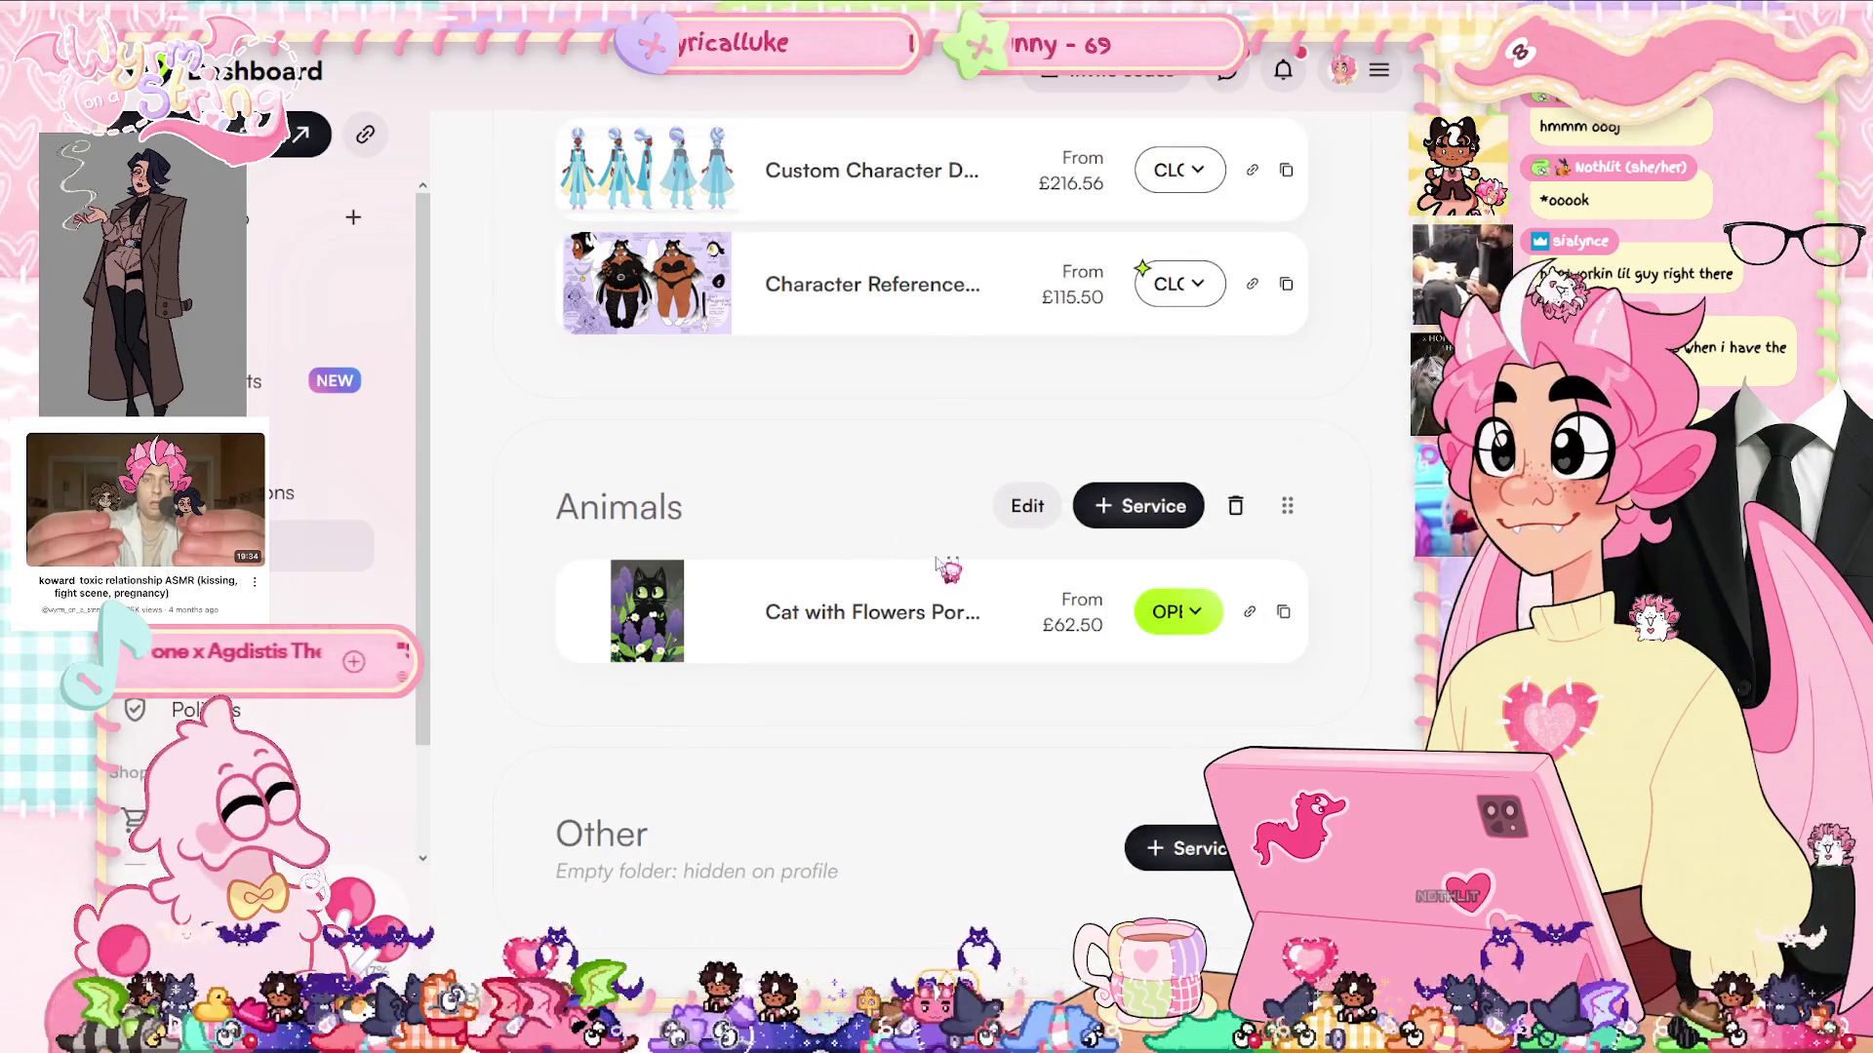
scroll(945, 448, up, 7)
scroll(1132, 682, down, 4)
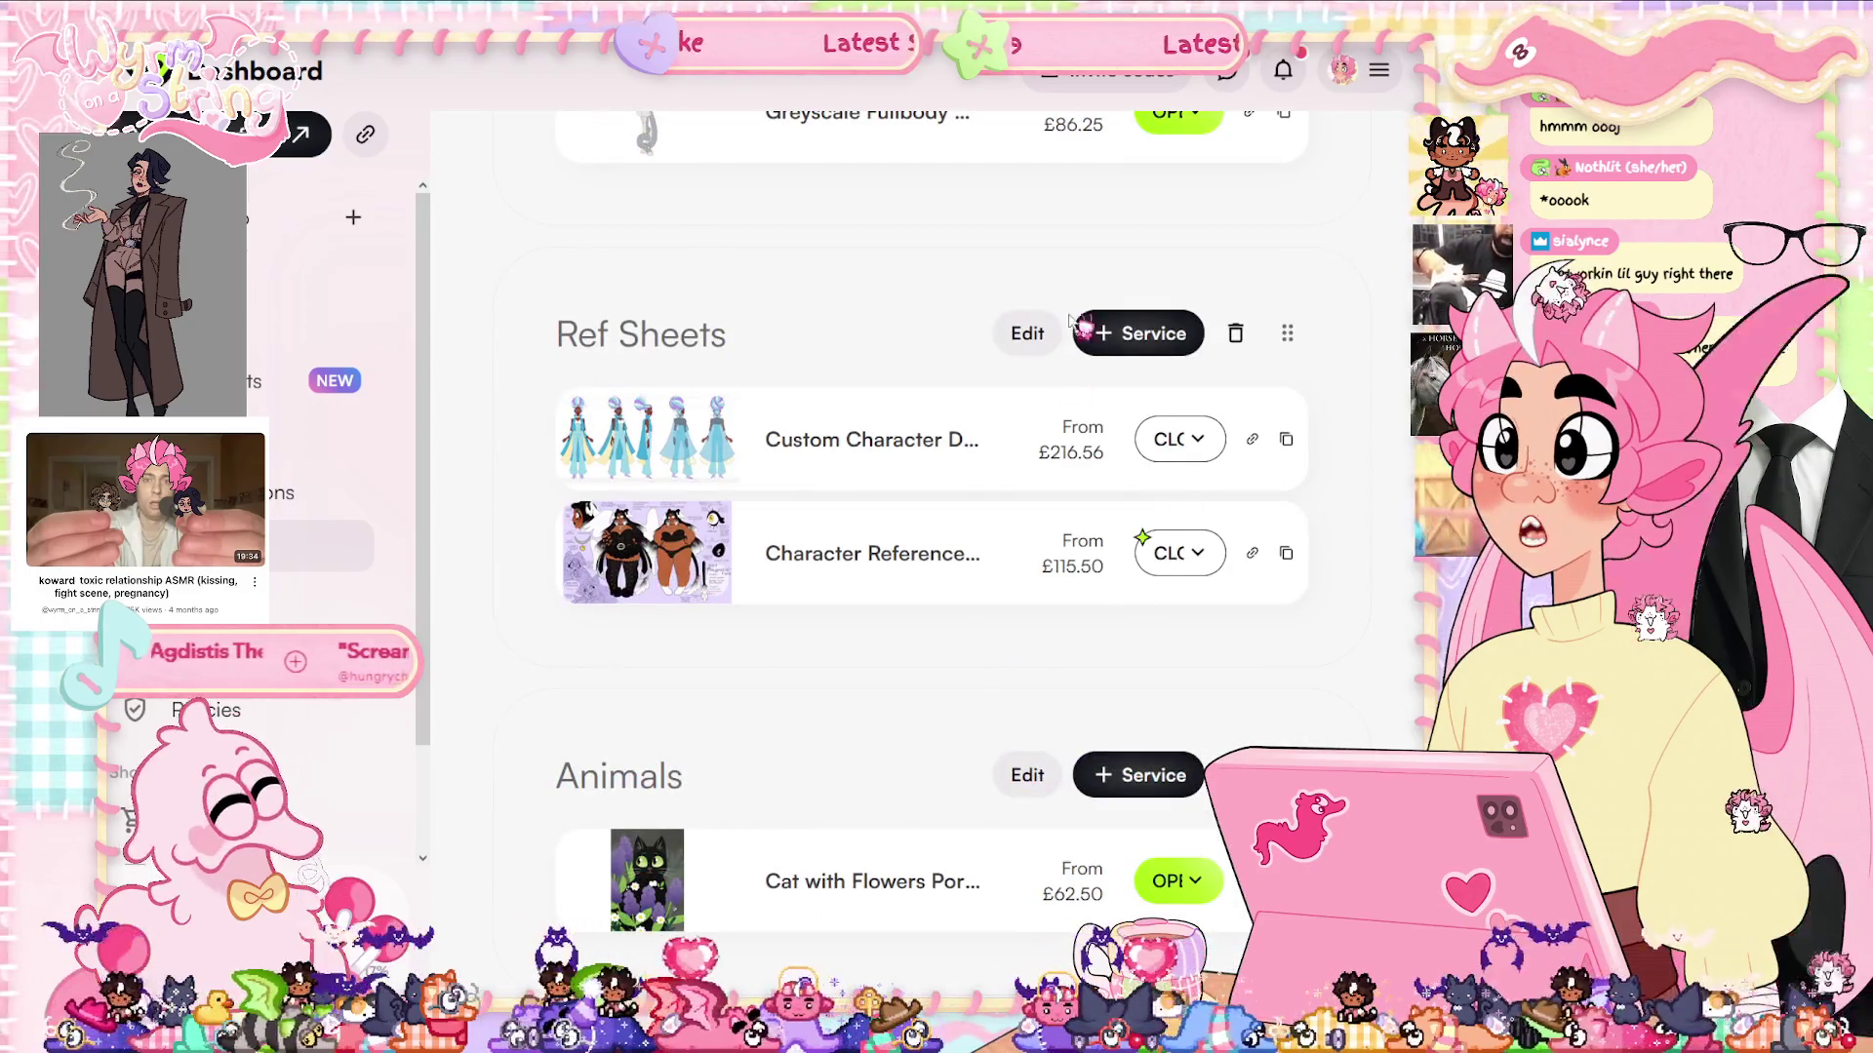
scroll(1087, 534, up, 10)
scroll(1091, 531, up, 15)
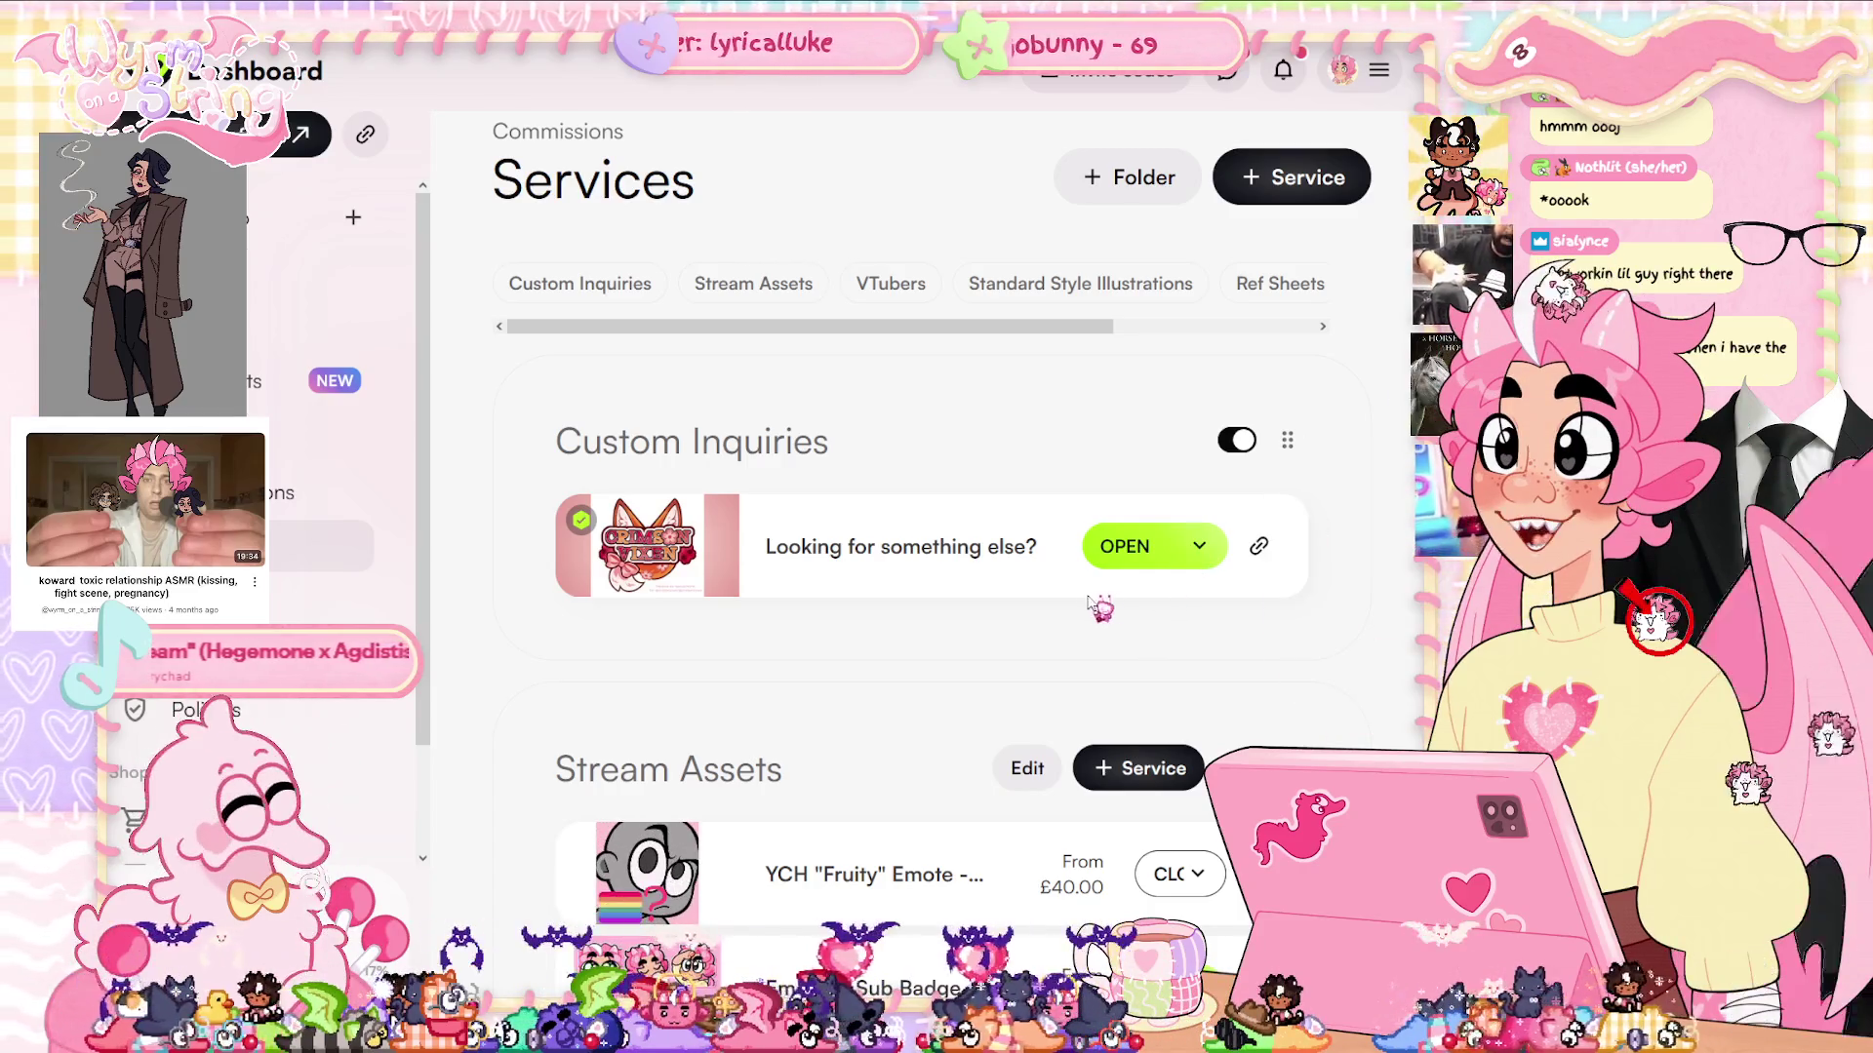
click(1182, 560)
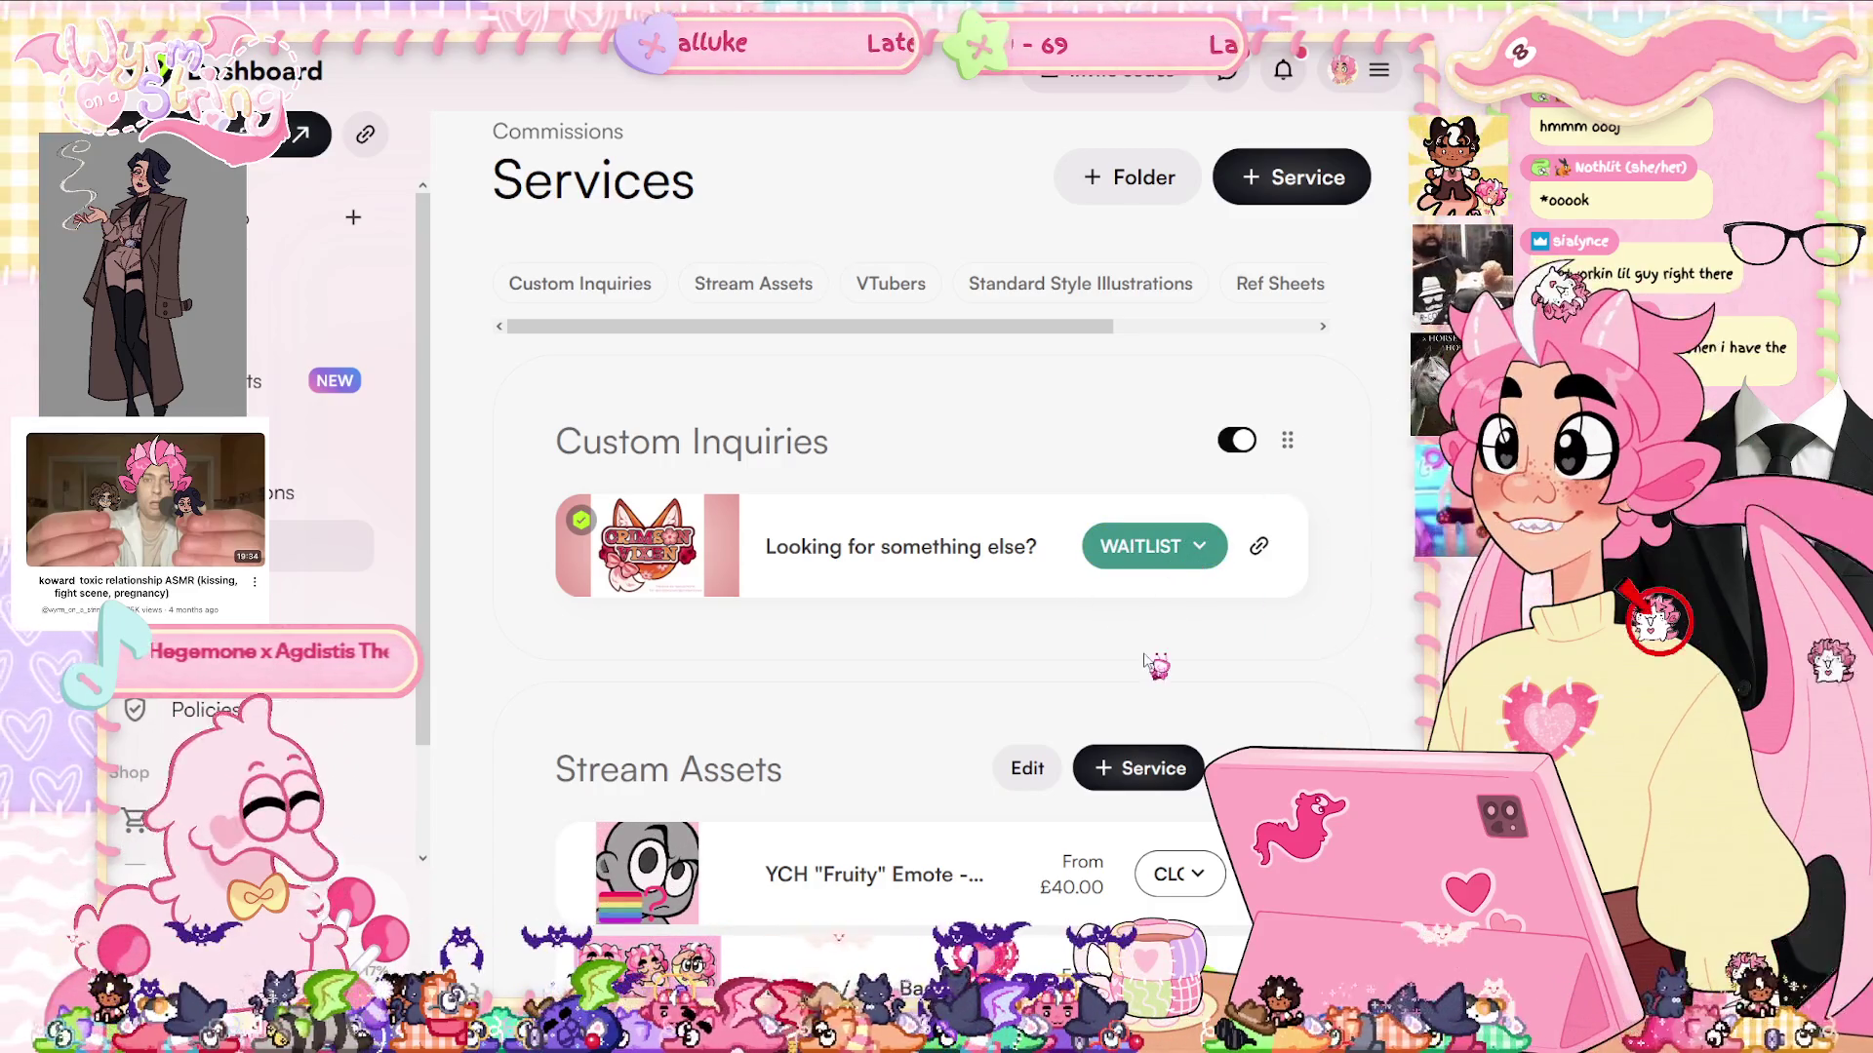
click(1165, 563)
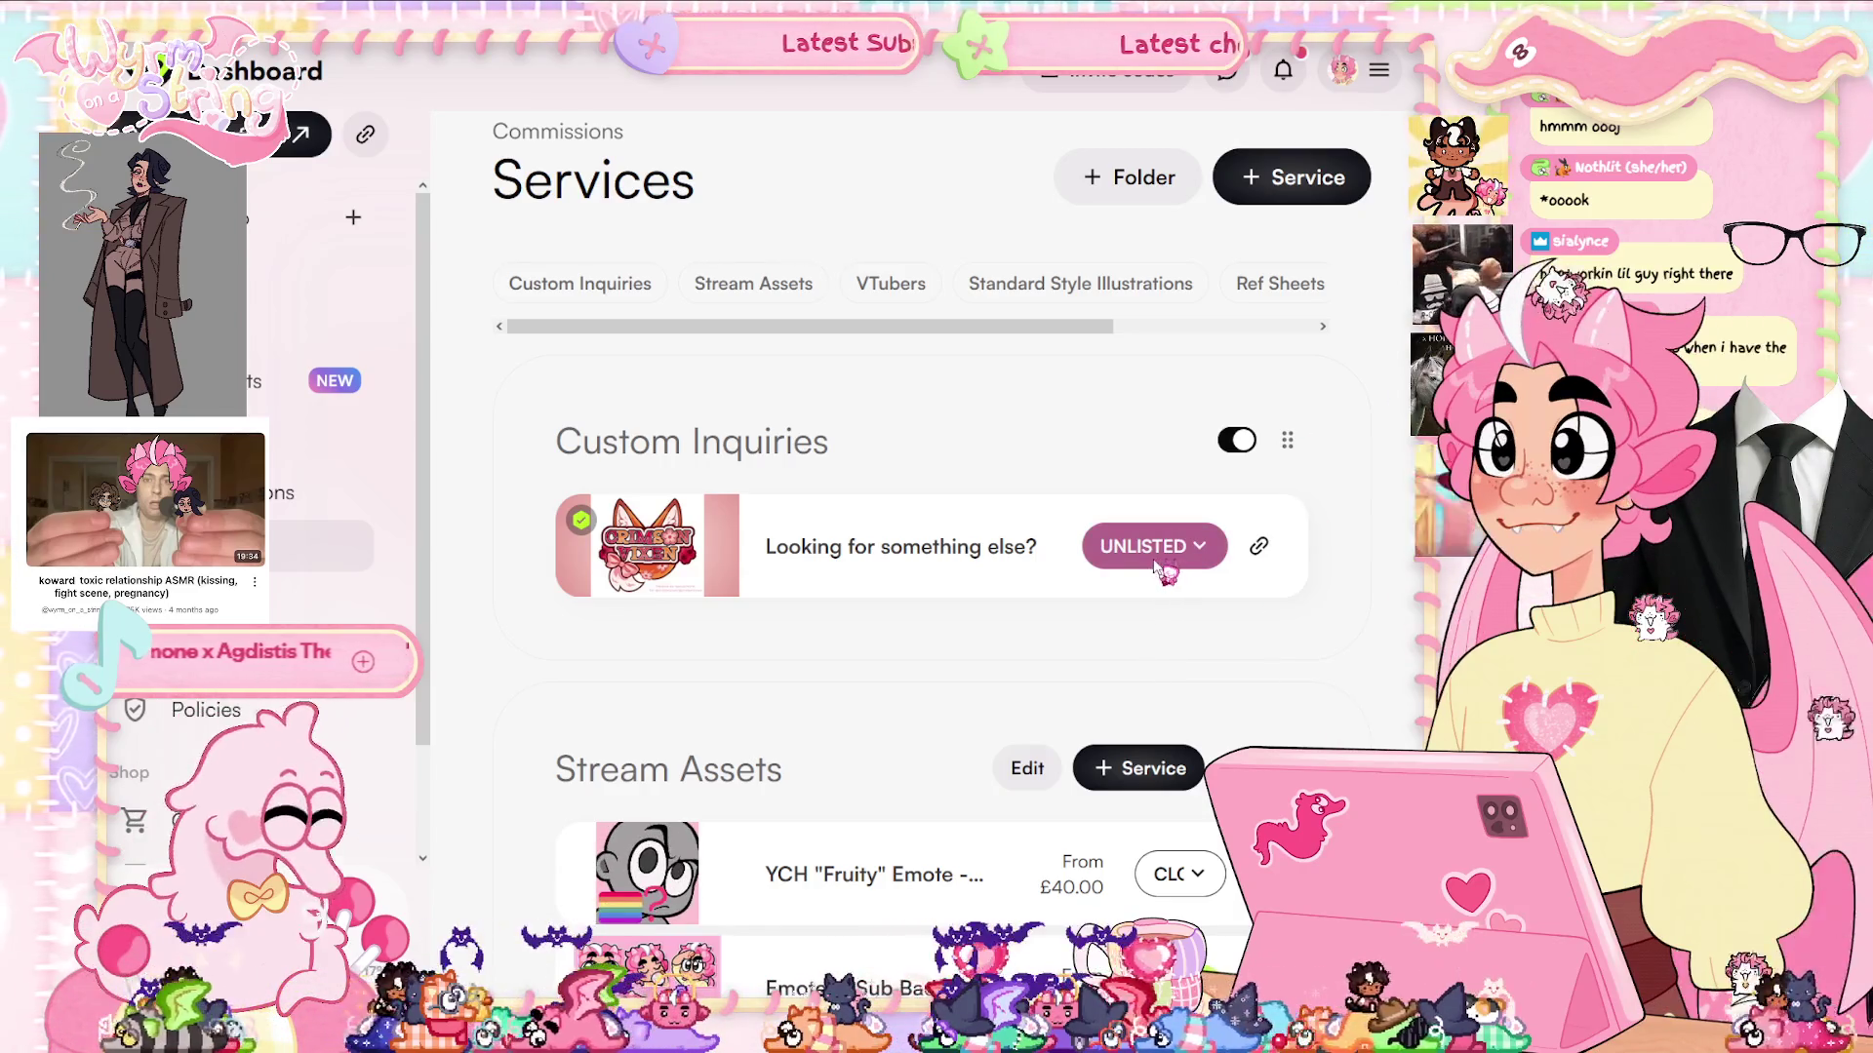
click(1166, 554)
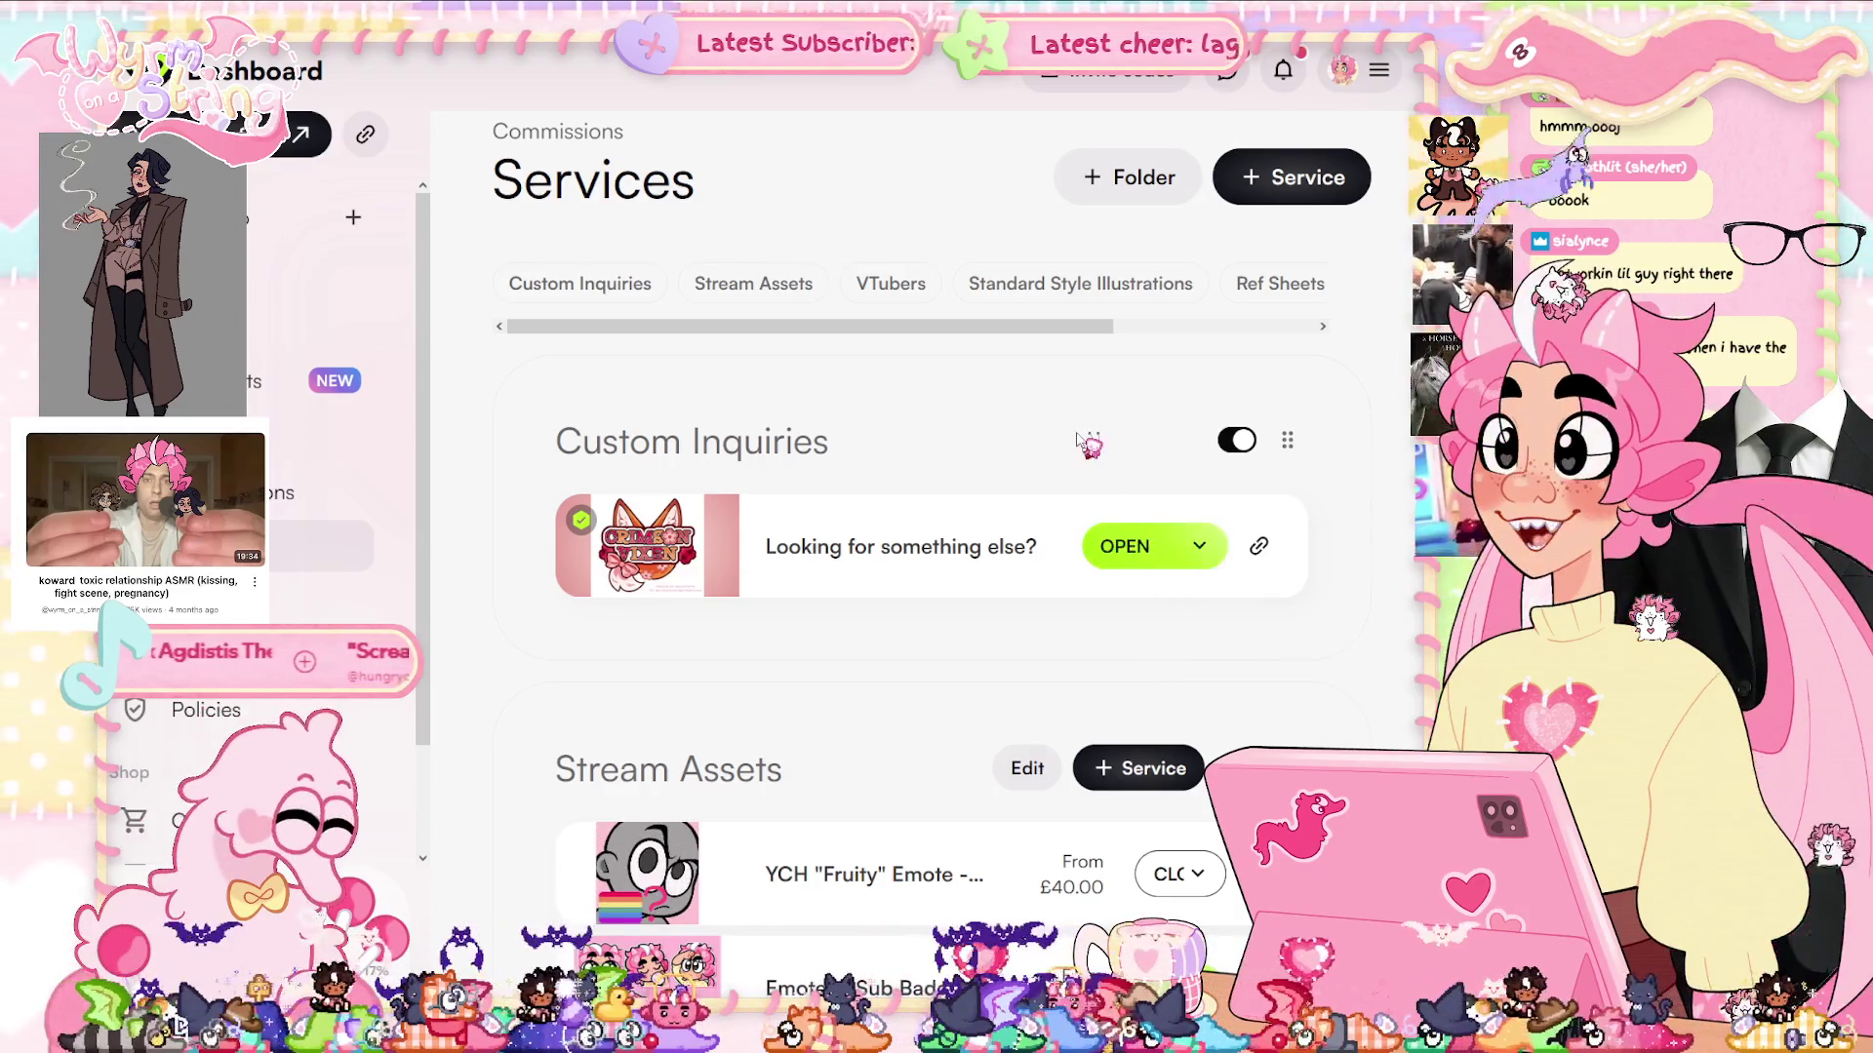
scroll(1092, 292, down, 3)
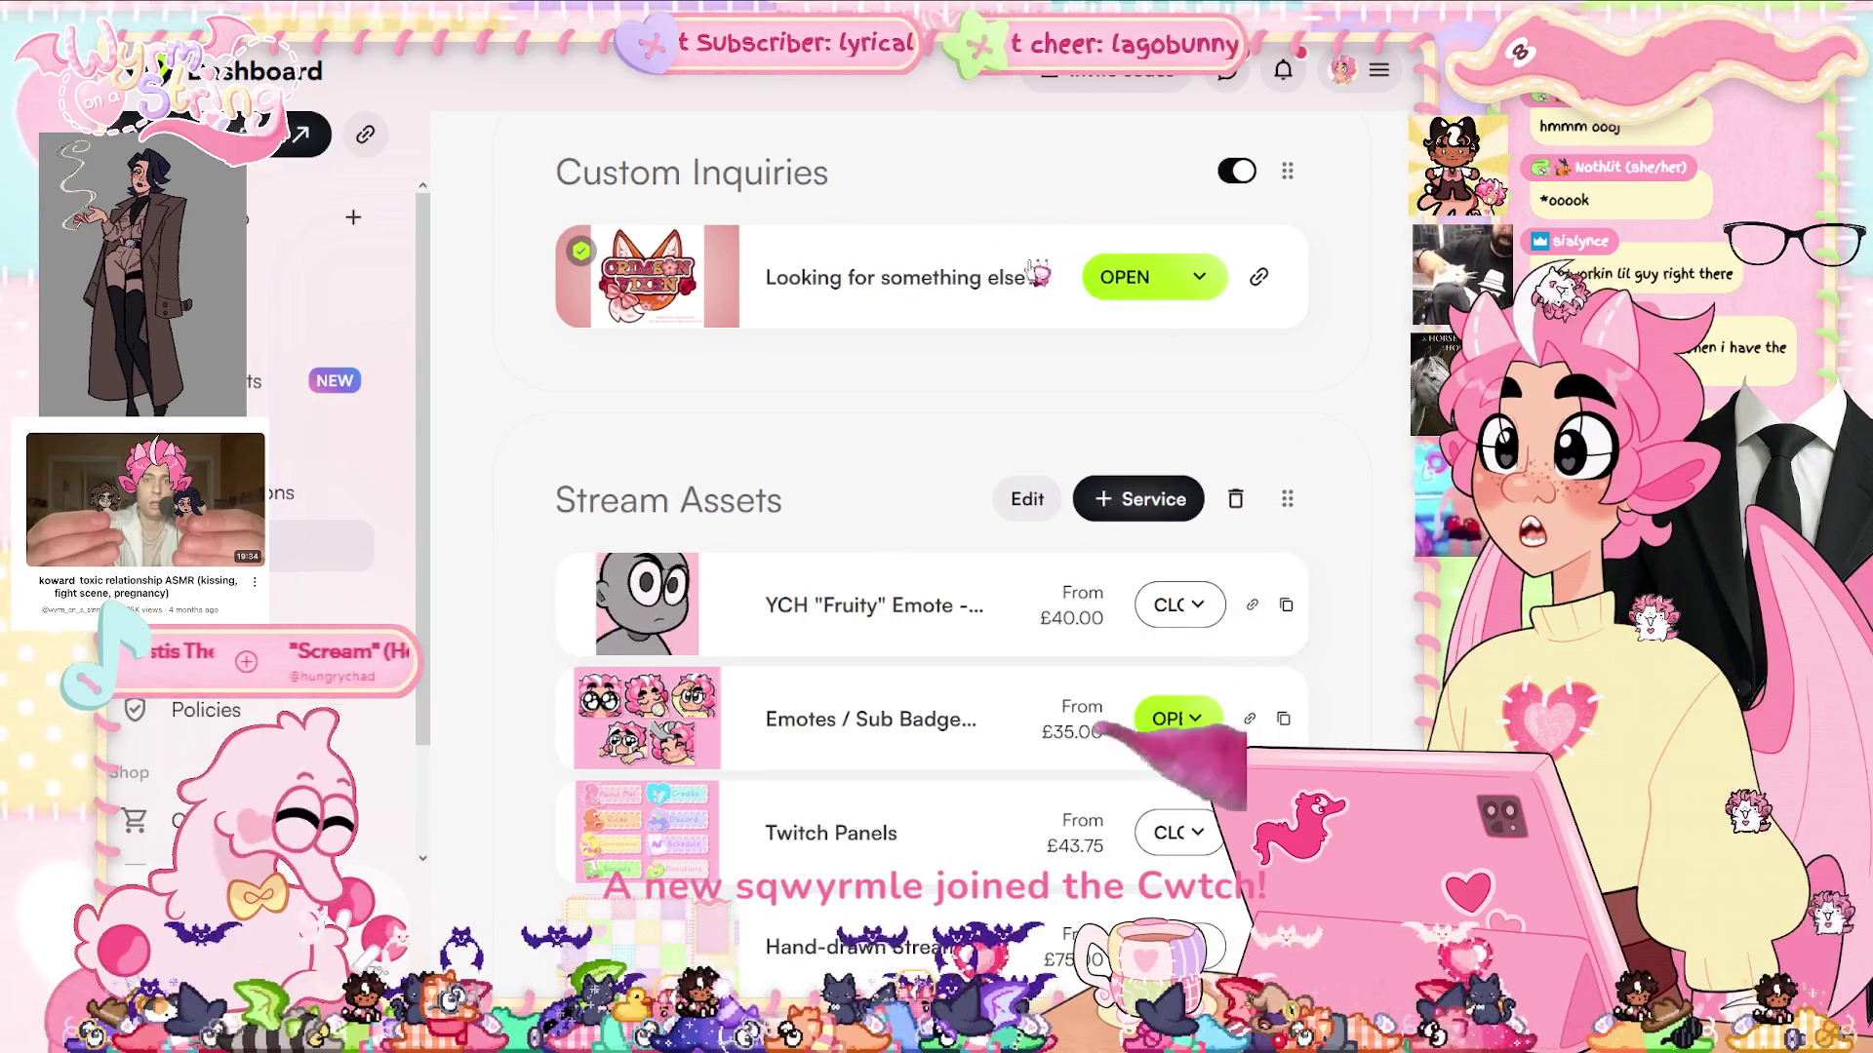
scroll(1004, 389, up, 3)
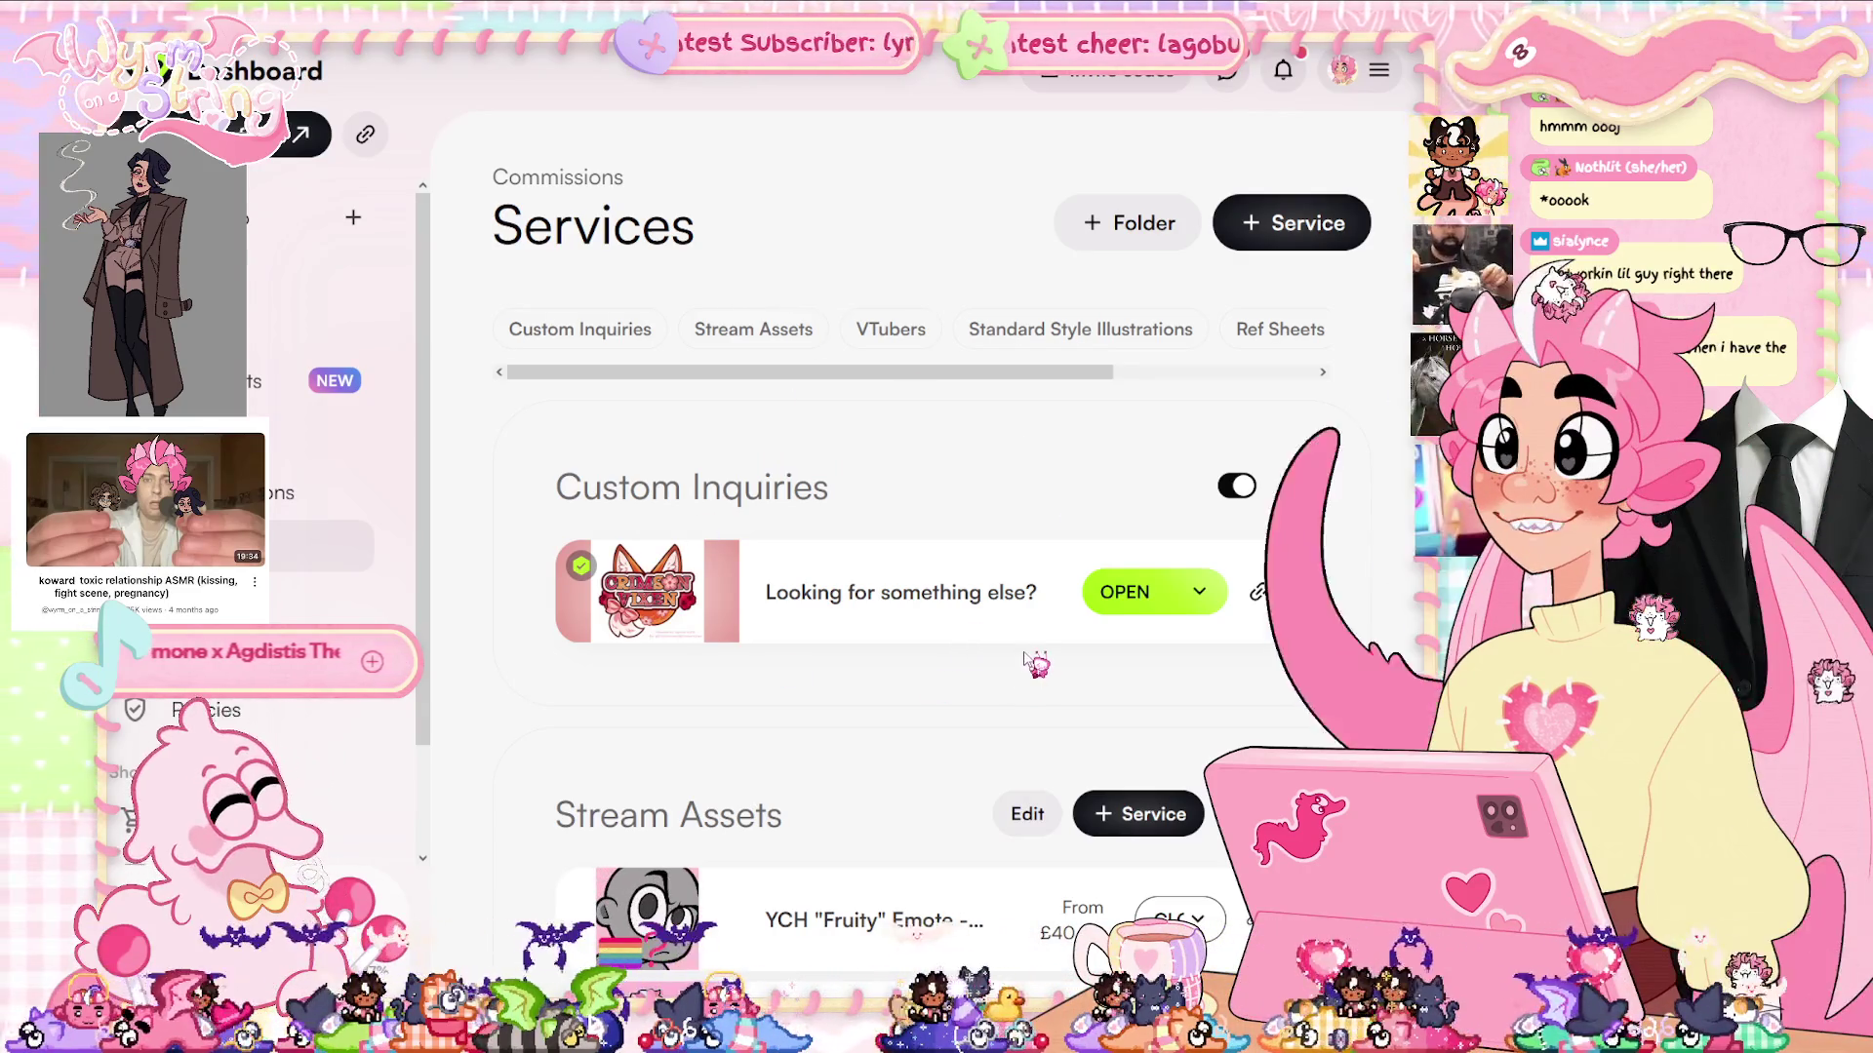
scroll(972, 639, down, 7)
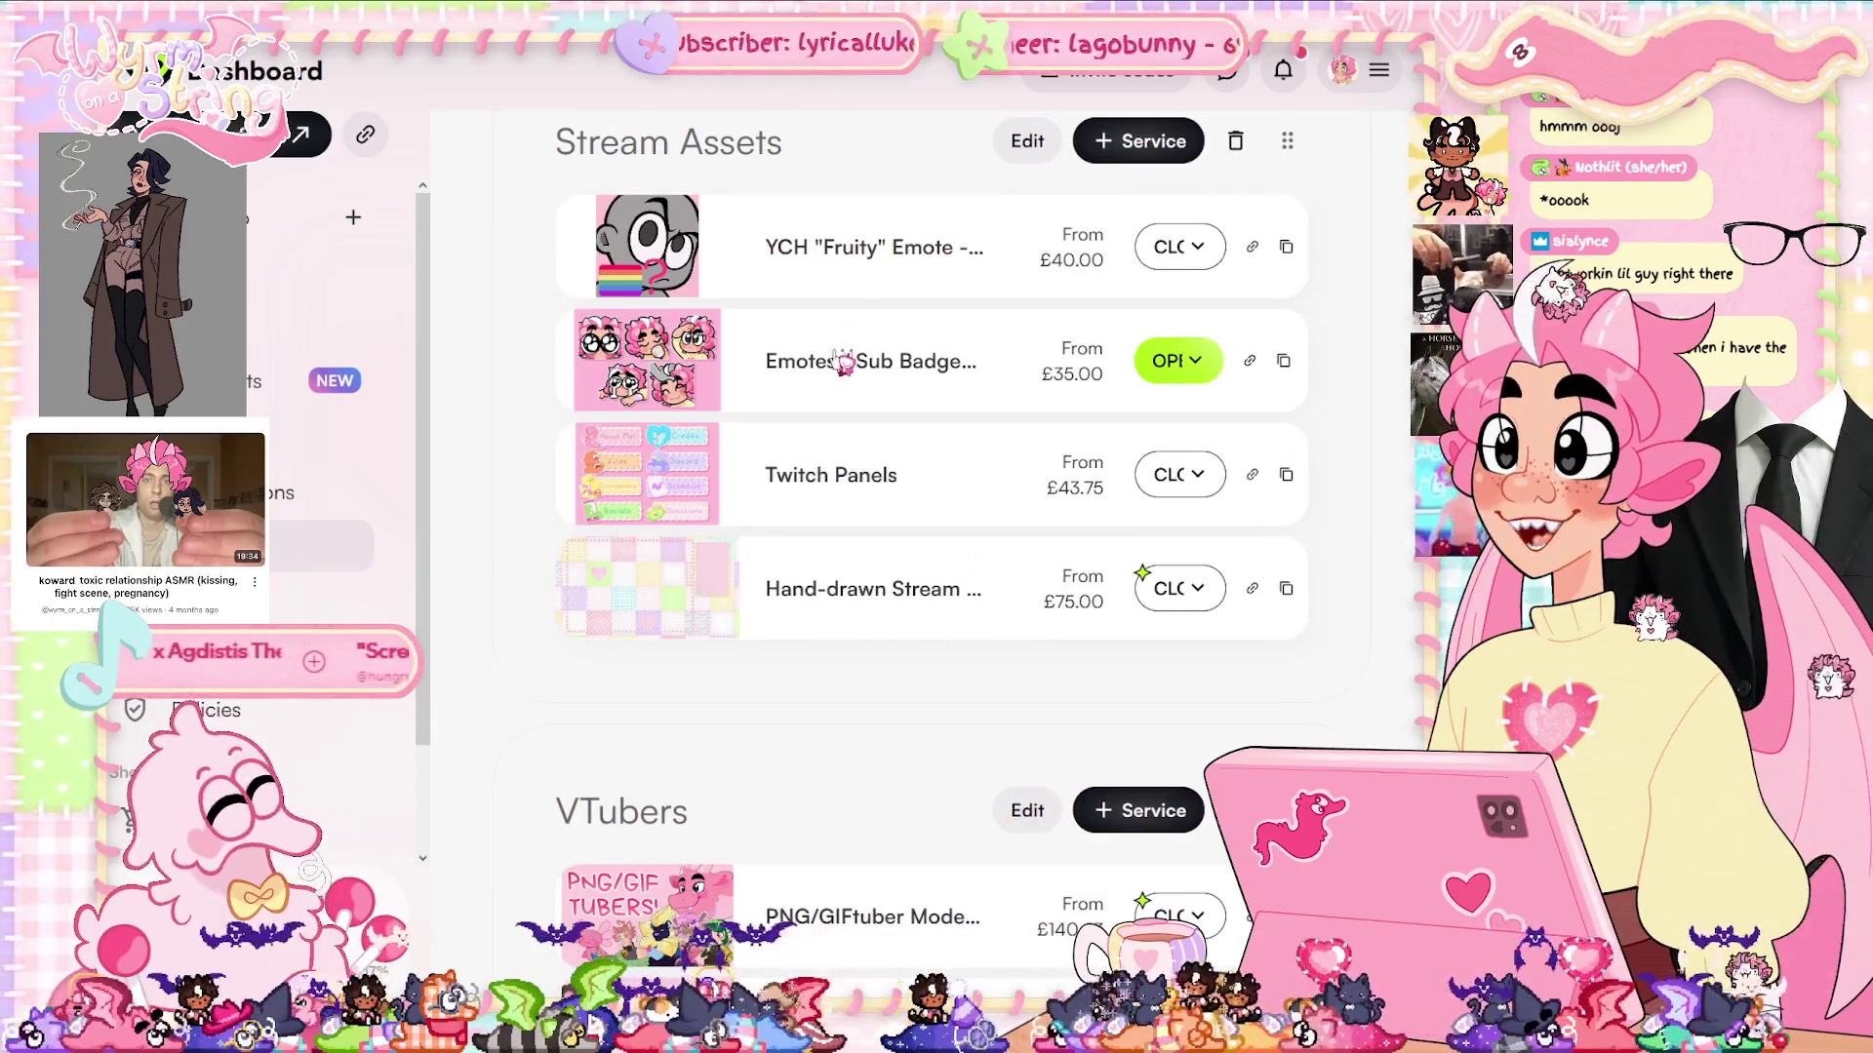
click(792, 247)
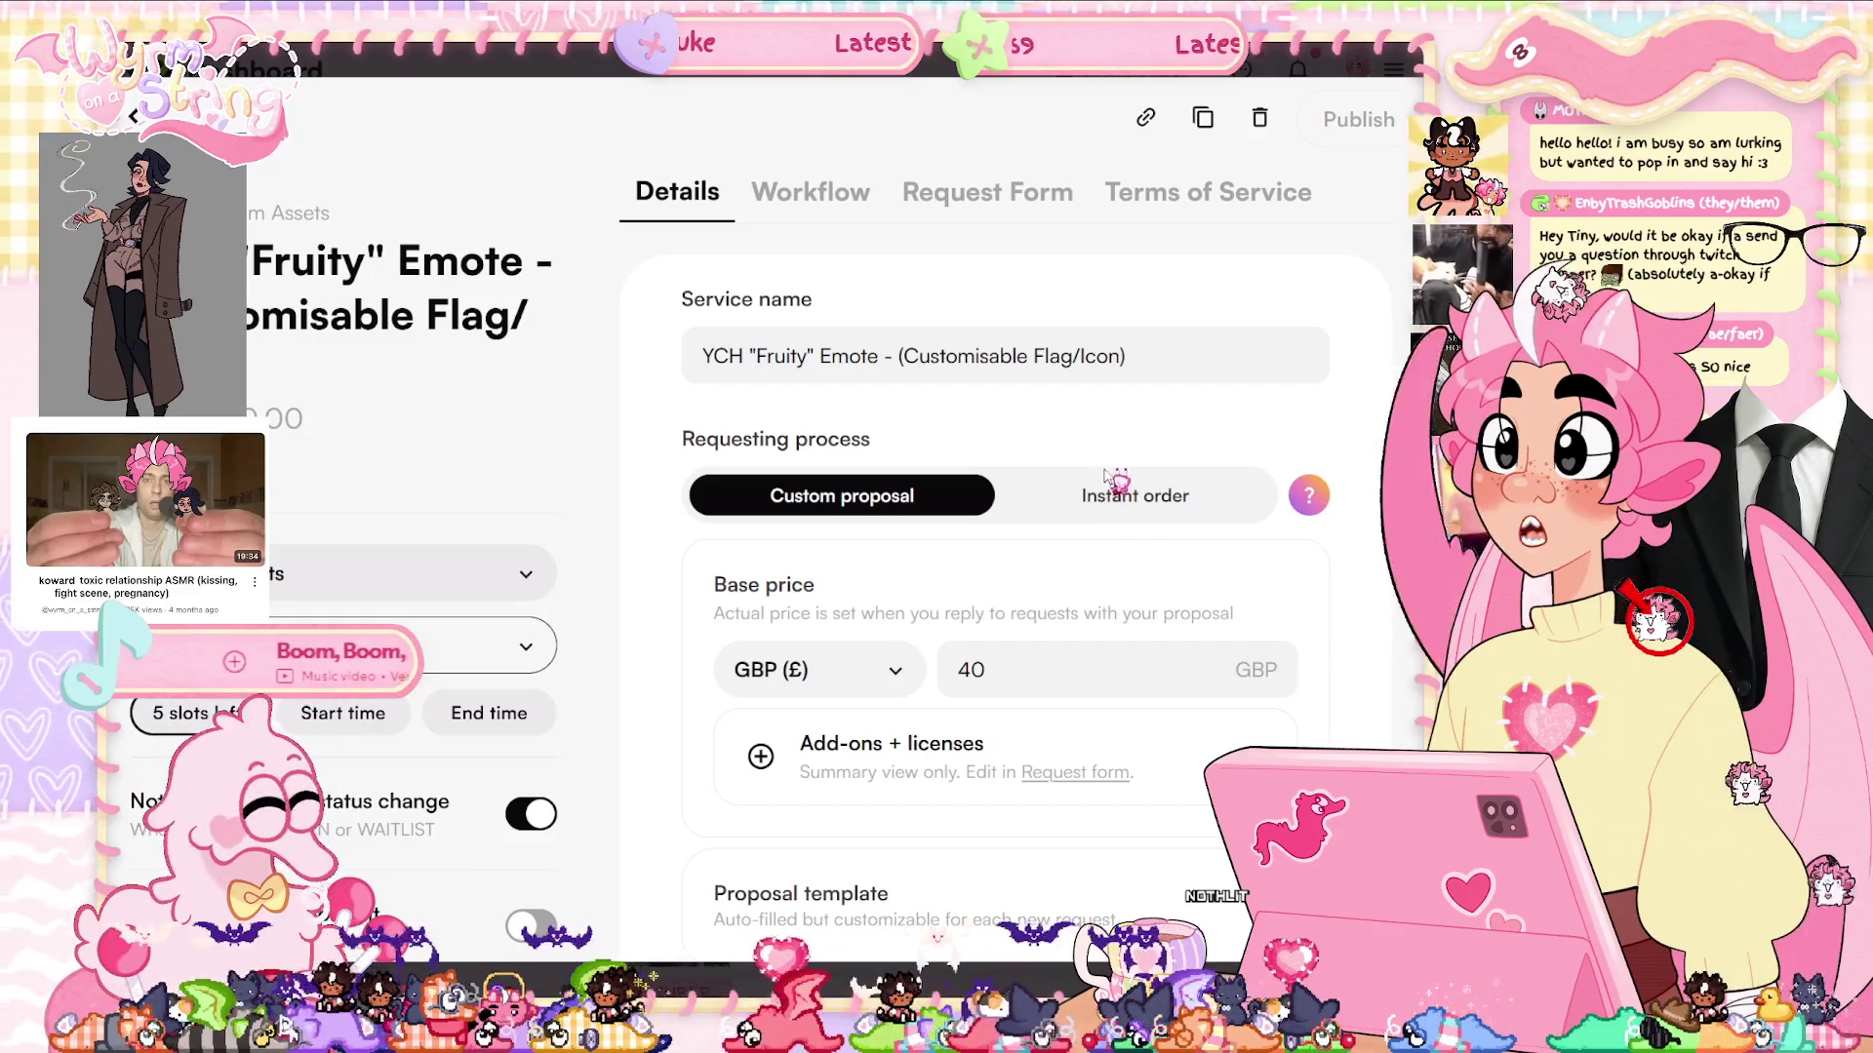
Review the YCH "Fruity" Emote's samples, description, discounts and search tags, then open its Request Form
scroll(1137, 555, down, 2)
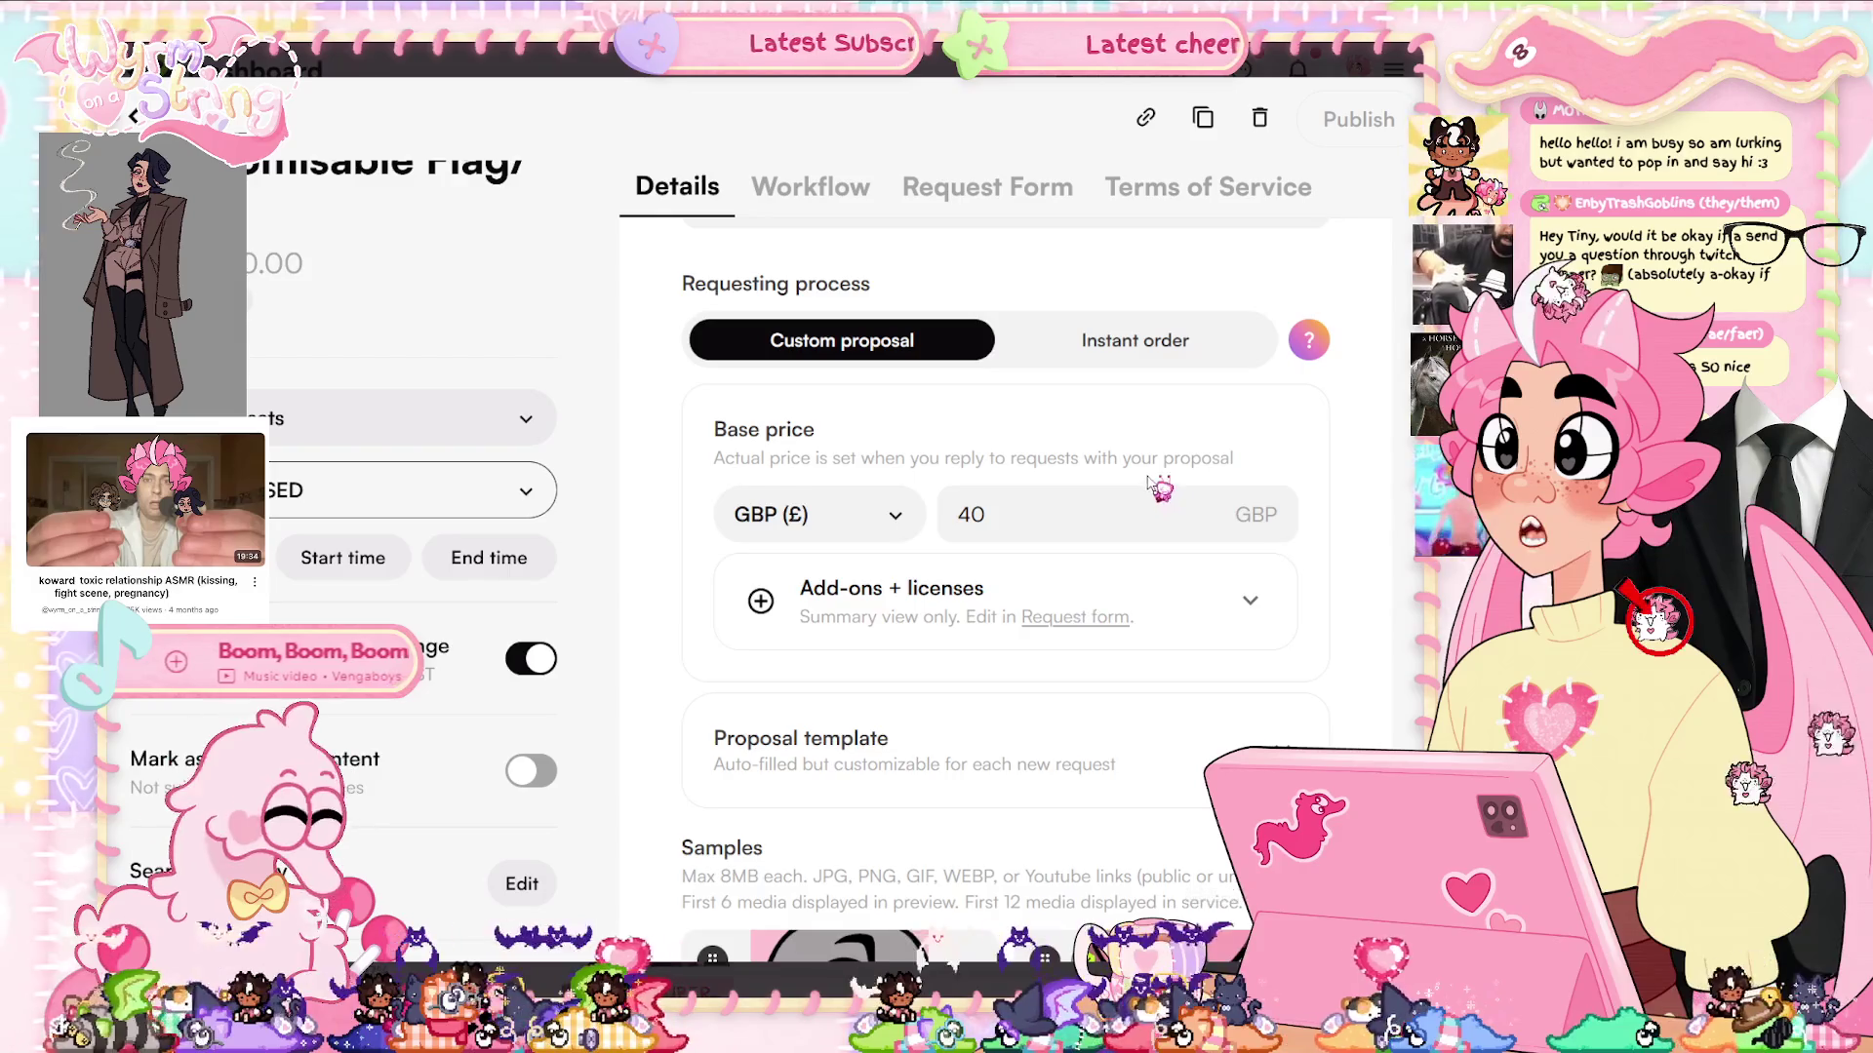
scroll(1160, 487, down, 4)
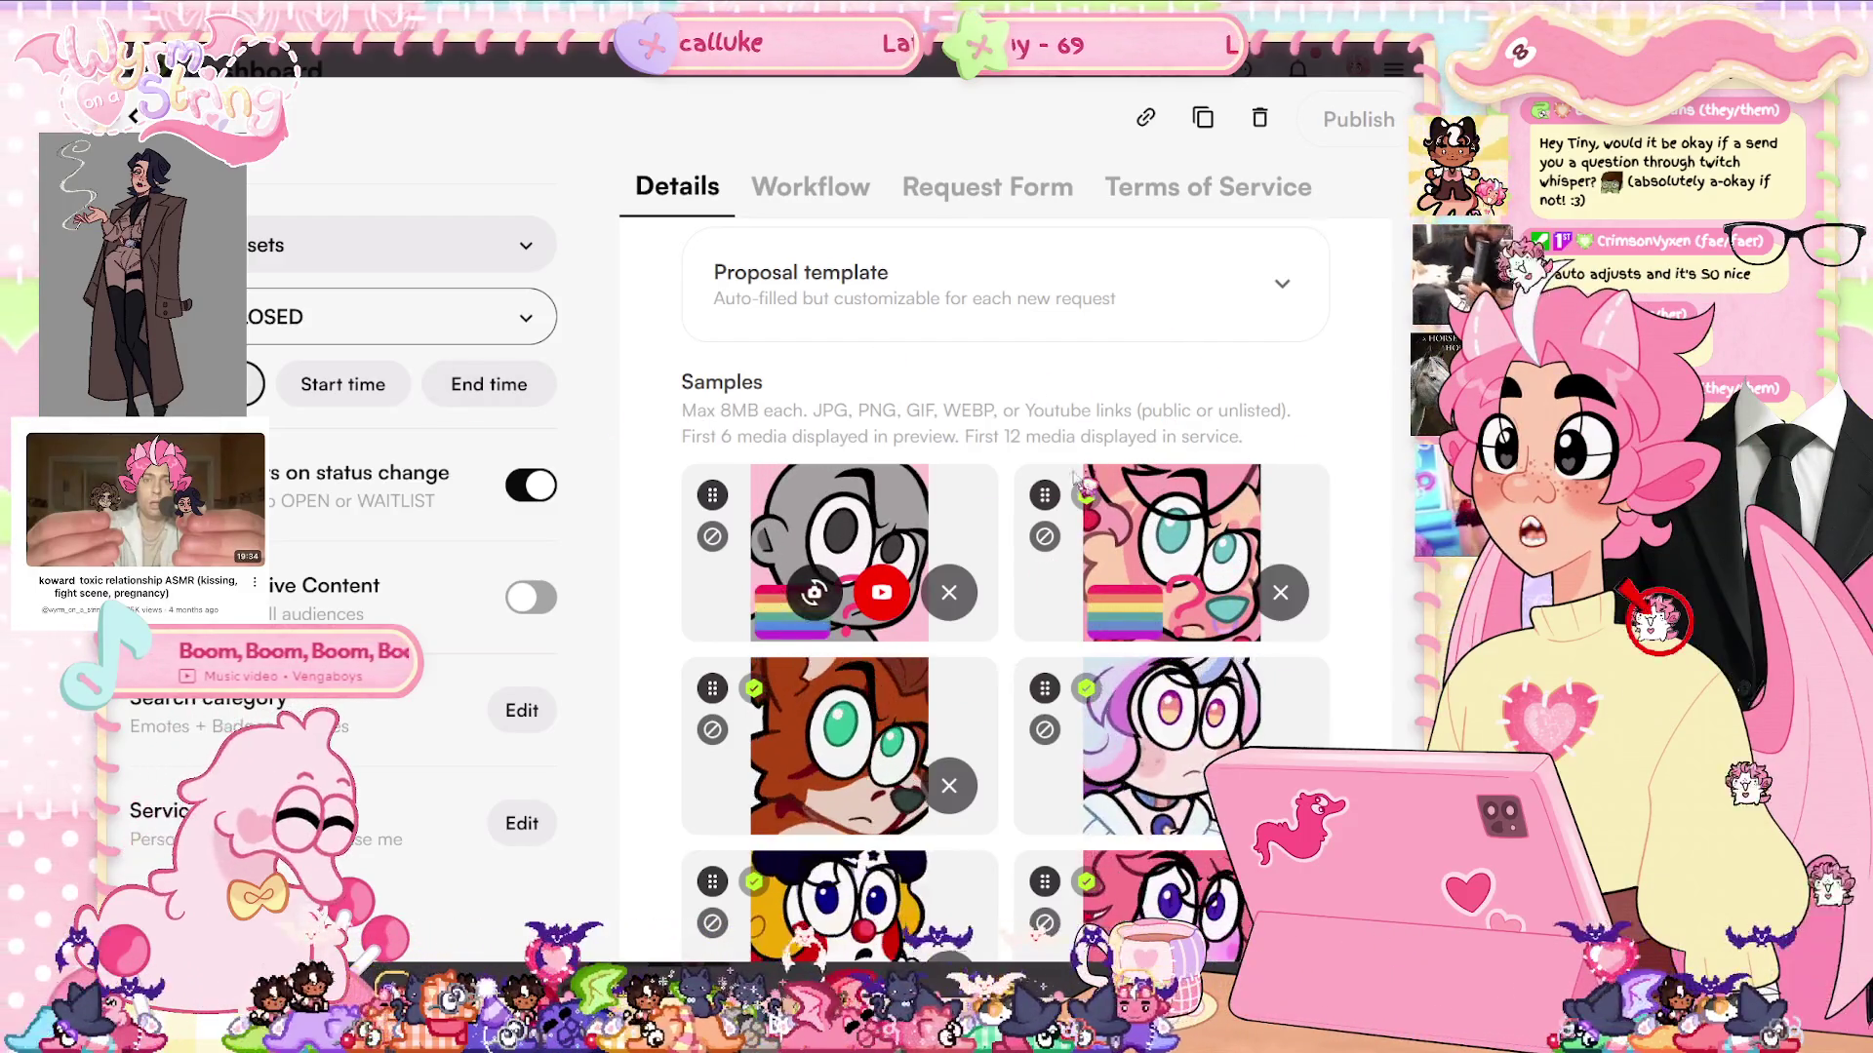
scroll(1109, 444, down, 10)
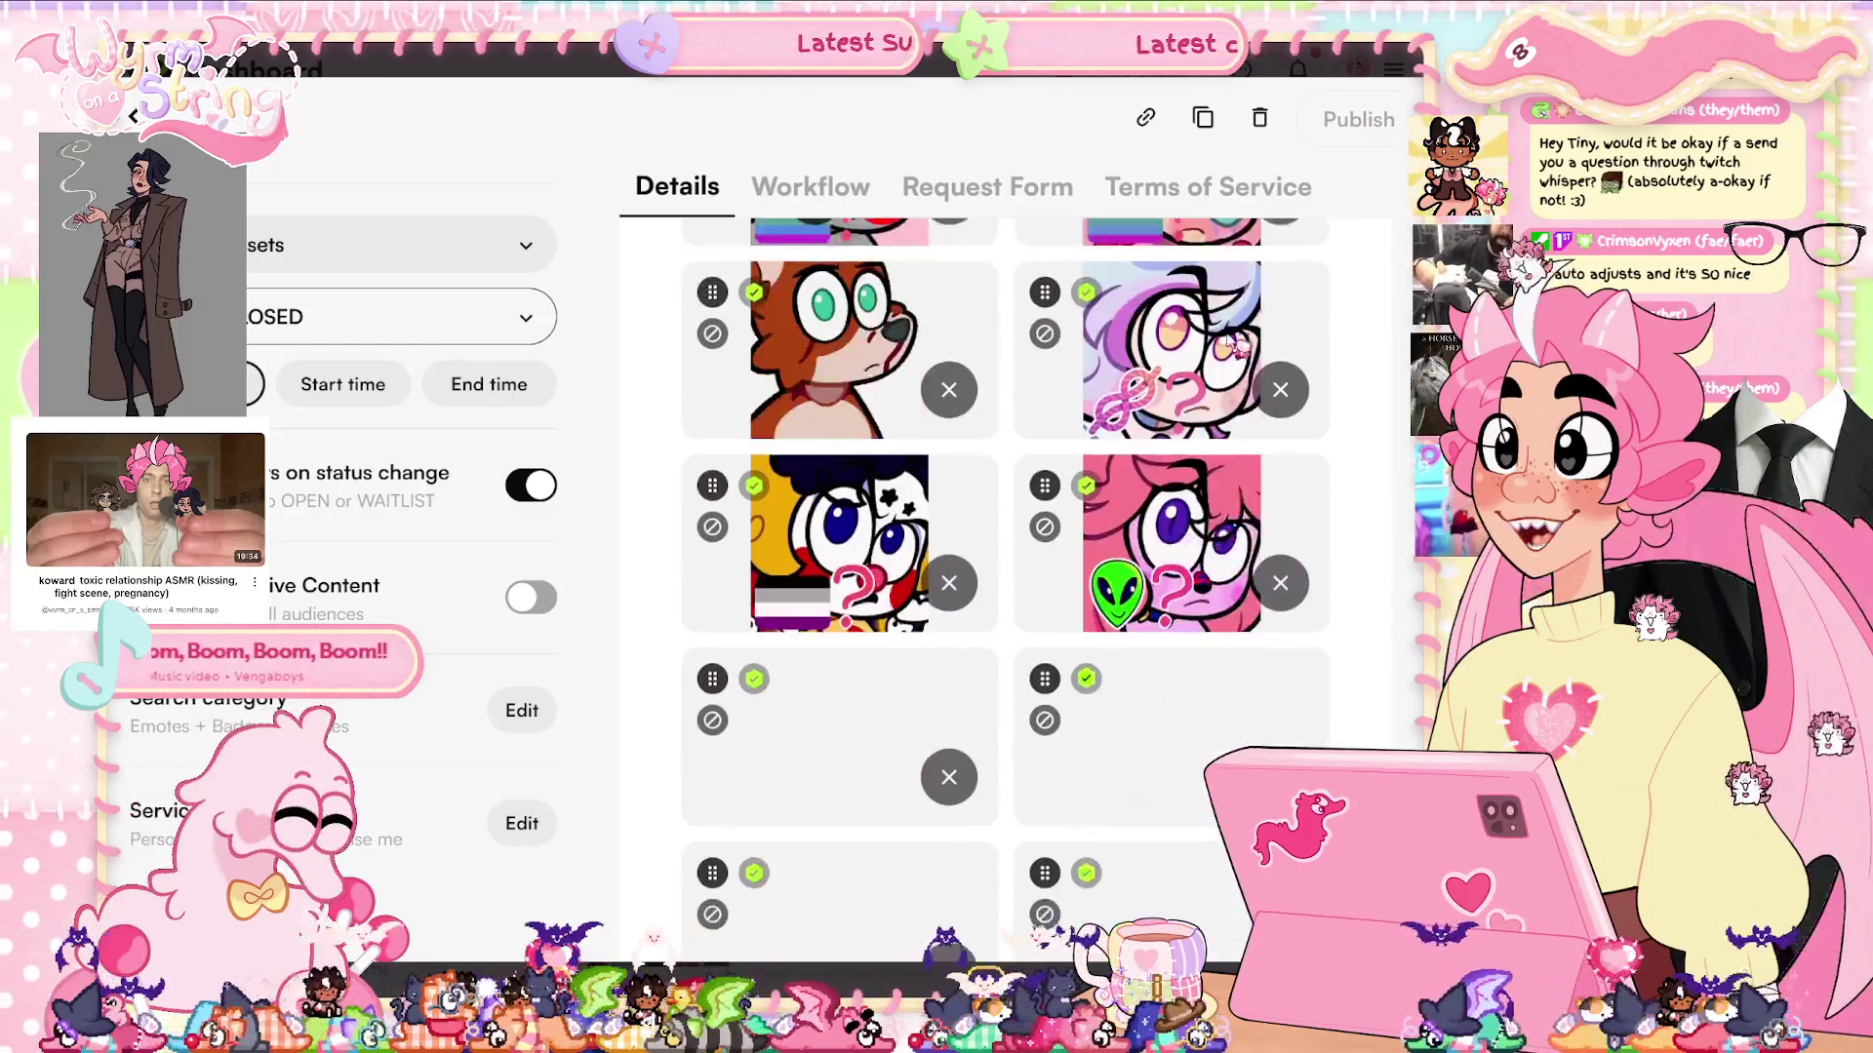
scroll(1230, 390, up, 10)
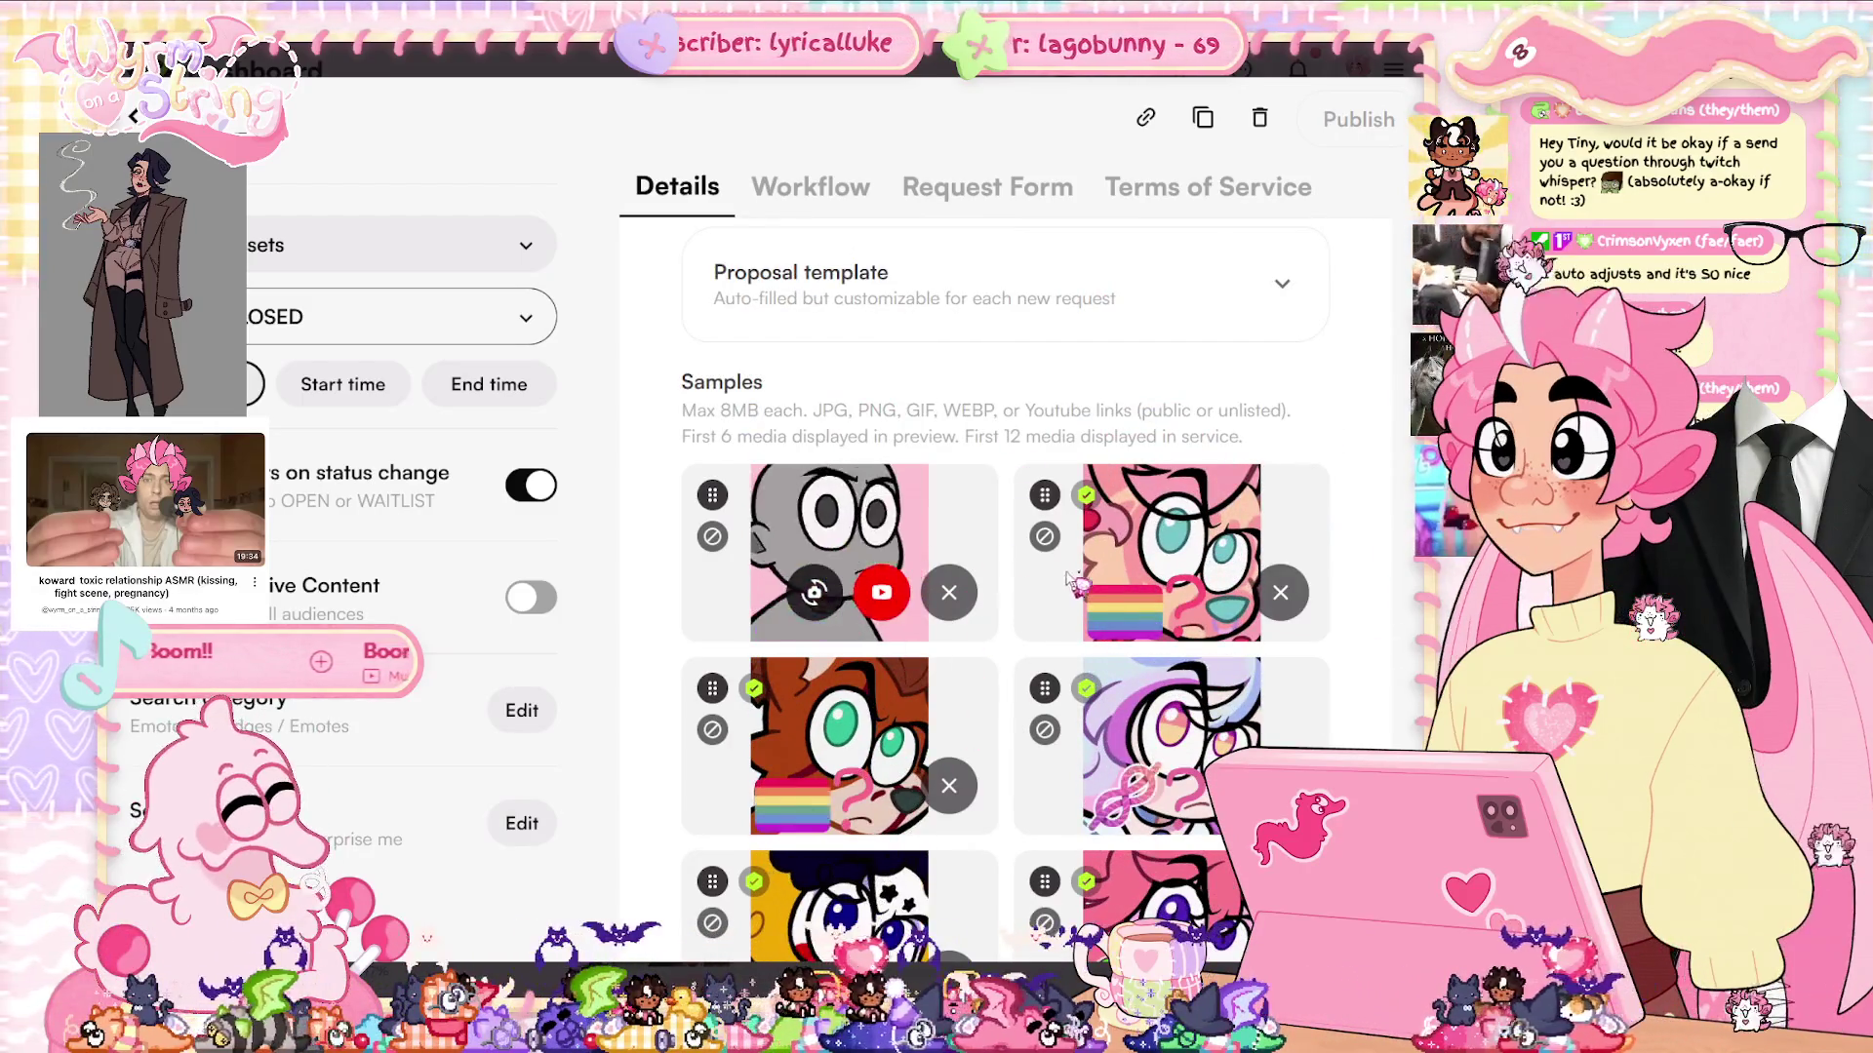
scroll(1051, 542, down, 6)
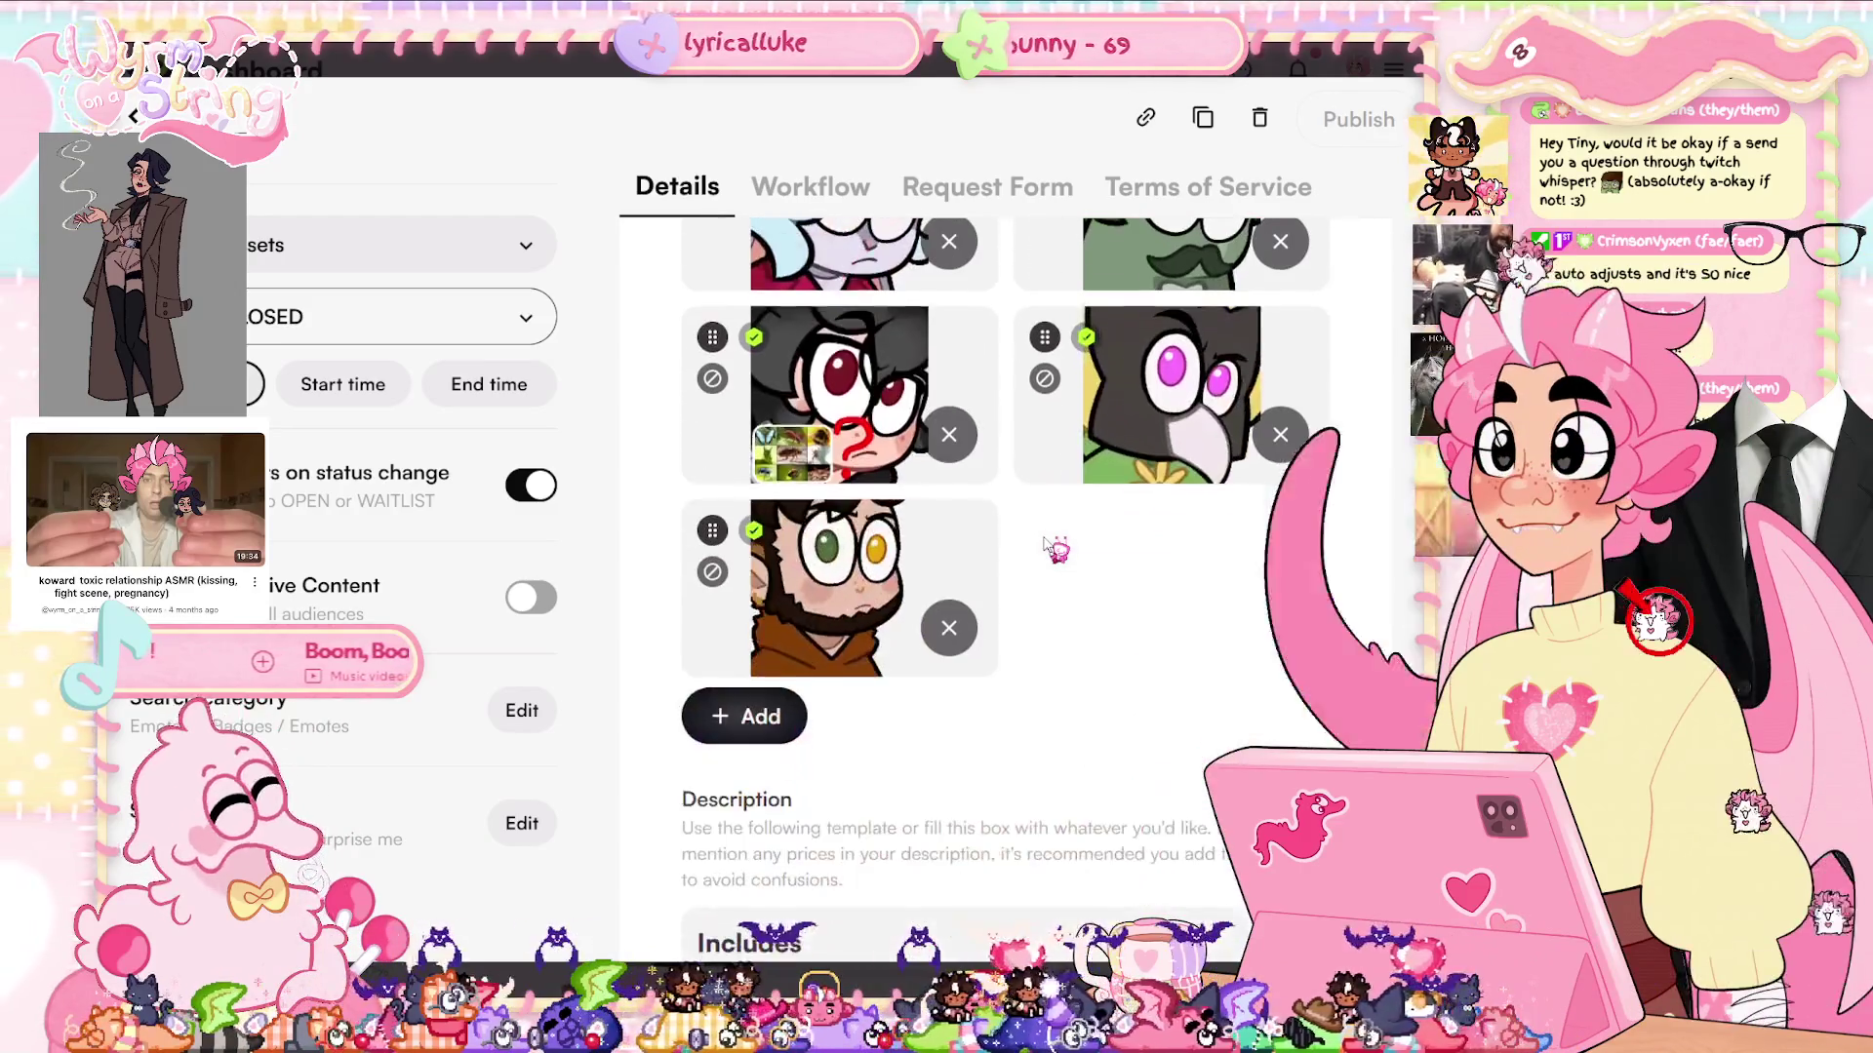
scroll(1121, 643, up, 10)
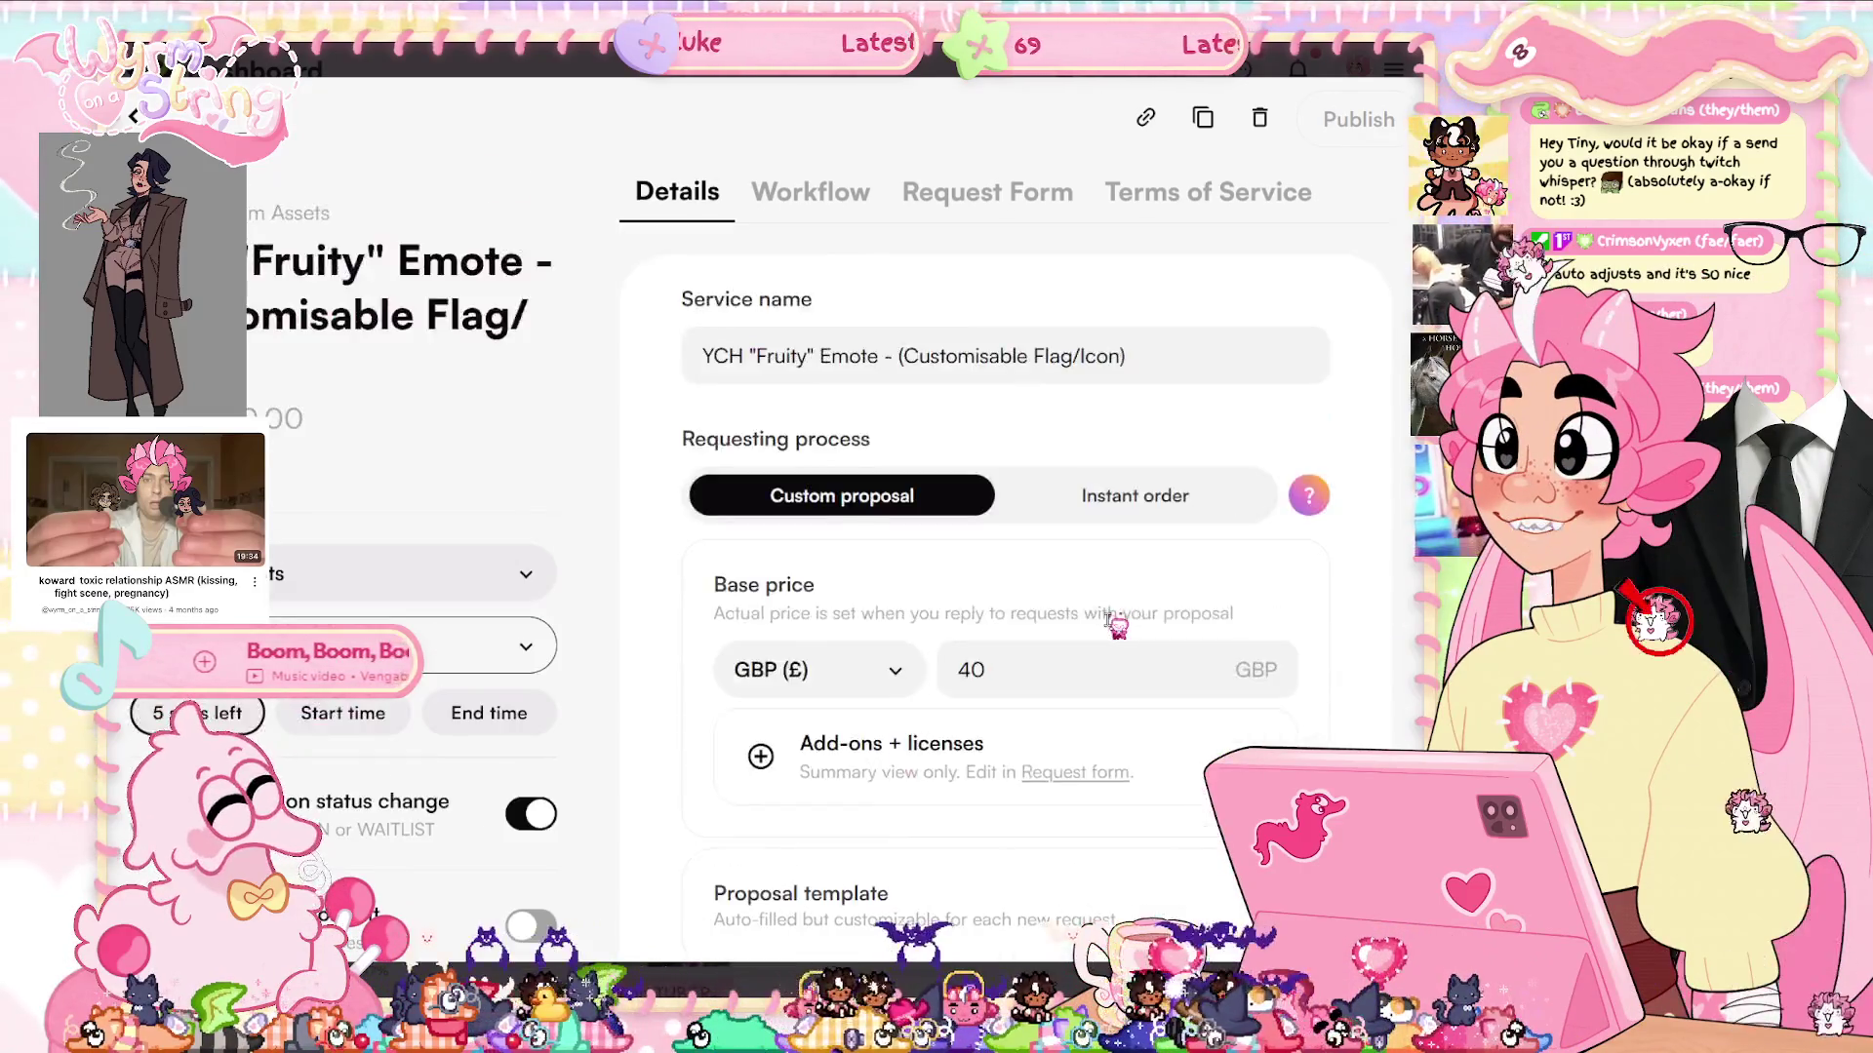
scroll(1073, 585, down, 12)
scroll(1014, 534, down, 10)
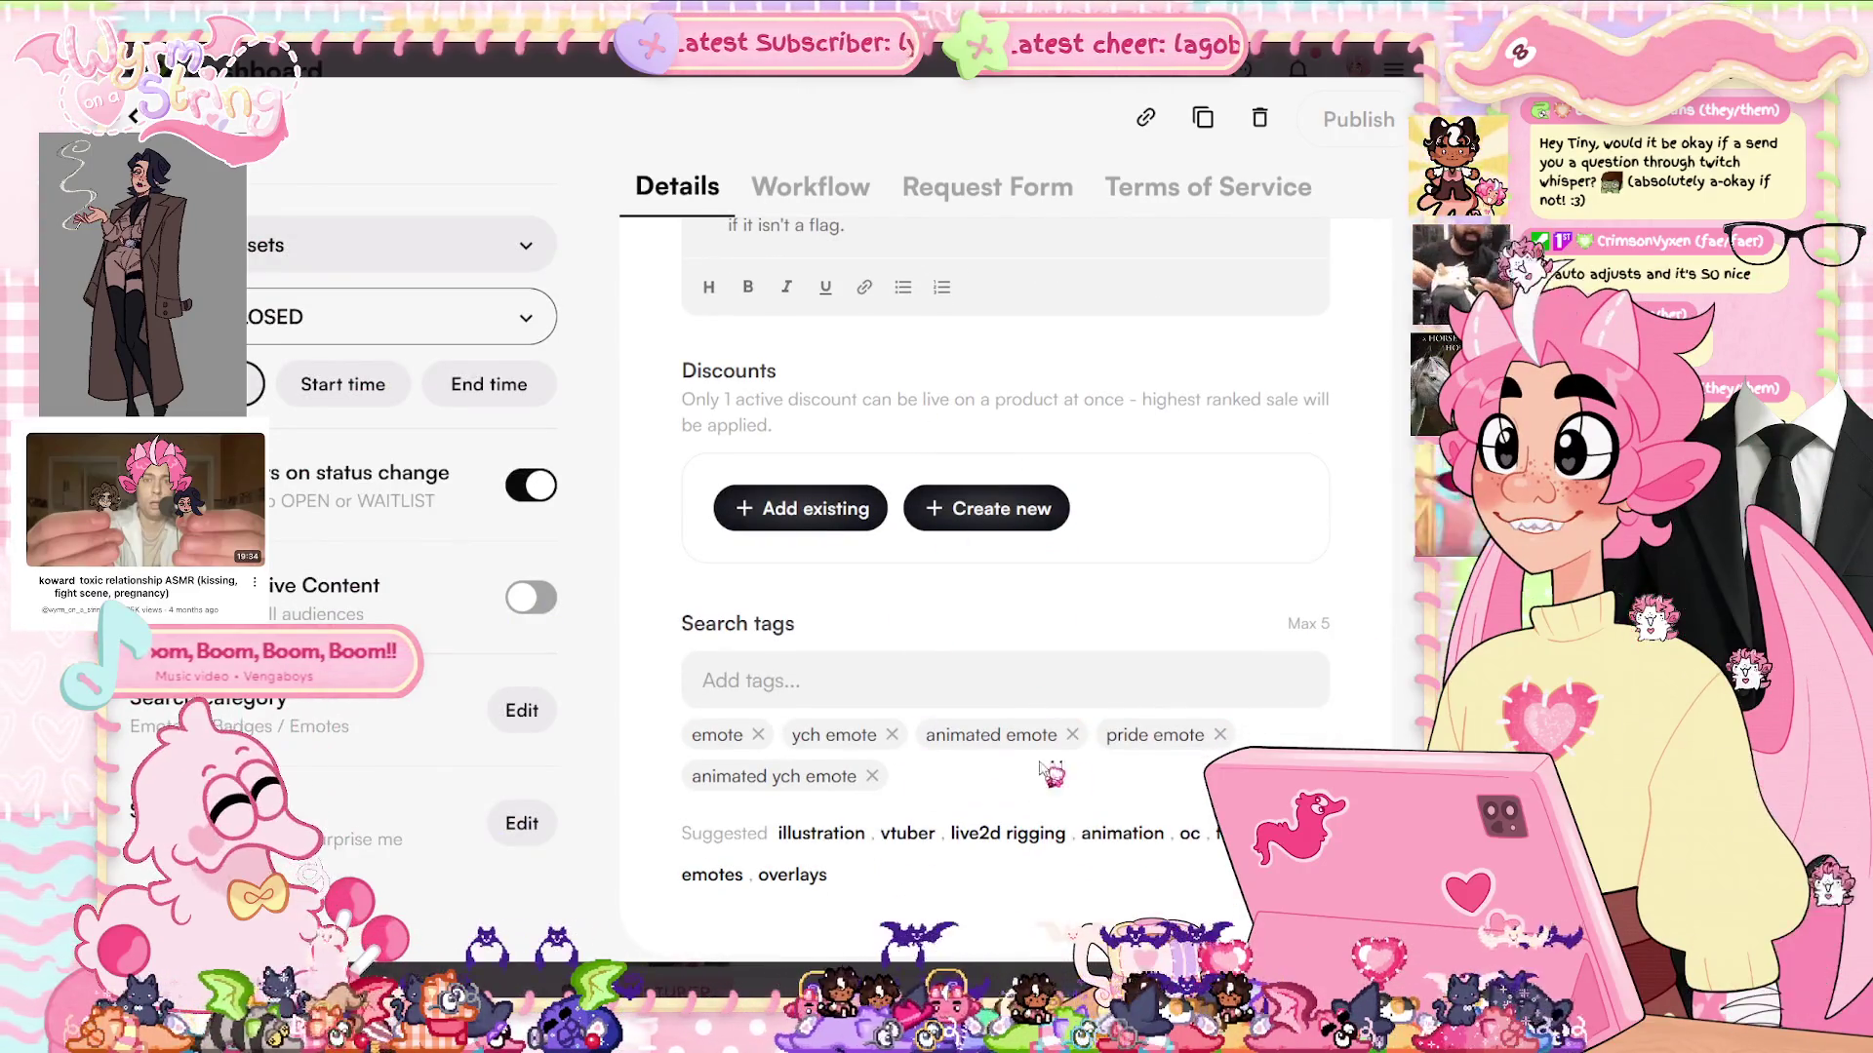
scroll(1034, 760, up, 15)
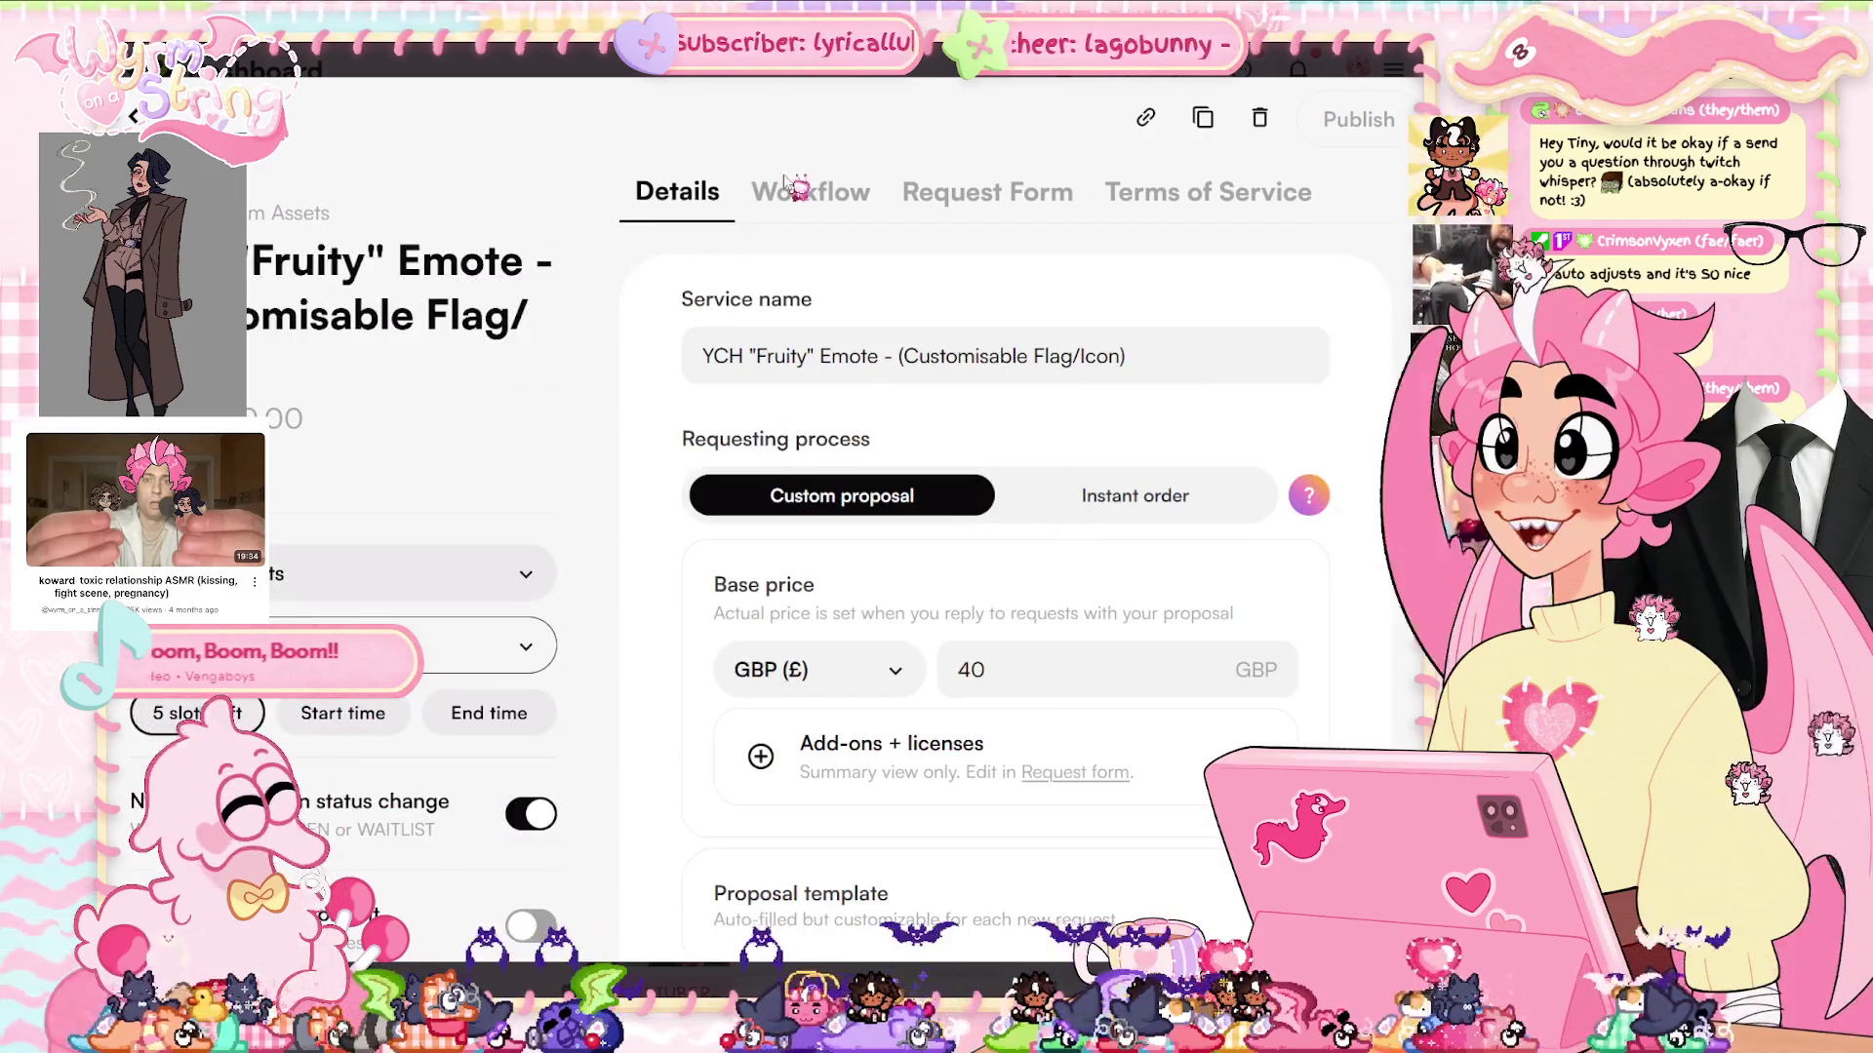
click(981, 192)
Scroll through the Fruity Emote request form, return to Details, then switch to Clip Studio Paint
scroll(1132, 381, down, 5)
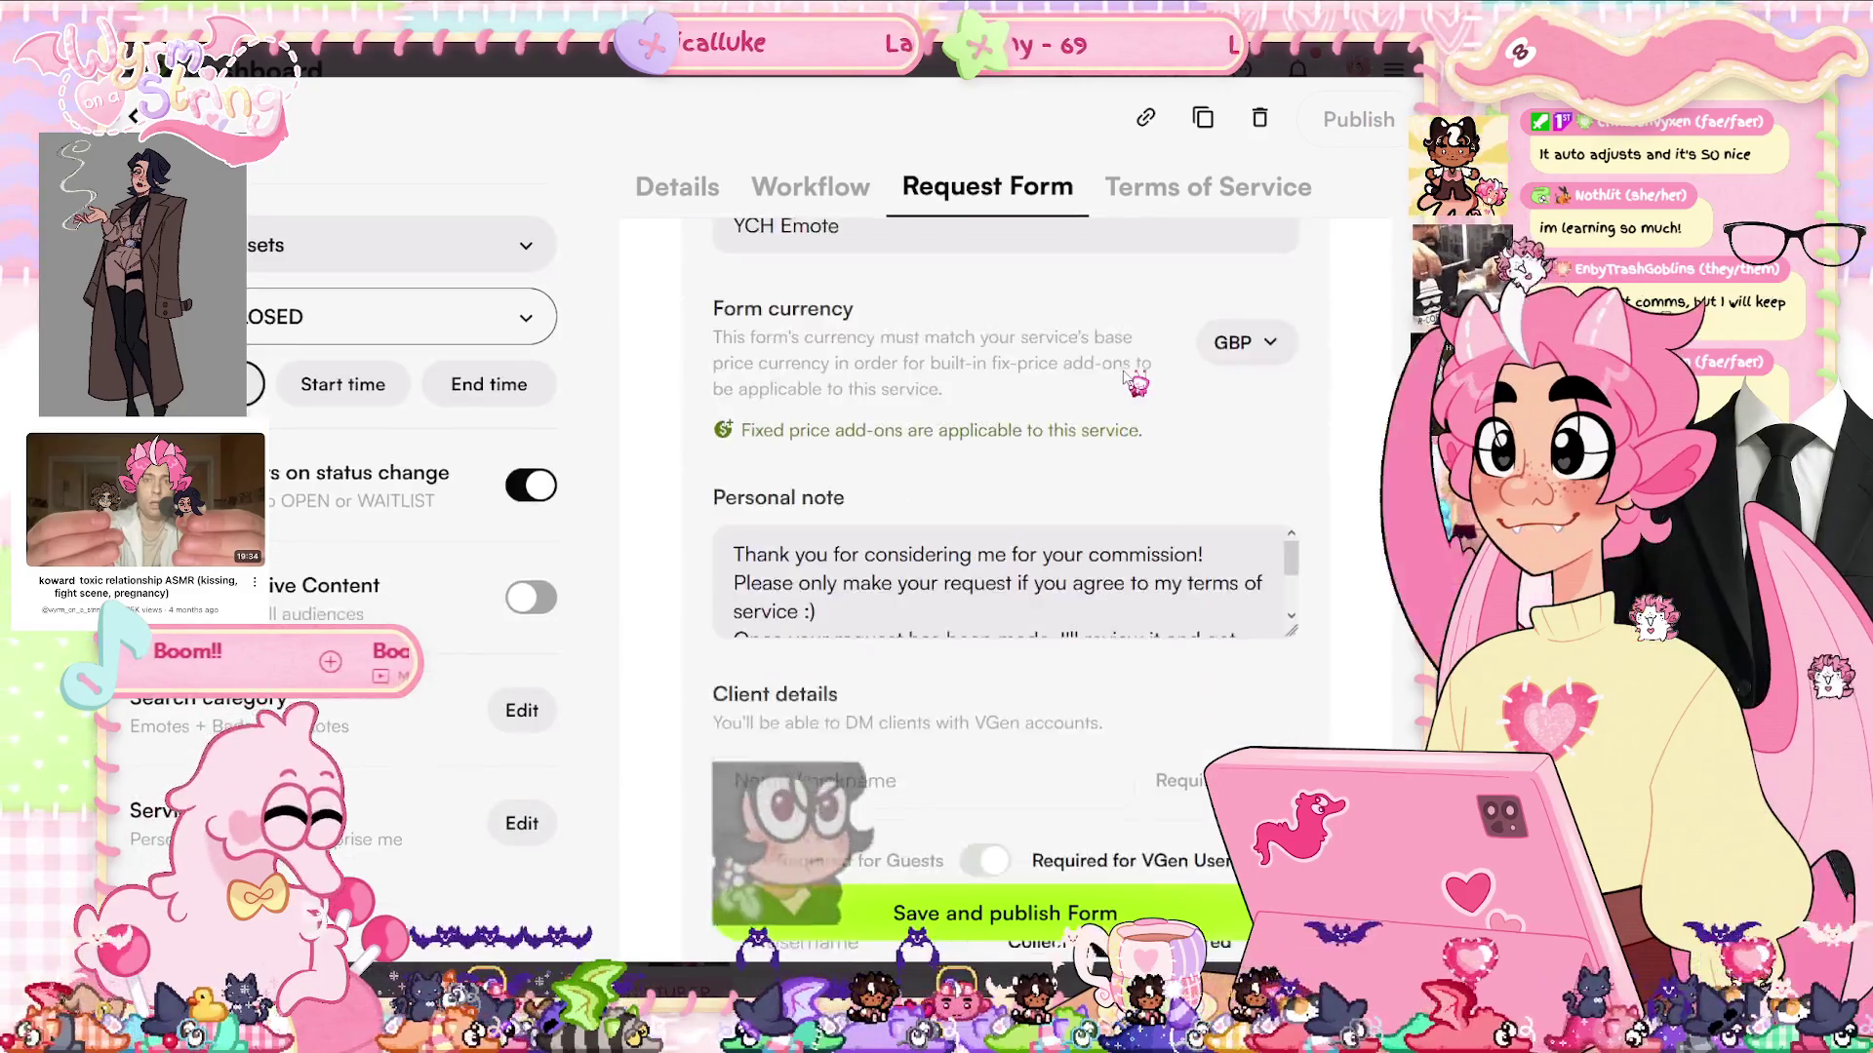
scroll(1131, 381, up, 4)
scroll(1131, 380, down, 10)
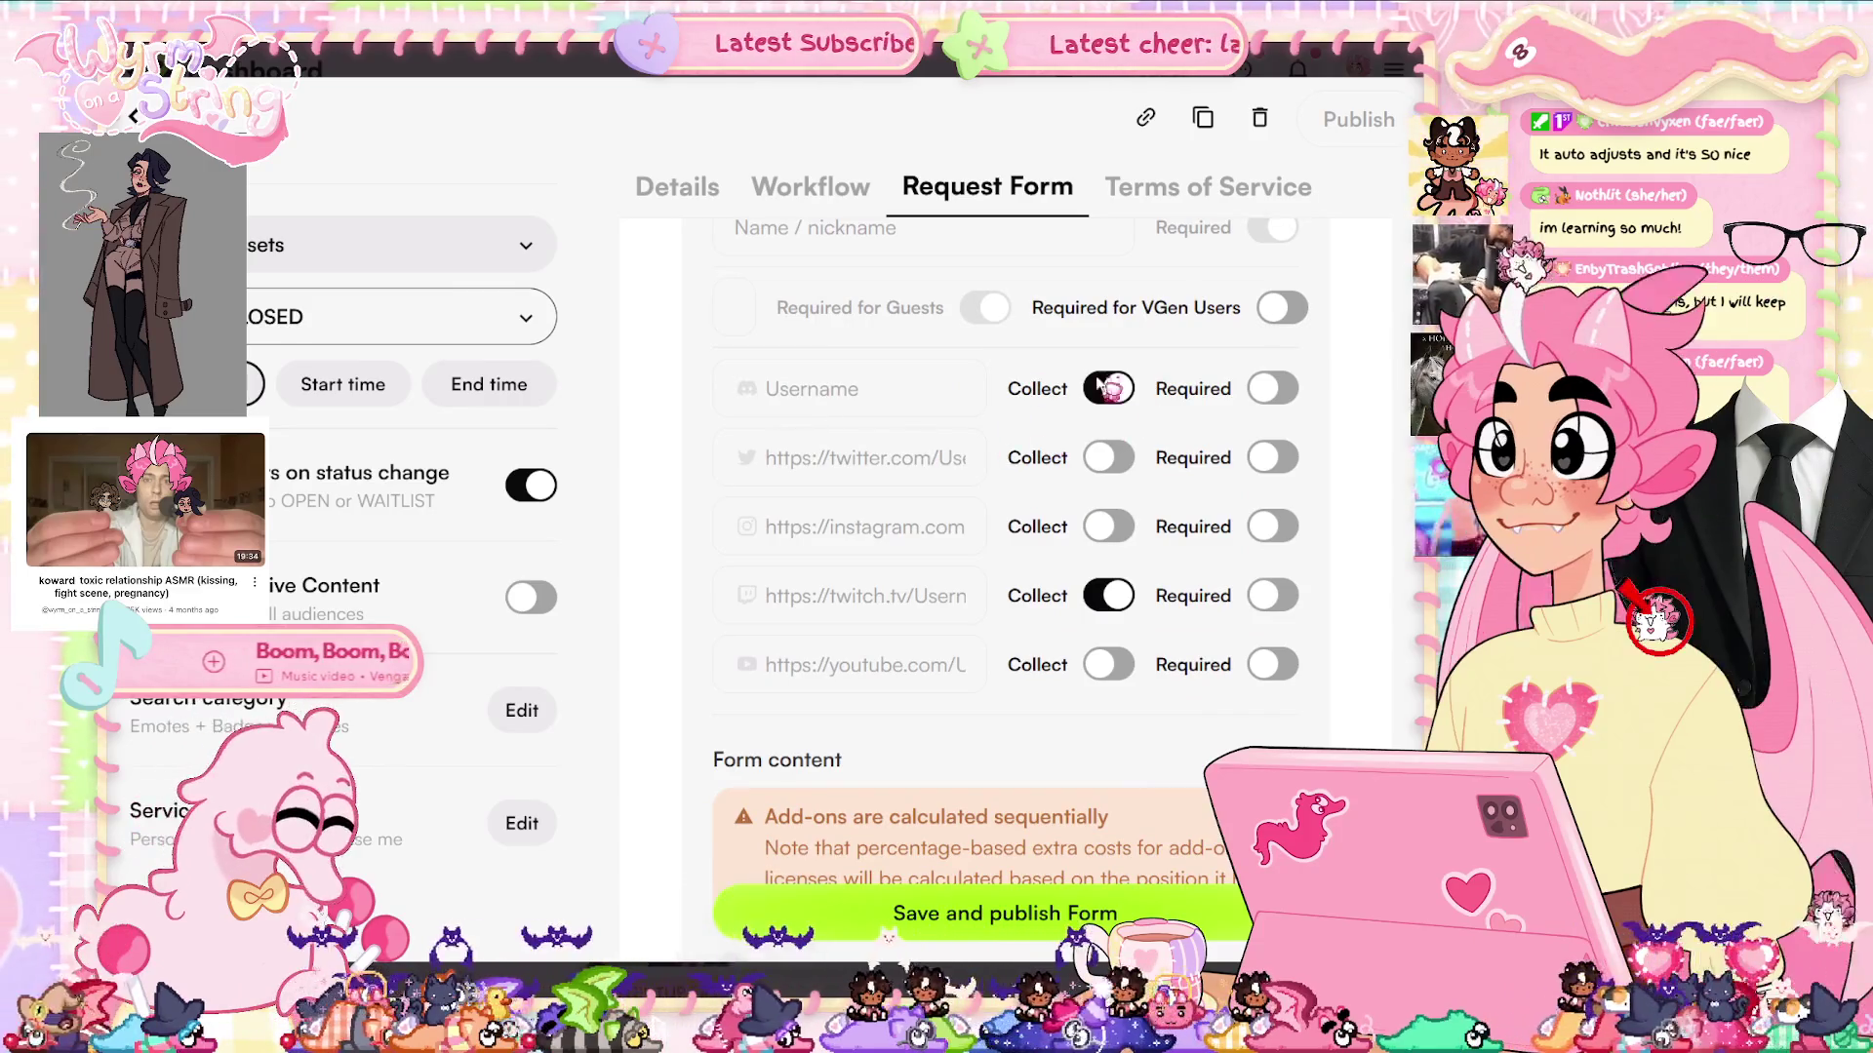
scroll(1014, 420, up, 2)
scroll(1018, 399, down, 10)
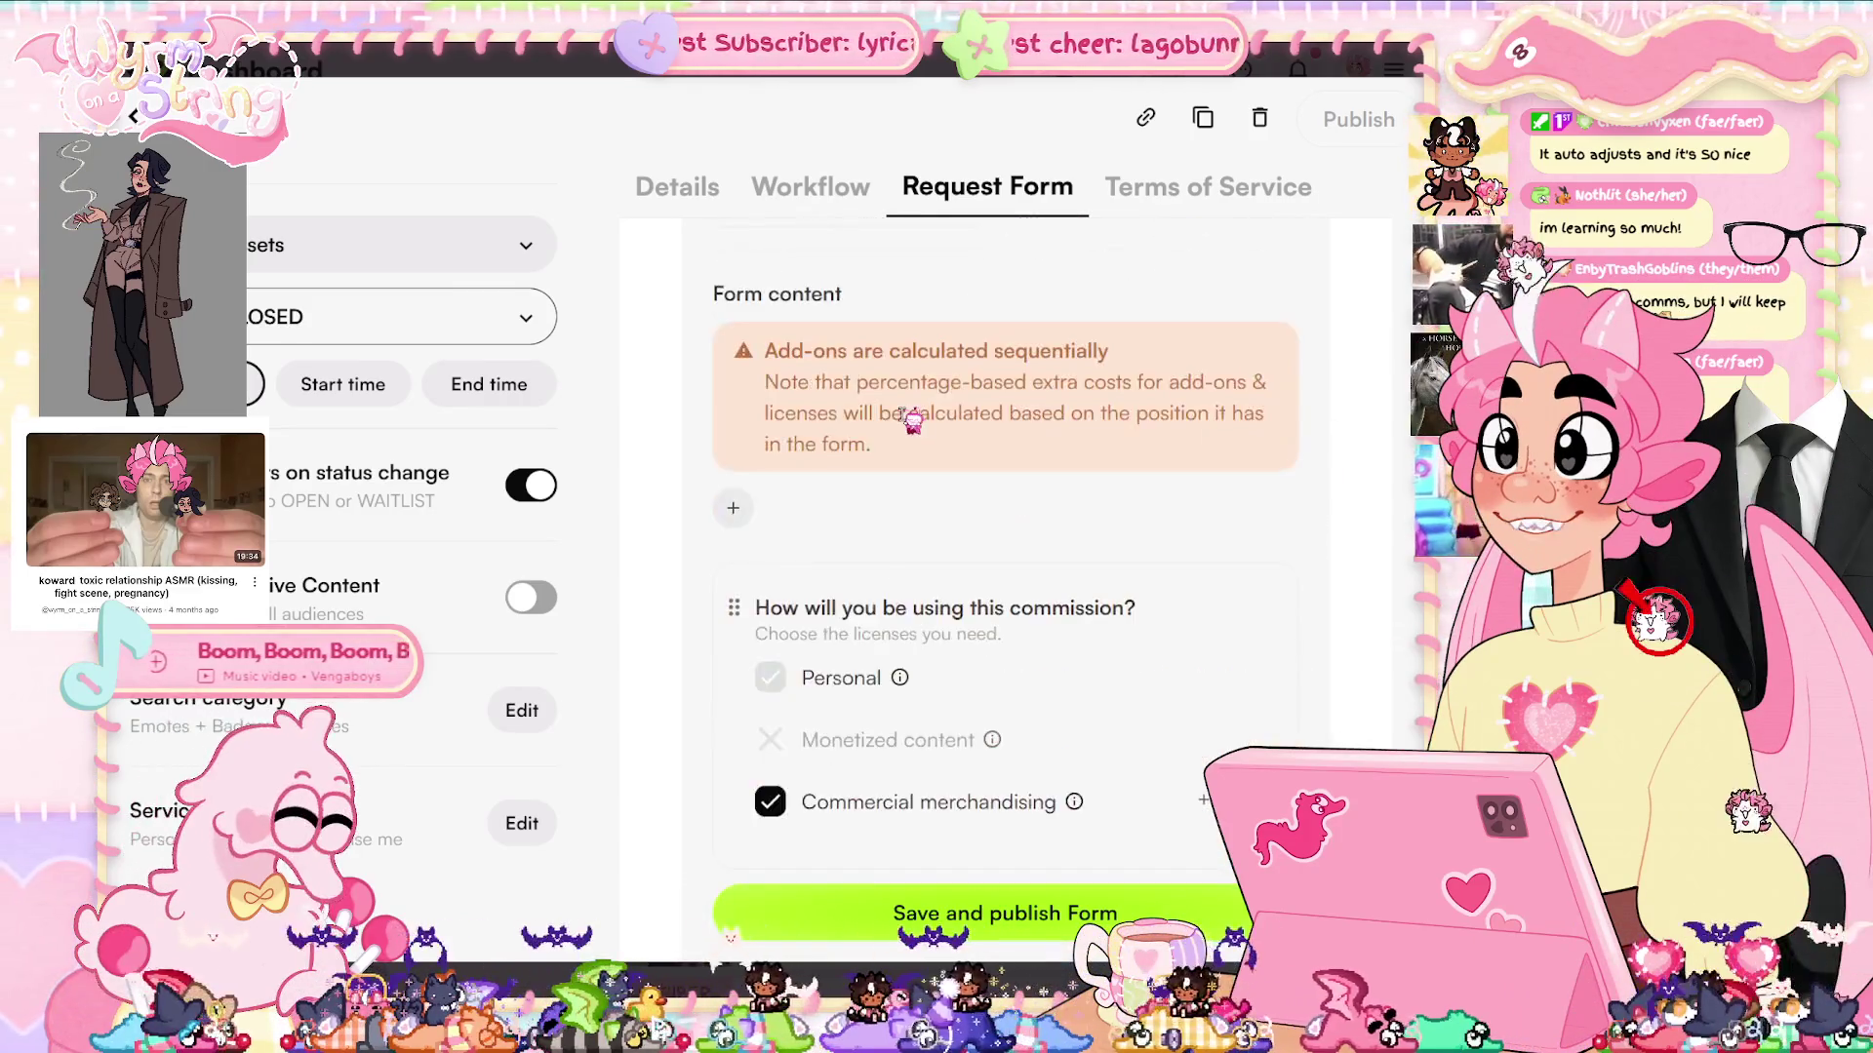
scroll(1018, 394, down, 10)
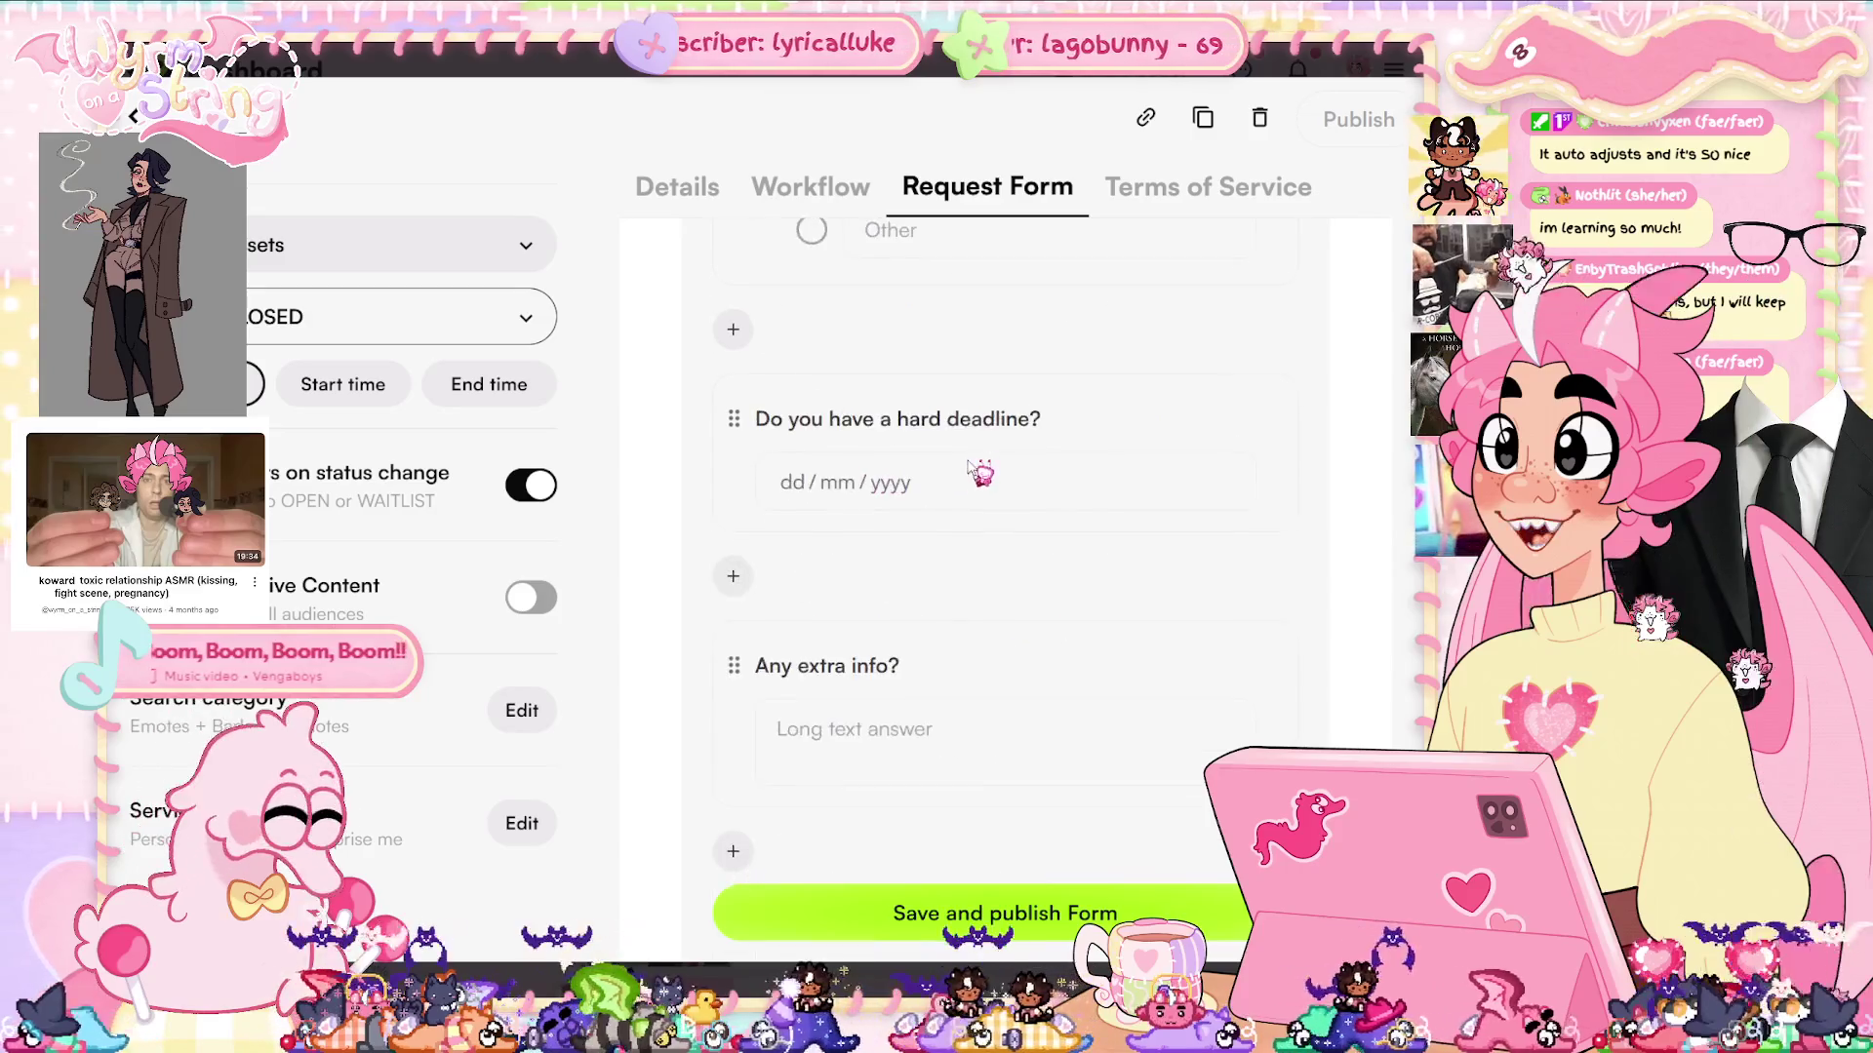
scroll(1043, 473, up, 20)
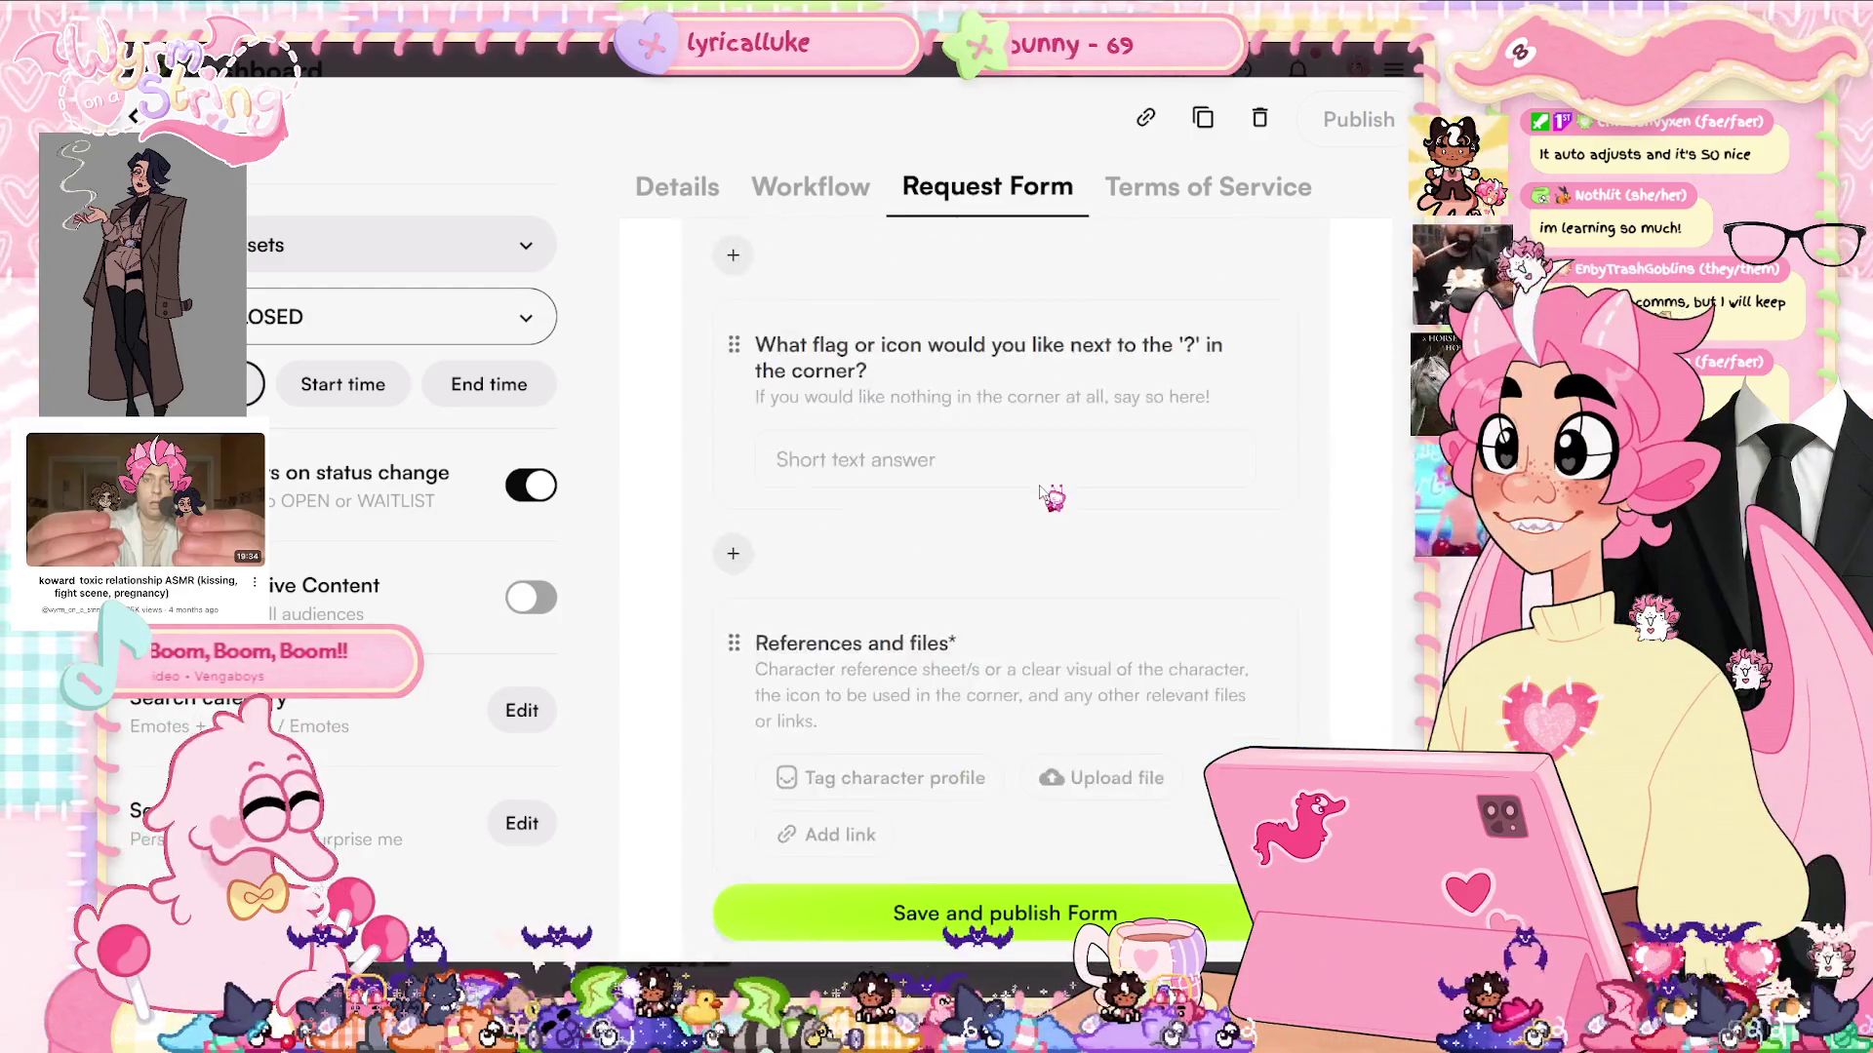
click(680, 215)
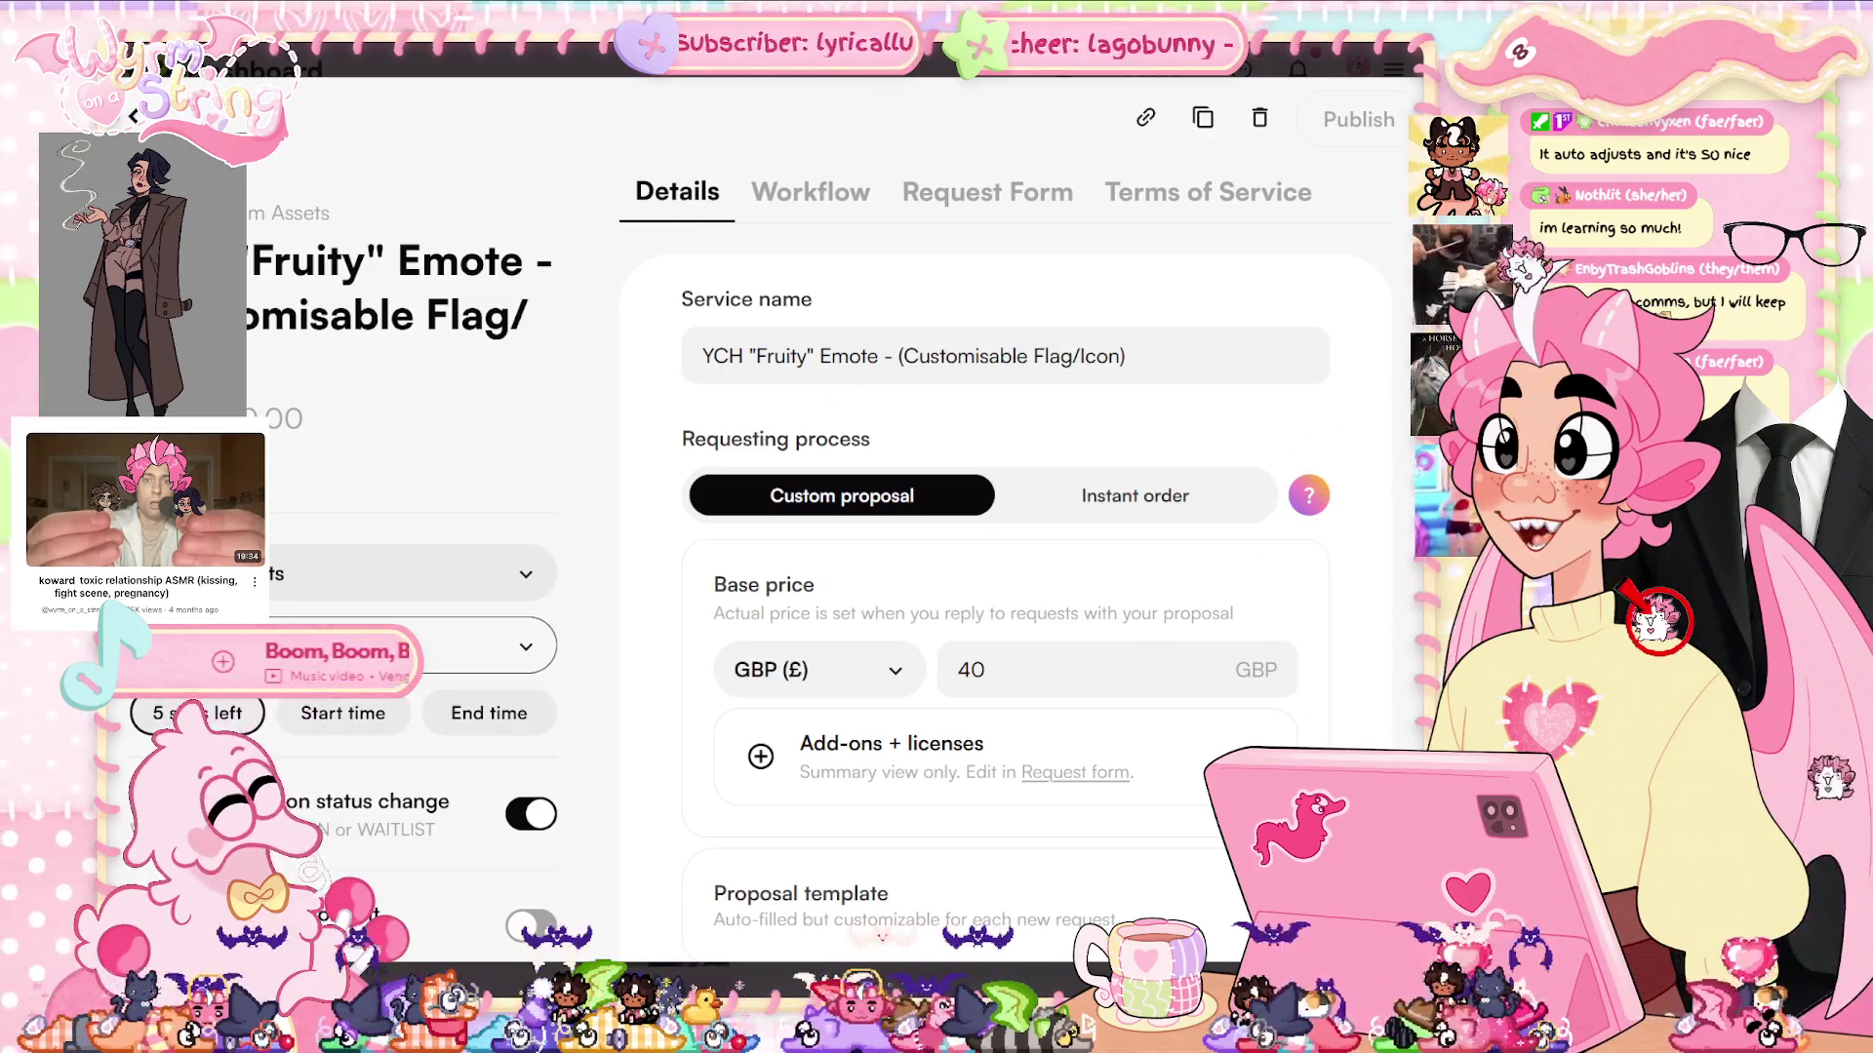
key(alt+Tab)
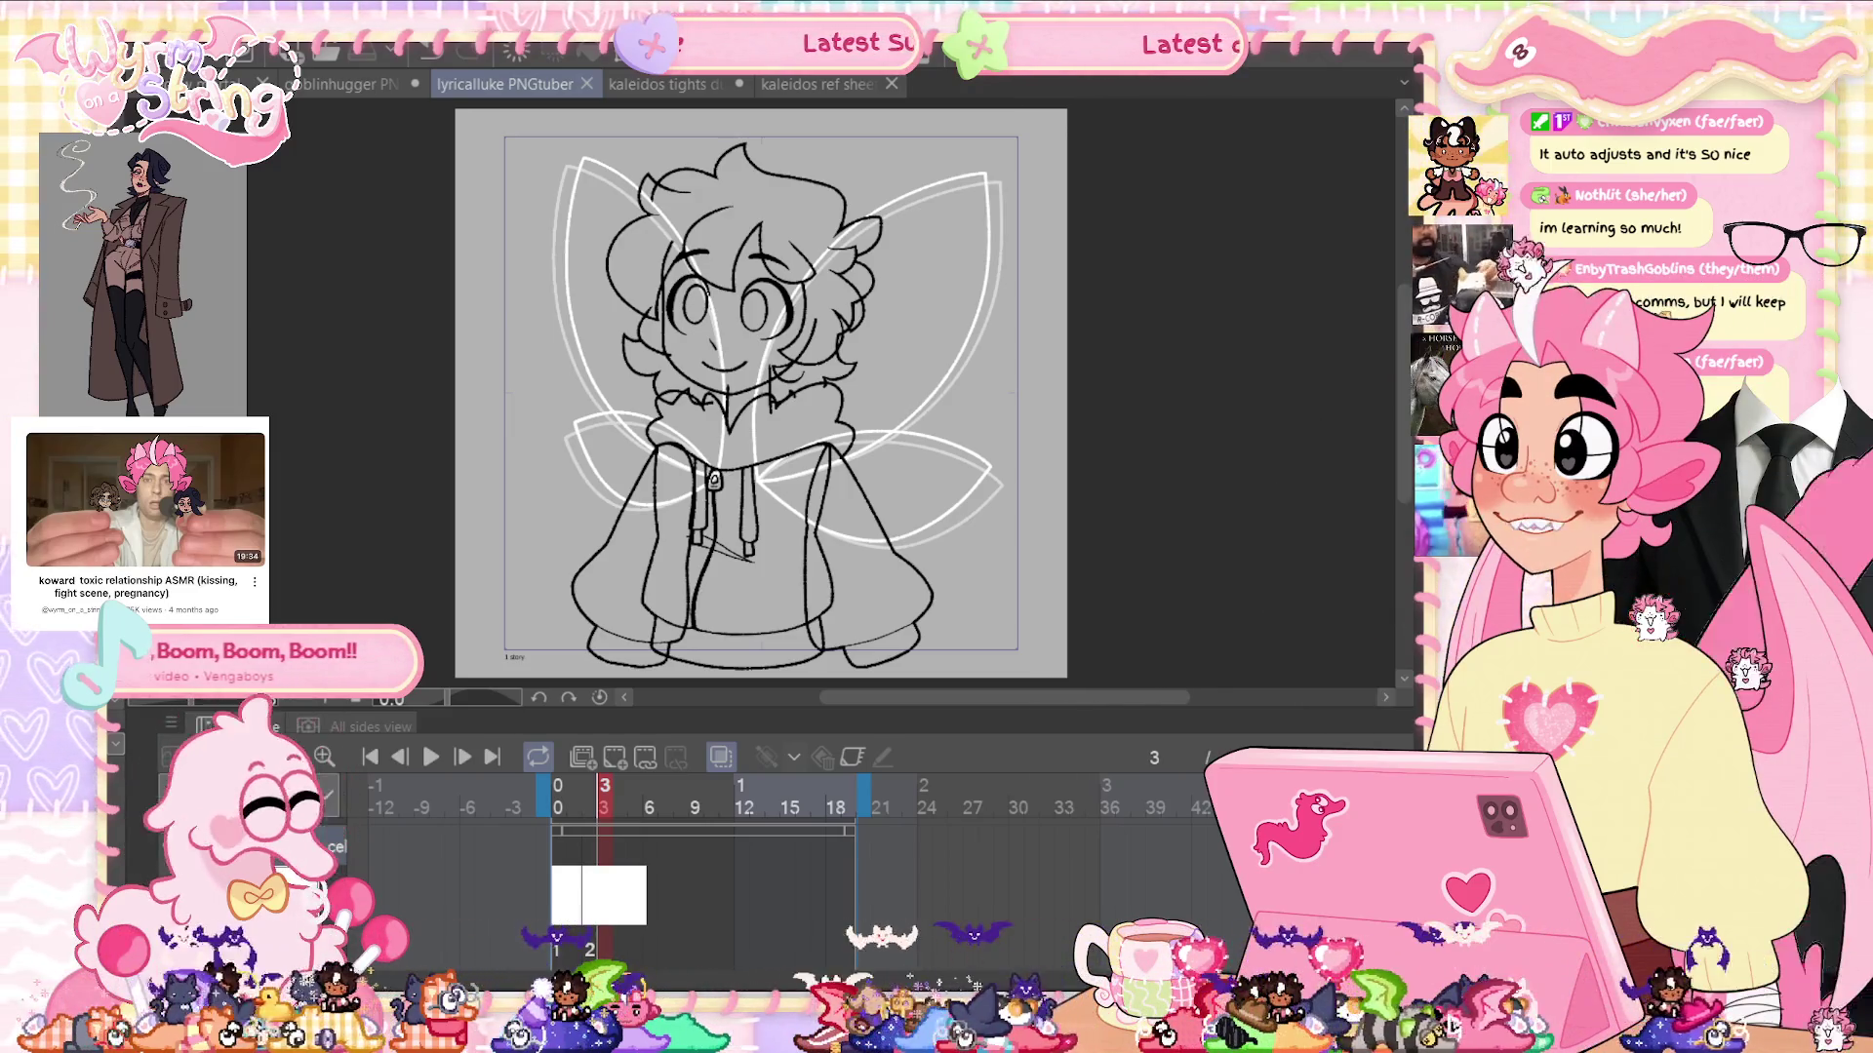
Browse the public profile's commission listings from Stream Assets to Twitch Panels, then view its Portfolio
key(alt+Tab)
scroll(976, 570, down, 3)
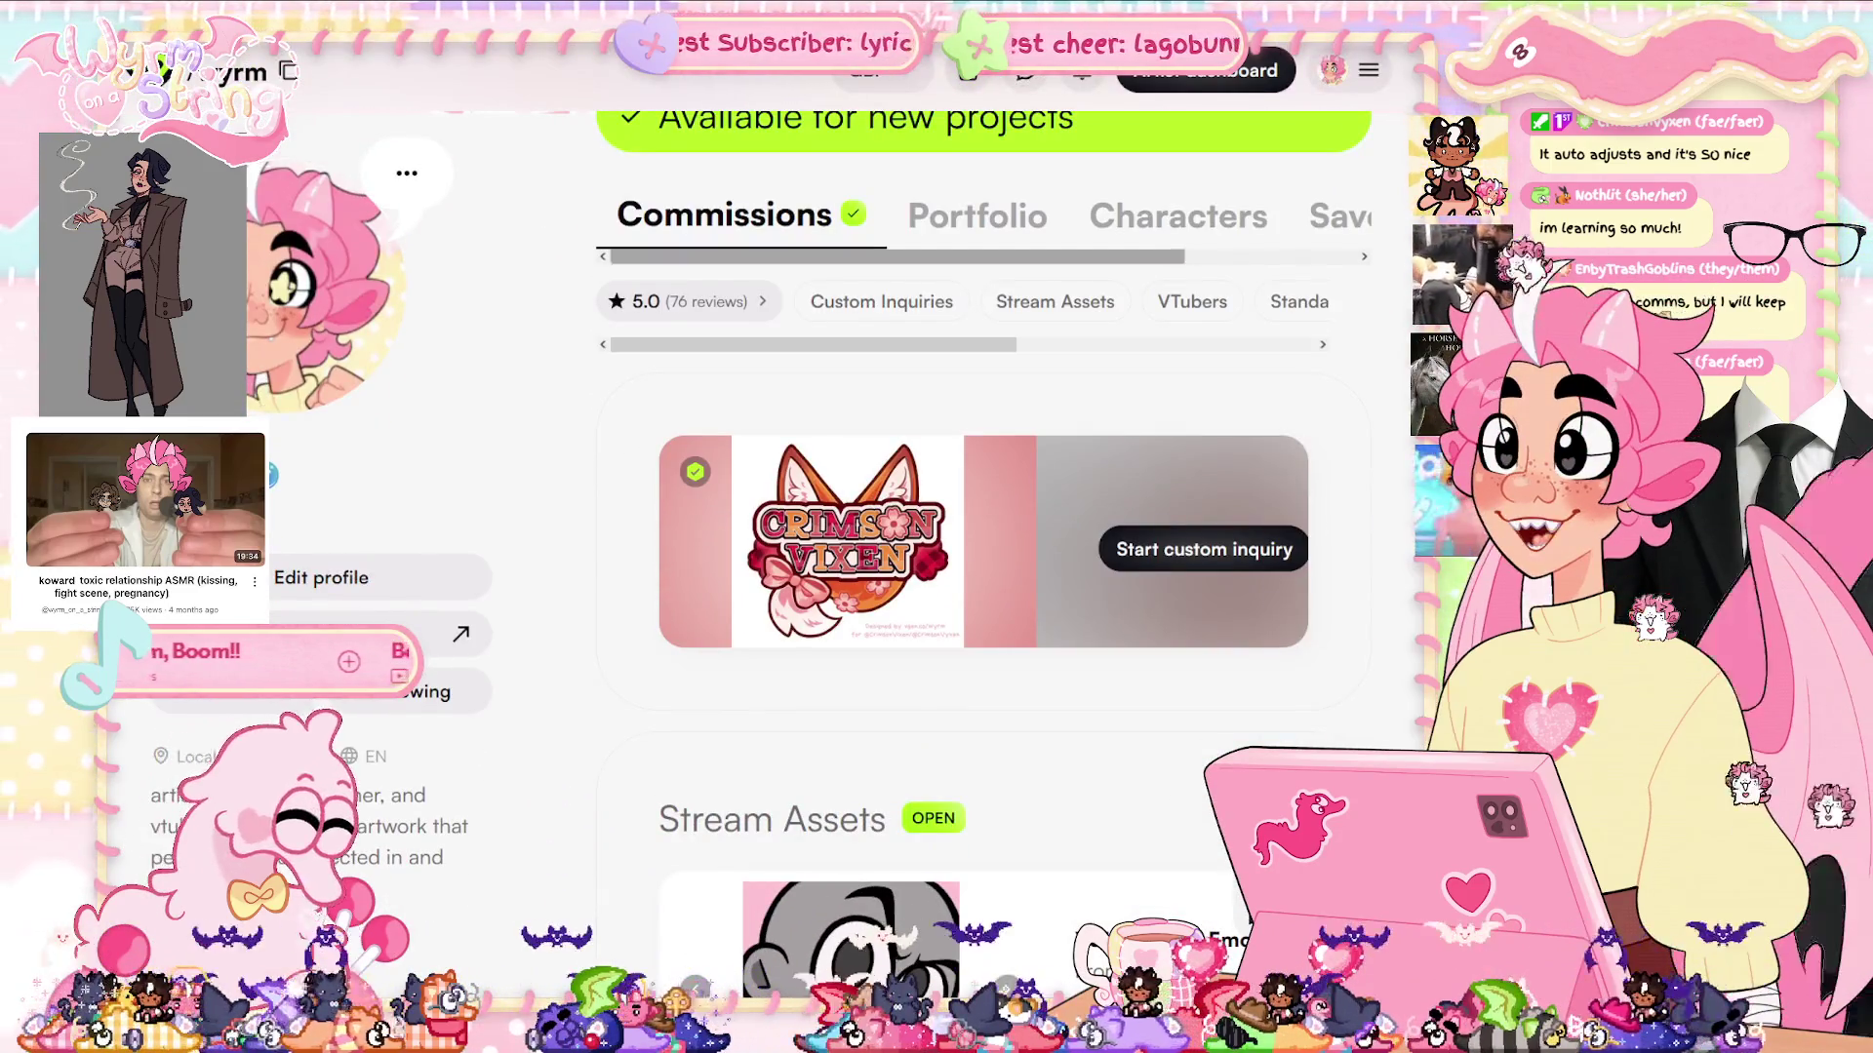
scroll(975, 537, up, 3)
scroll(976, 537, down, 15)
scroll(975, 570, down, 10)
scroll(975, 570, up, 13)
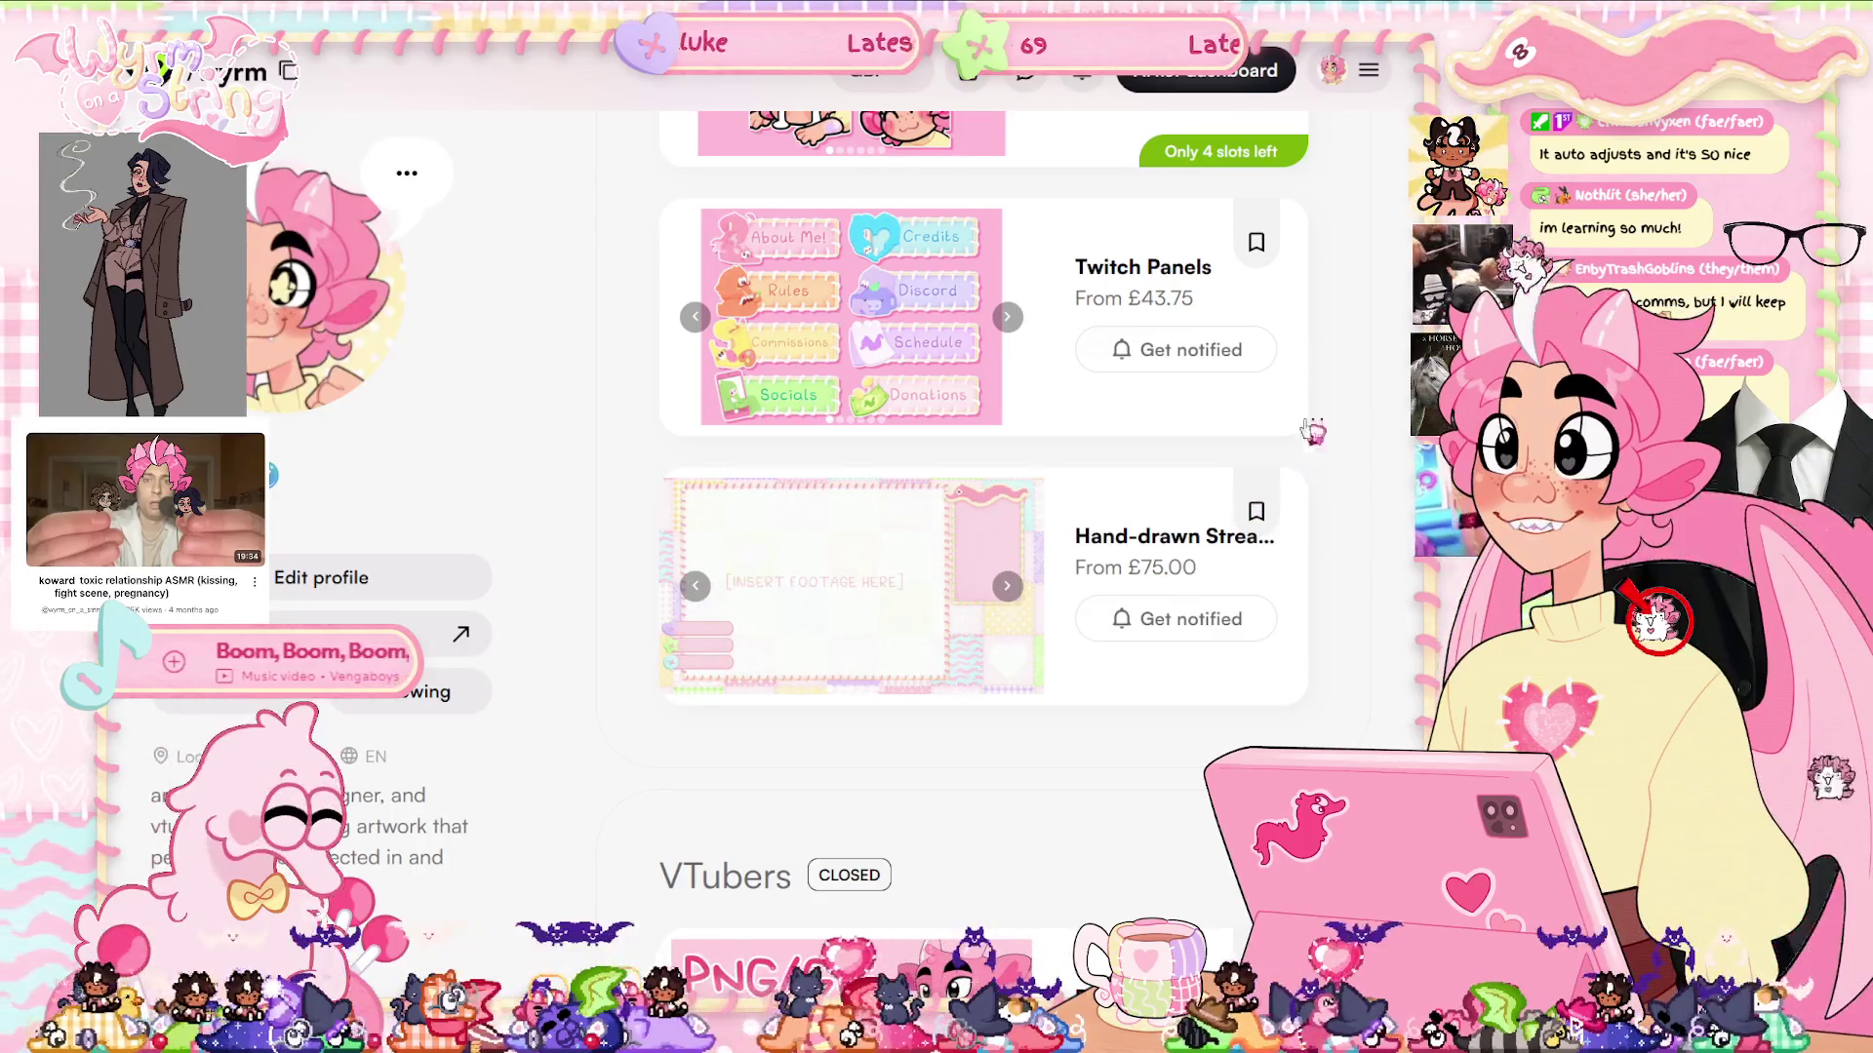
scroll(976, 488, up, 10)
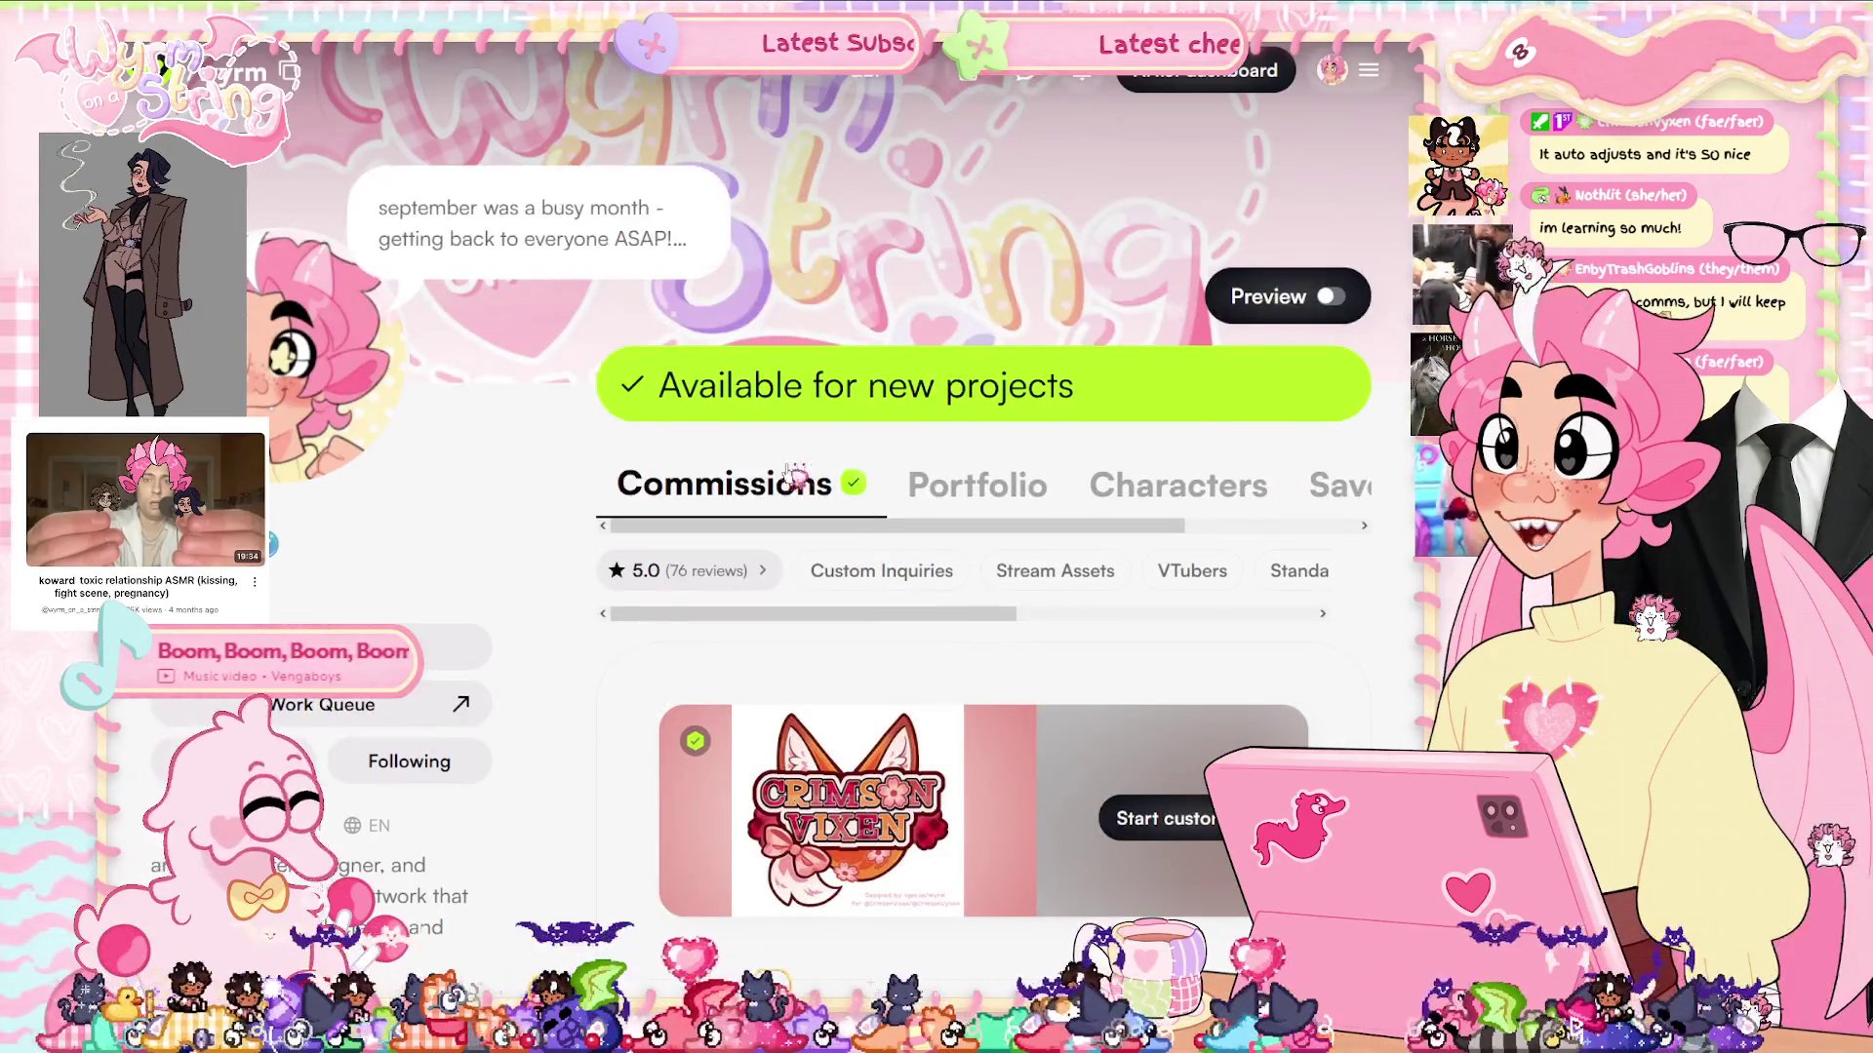
click(999, 499)
scroll(1208, 463, down, 1)
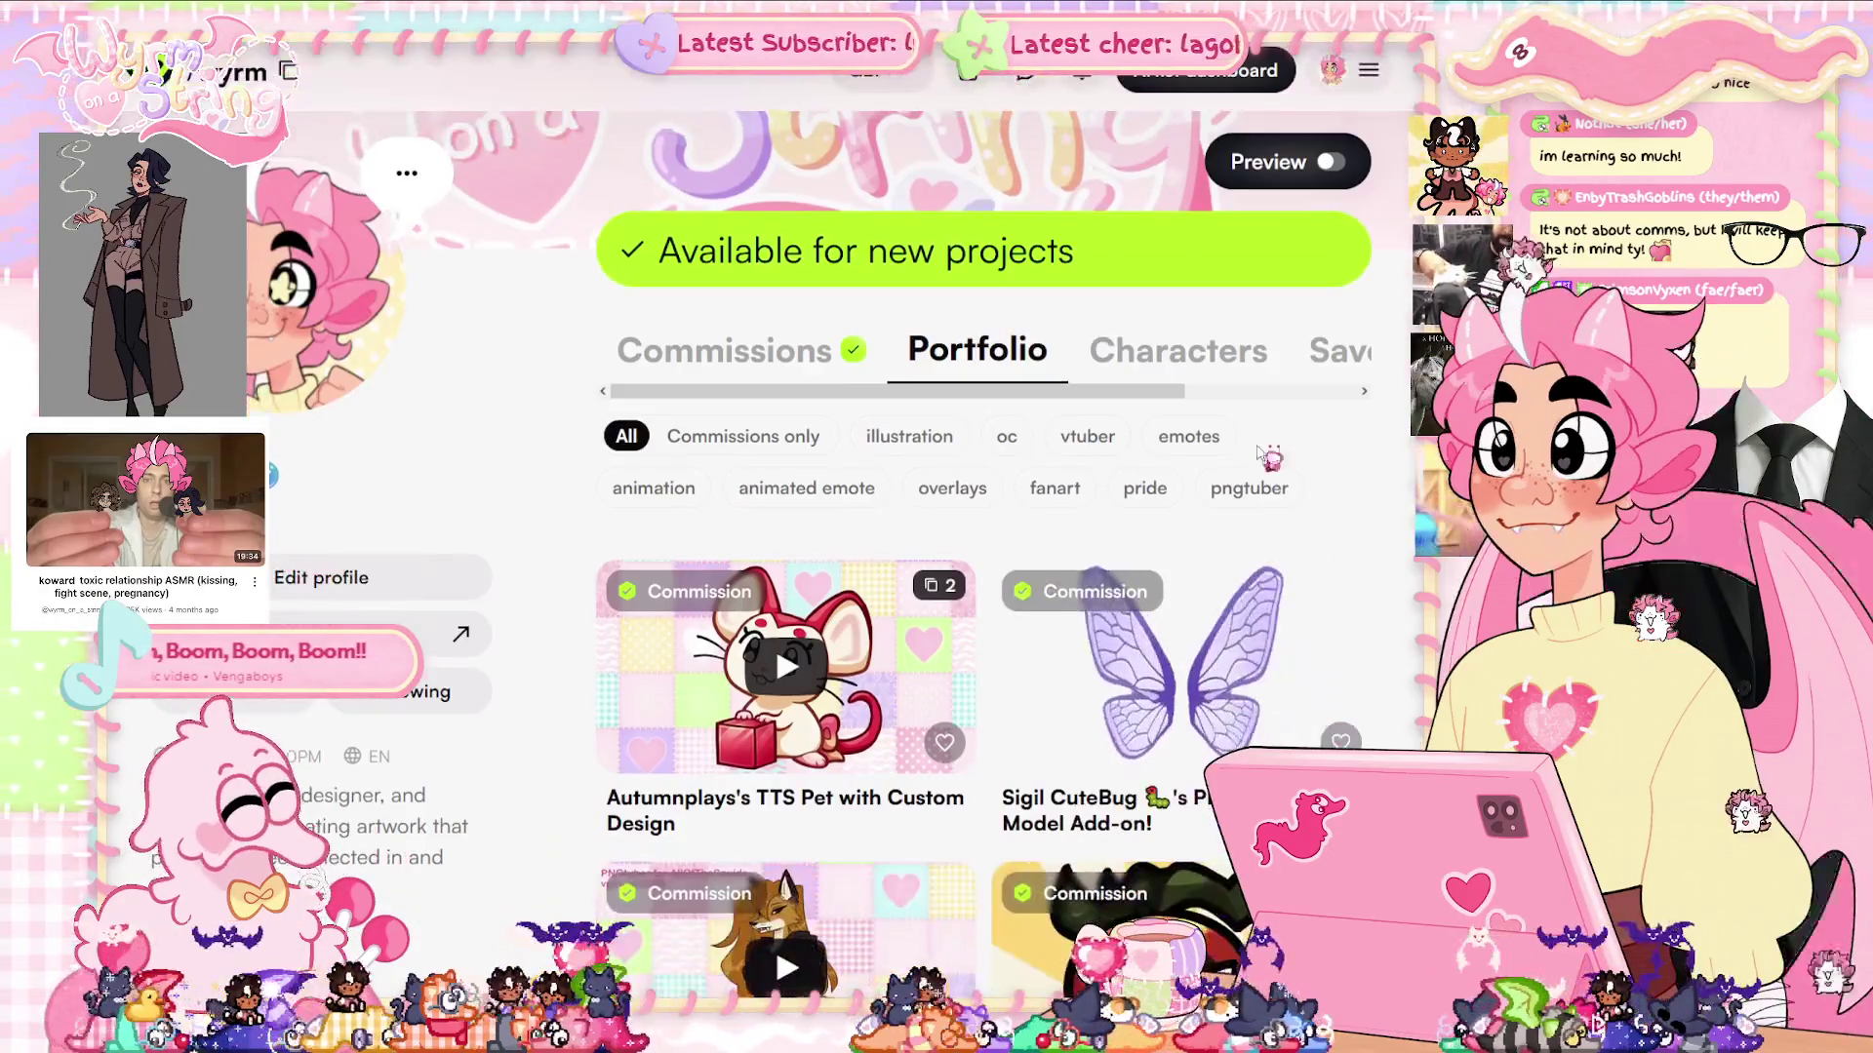
scroll(1102, 436, down, 10)
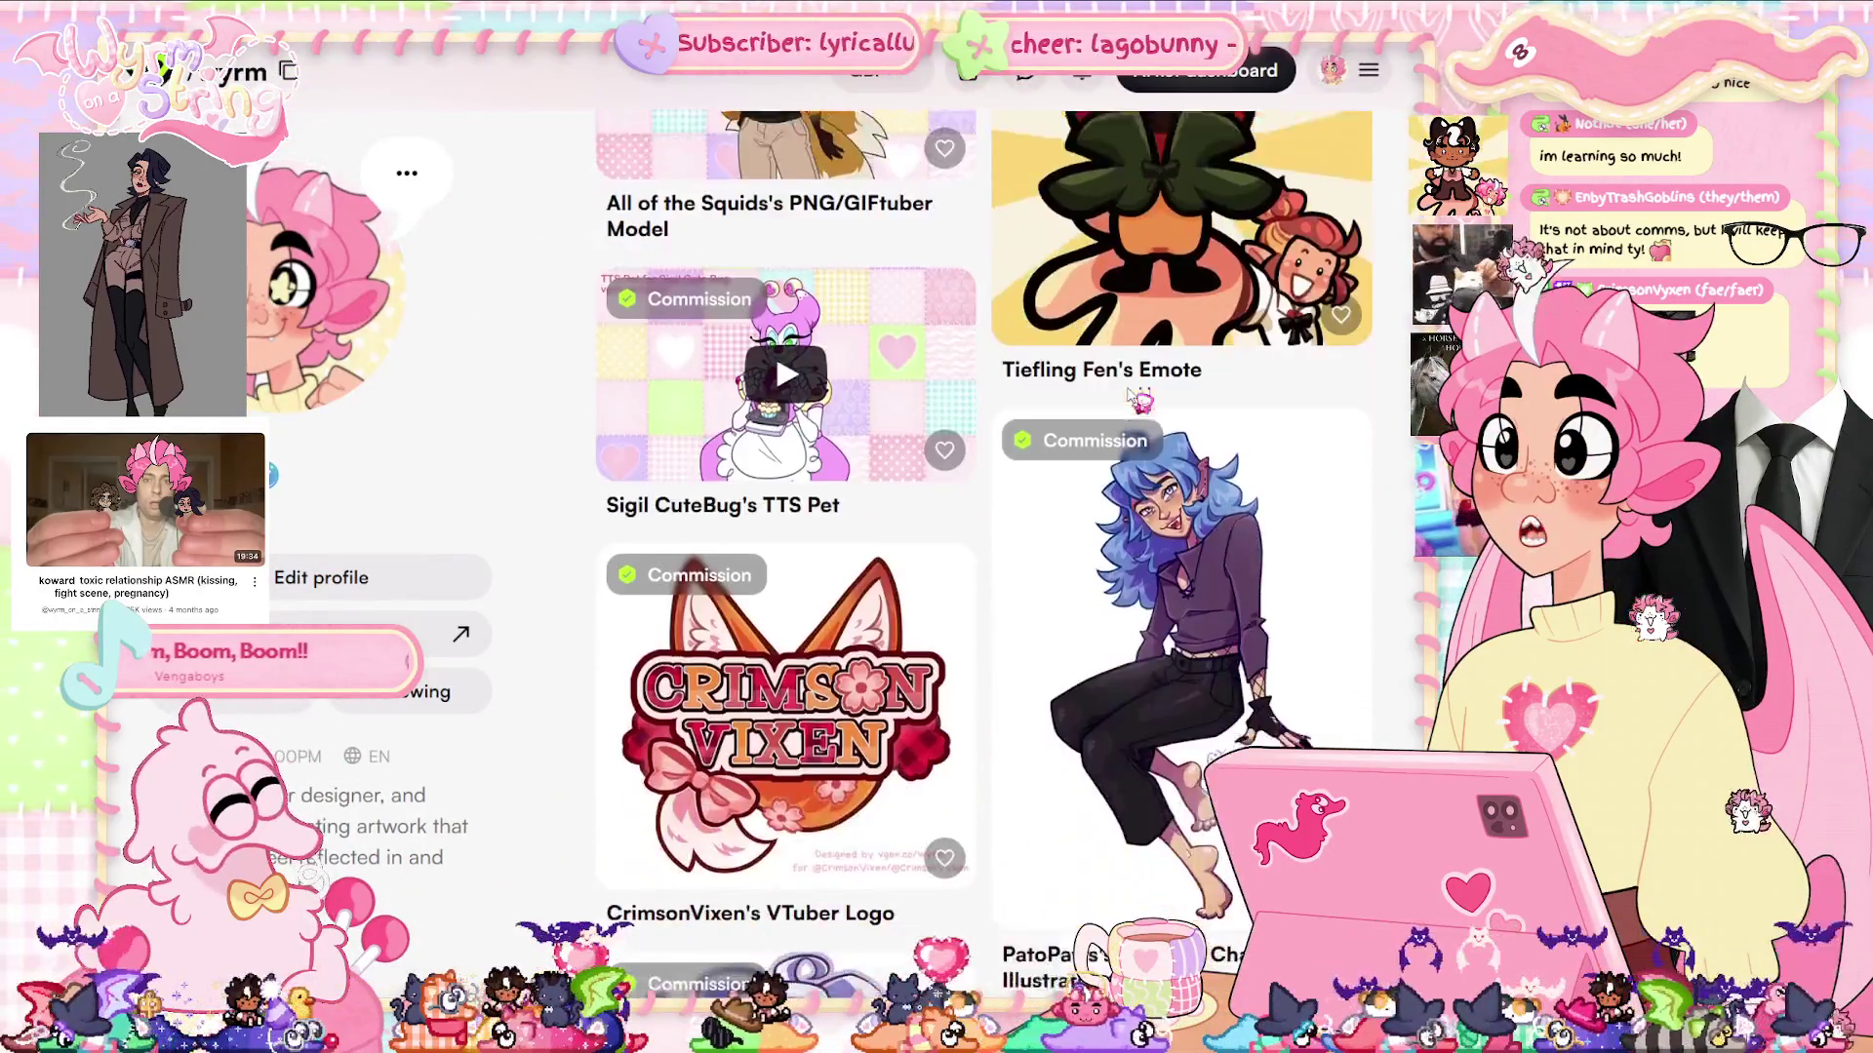
scroll(1132, 395, down, 15)
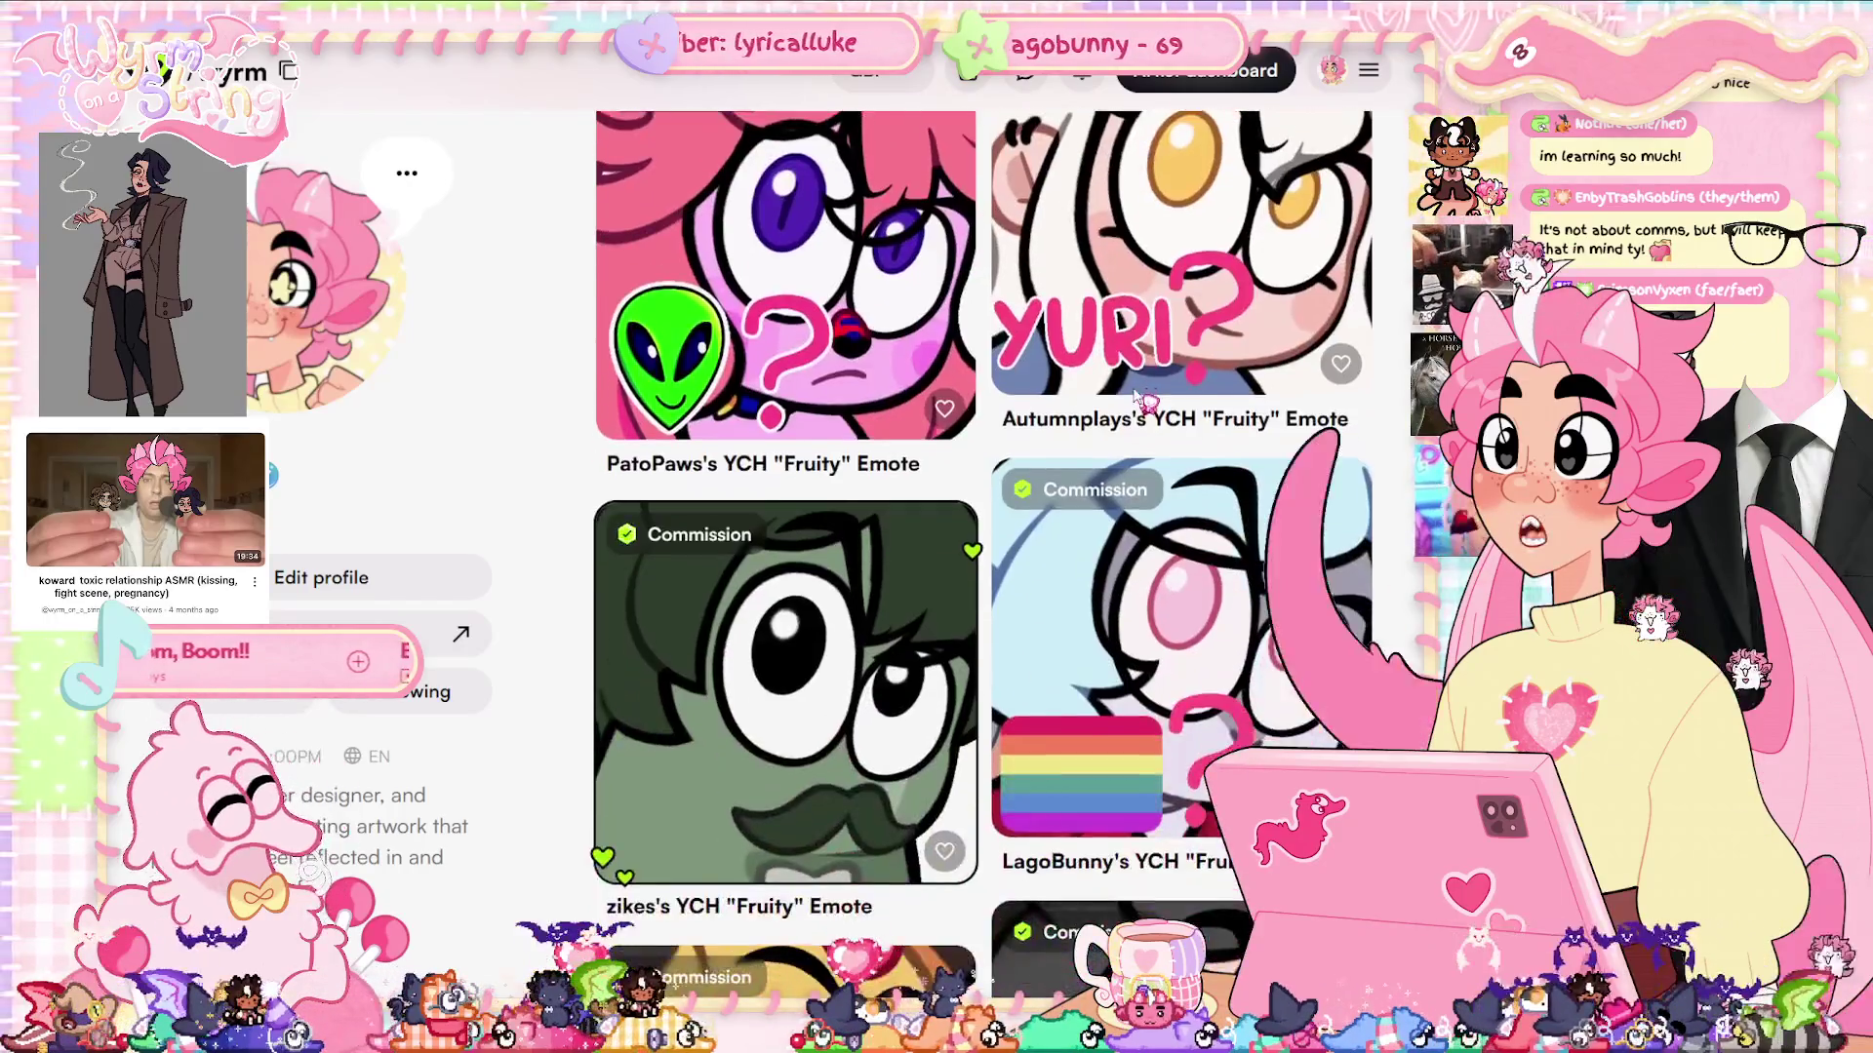
scroll(1146, 398, down, 8)
scroll(1105, 579, up, 4)
scroll(1105, 580, down, 10)
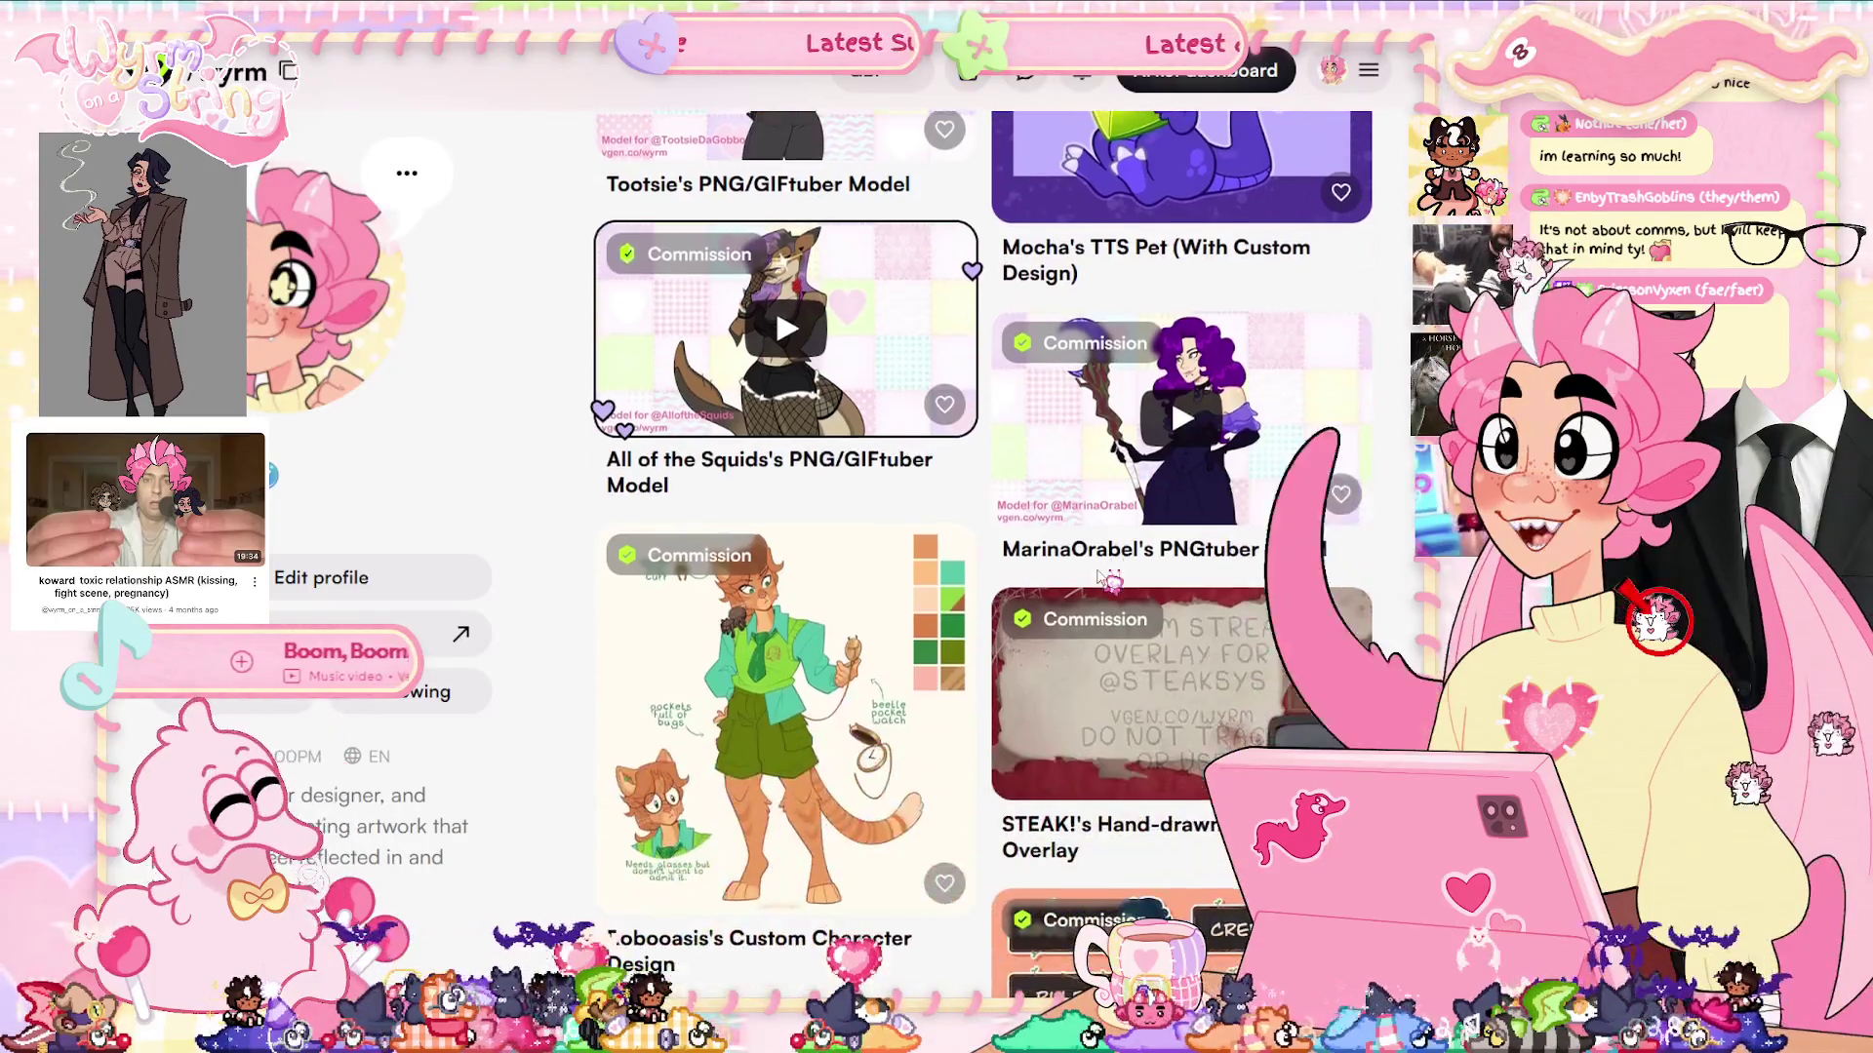
scroll(1097, 632, down, 8)
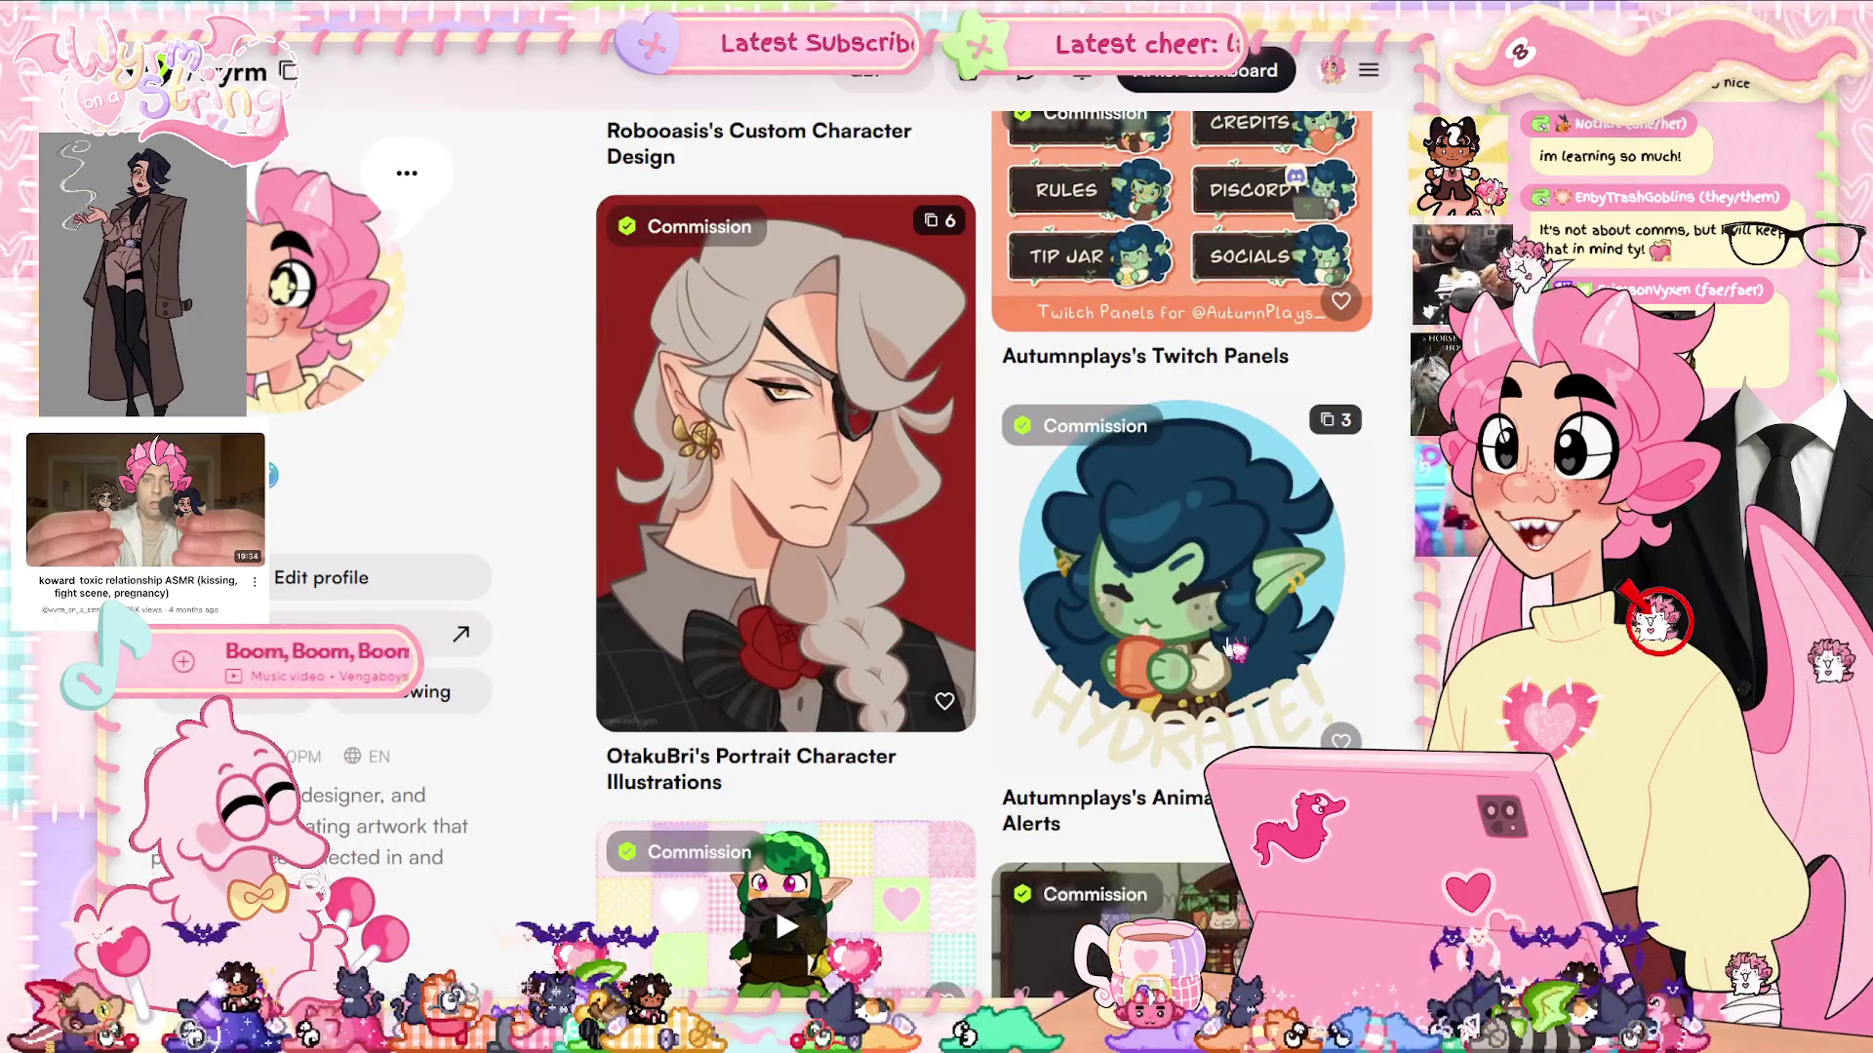
scroll(1200, 633, down, 5)
scroll(1159, 794, down, 15)
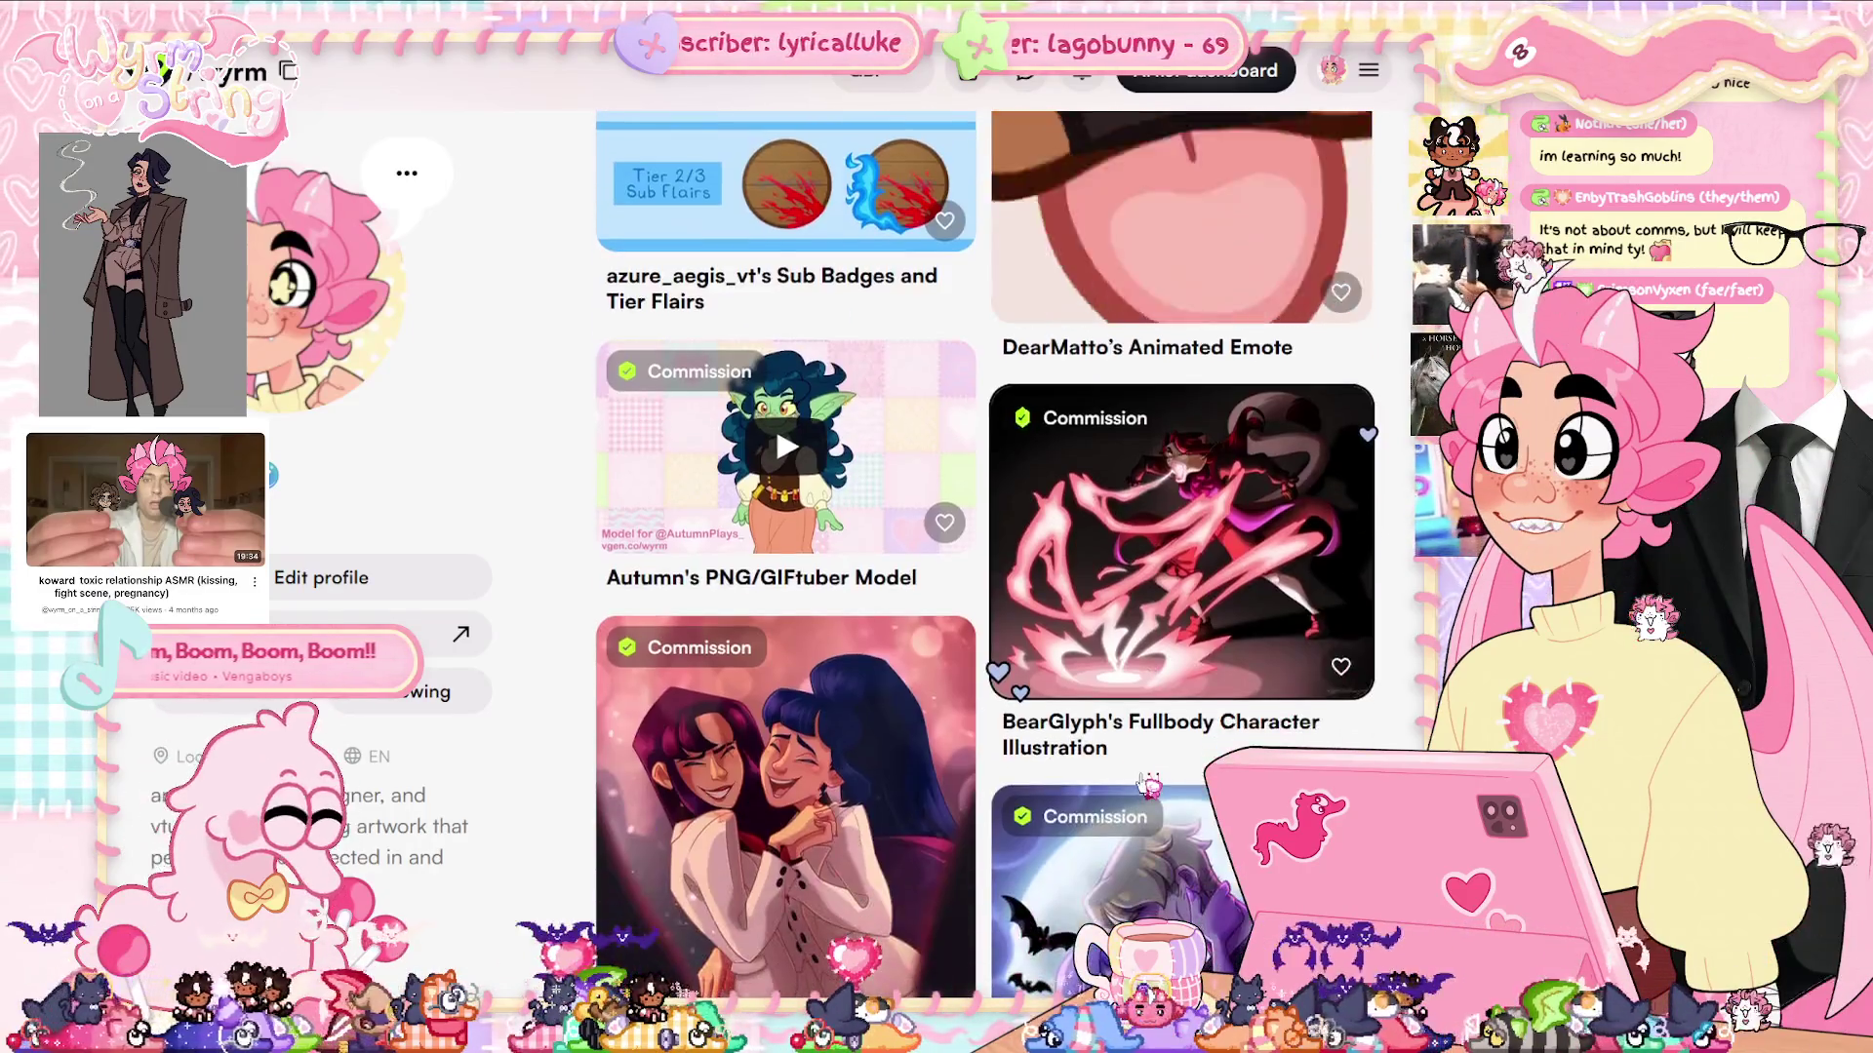
scroll(1142, 782, up, 20)
scroll(1148, 778, up, 15)
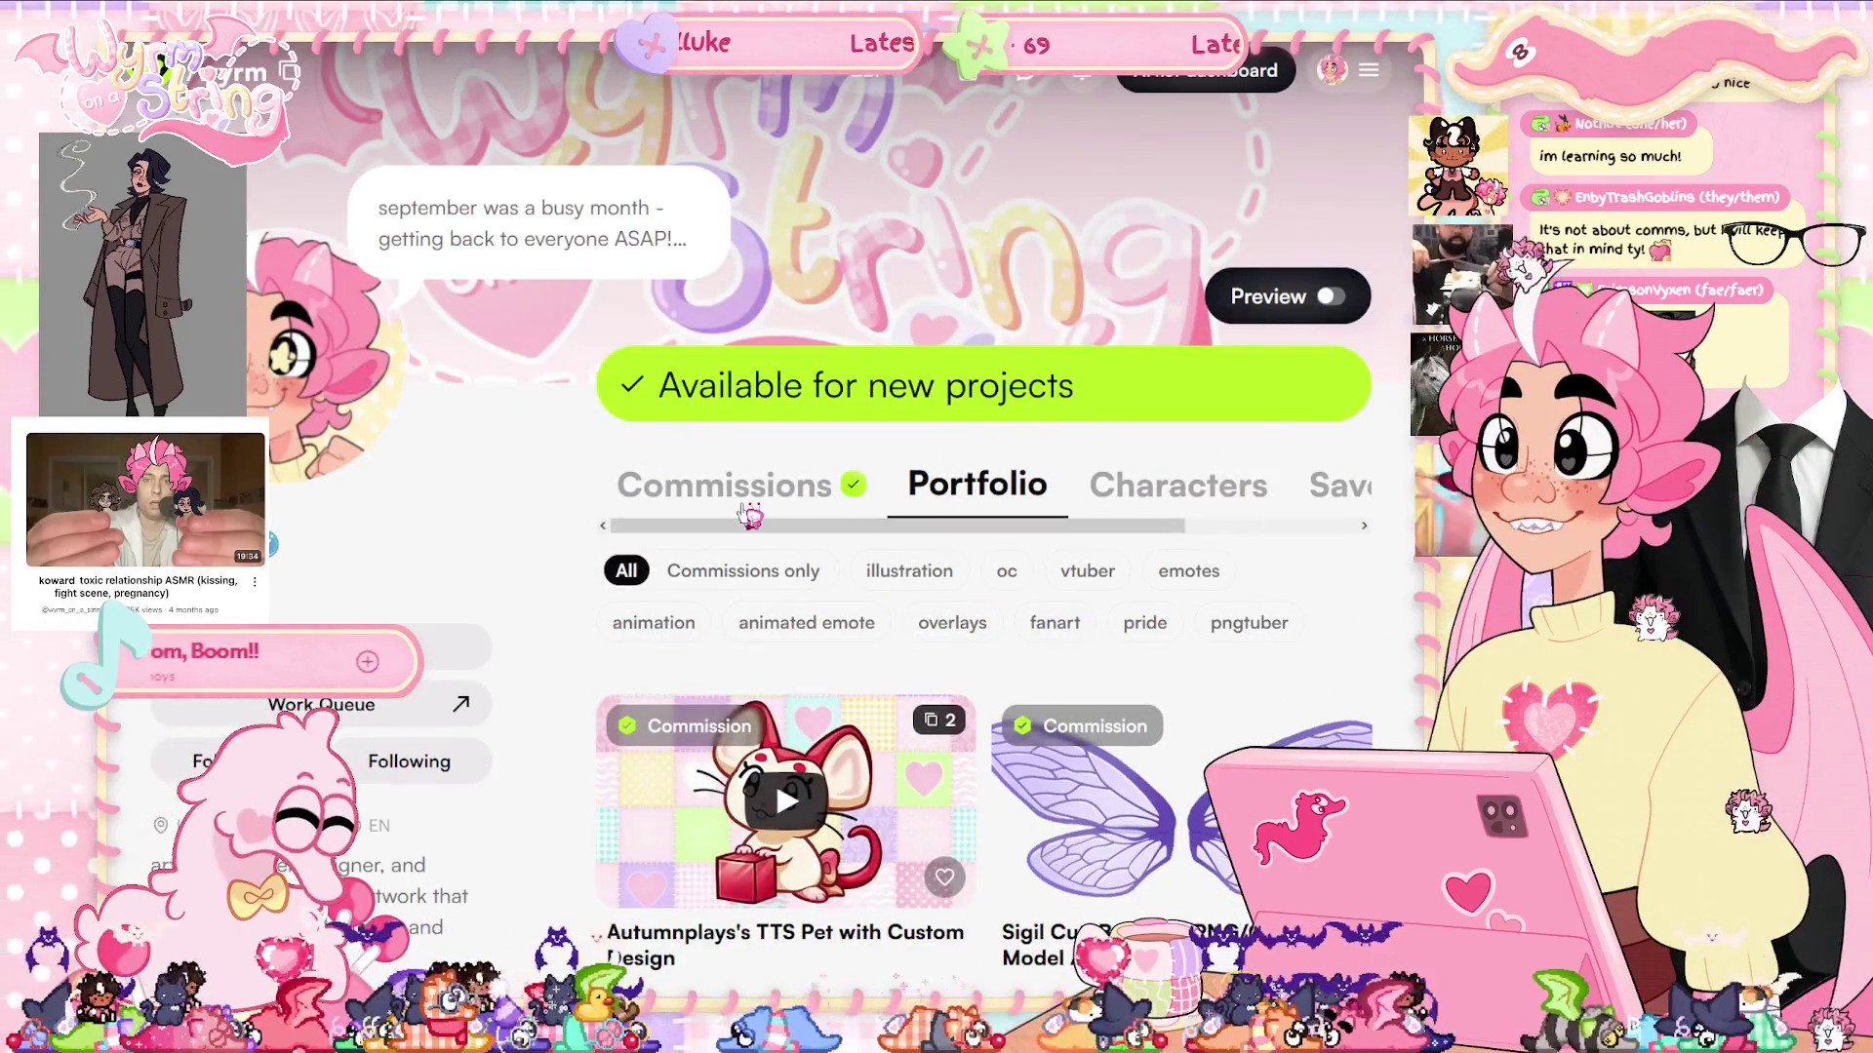
click(746, 509)
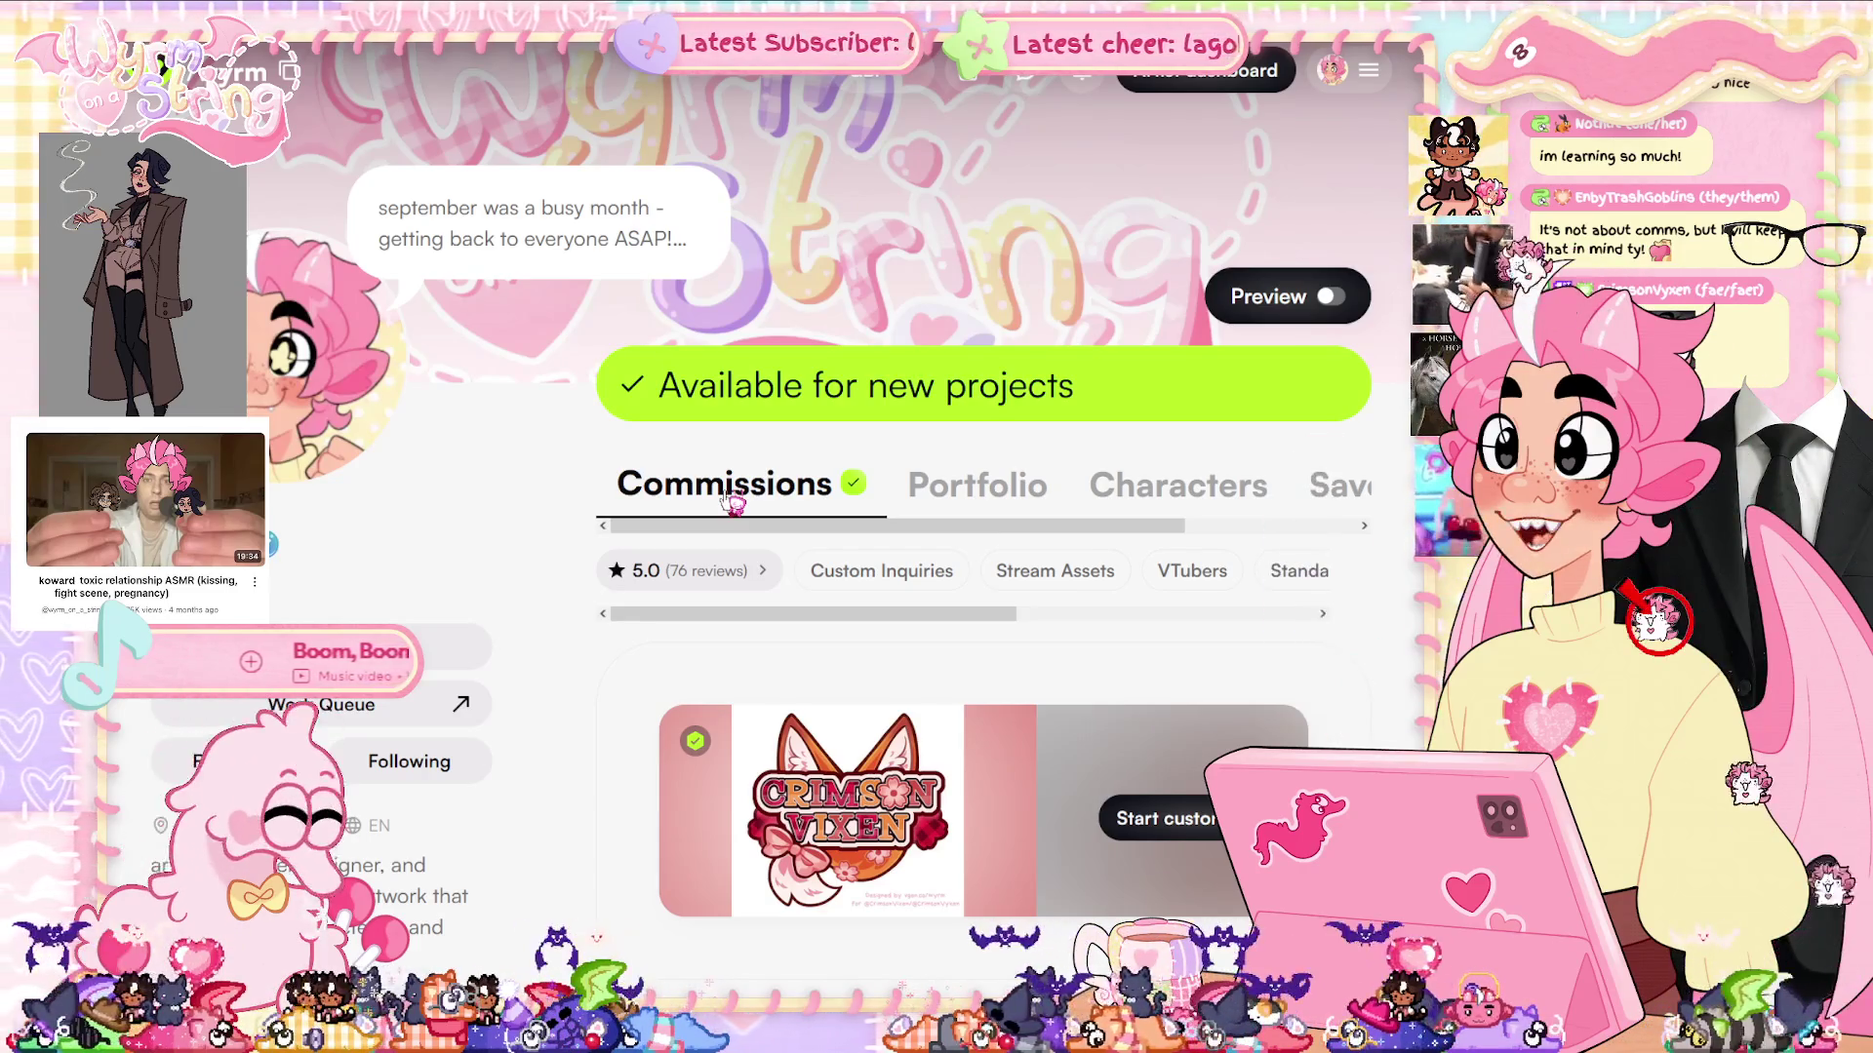
scroll(727, 500, down, 10)
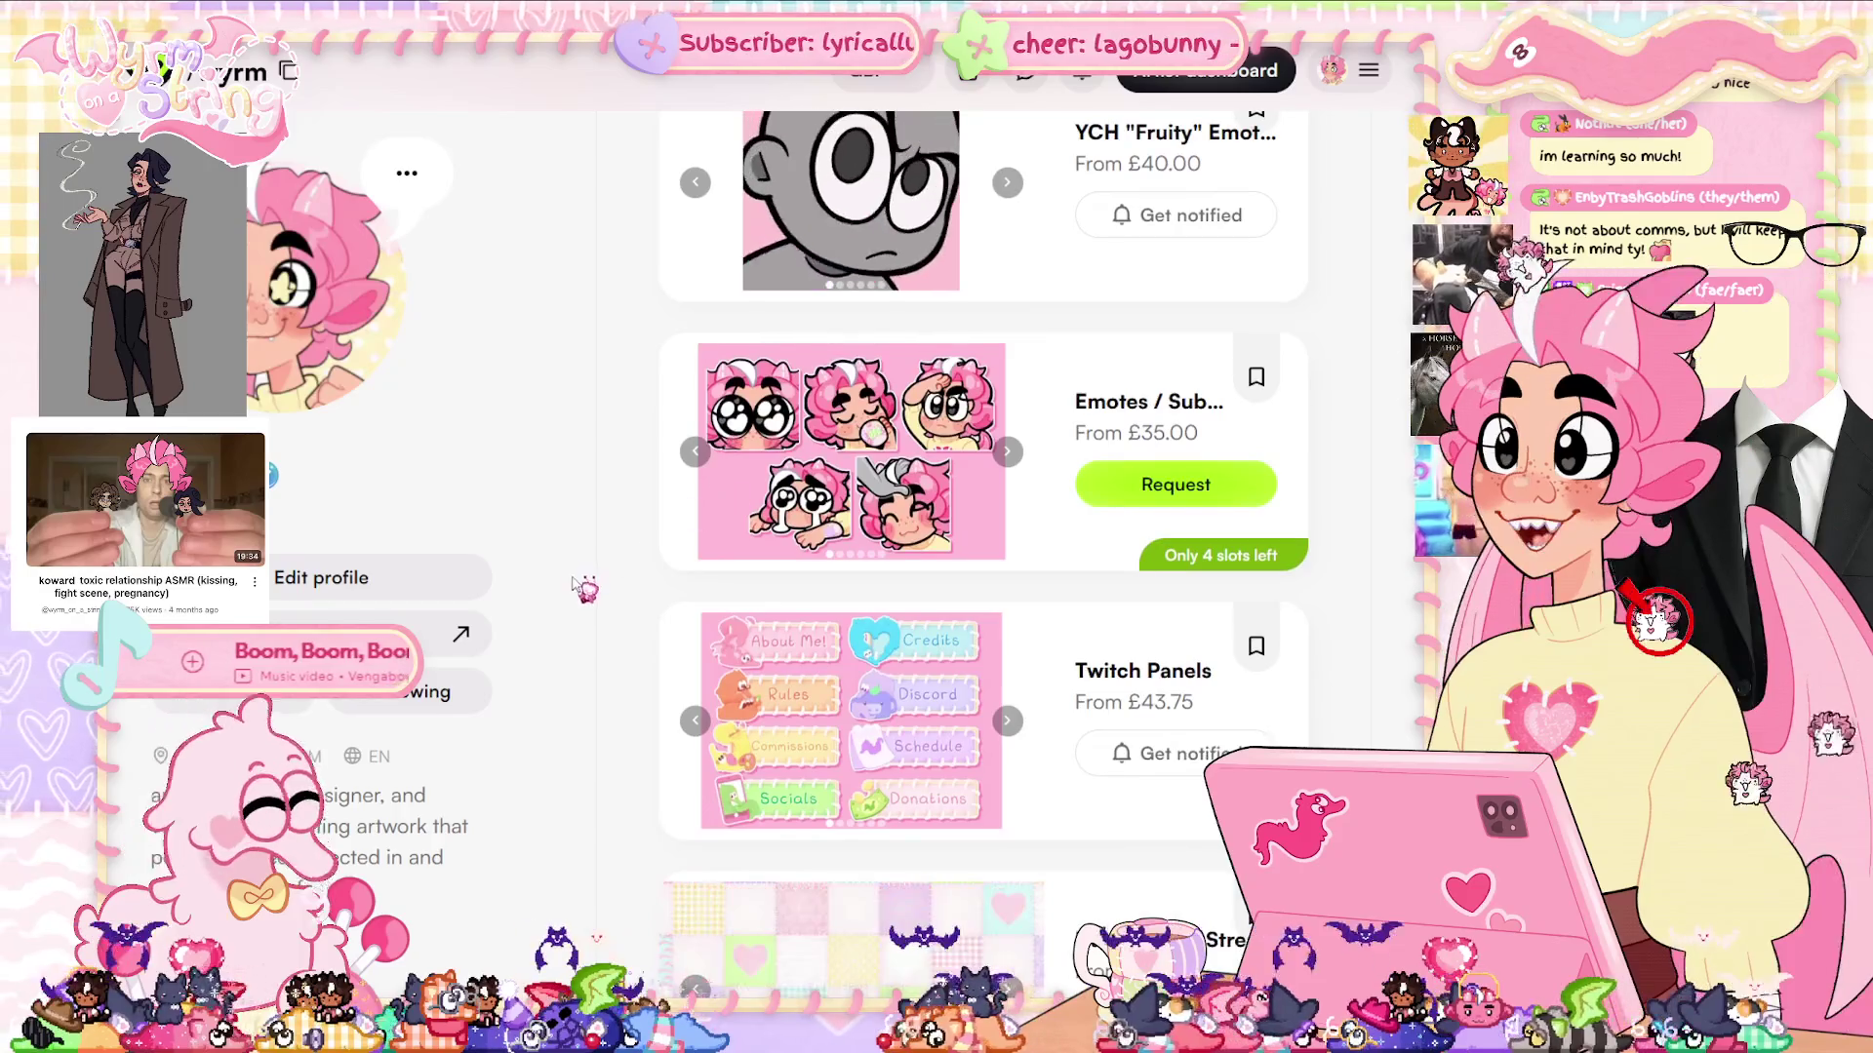
scroll(582, 588, up, 8)
scroll(618, 644, up, 2)
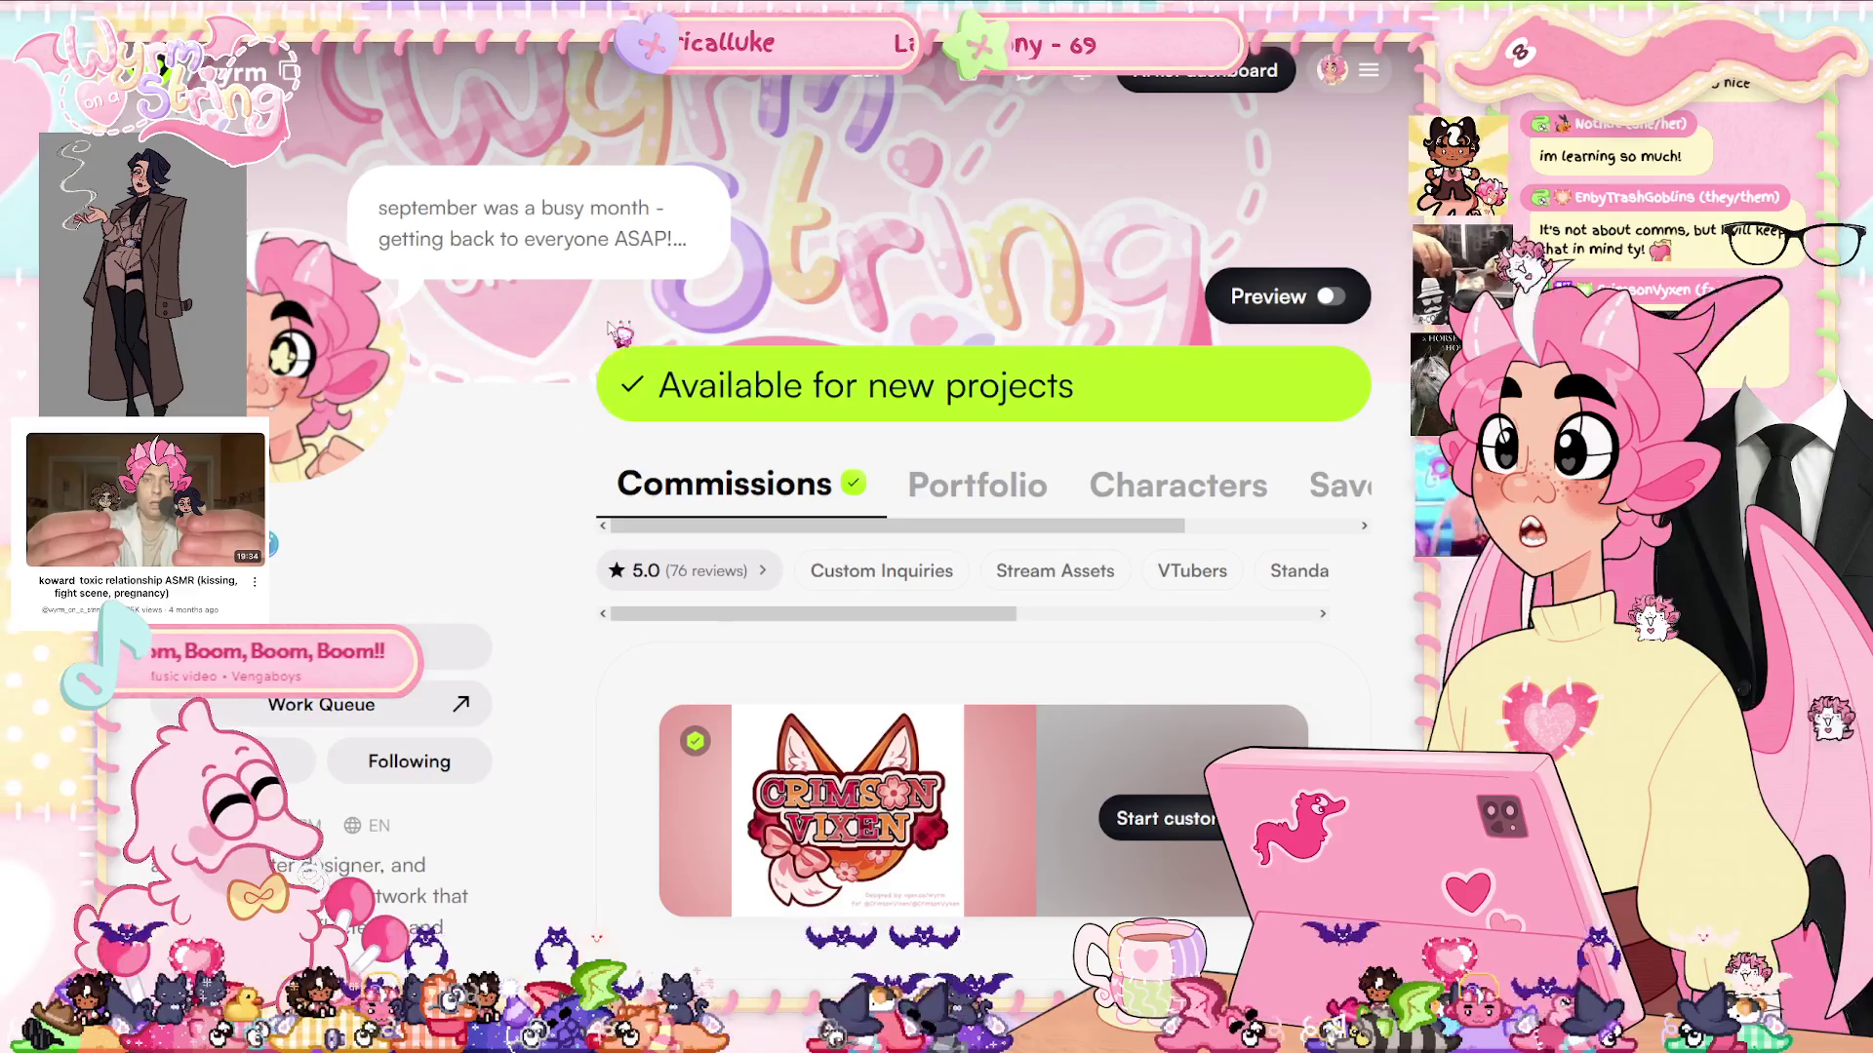
scroll(541, 595, down, 6)
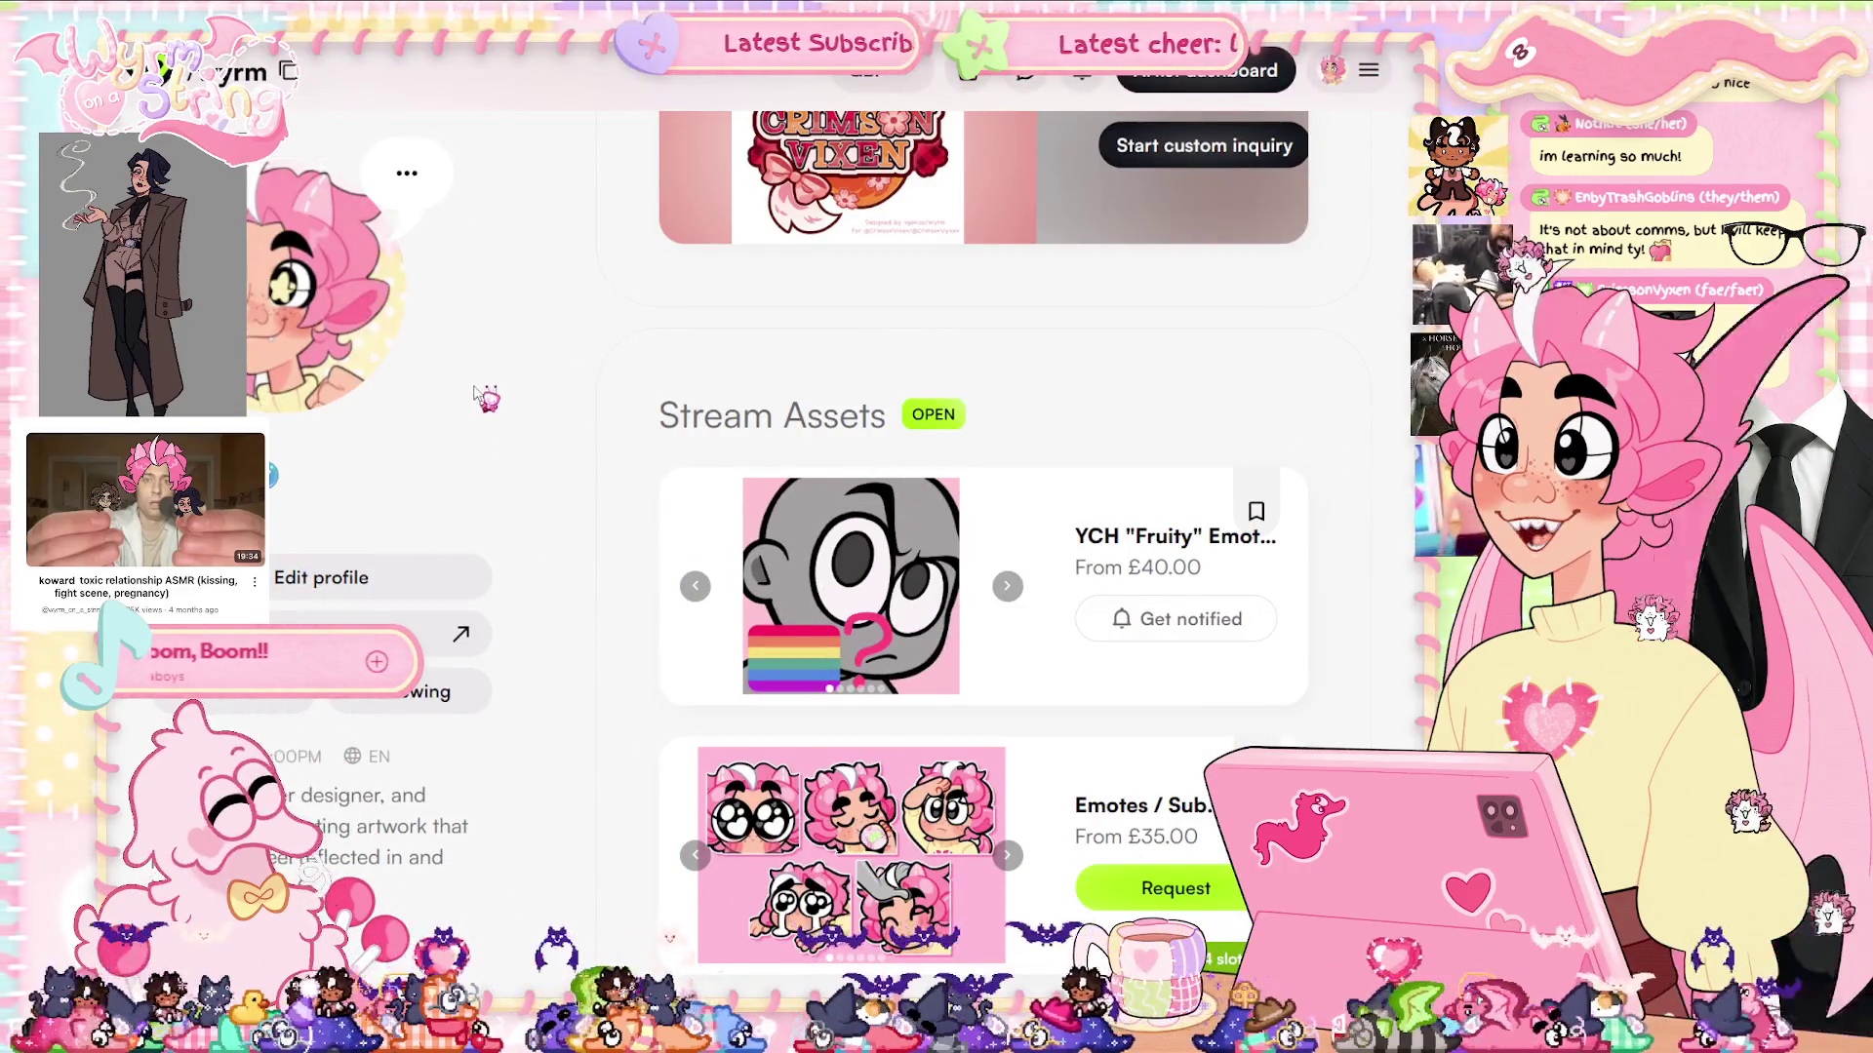
scroll(523, 430, down, 6)
scroll(561, 546, up, 12)
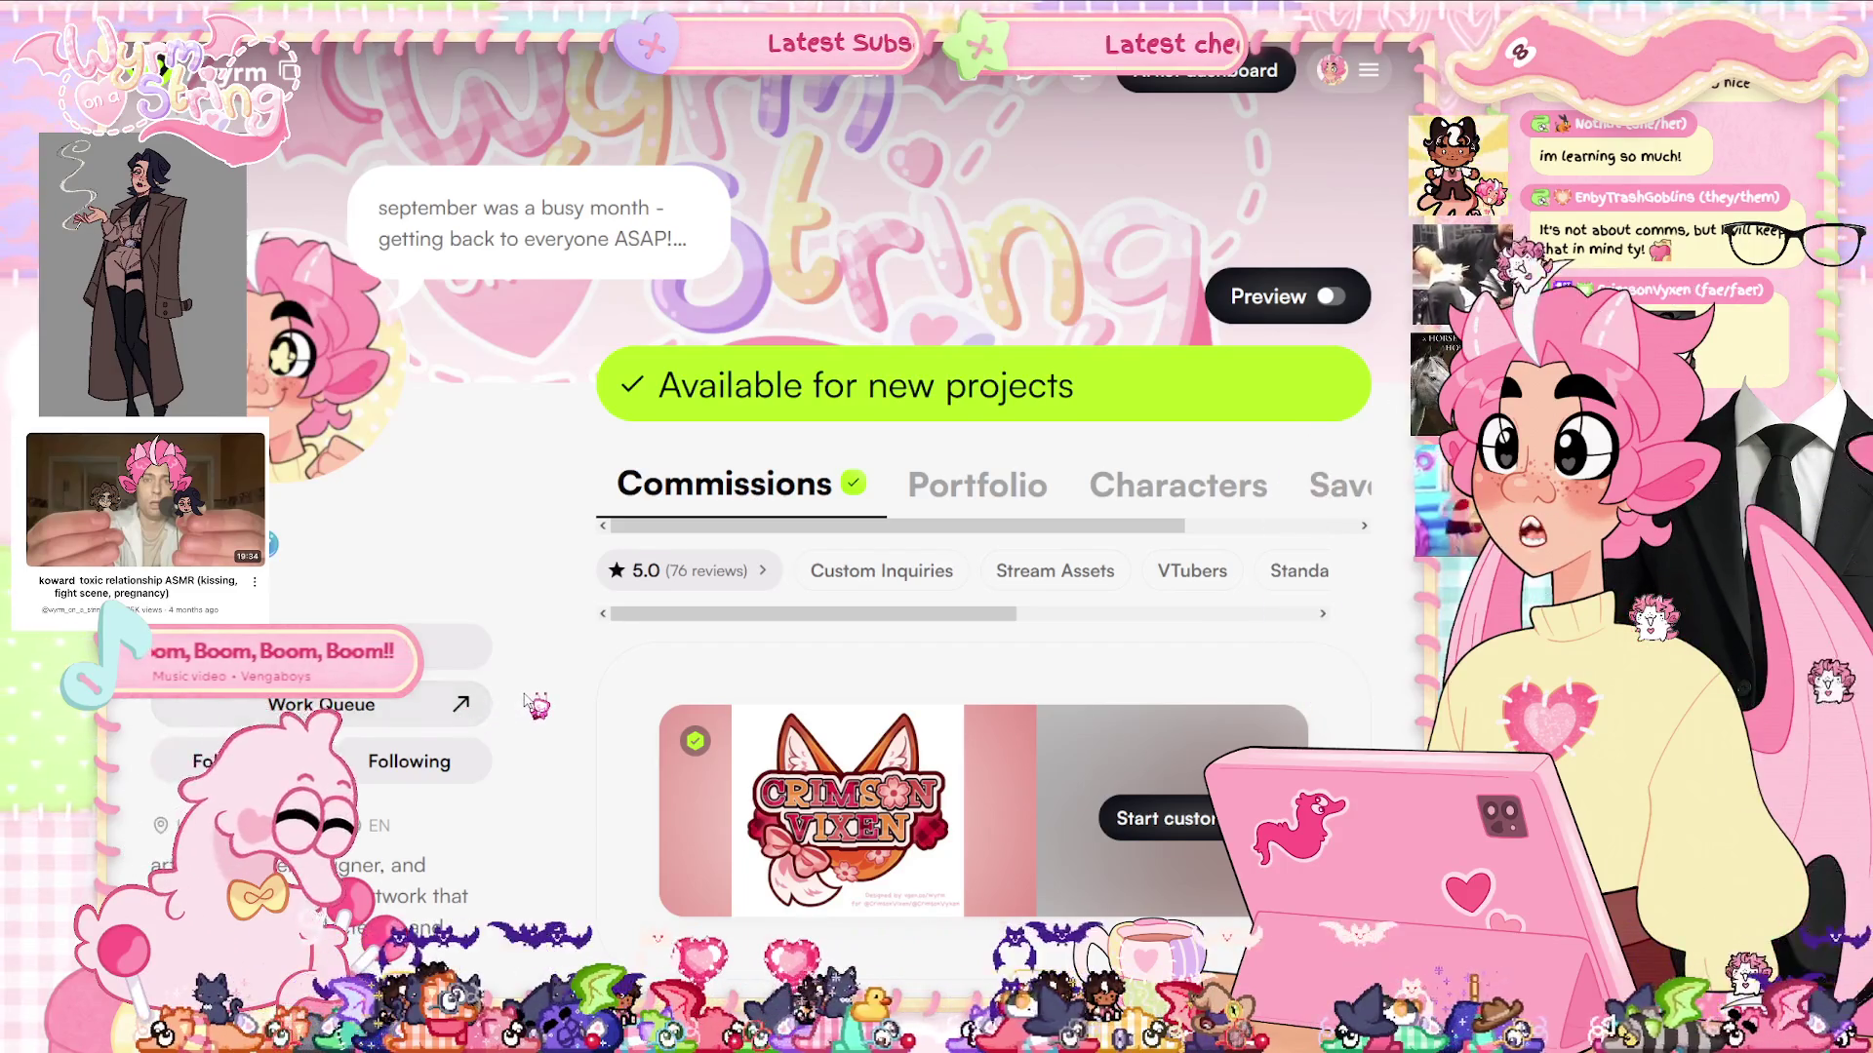
scroll(527, 706, down, 3)
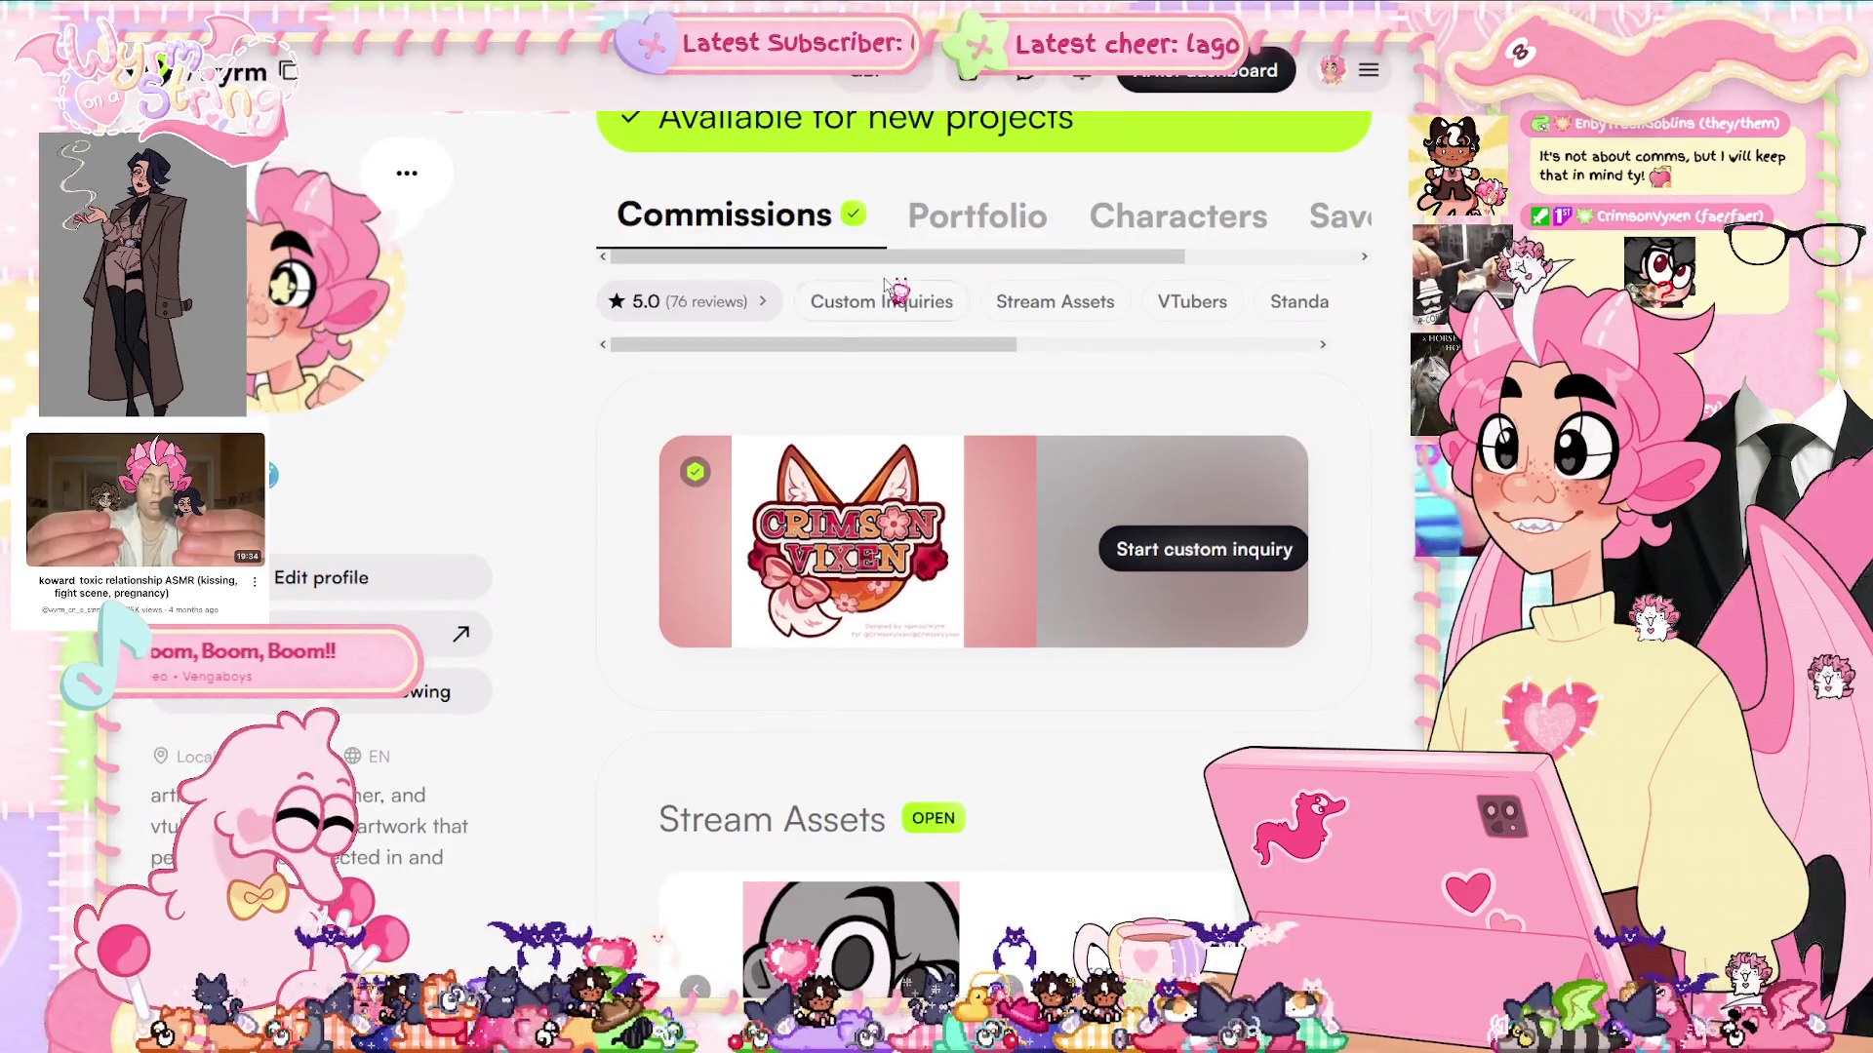
mouse_move(1132, 256)
mouse_down()
mouse_move(1307, 252)
mouse_move(1105, 255)
mouse_up()
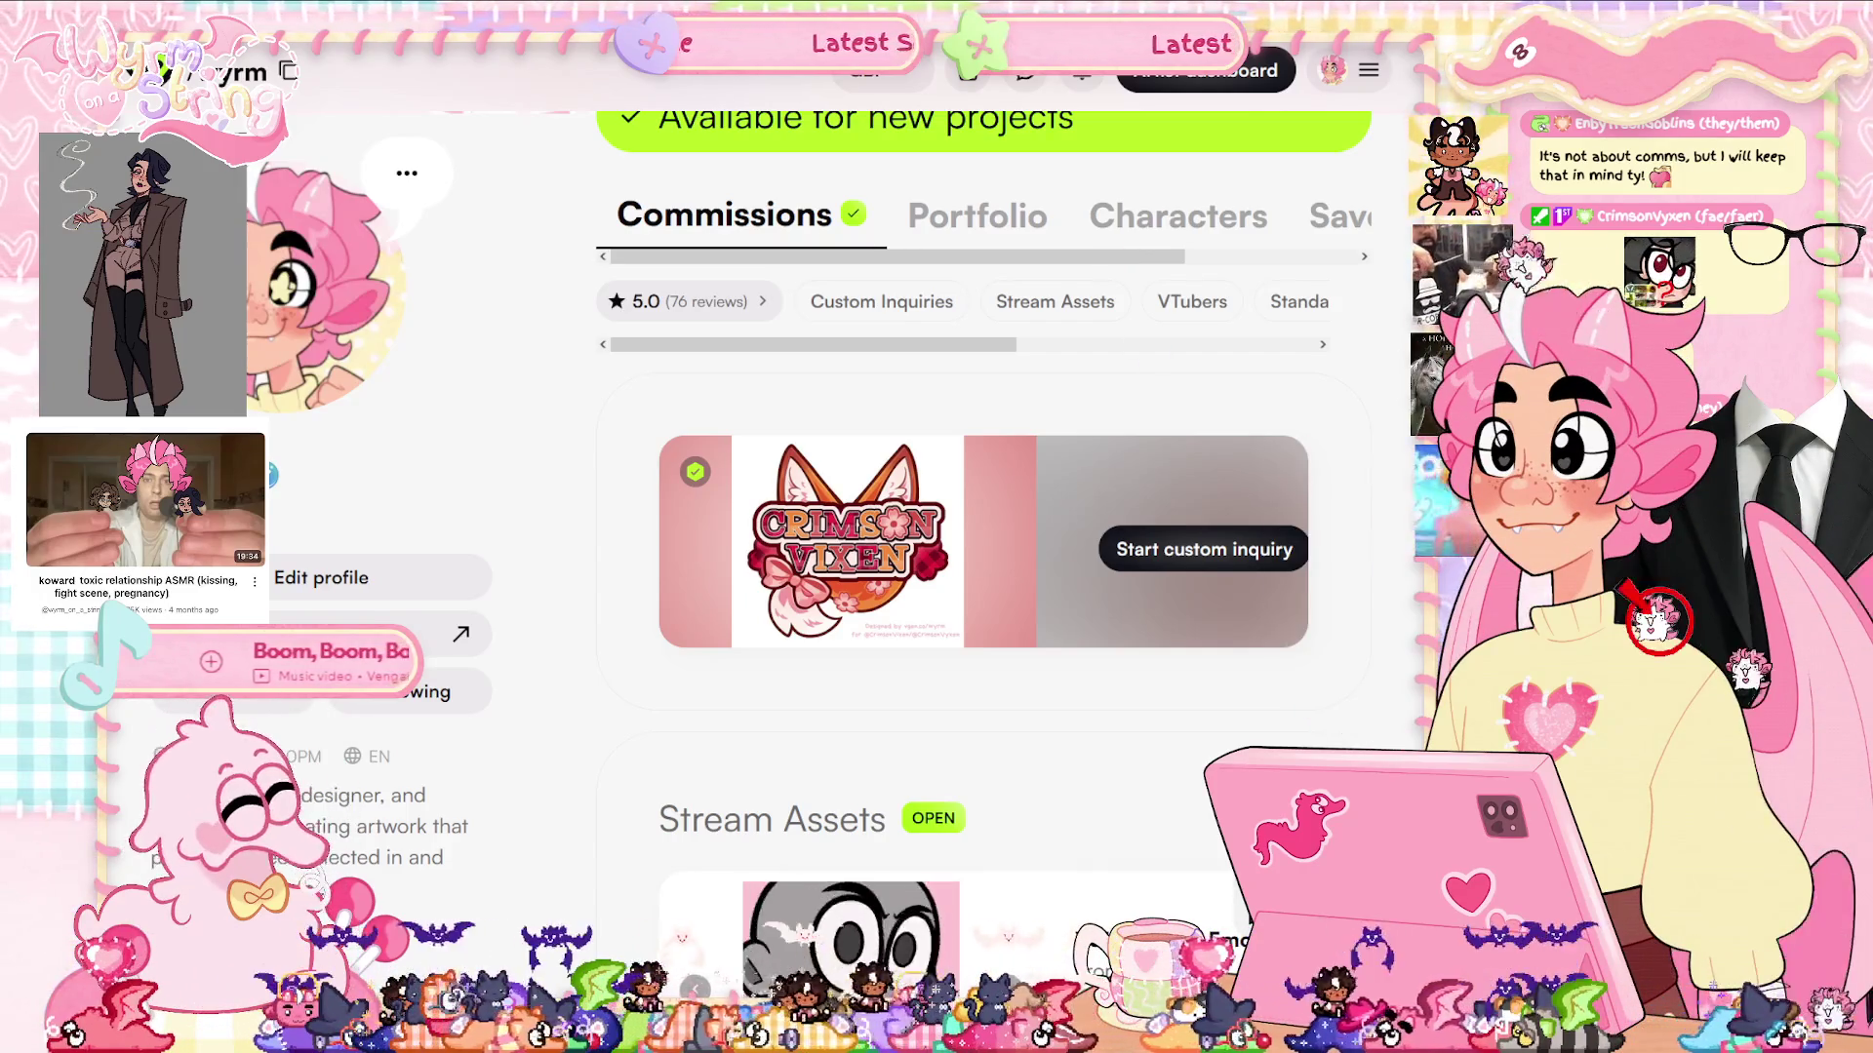
key(alt+Tab)
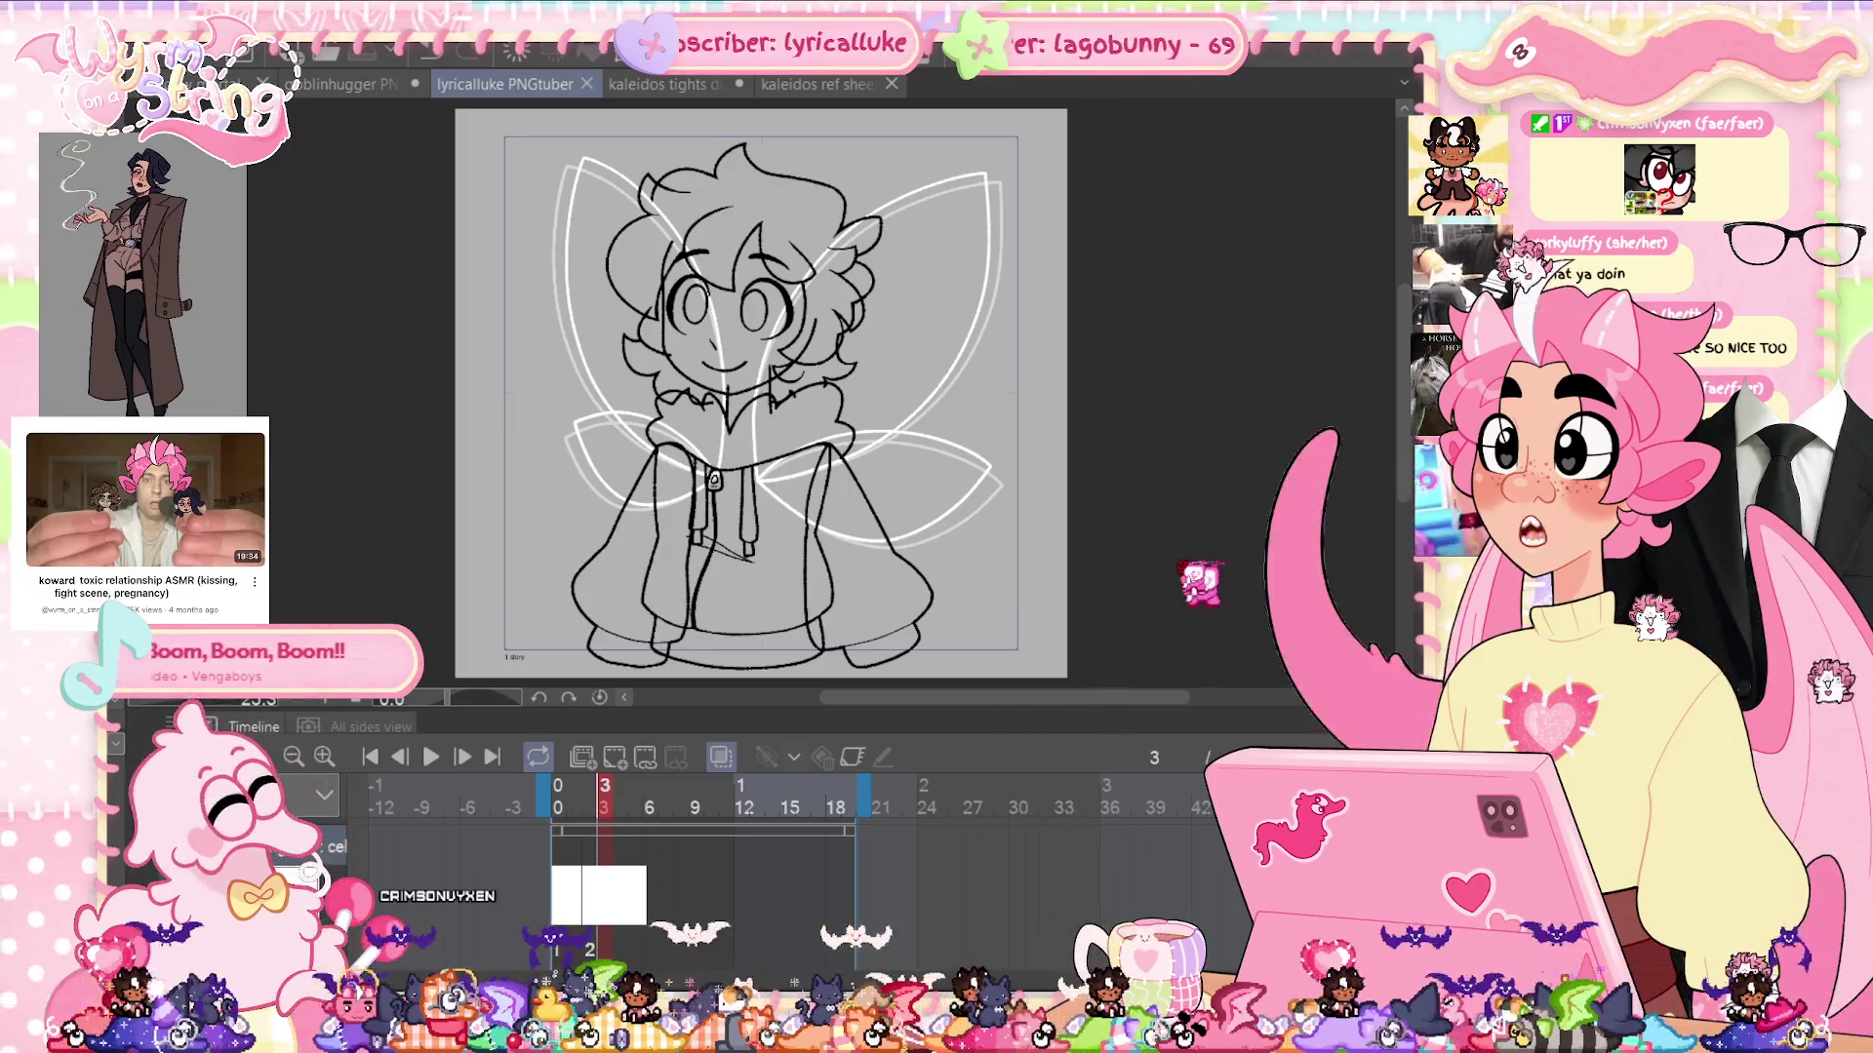
Hide the Timeline palette with Tab so the fairy sketch canvas fills the space
key(Tab)
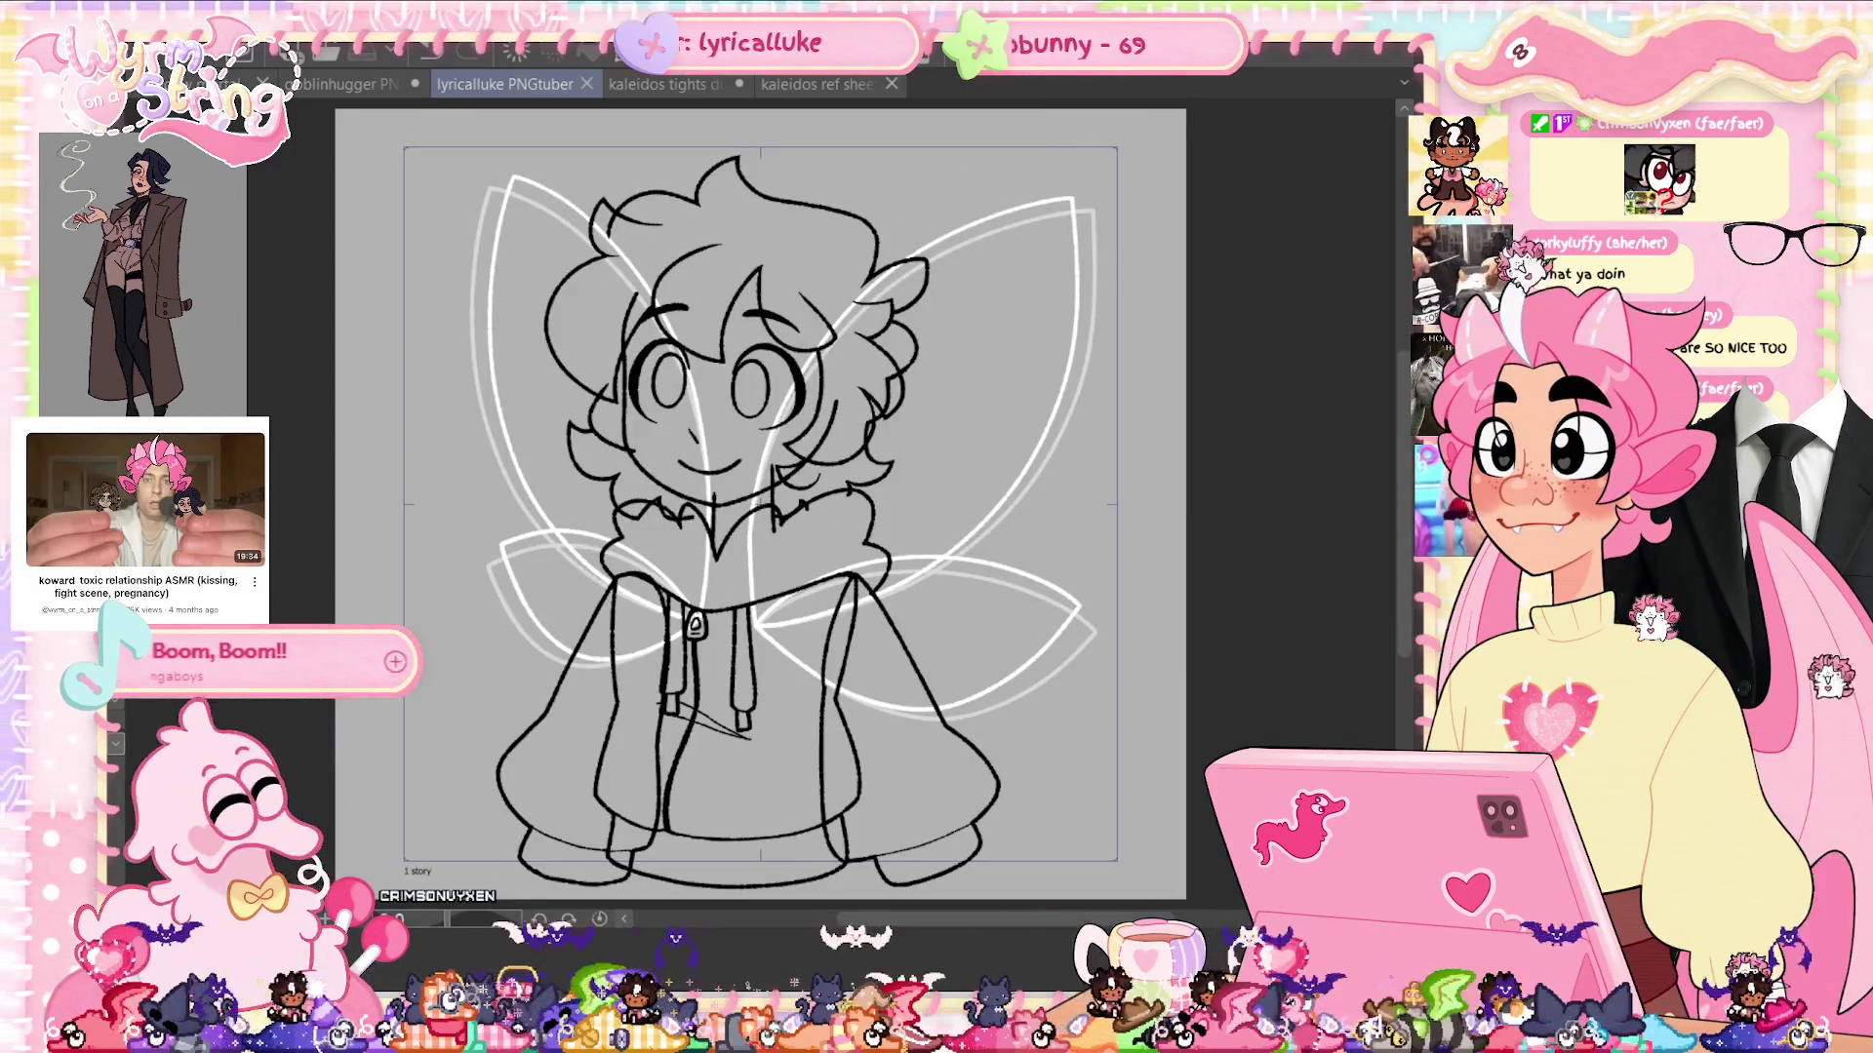